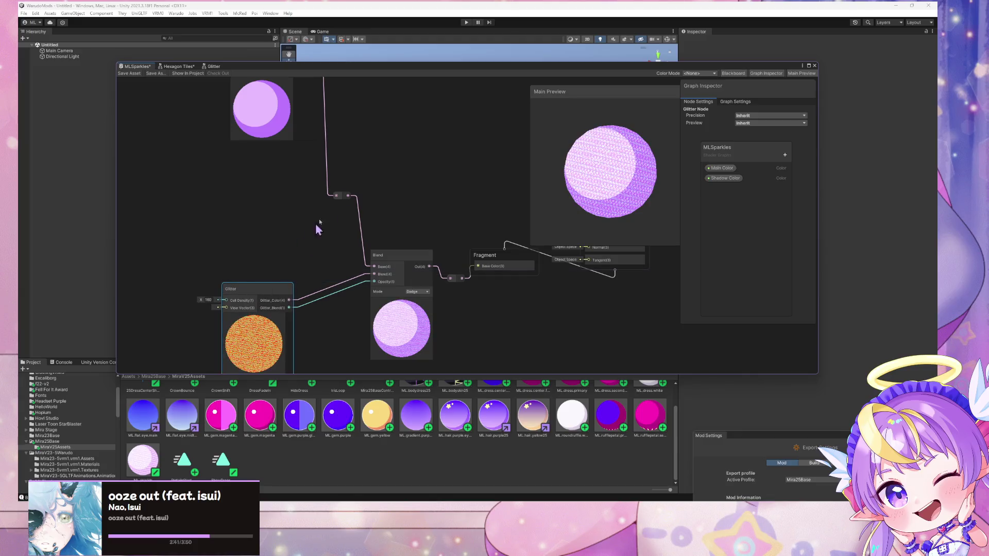
# - Duplicate the Glitter node and place the copy above the original
pyautogui.scroll(5, 348, 203)
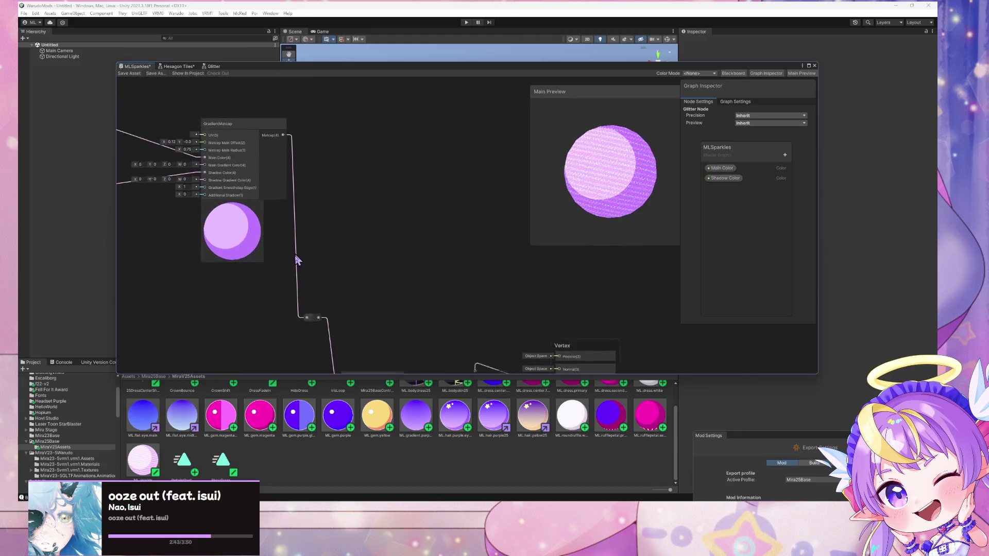
pyautogui.moveTo(256, 145); pyautogui.dragTo(199, 106)
pyautogui.moveTo(319, 180); pyautogui.dragTo(331, 109)
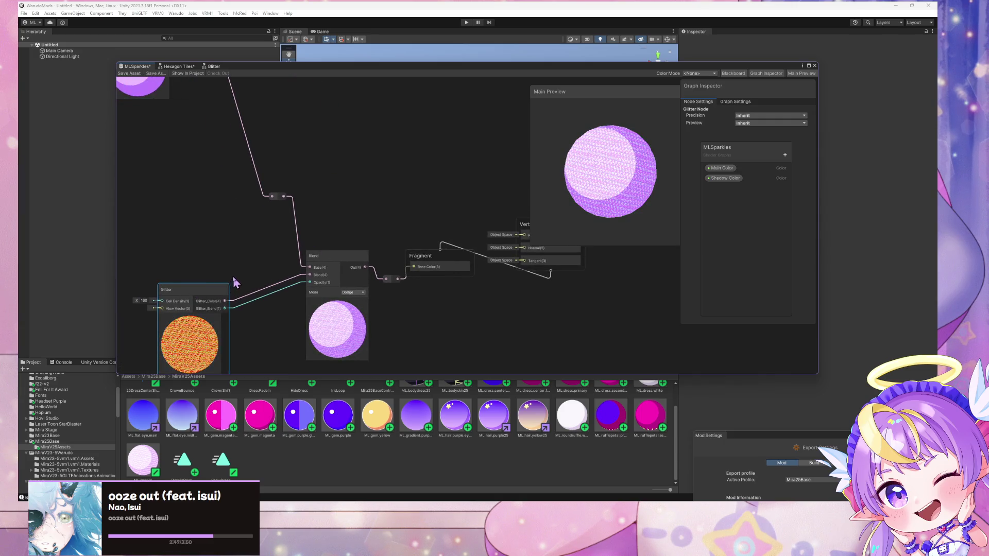
pyautogui.hotkey('ctrl', 'd')
pyautogui.moveTo(258, 285); pyautogui.dragTo(184, 166)
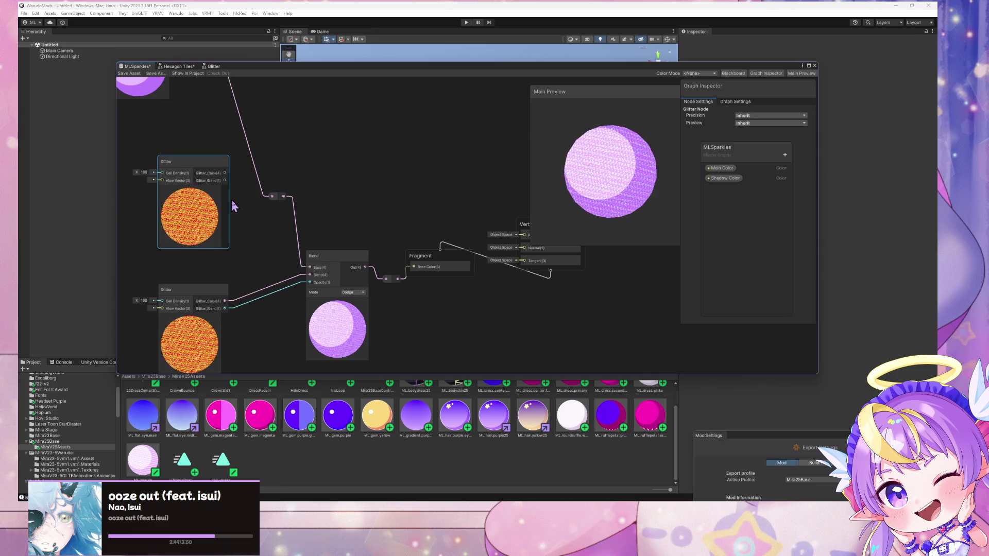
# - Move the Blend node and pink-wire reroute point aside, then drag out from the upper Glitter_Blend output
pyautogui.moveTo(324, 260); pyautogui.dragTo(298, 282)
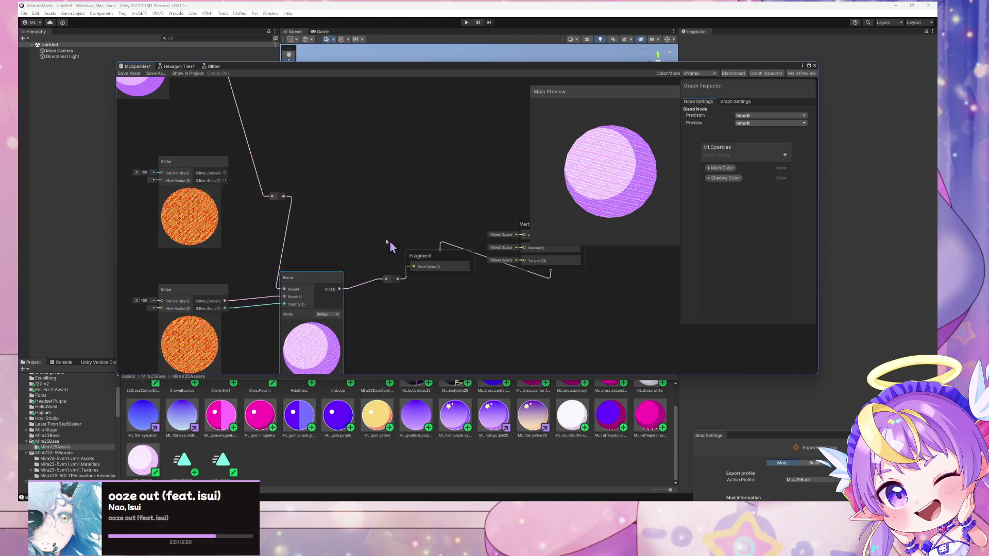
pyautogui.moveTo(278, 196); pyautogui.dragTo(237, 146)
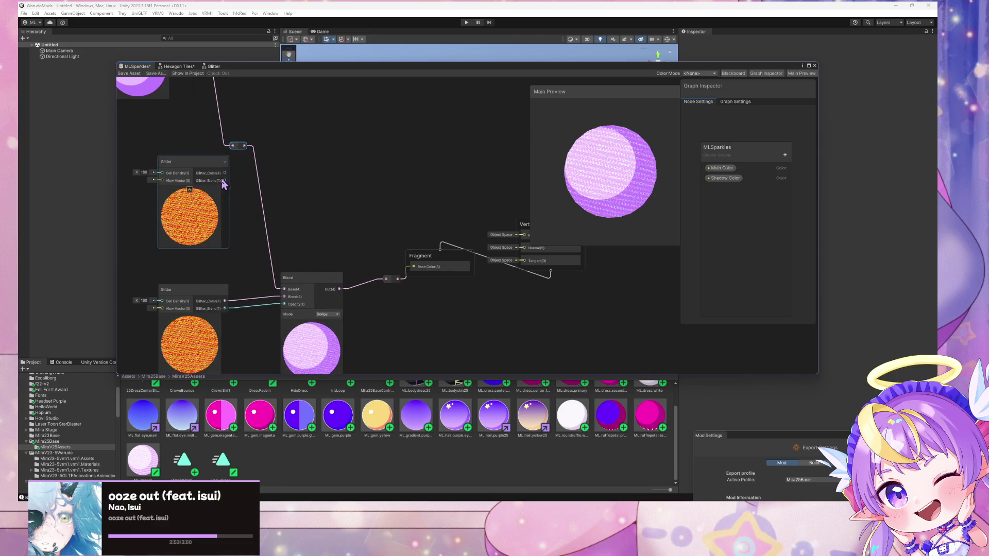
pyautogui.moveTo(224, 180); pyautogui.dragTo(310, 173)
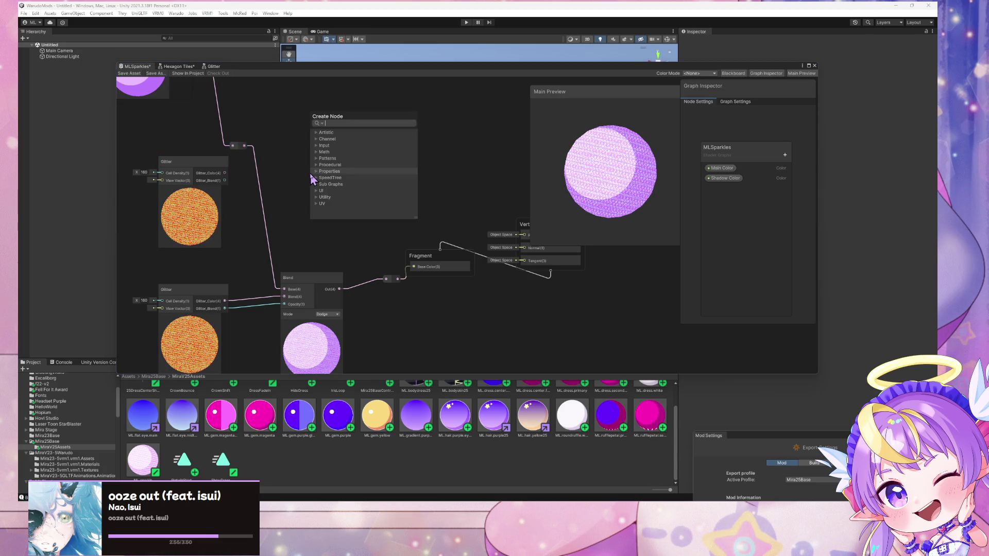
# - Add a Multiply node taking the upper Glitter_Blend output in A, with B set to 0.5
pyautogui.write('mult')
pyautogui.press('Return')
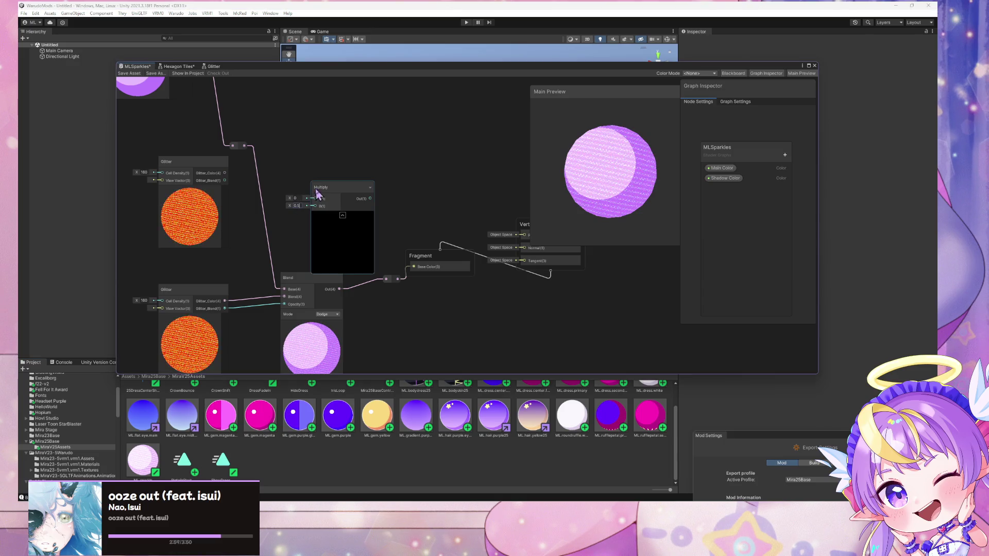
pyautogui.moveTo(224, 181)
pyautogui.mouseDown()
pyautogui.moveTo(308, 206)
pyautogui.moveTo(307, 174)
pyautogui.mouseUp()
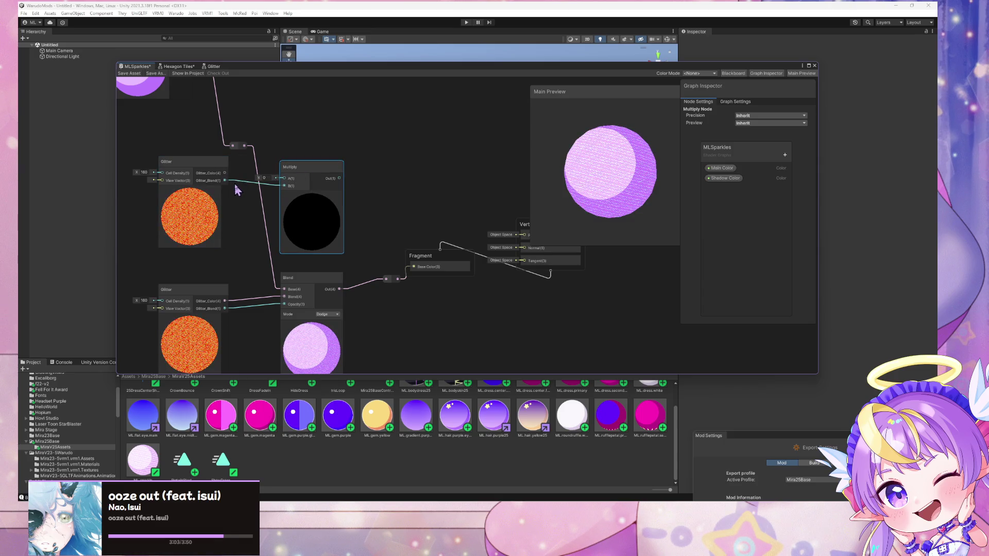
pyautogui.moveTo(291, 184); pyautogui.dragTo(287, 178)
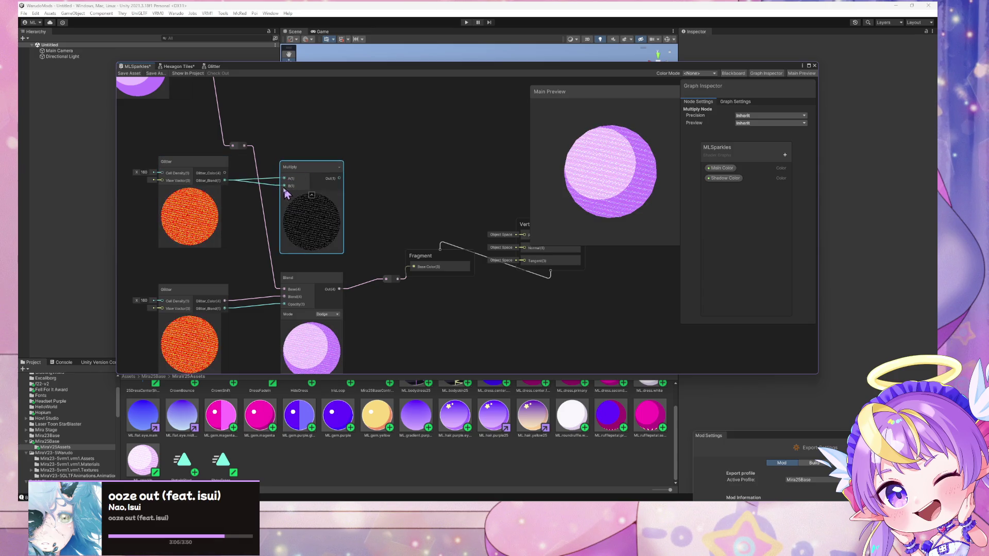
pyautogui.click(267, 184)
pyautogui.write('0.5')
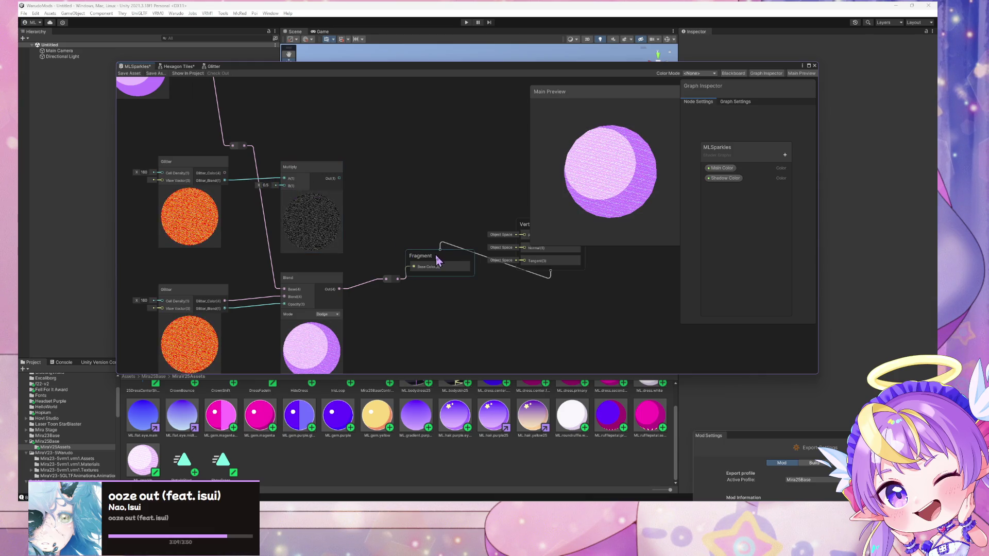
# - Shift the Fragment output blocks right and place a copy of the Blend node above the Multiply
pyautogui.moveTo(428, 257)
pyautogui.mouseDown()
pyautogui.moveTo(526, 278)
pyautogui.moveTo(464, 249)
pyautogui.moveTo(581, 241)
pyautogui.mouseUp()
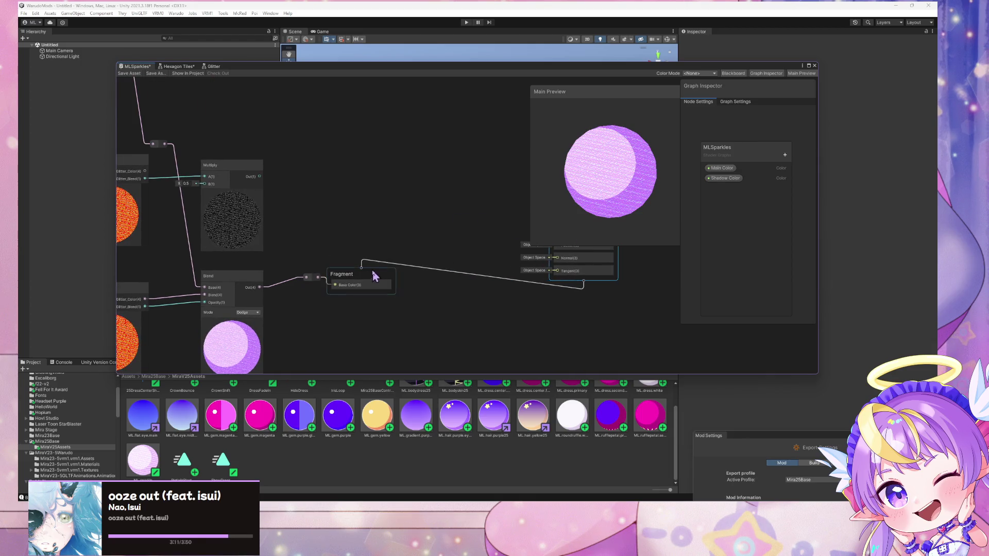
pyautogui.moveTo(371, 270); pyautogui.dragTo(460, 279)
pyautogui.click(242, 276)
pyautogui.hotkey('ctrl', 'd')
pyautogui.moveTo(264, 280)
pyautogui.mouseDown()
pyautogui.moveTo(315, 287)
pyautogui.moveTo(361, 147)
pyautogui.moveTo(350, 152)
pyautogui.mouseUp()
pyautogui.click(297, 166)
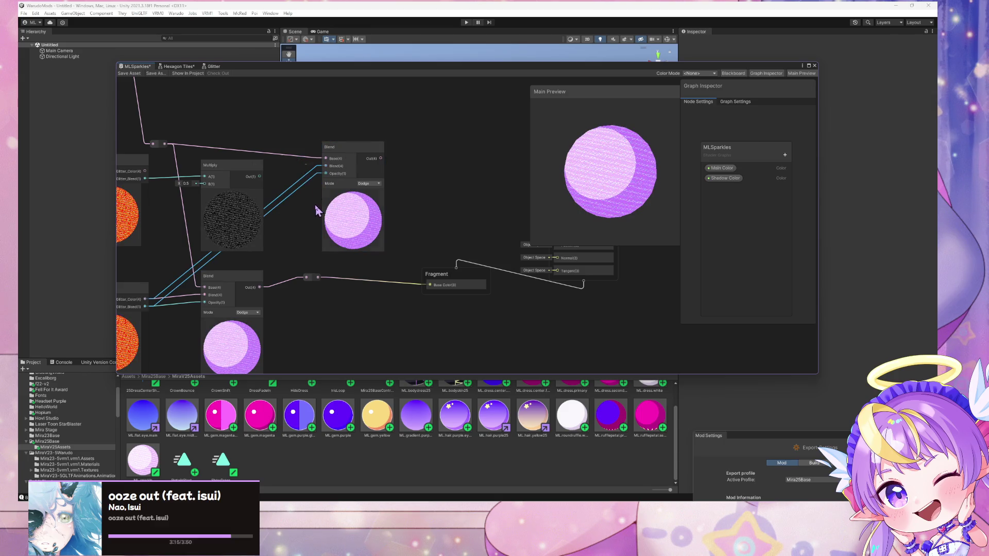
# - Delete the copied wires into the new Blend node and connect Multiply Out to its Blend input
pyautogui.press('Delete')
pyautogui.click(289, 146)
pyautogui.press('Delete')
pyautogui.click(261, 182)
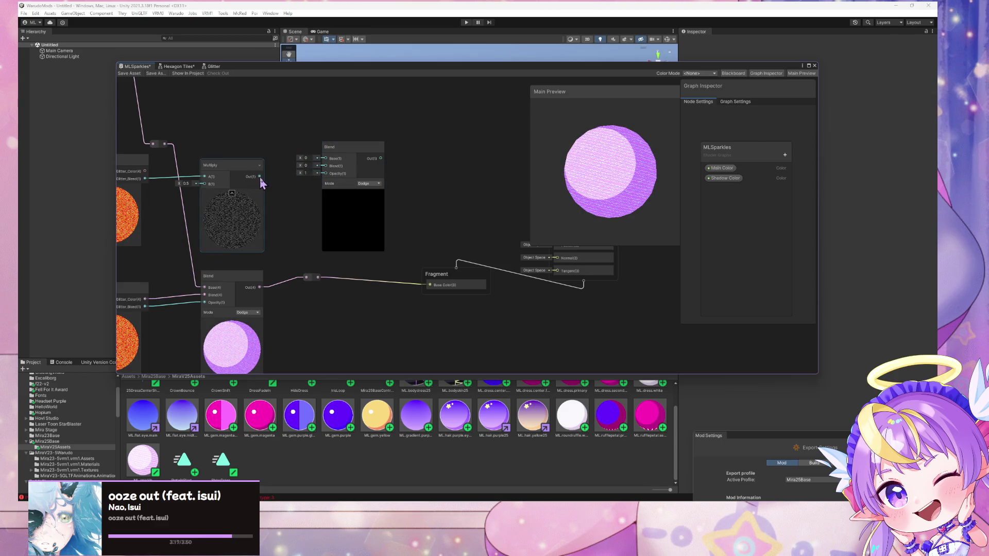
pyautogui.moveTo(263, 176); pyautogui.dragTo(325, 166)
# - Connect the lower Blend node's output to the new Blend's Base input
pyautogui.click(367, 189)
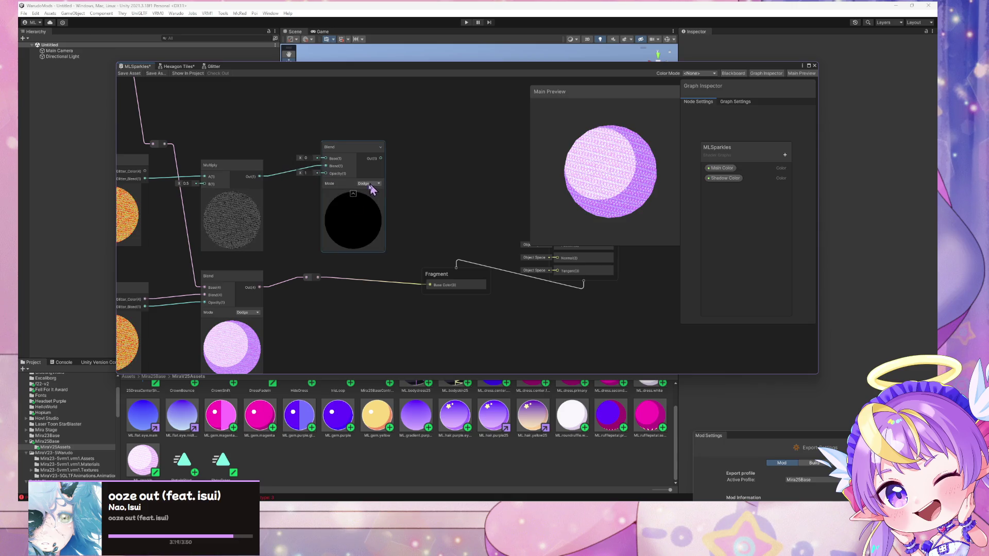
pyautogui.moveTo(260, 287); pyautogui.dragTo(325, 173)
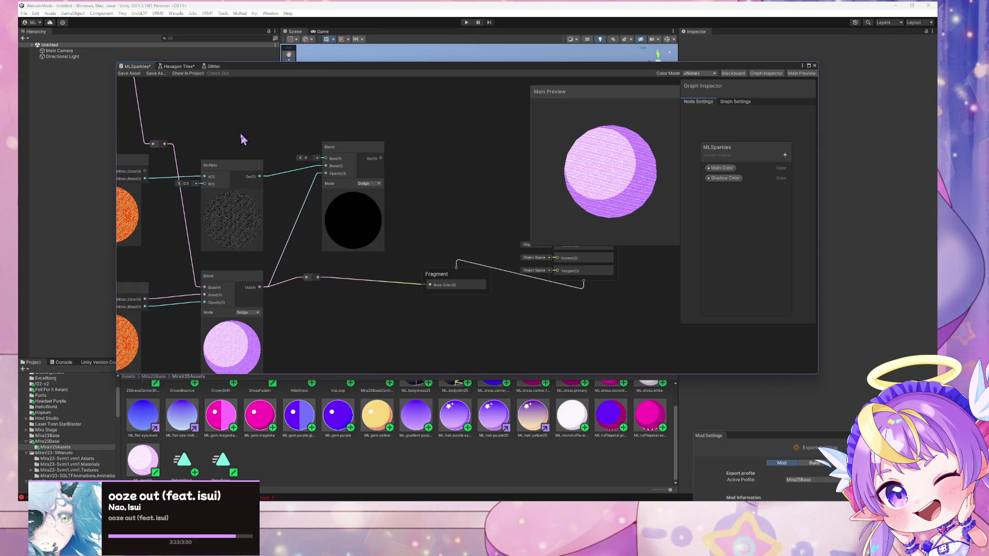
pyautogui.moveTo(242, 138); pyautogui.dragTo(284, 141)
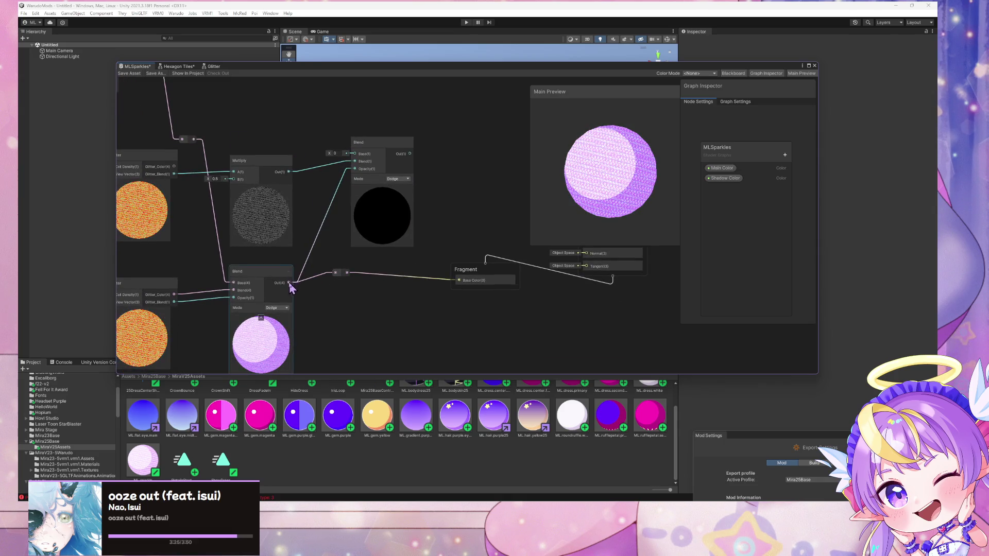
pyautogui.moveTo(340, 170); pyautogui.dragTo(355, 154)
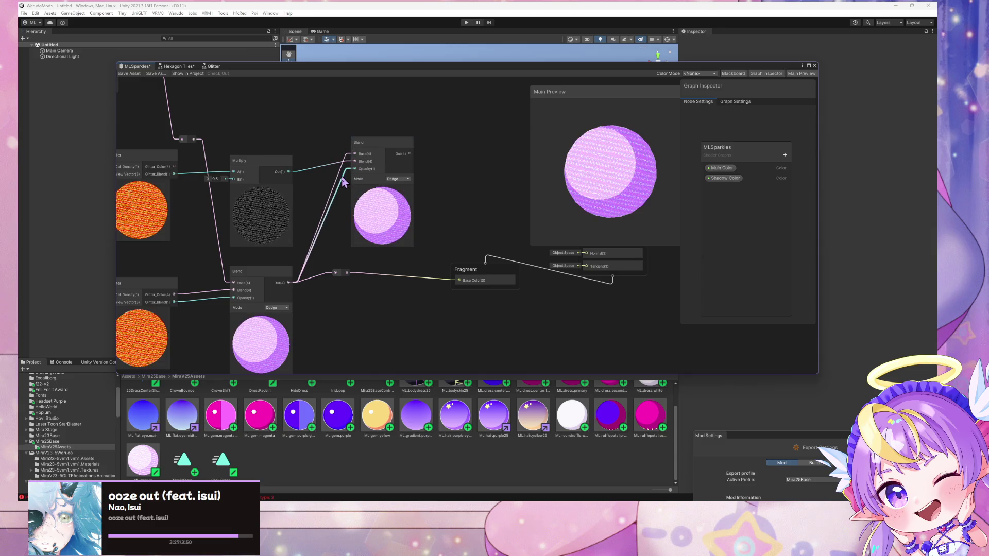
pyautogui.click(359, 143)
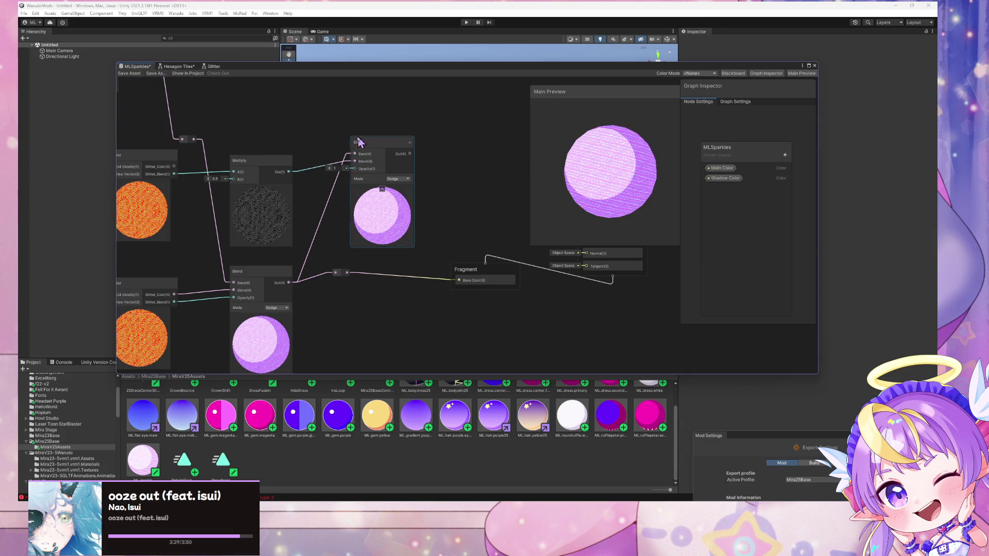
pyautogui.moveTo(192, 161); pyautogui.dragTo(301, 183)
pyautogui.click(202, 186)
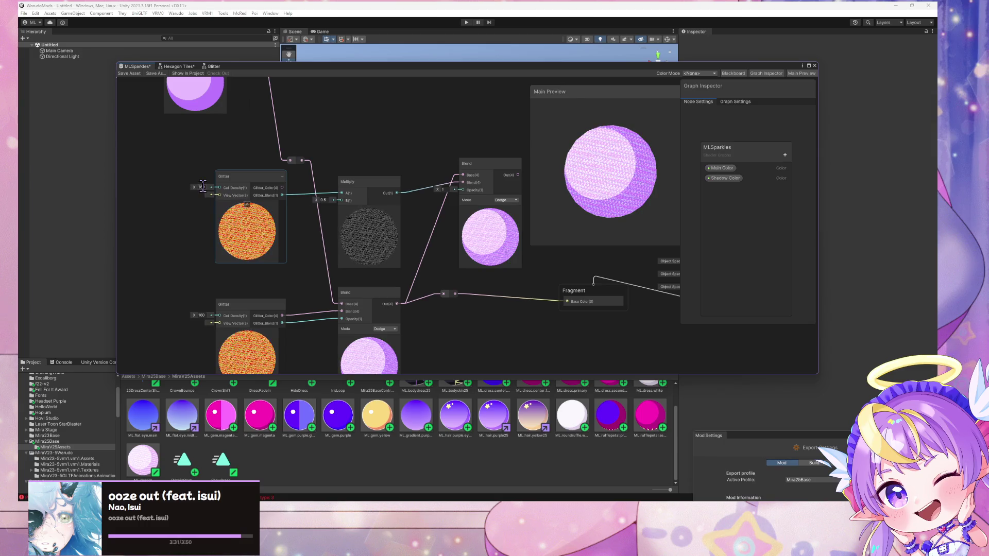
# - Change the upper Glitter's Cell Density to 90
pyautogui.write('80')
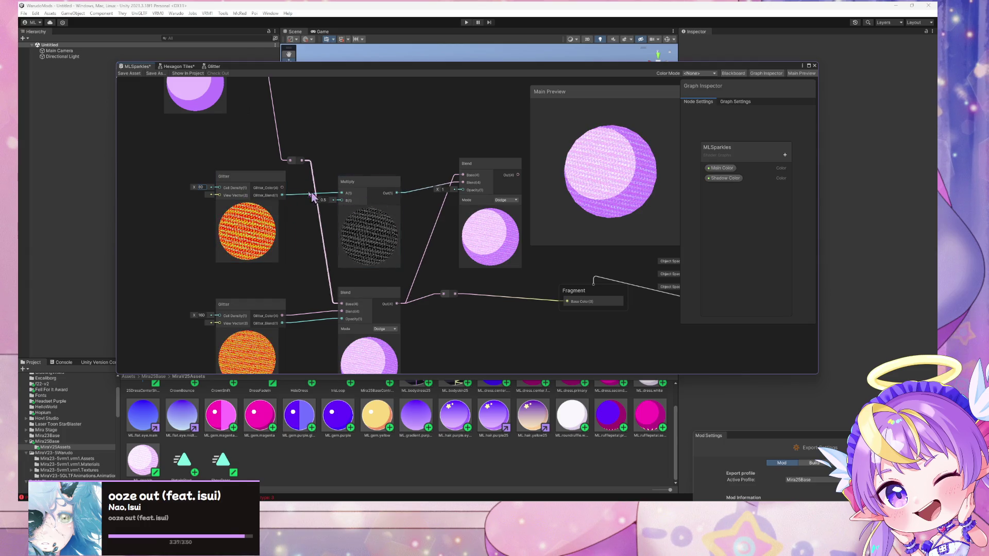
pyautogui.write('90')
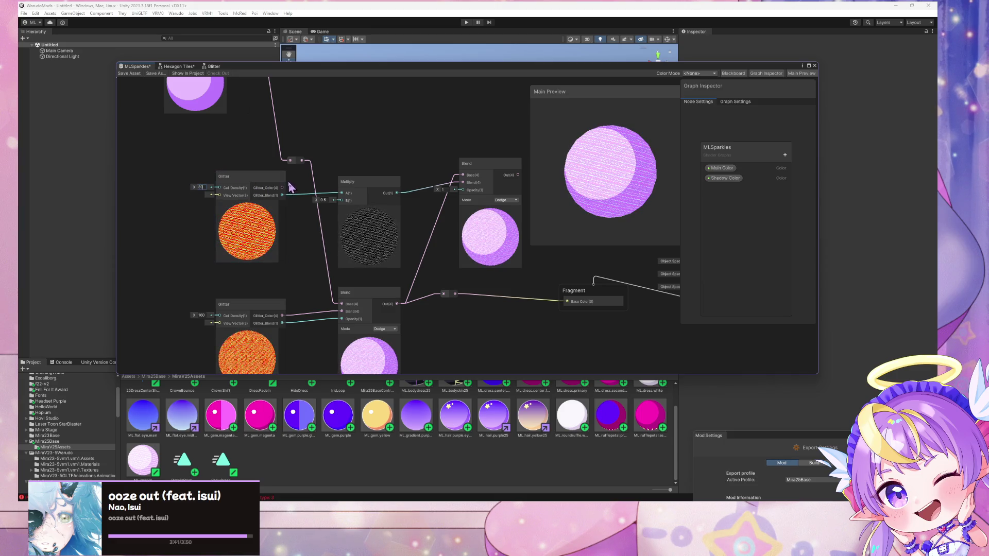
pyautogui.hscroll(3, 275, 212)
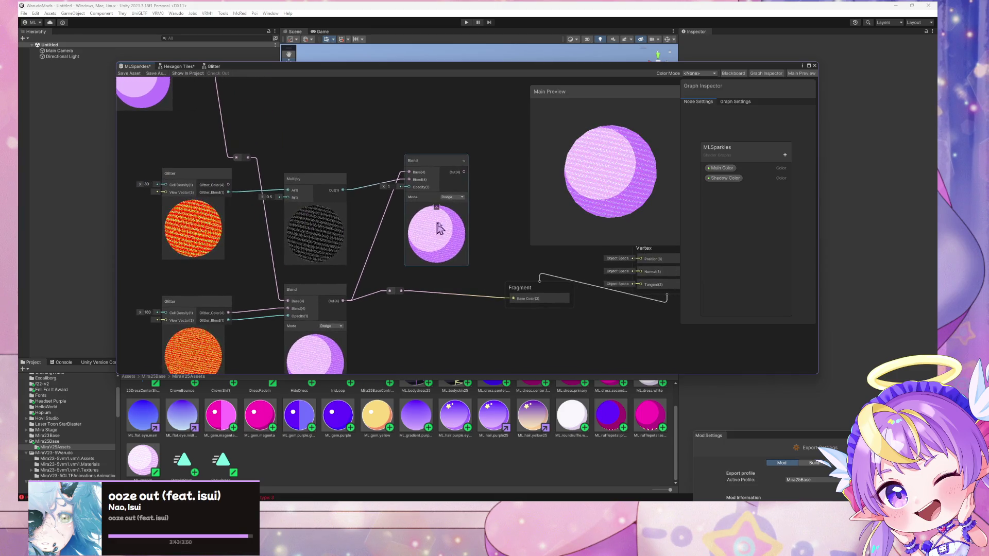
# - Set the new Blend's mode to Overwrite and feed Multiply Out into its Opacity
pyautogui.click(458, 197)
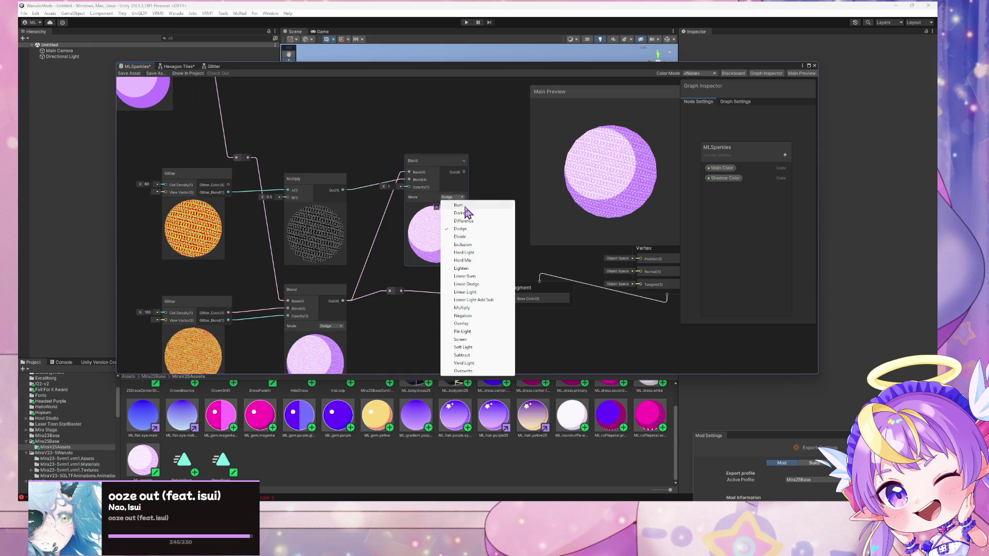
pyautogui.click(464, 371)
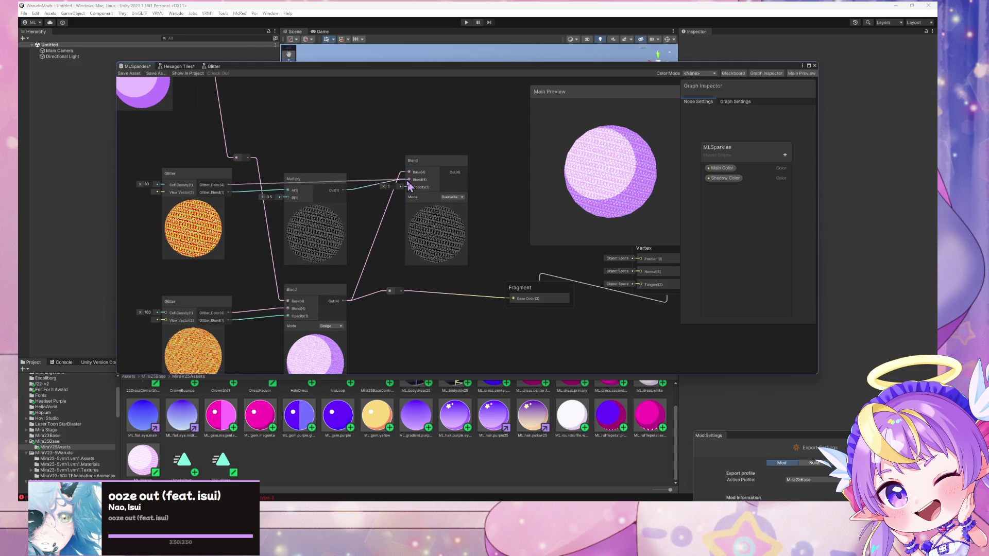
pyautogui.moveTo(412, 186); pyautogui.dragTo(410, 187)
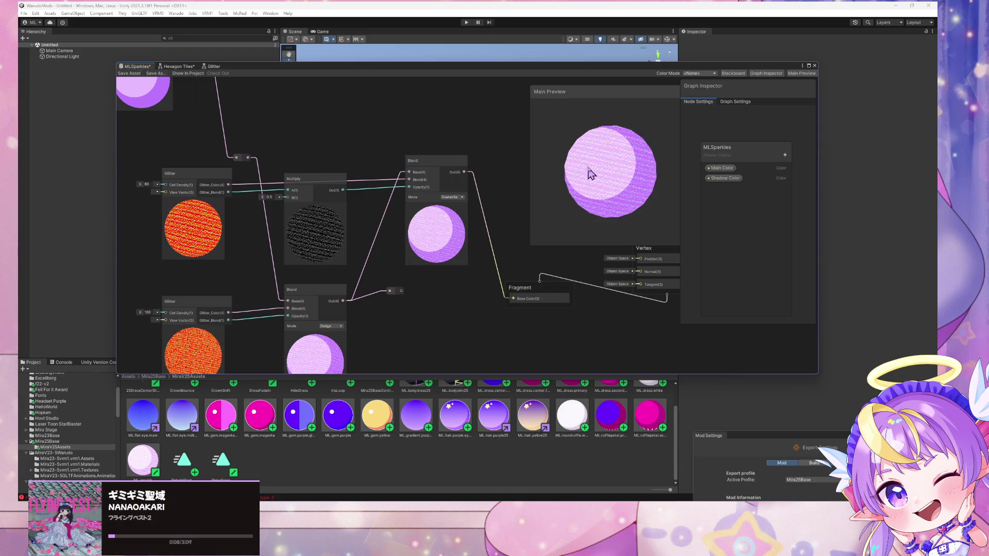
# - Lower the Multiply B value to 0.25 and switch the main preview mesh to a cube
pyautogui.moveTo(210, 234); pyautogui.dragTo(440, 217)
pyautogui.moveTo(303, 194)
pyautogui.mouseDown()
pyautogui.moveTo(276, 110)
pyautogui.moveTo(274, 181)
pyautogui.moveTo(221, 214)
pyautogui.moveTo(268, 259)
pyautogui.mouseUp()
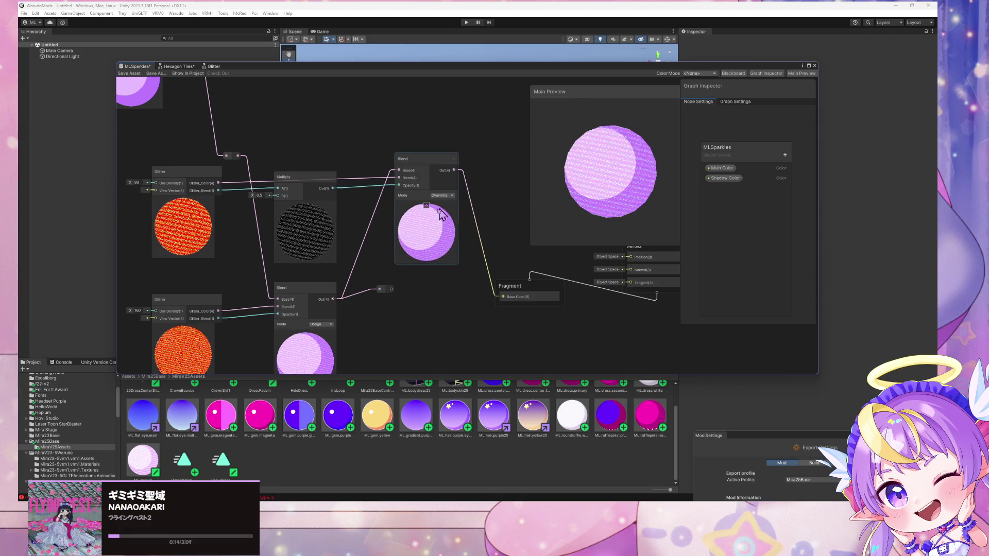
pyautogui.moveTo(334, 178)
pyautogui.mouseDown()
pyautogui.moveTo(325, 159)
pyautogui.moveTo(346, 189)
pyautogui.mouseUp()
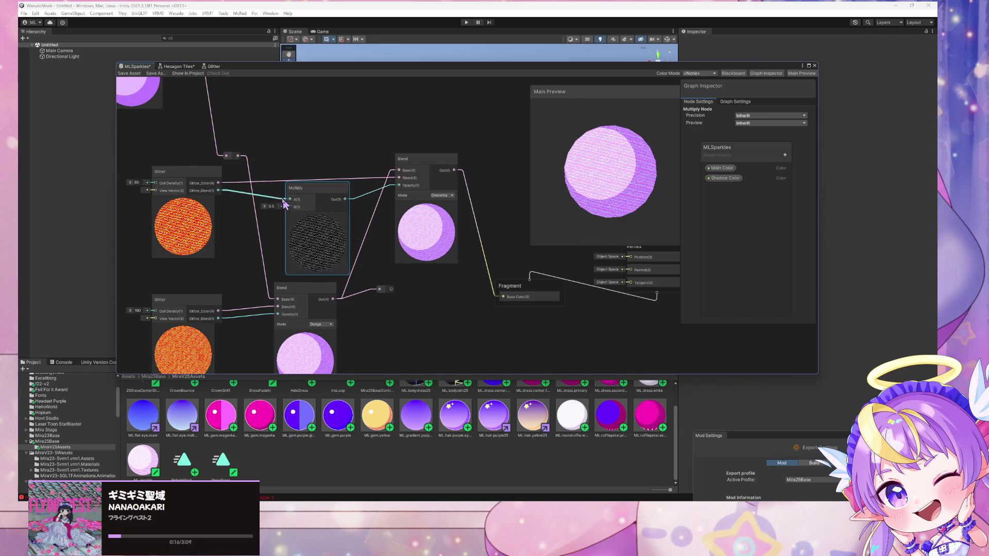
pyautogui.write('1')
pyautogui.press('Return')
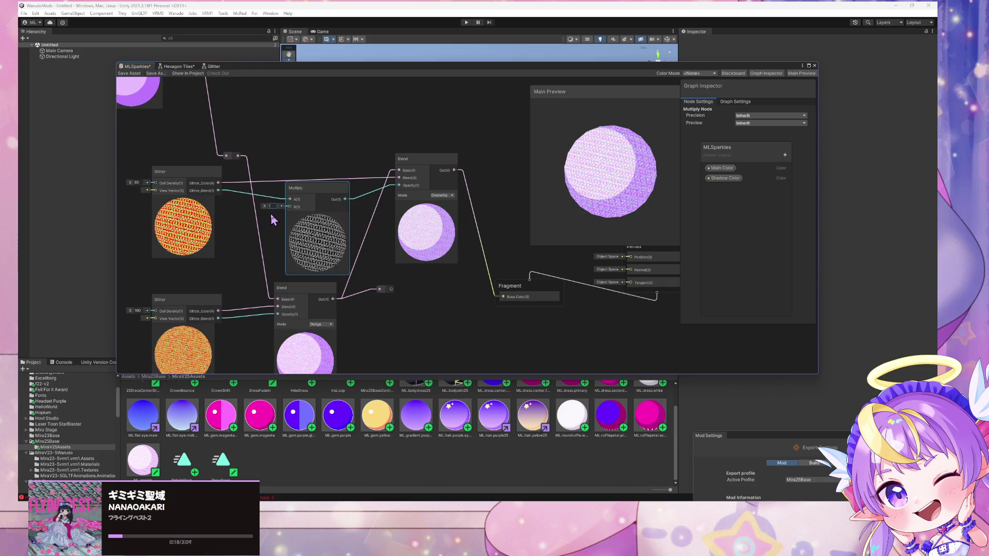
pyautogui.moveTo(266, 211)
pyautogui.mouseDown()
pyautogui.moveTo(250, 208)
pyautogui.moveTo(274, 213)
pyautogui.mouseUp()
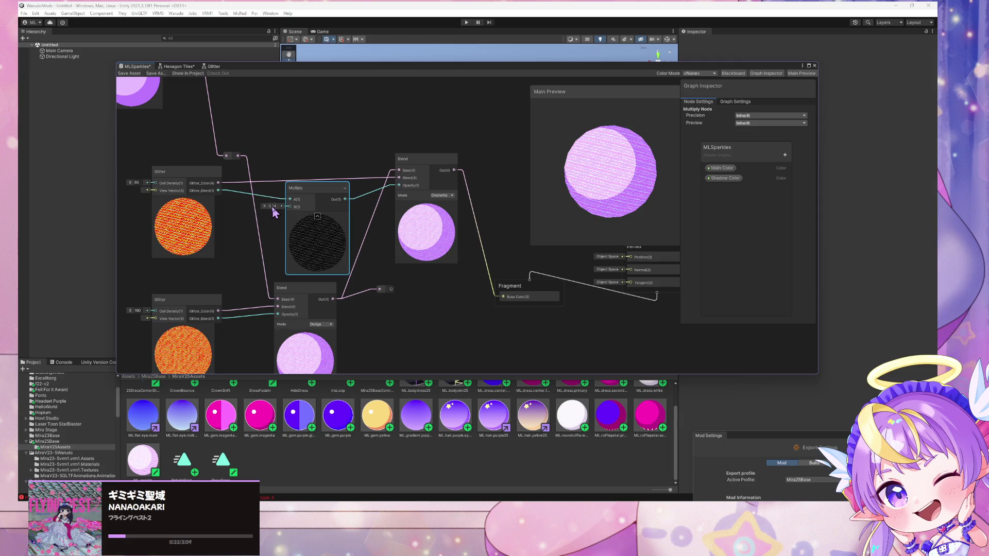
pyautogui.write('0.25')
pyautogui.press('Return')
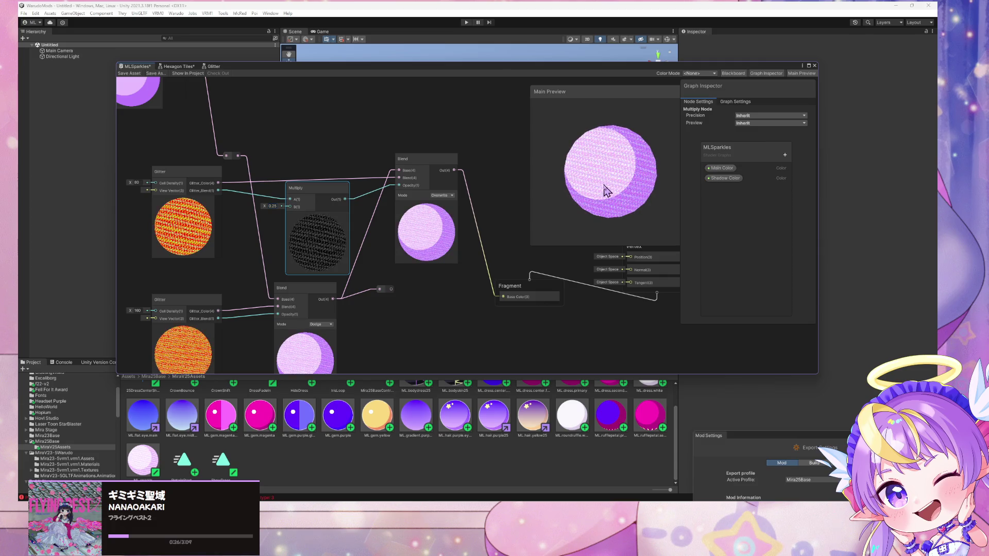
pyautogui.click(635, 213)
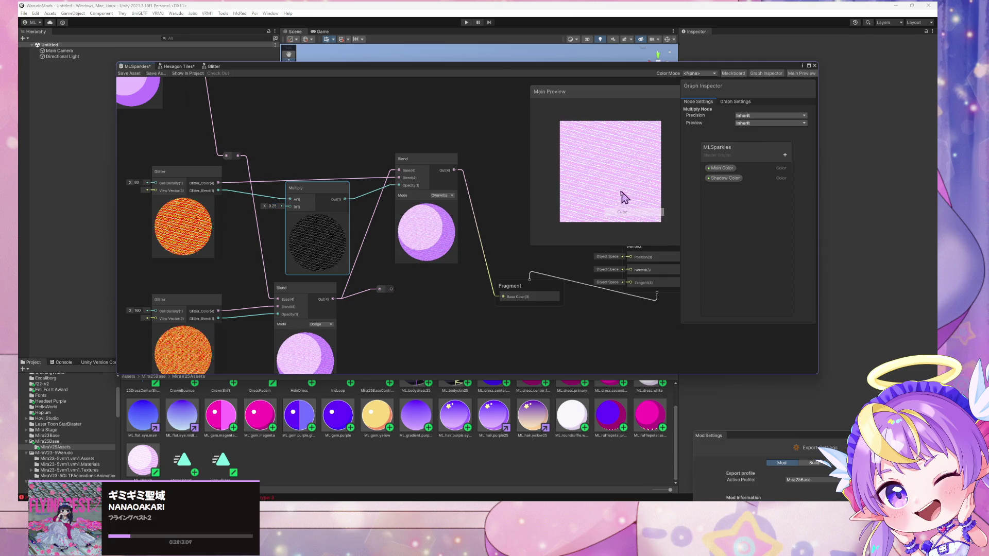
# - Rotate the preview cube, then move the graph window lower right to reveal the Scene view
pyautogui.moveTo(595, 117)
pyautogui.mouseDown()
pyautogui.moveTo(644, 190)
pyautogui.moveTo(652, 233)
pyautogui.moveTo(536, 236)
pyautogui.mouseUp()
pyautogui.moveTo(378, 222)
pyautogui.mouseDown()
pyautogui.moveTo(135, 114)
pyautogui.moveTo(104, 168)
pyautogui.moveTo(125, 202)
pyautogui.mouseUp()
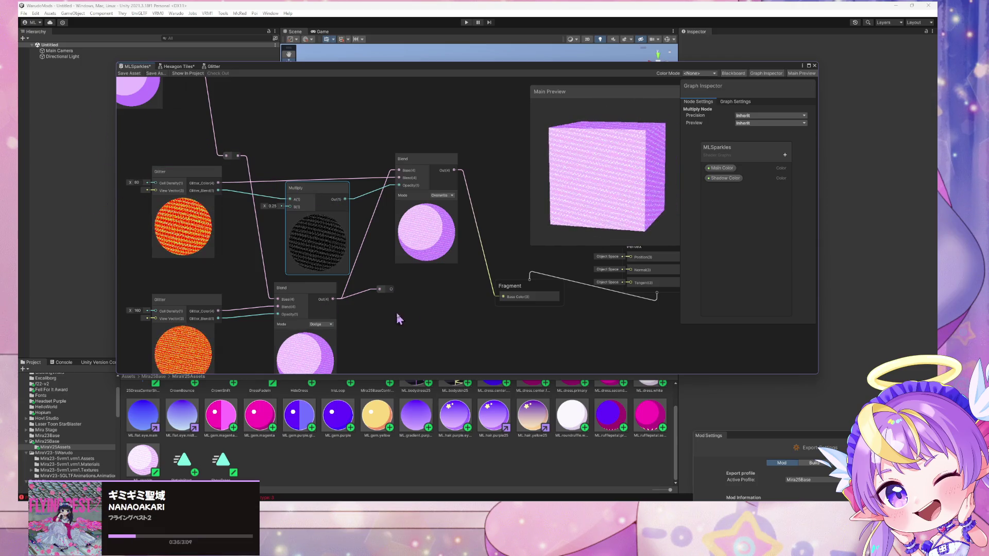
pyautogui.click(380, 286)
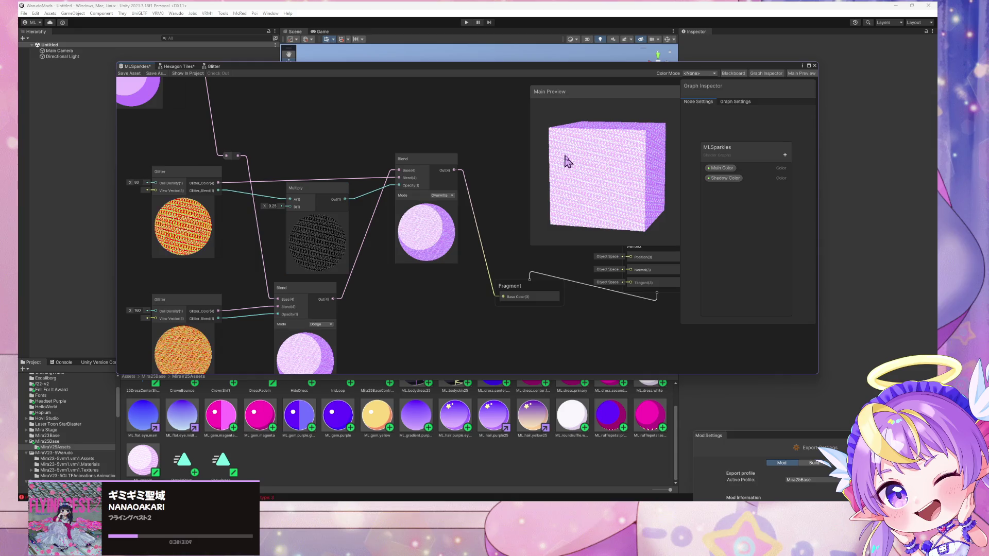
pyautogui.moveTo(566, 161)
pyautogui.mouseDown()
pyautogui.moveTo(591, 201)
pyautogui.moveTo(578, 189)
pyautogui.mouseUp()
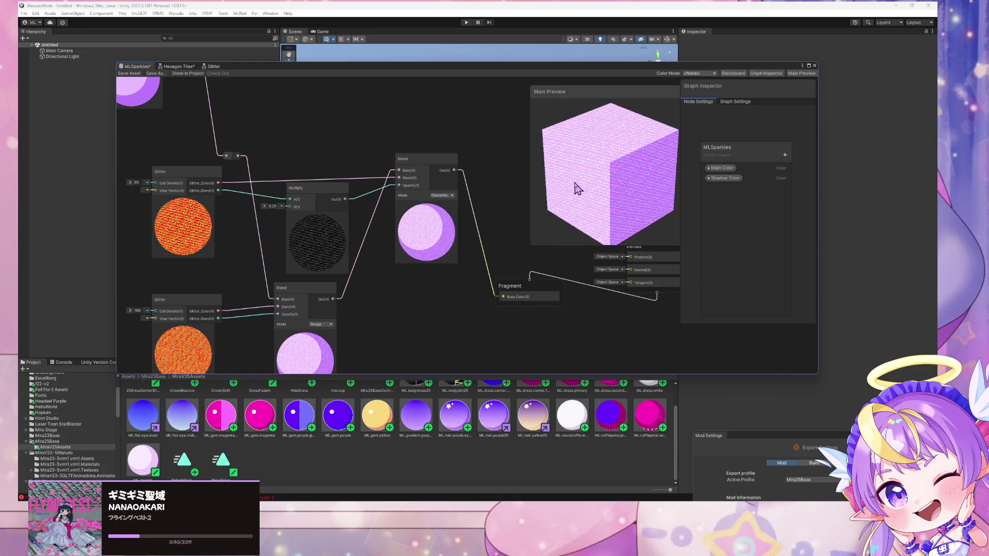
pyautogui.moveTo(396, 157); pyautogui.dragTo(345, 152)
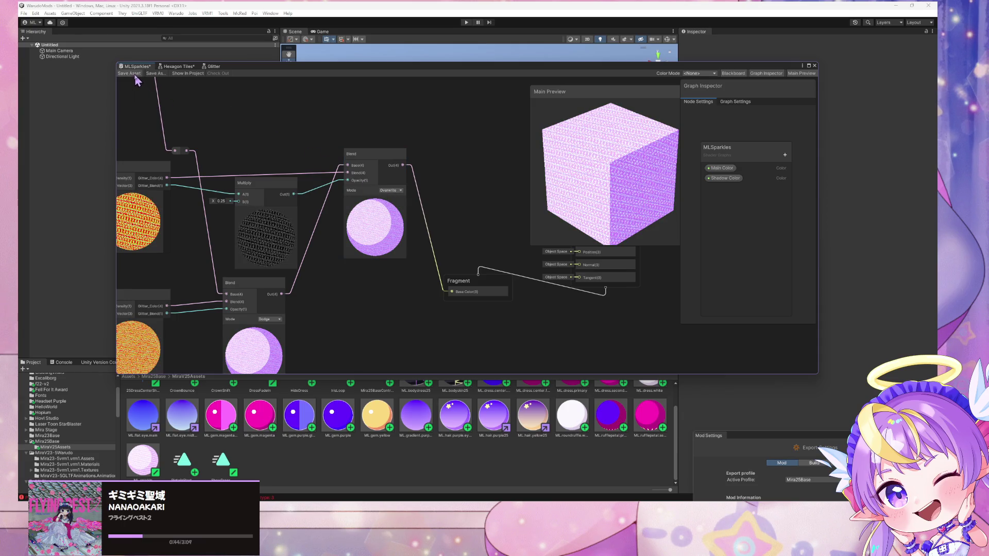
pyautogui.moveTo(289, 69)
pyautogui.mouseDown()
pyautogui.moveTo(556, 149)
pyautogui.moveTo(436, 329)
pyautogui.mouseUp()
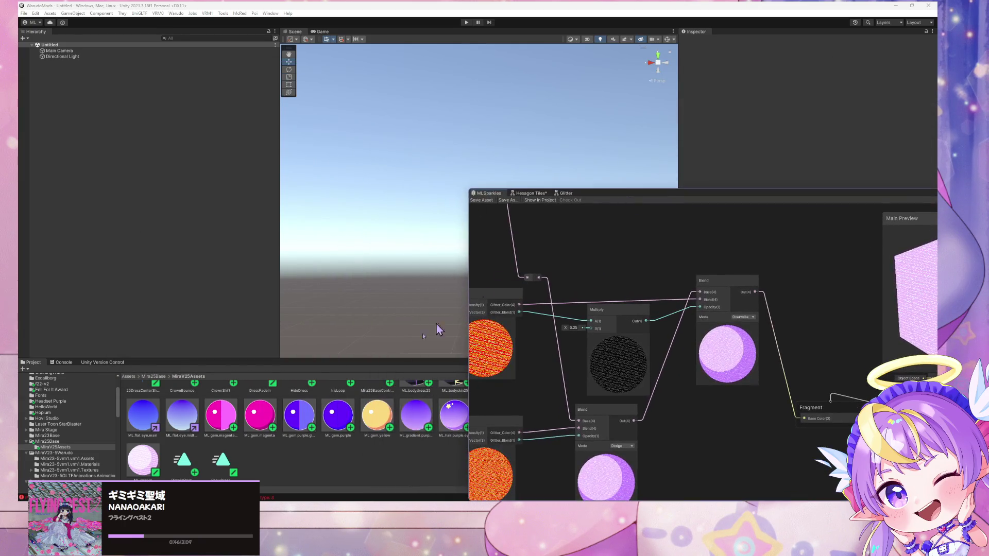
# - Zoom and pan to frame both Glitter nodes and the Blend nodes larger
pyautogui.scroll(1, 251, 422)
pyautogui.scroll(-1, 250, 422)
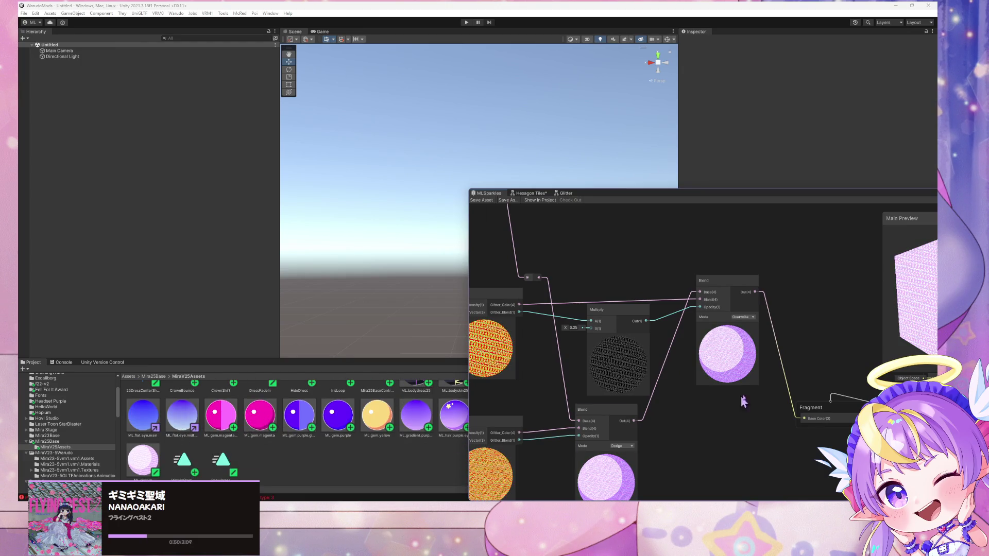
pyautogui.moveTo(603, 387)
pyautogui.mouseDown()
pyautogui.moveTo(662, 331)
pyautogui.moveTo(702, 316)
pyautogui.moveTo(682, 309)
pyautogui.mouseUp()
pyautogui.moveTo(628, 352)
pyautogui.mouseDown()
pyautogui.moveTo(572, 343)
pyautogui.moveTo(634, 349)
pyautogui.mouseUp()
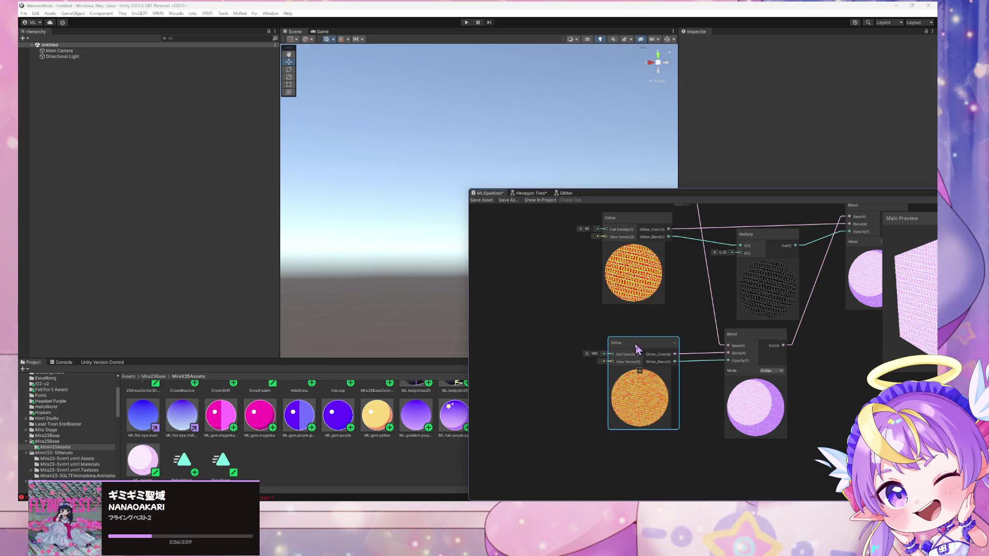
pyautogui.scroll(-3, 668, 314)
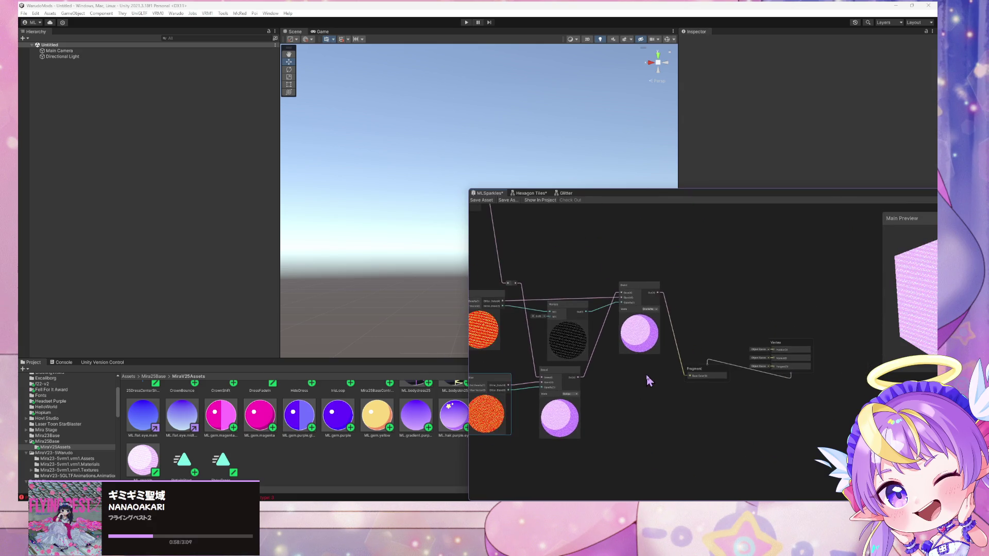
pyautogui.scroll(5, 627, 373)
pyautogui.scroll(-3, 618, 369)
pyautogui.moveTo(616, 369); pyautogui.dragTo(754, 354)
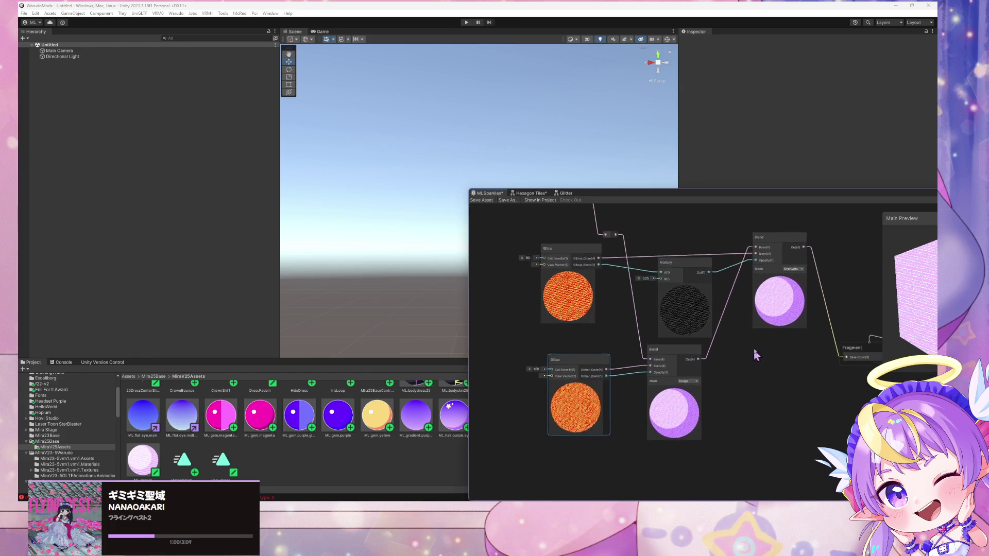
# - Cancel a 'vec' node search and switch to the Glitter subgraph
pyautogui.press('space')
pyautogui.write('vec')
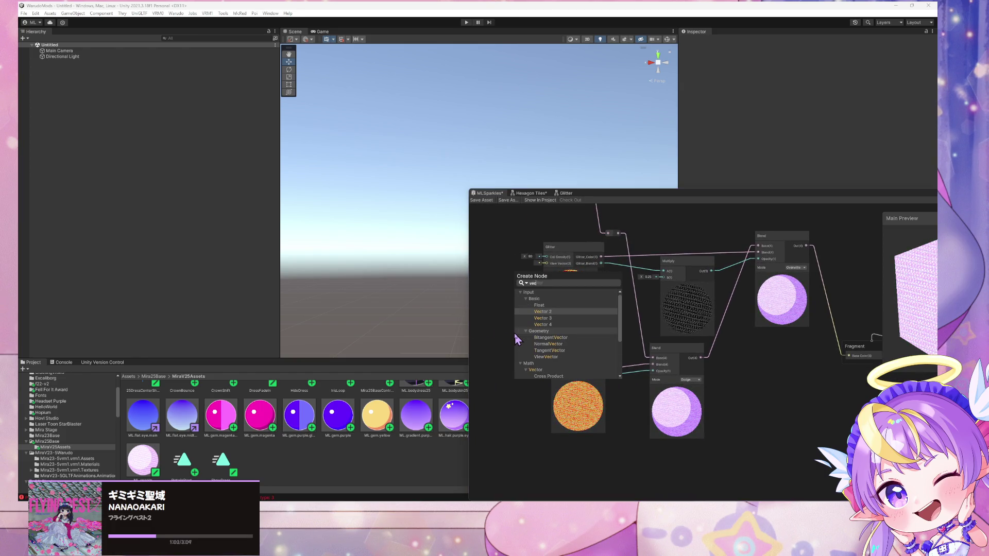
pyautogui.click(514, 332)
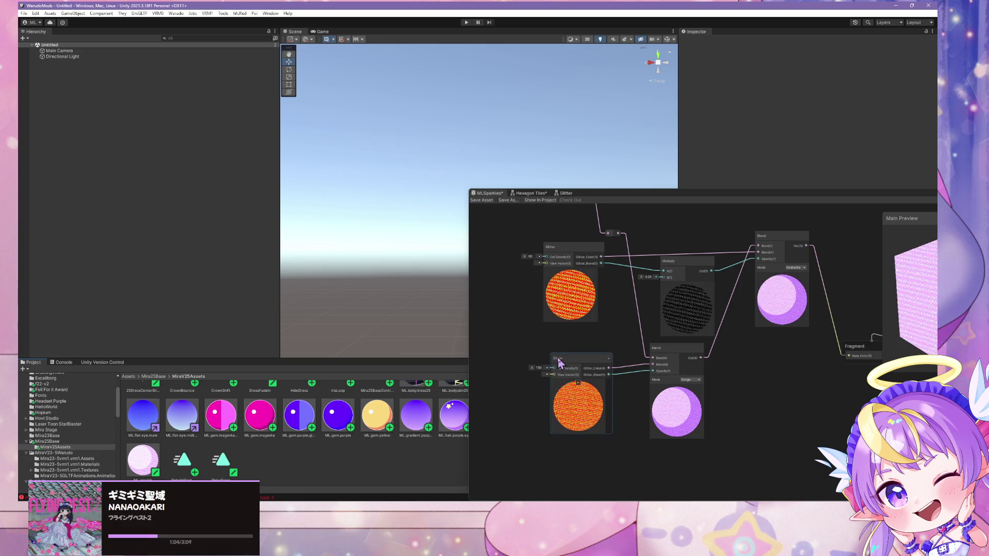
pyautogui.click(565, 194)
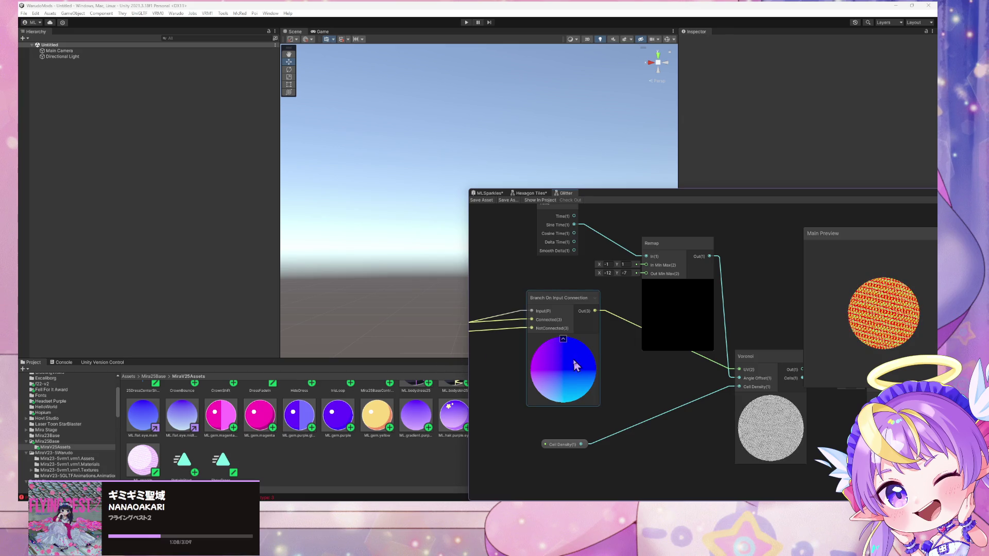
# - Move the View Vector property node up-left, save the Glitter subgraph, and return to MLSparkles
pyautogui.moveTo(536, 425); pyautogui.dragTo(679, 367)
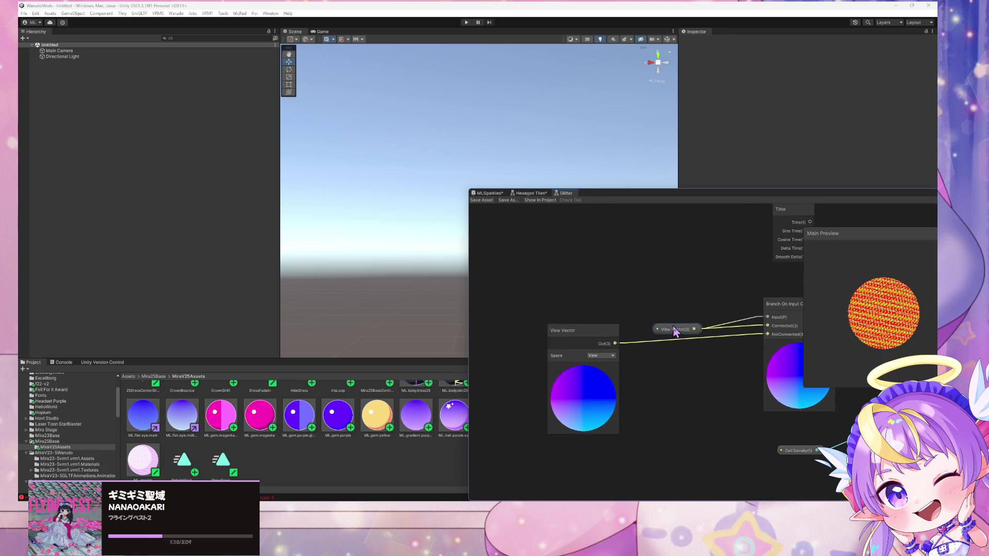
pyautogui.moveTo(673, 326); pyautogui.dragTo(642, 301)
pyautogui.moveTo(685, 199)
pyautogui.mouseDown()
pyautogui.moveTo(286, 140)
pyautogui.moveTo(633, 170)
pyautogui.mouseUp()
pyautogui.click(519, 304)
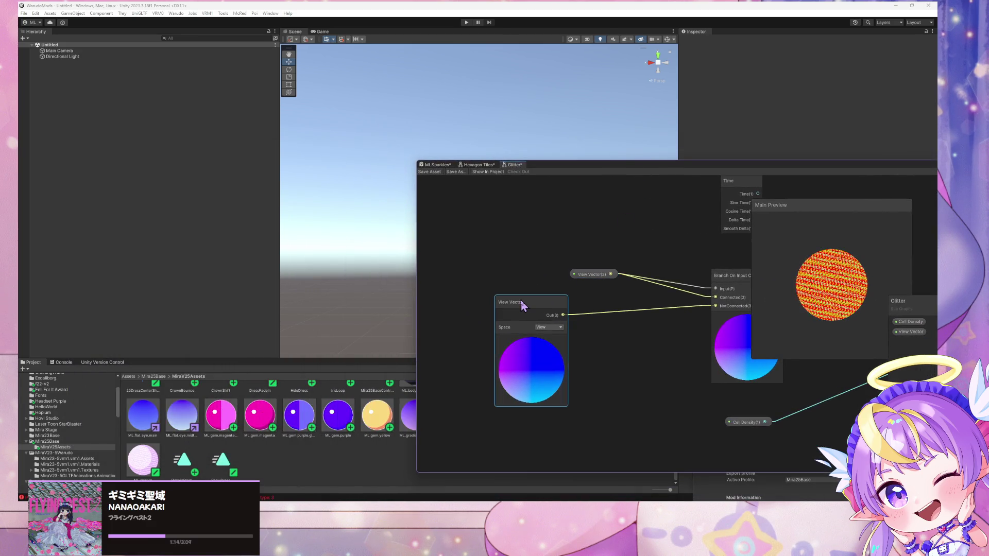
pyautogui.click(433, 173)
pyautogui.click(435, 165)
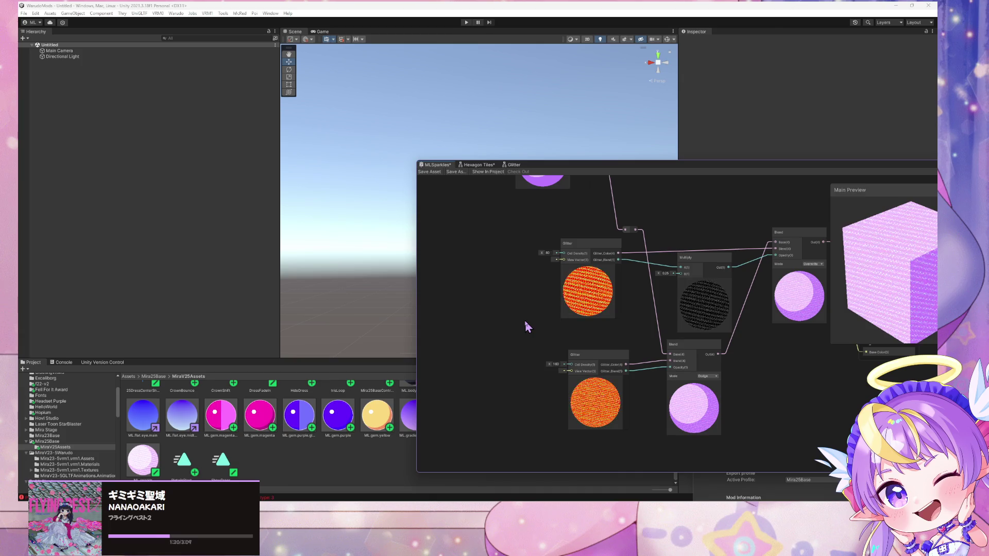
# - Add a View Vector node via a 'vec' search and wire it into the lower Glitter's View Vector input
pyautogui.press('space')
pyautogui.write('vec')
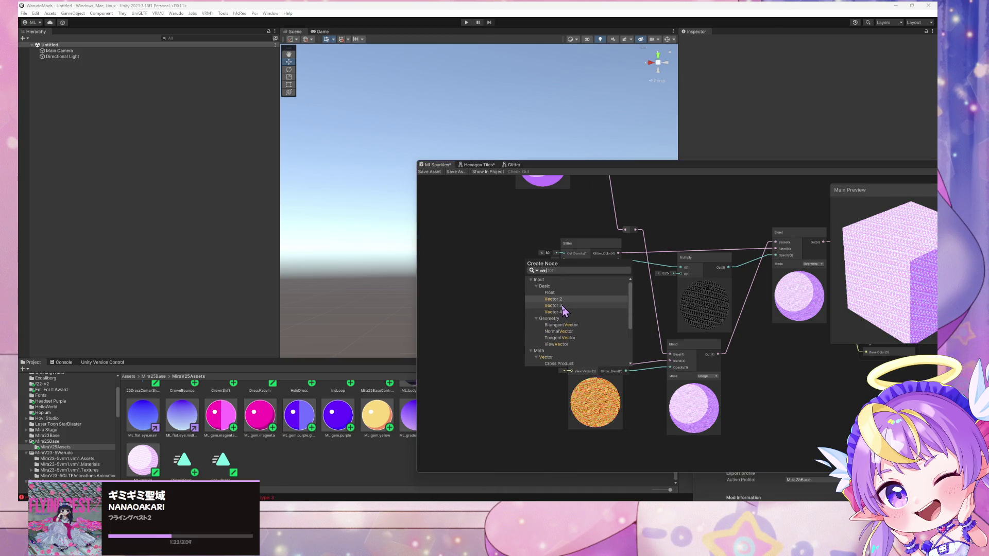
pyautogui.scroll(-5, 563, 311)
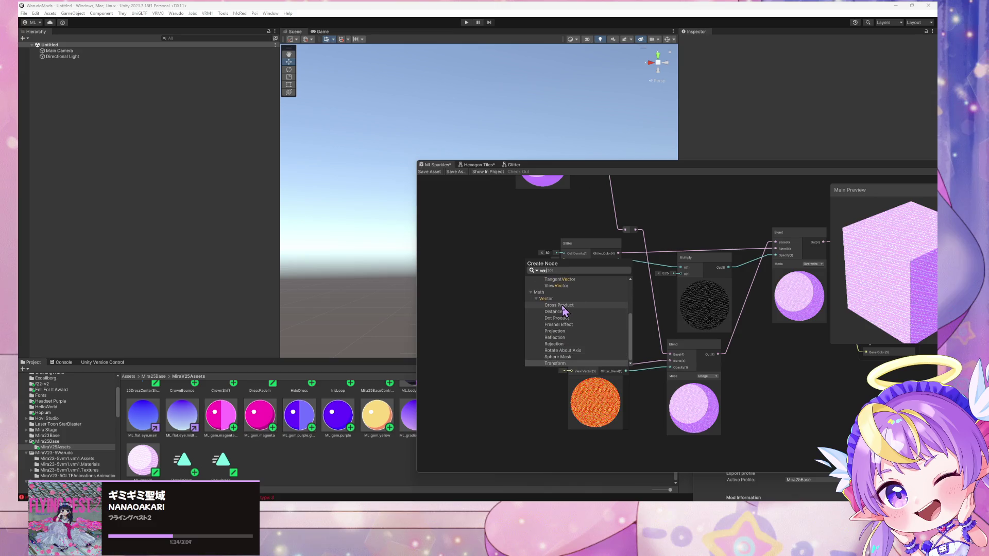
pyautogui.scroll(2, 564, 310)
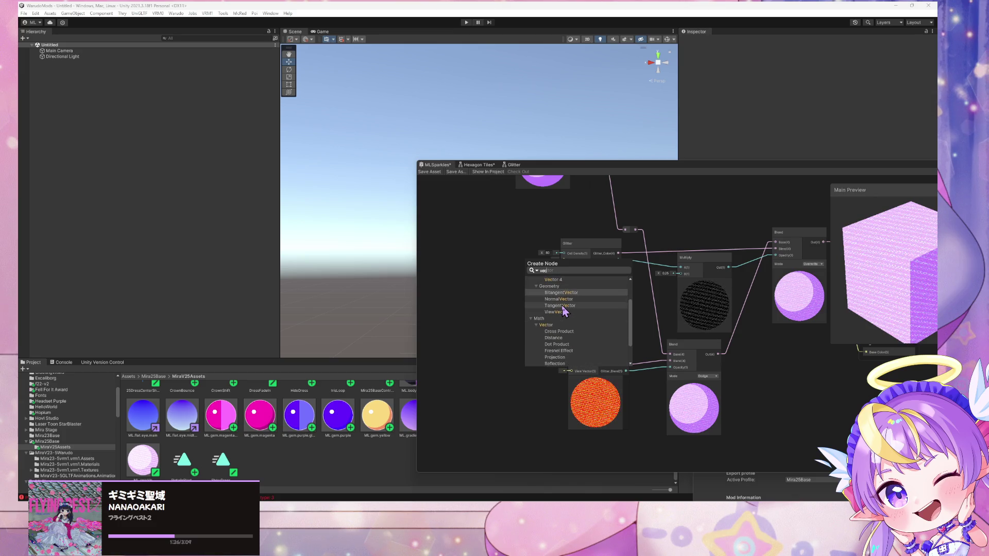
pyautogui.click(563, 312)
pyautogui.moveTo(566, 332)
pyautogui.mouseDown()
pyautogui.moveTo(456, 355)
pyautogui.moveTo(569, 372)
pyautogui.mouseUp()
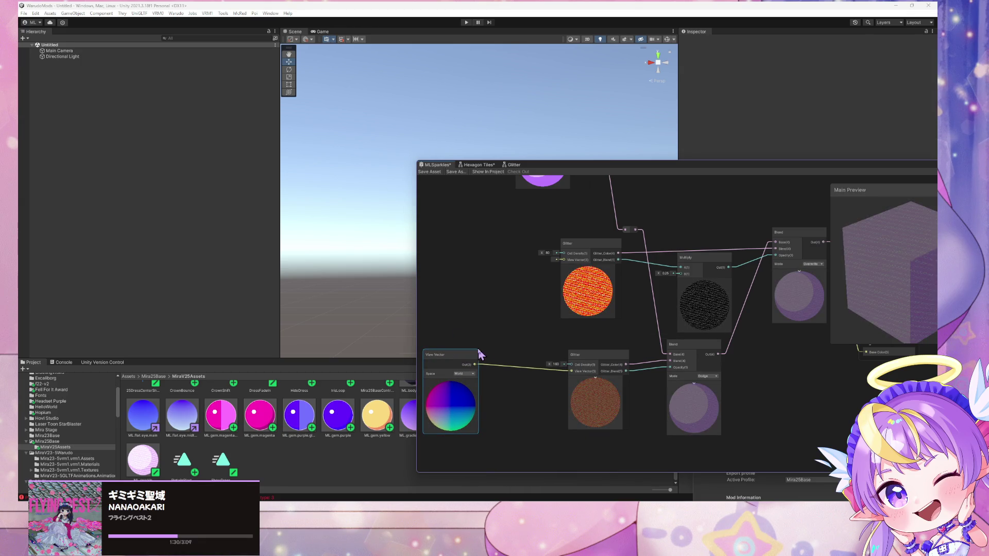
pyautogui.moveTo(467, 358); pyautogui.dragTo(516, 360)
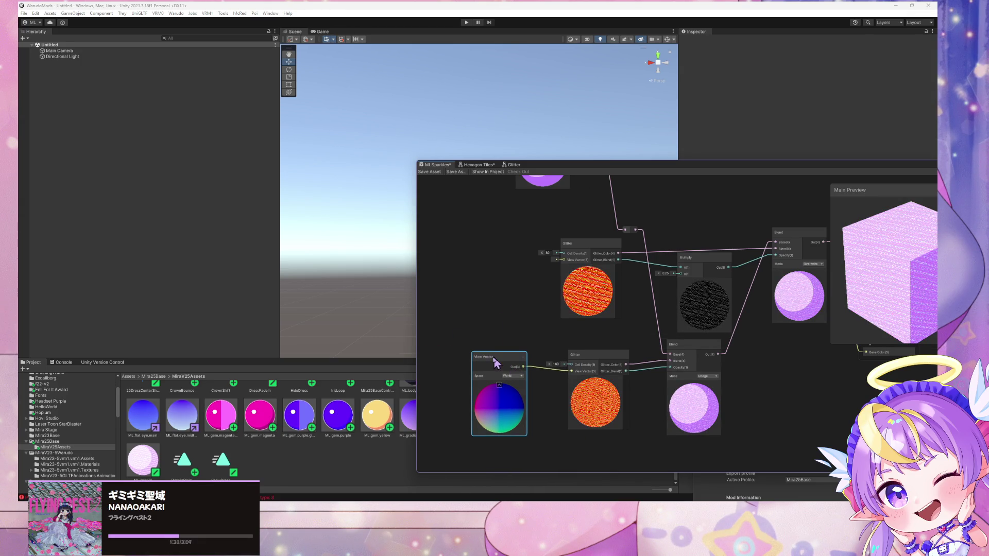
pyautogui.click(509, 351)
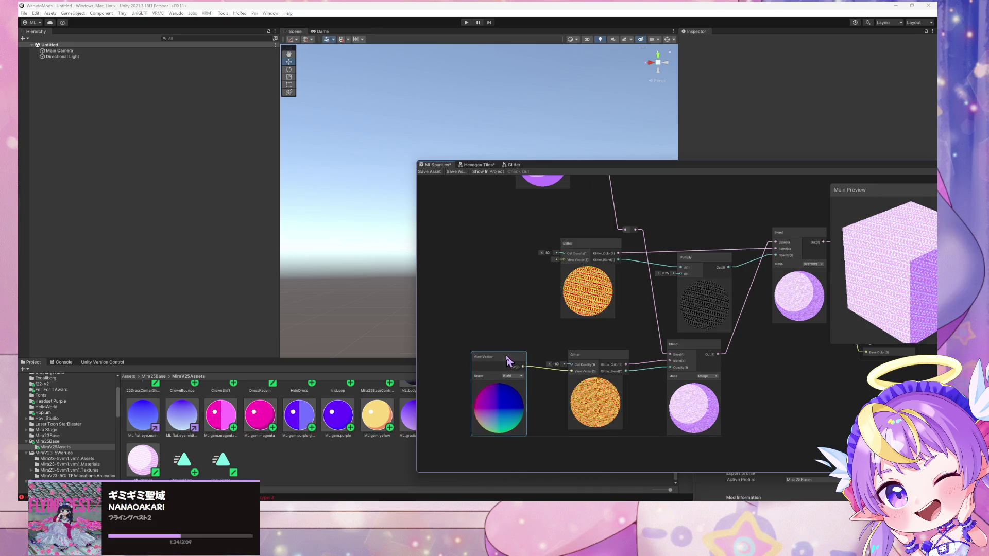
# - Duplicate the View Vector node and place the copy near the upper Glitter
pyautogui.hotkey('ctrl', 'd')
pyautogui.moveTo(448, 252); pyautogui.dragTo(451, 228)
pyautogui.press('space')
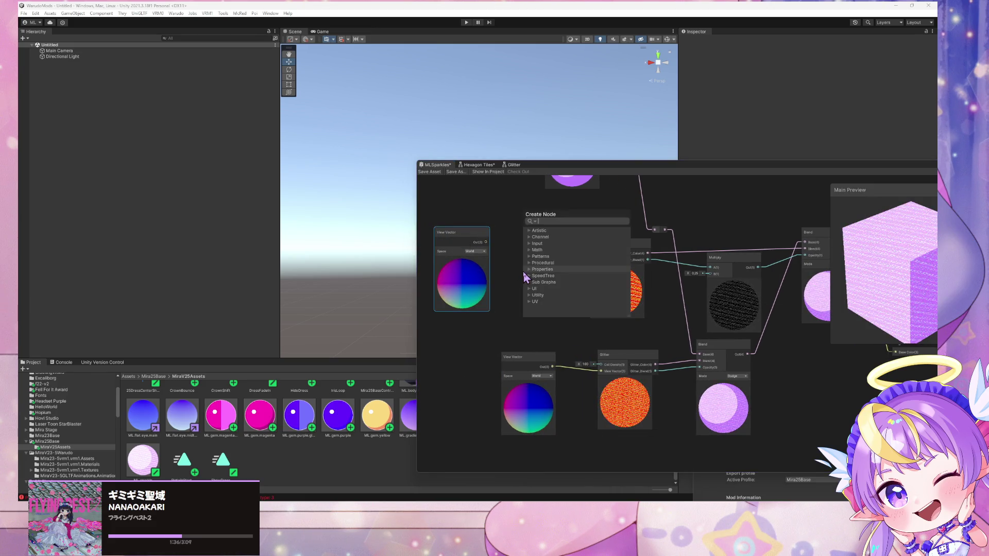
# - Add a Tiling And Offset node beside the View Vector copy, discarding a mistaken Tilt node
pyautogui.write('til')
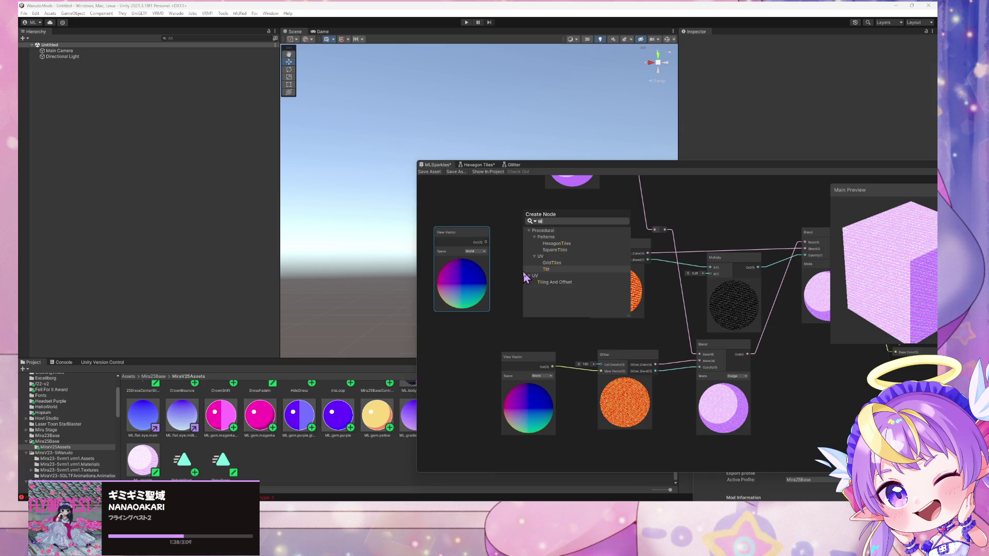
pyautogui.press('Return')
pyautogui.moveTo(547, 292)
pyautogui.mouseDown()
pyautogui.moveTo(518, 255)
pyautogui.moveTo(520, 265)
pyautogui.mouseUp()
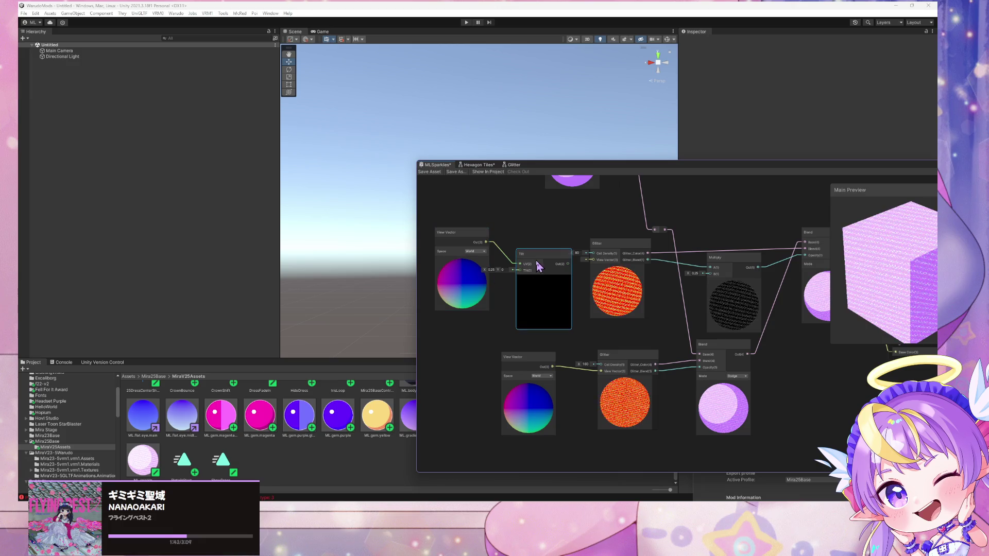
pyautogui.press('Delete')
pyautogui.press('space')
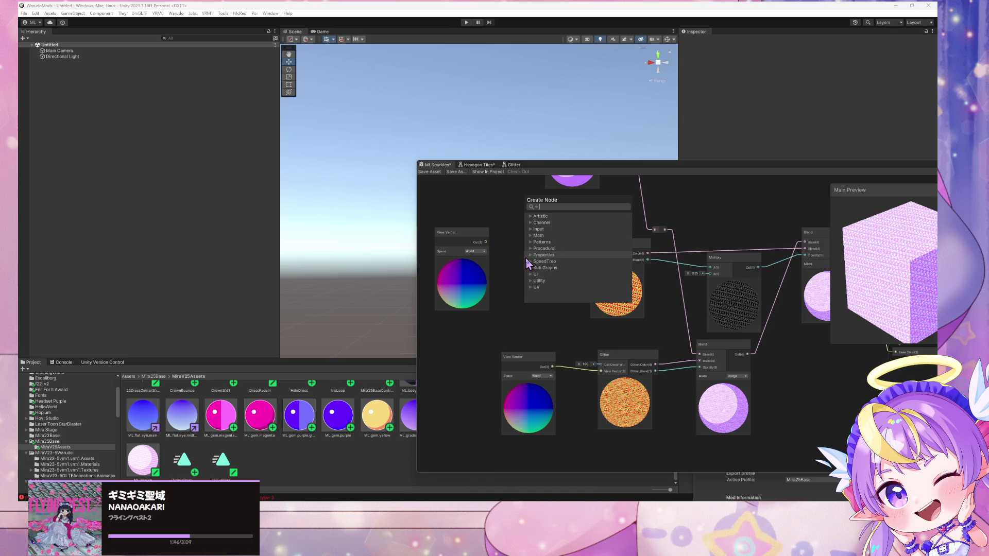
pyautogui.write('scale')
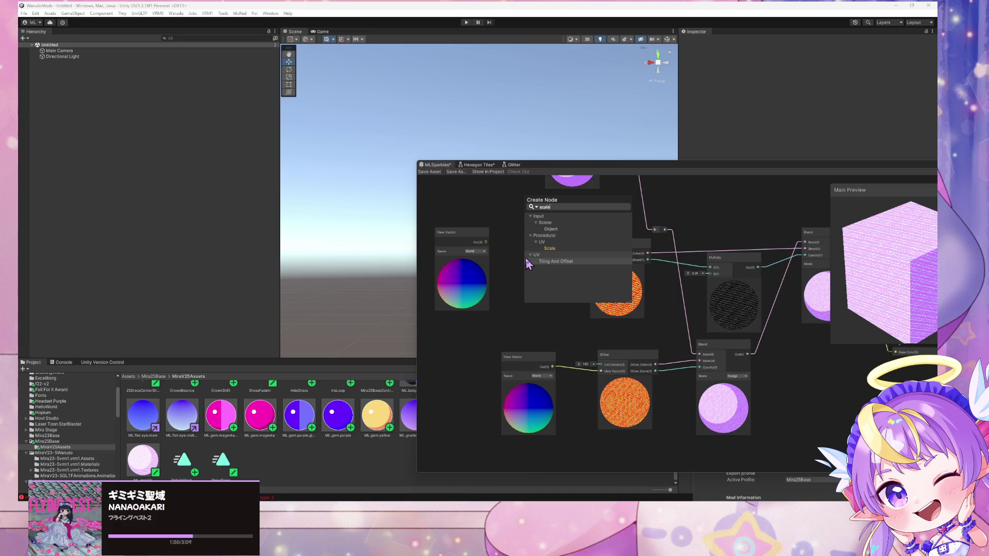
pyautogui.click(526, 261)
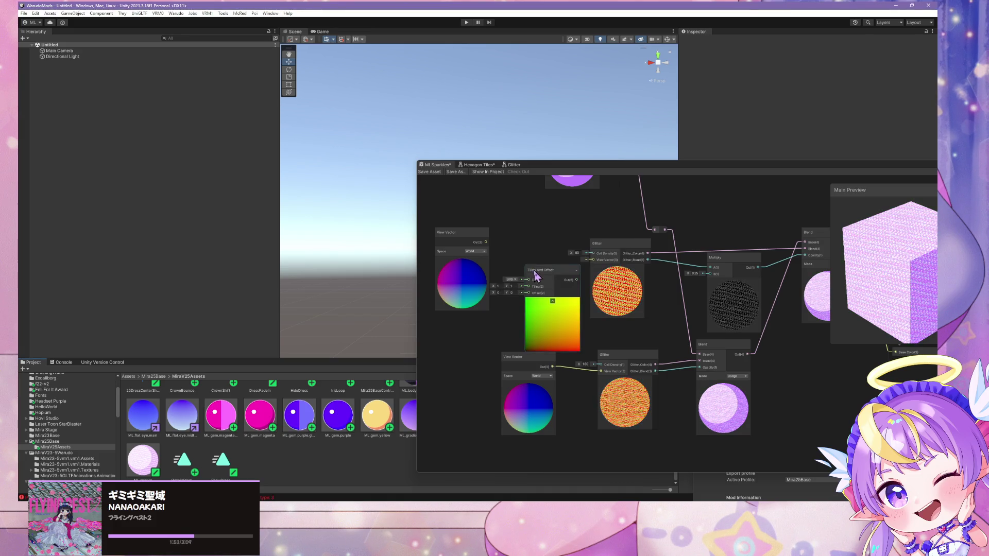
pyautogui.moveTo(535, 273)
pyautogui.mouseDown()
pyautogui.moveTo(493, 248)
pyautogui.moveTo(511, 265)
pyautogui.mouseUp()
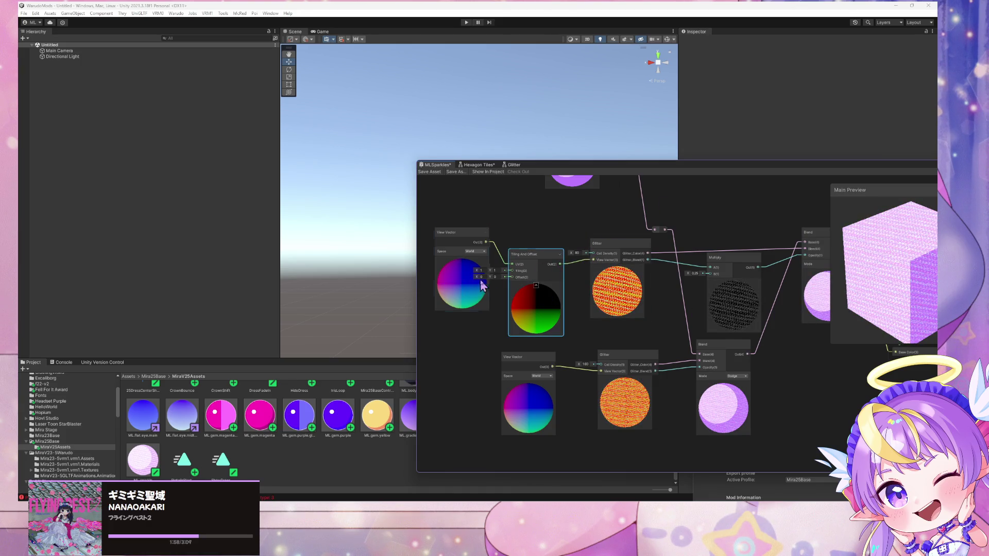
pyautogui.moveTo(473, 289); pyautogui.dragTo(444, 295)
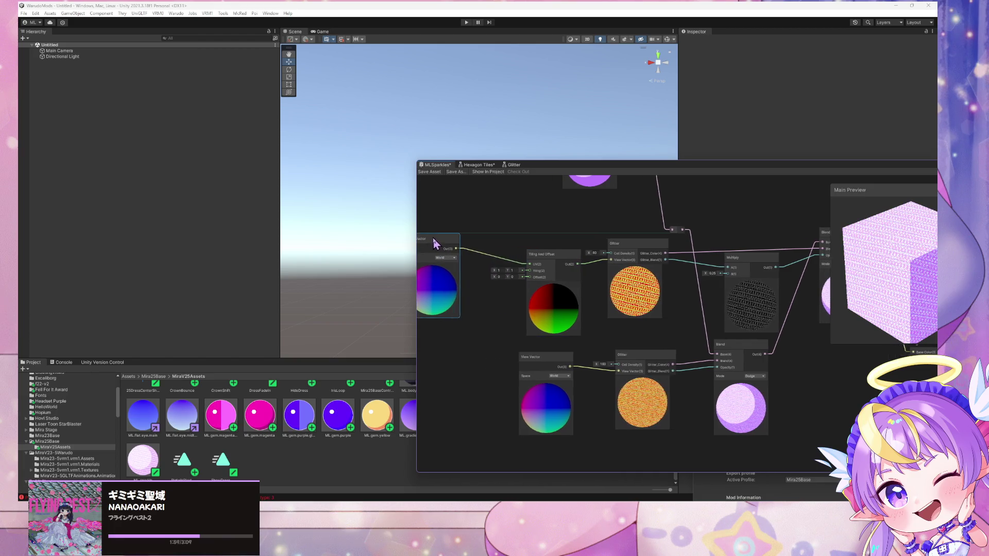
# - Set the Tiling And Offset tiling to 0.5 on both X and Y
pyautogui.click(505, 270)
pyautogui.write('0.5')
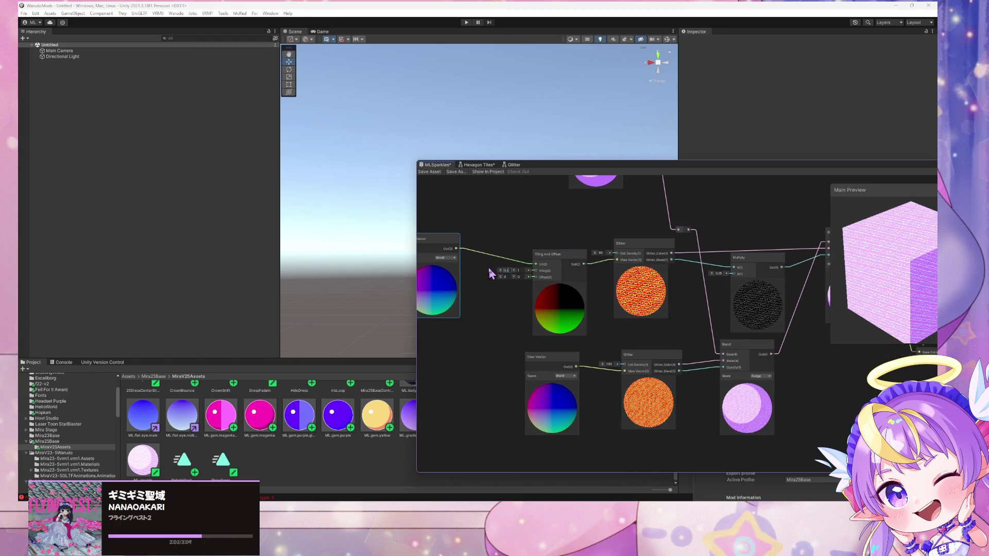
pyautogui.press('Tab')
pyautogui.write('0.5')
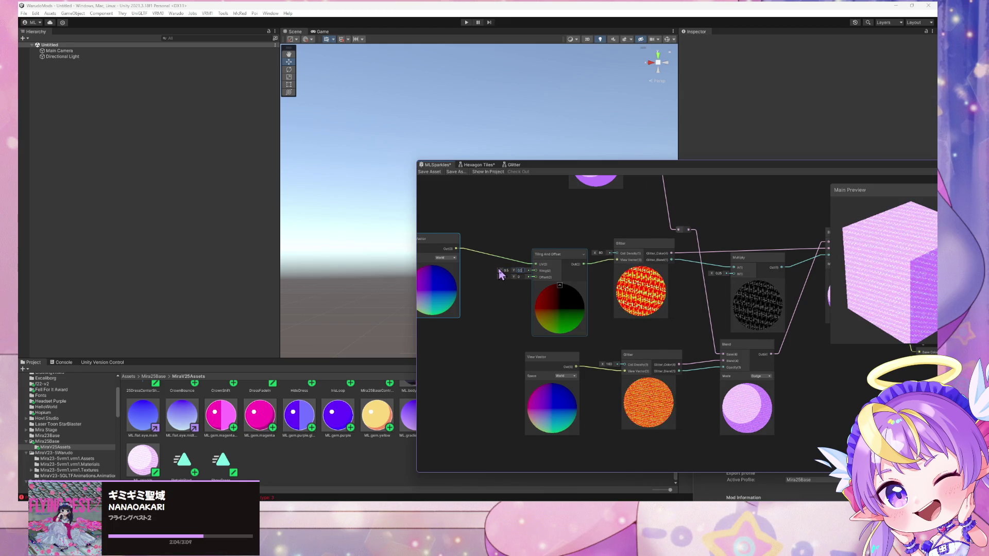
pyautogui.press('Return')
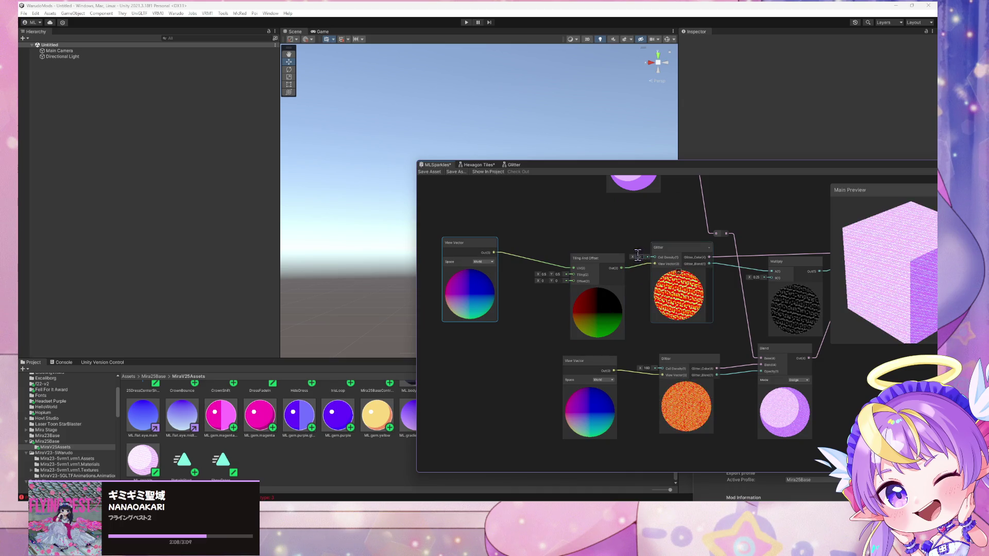
# - Give the upper Glitter node a Cell Density of 40
pyautogui.write('160')
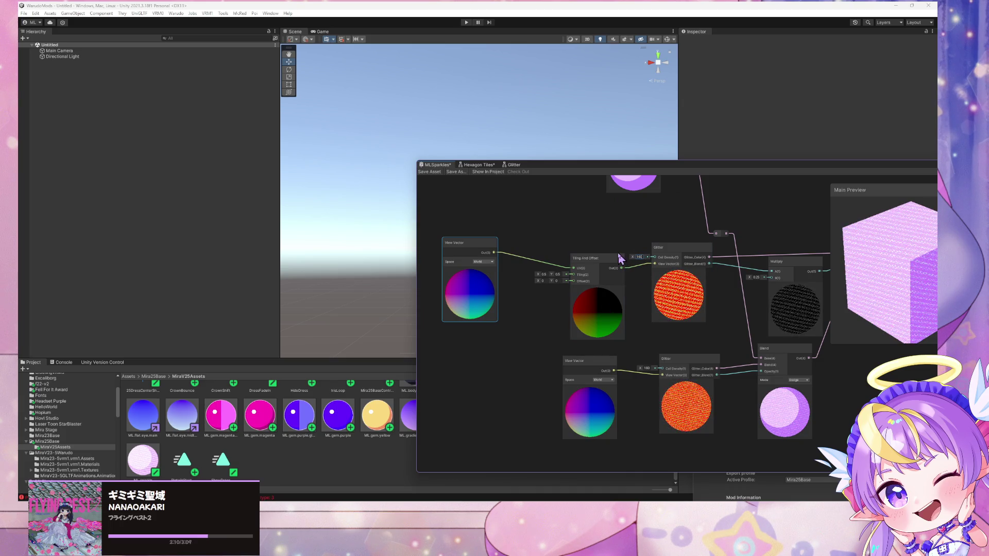
pyautogui.press('BackSpace')
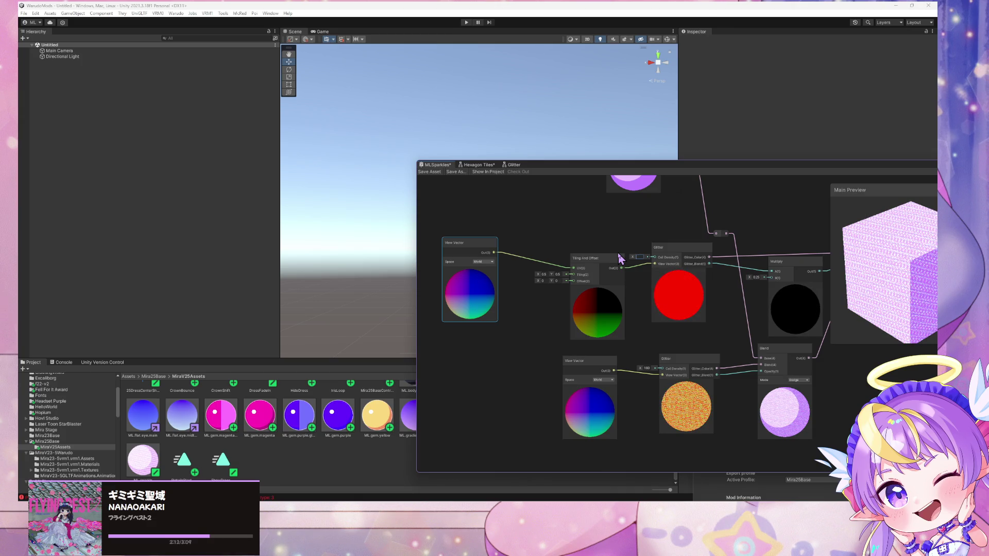
pyautogui.press('BackSpace')
pyautogui.write('40')
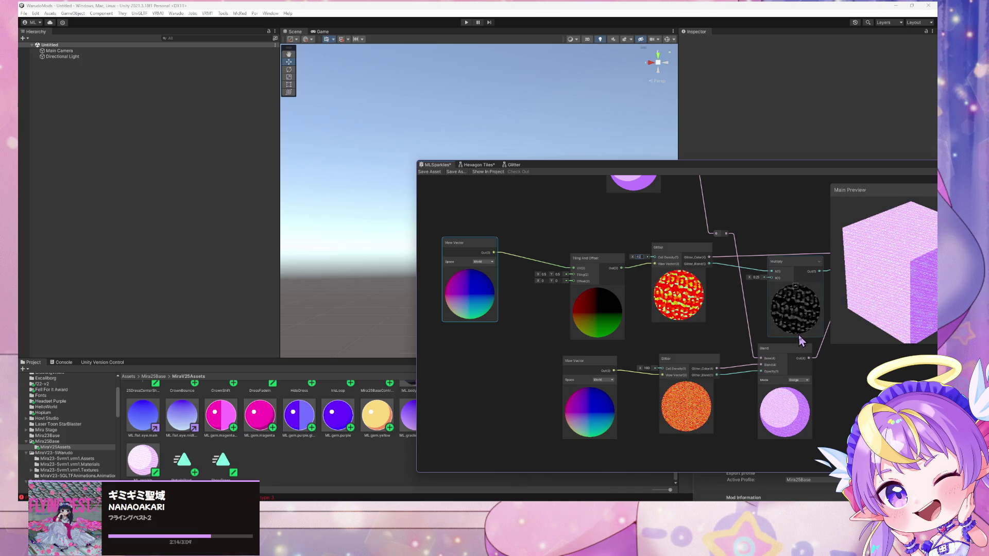
pyautogui.hscroll(5, 561, 319)
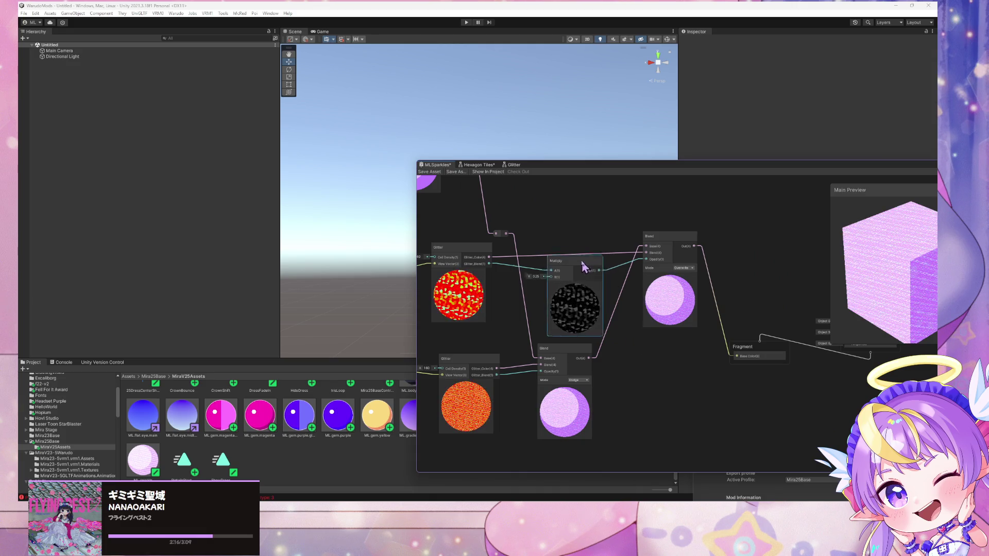
# - Switch the final Blend node's mode from Overwrite to Dodge
pyautogui.moveTo(573, 262); pyautogui.dragTo(565, 266)
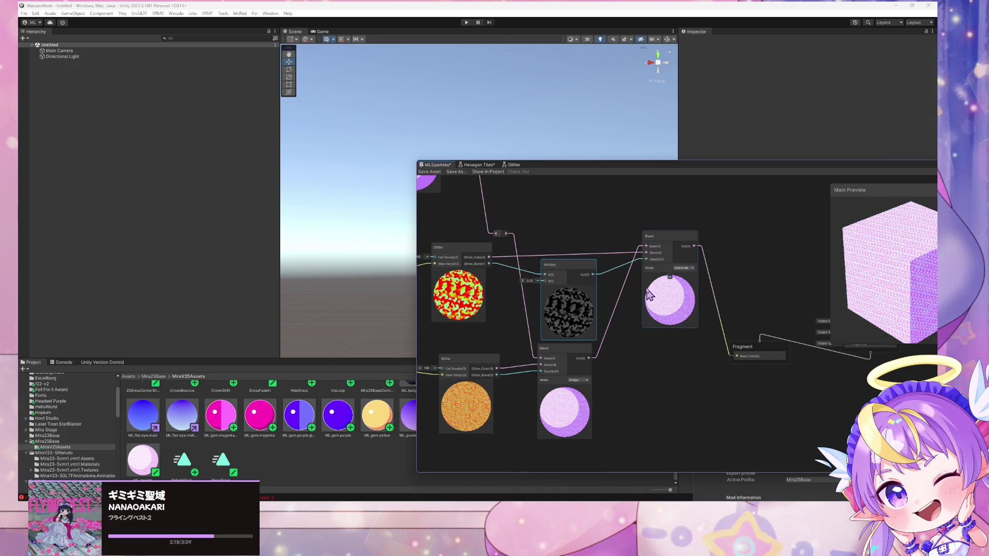
pyautogui.click(682, 268)
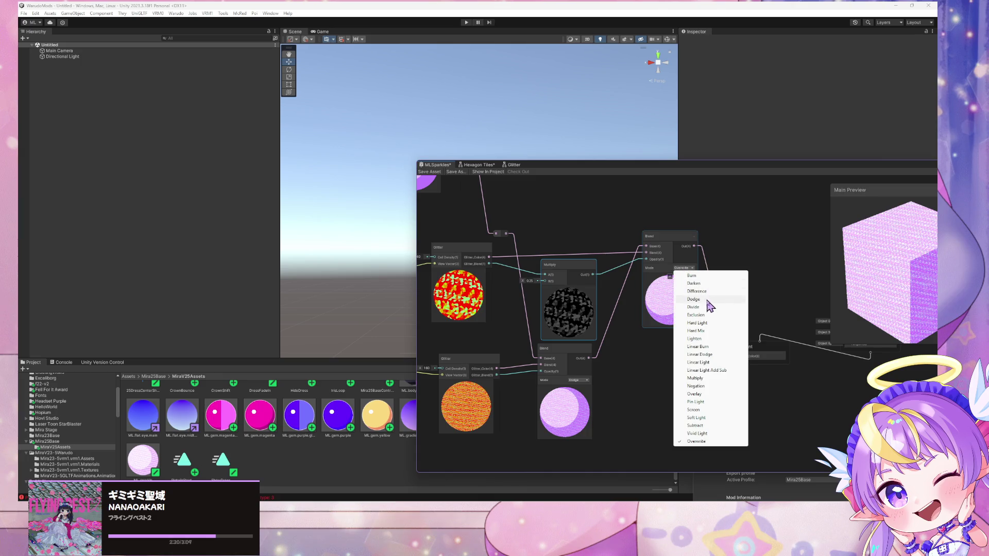
pyautogui.click(694, 299)
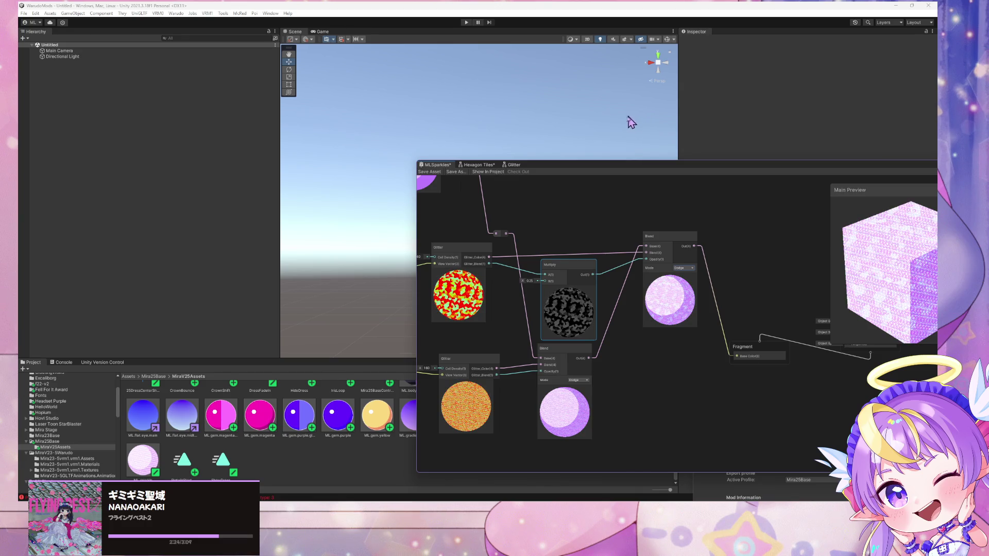
# - Save the MLSparkles shader graph and open the Warudo mod menu
pyautogui.click(428, 172)
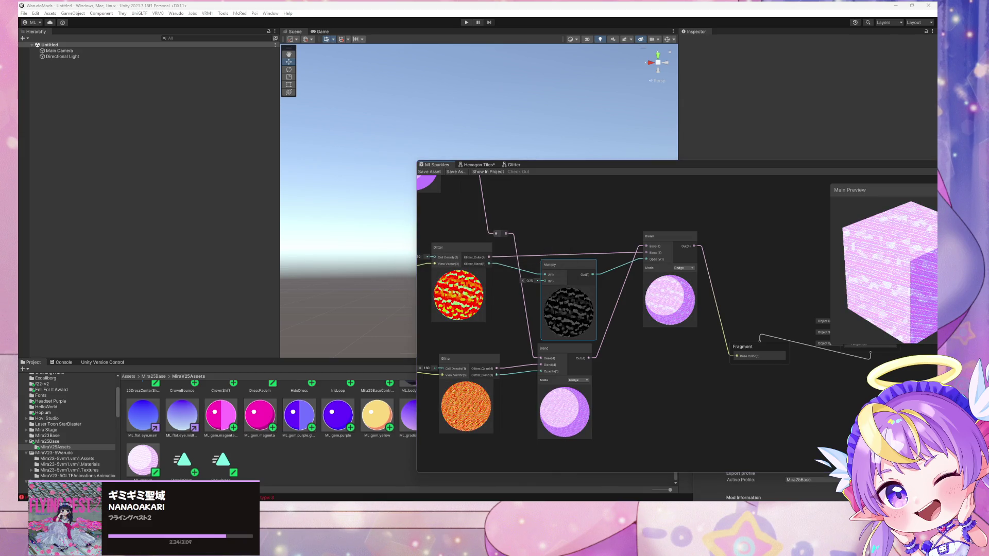
pyautogui.press('super+d')
pyautogui.press('super+d')
pyautogui.moveTo(655, 309); pyautogui.dragTo(652, 315)
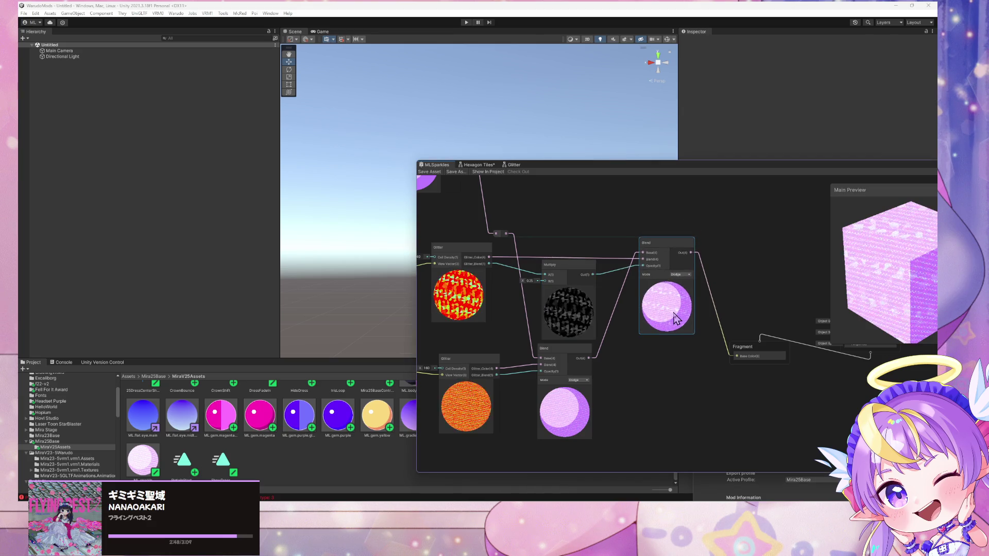
pyautogui.click(176, 13)
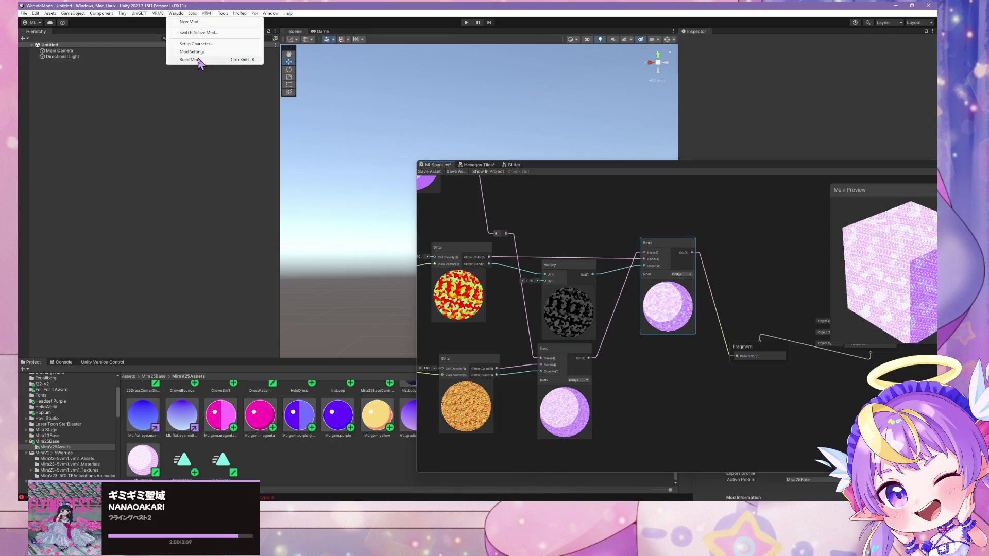
# - Run Warudo Build Mod, preview the sparkly avatar, and dismiss the Cannot restructure Prefab error
pyautogui.click(200, 59)
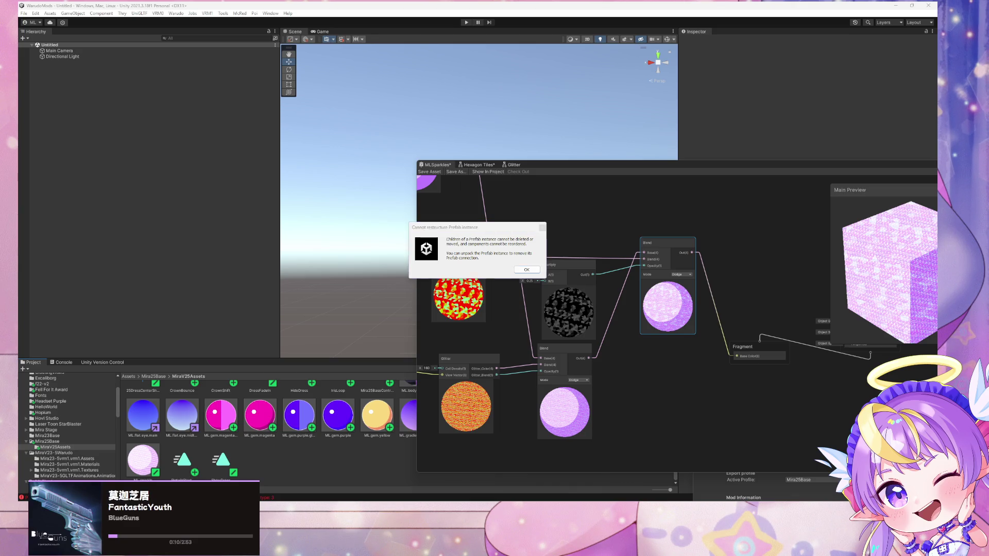
pyautogui.scroll(2, 359, 303)
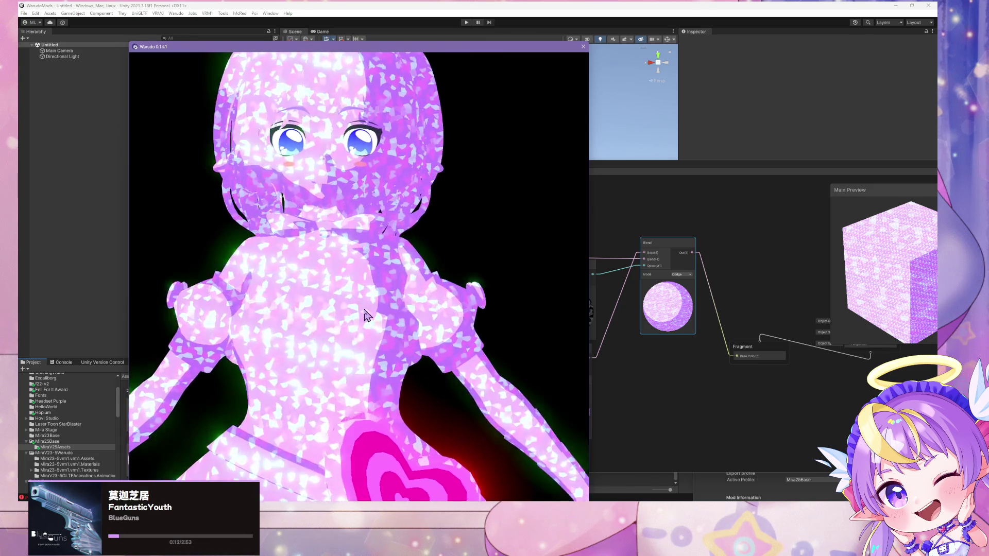
pyautogui.click(786, 249)
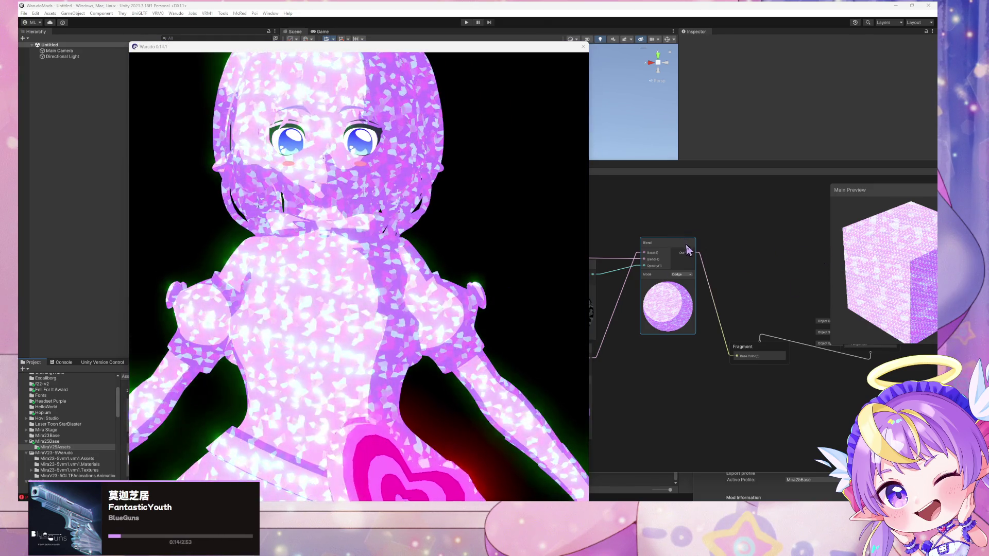
pyautogui.click(591, 292)
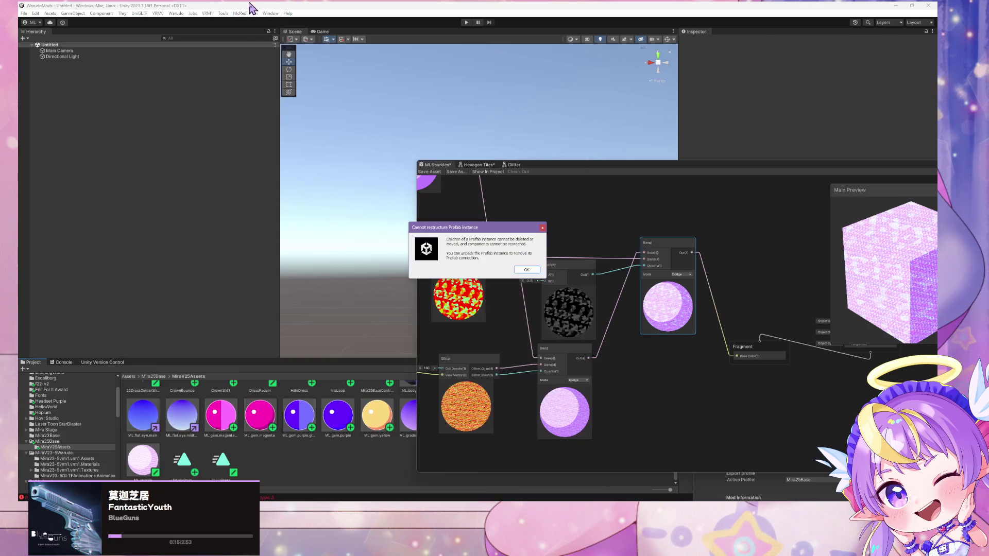
pyautogui.click(530, 272)
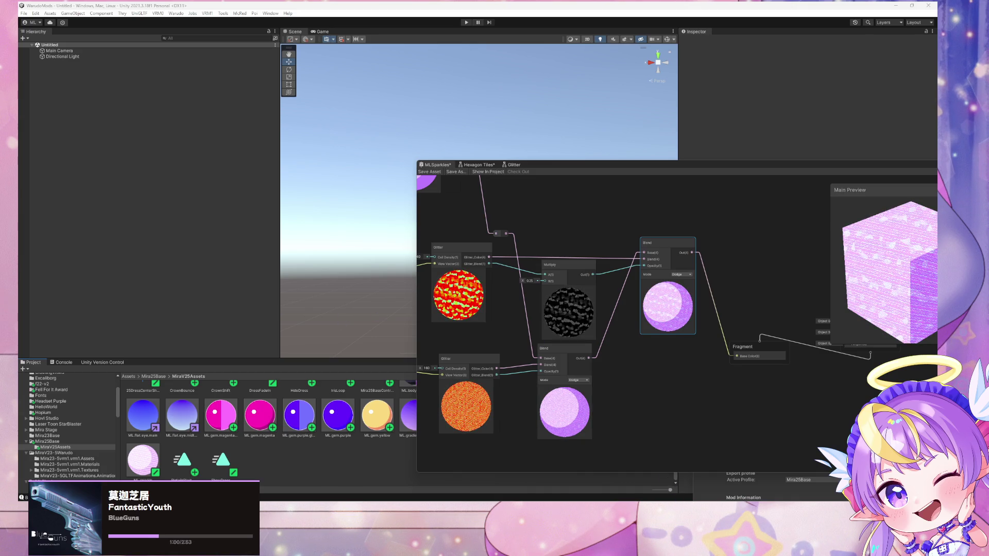
# - View the rebuilt full-body sparkles in Warudo 0.14.1, then pan the graph to the View Vector nodes
pyautogui.hotkey('alt', 'Tab')
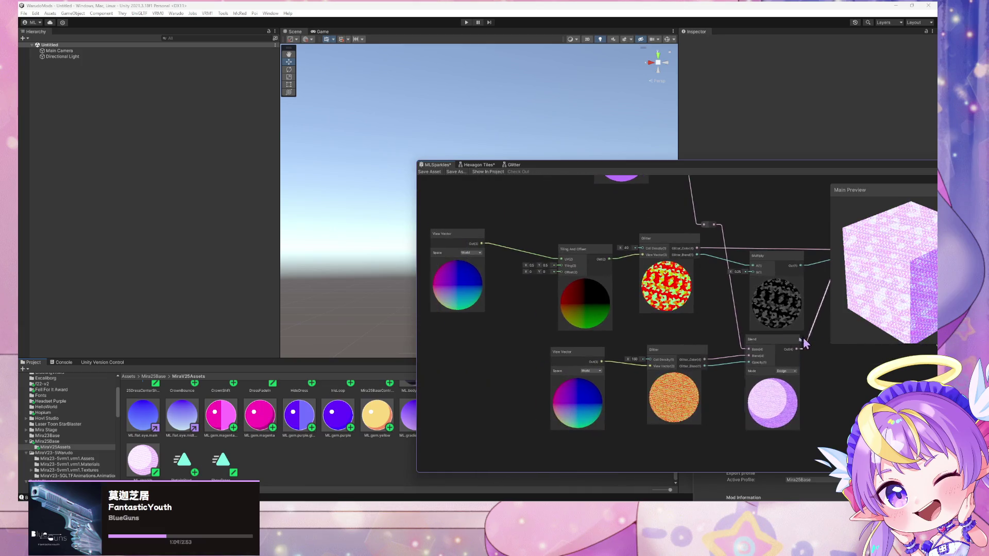
pyautogui.moveTo(478, 331); pyautogui.dragTo(508, 341)
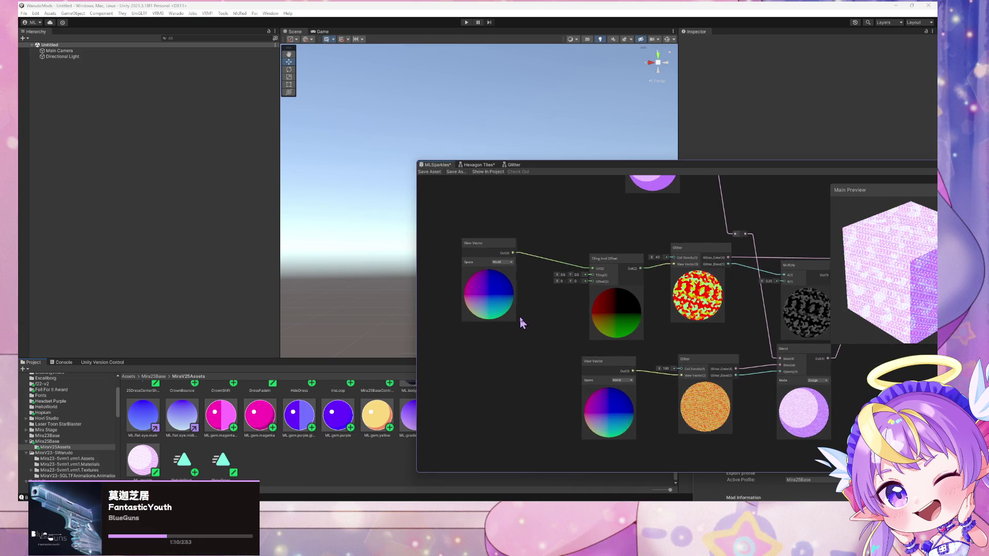
# - Add a Time node to the graph beside the View Vector node
pyautogui.moveTo(474, 243); pyautogui.dragTo(461, 223)
pyautogui.press('space')
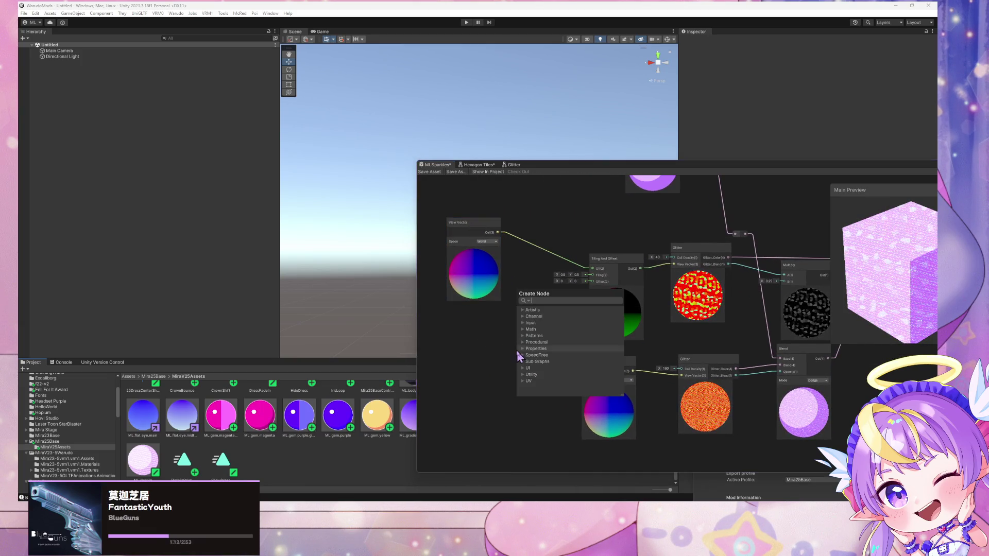
pyautogui.write('til')
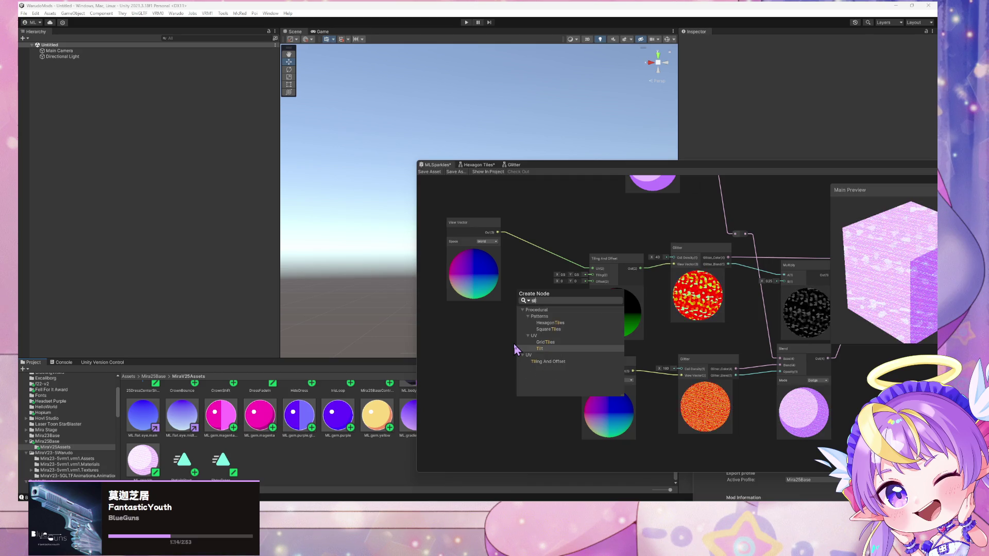
pyautogui.press('BackSpace')
pyautogui.press('BackSpace')
pyautogui.press('BackSpace')
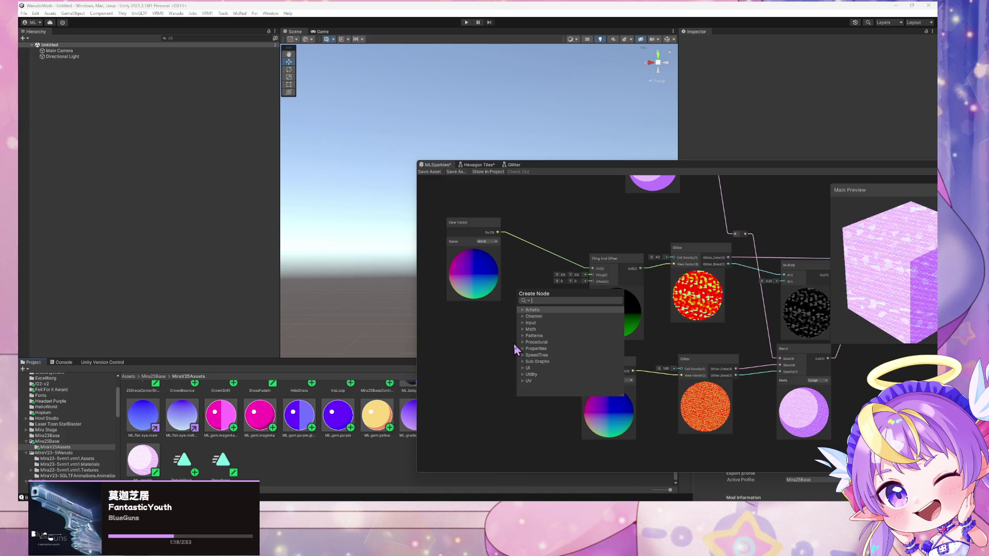
pyautogui.write('time')
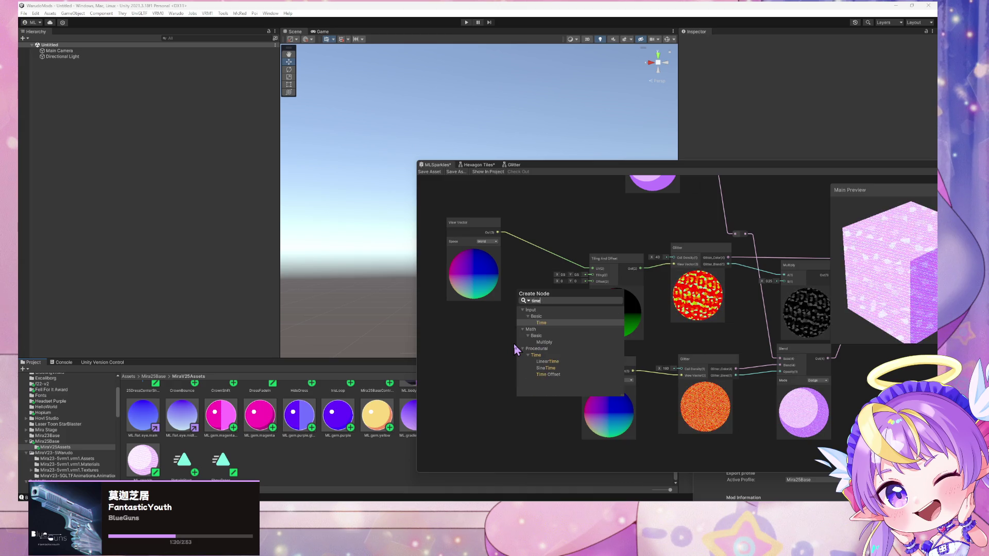
pyautogui.press('Return')
pyautogui.moveTo(523, 363); pyautogui.dragTo(457, 338)
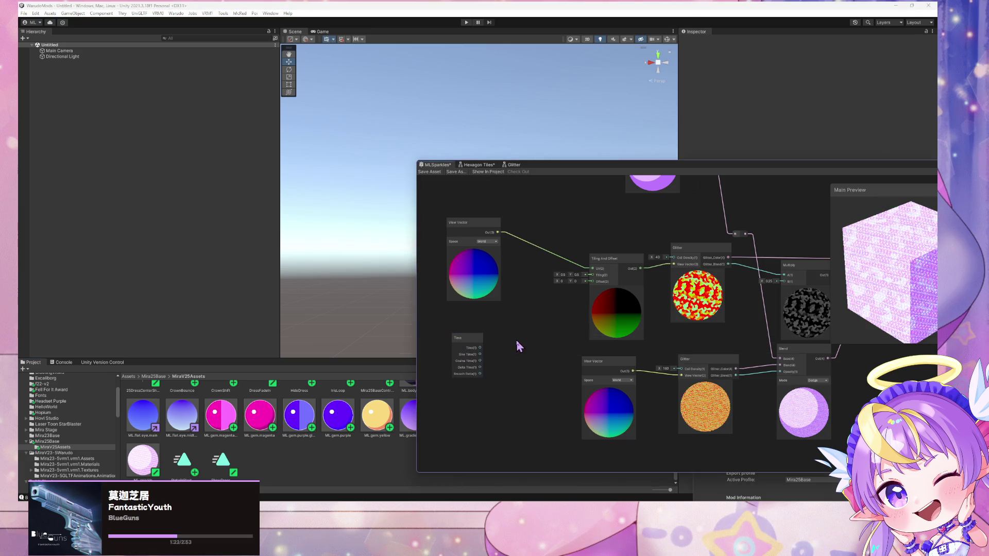
# - Add a Multiply node with B set to 0.05, fed by Time's output
pyautogui.press('space')
pyautogui.write('mul')
pyautogui.press('Return')
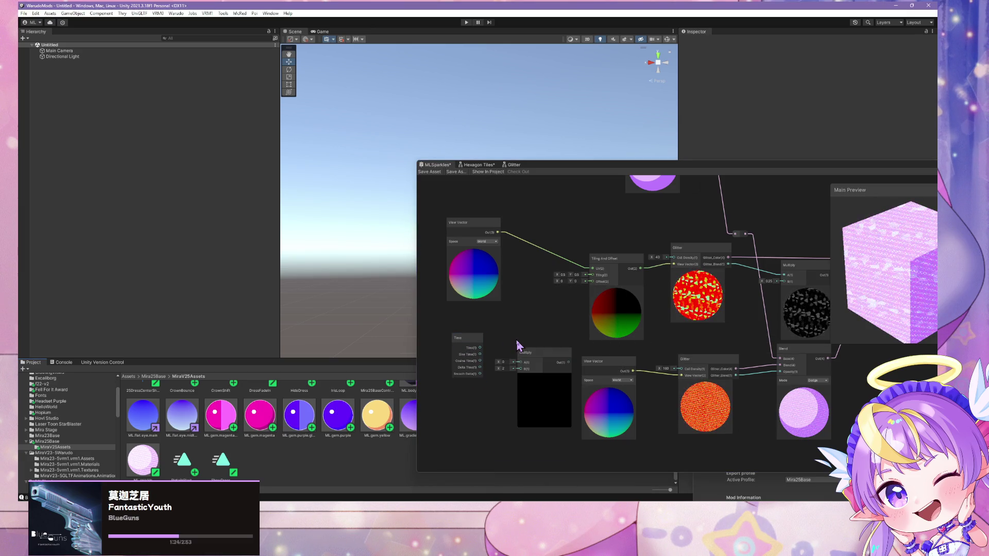
pyautogui.moveTo(519, 361); pyautogui.dragTo(512, 336)
pyautogui.click(494, 346)
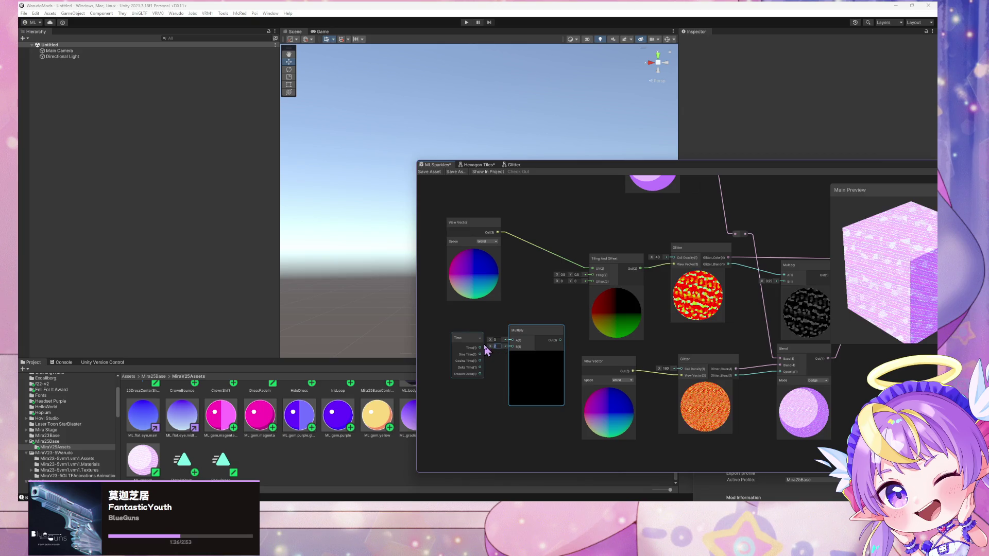
pyautogui.write('0.05')
pyautogui.moveTo(479, 347)
pyautogui.mouseDown()
pyautogui.moveTo(512, 340)
pyautogui.moveTo(538, 315)
pyautogui.mouseUp()
# - Add a Vector 2 node feeding the UV offset, with its Y driven by scaled time
pyautogui.write('vector')
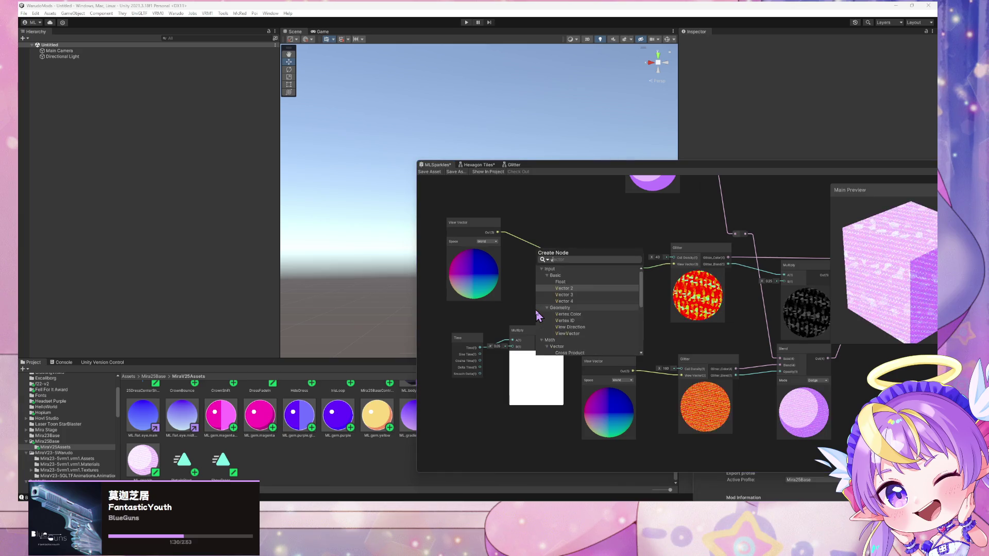
pyautogui.press('Up')
pyautogui.press('Up')
pyautogui.press('Up')
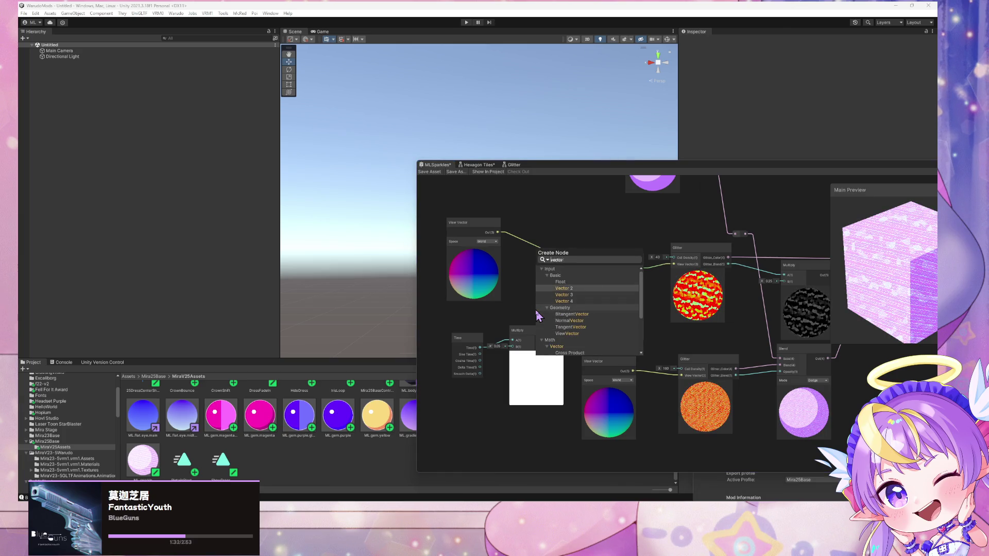
pyautogui.press('Return')
pyautogui.moveTo(552, 330)
pyautogui.mouseDown()
pyautogui.moveTo(548, 301)
pyautogui.moveTo(592, 281)
pyautogui.mouseUp()
pyautogui.moveTo(559, 340); pyautogui.dragTo(533, 311)
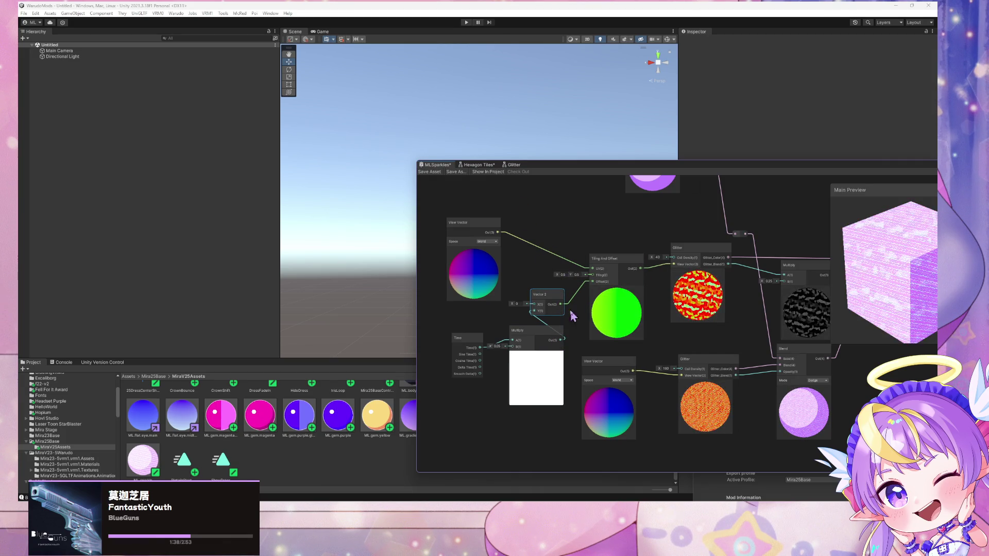
# - Change the time Multiply factor to -0.01 and save the MLSparkles graph
pyautogui.click(497, 346)
pyautogui.write('-0.01')
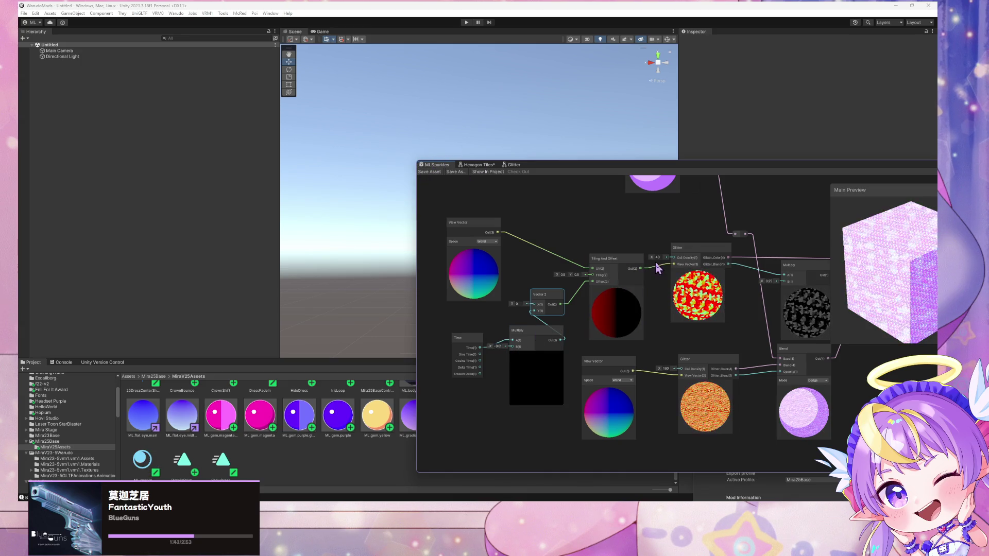
pyautogui.click(432, 172)
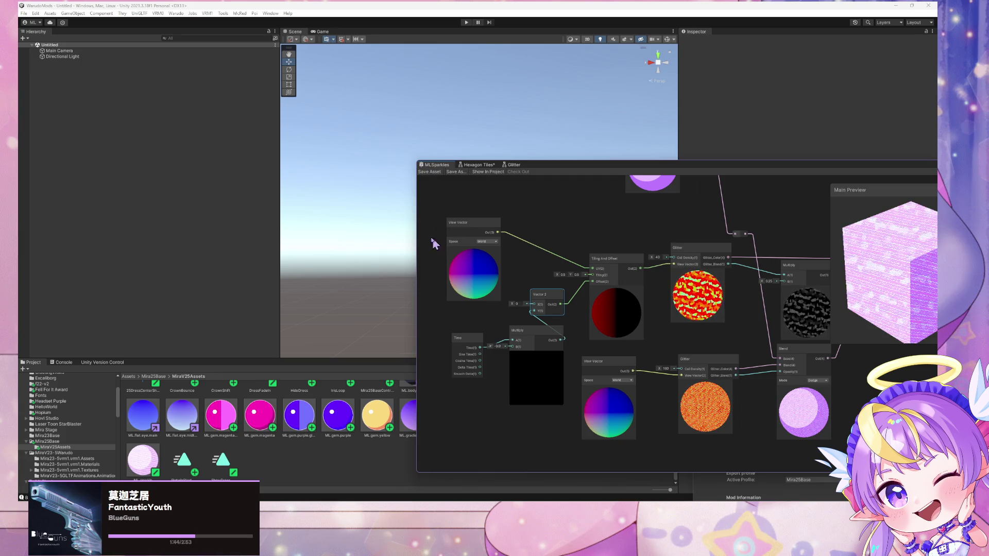
# - Rebuild the Warudo mod, dismiss the prefab warnings, then put away the Explorer and Warudo windows
pyautogui.click(176, 13)
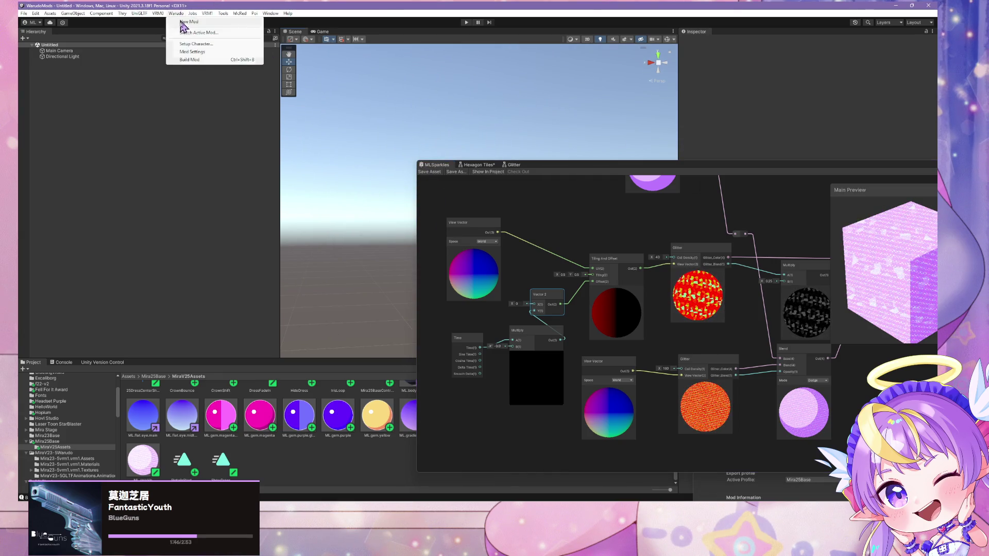
pyautogui.click(188, 60)
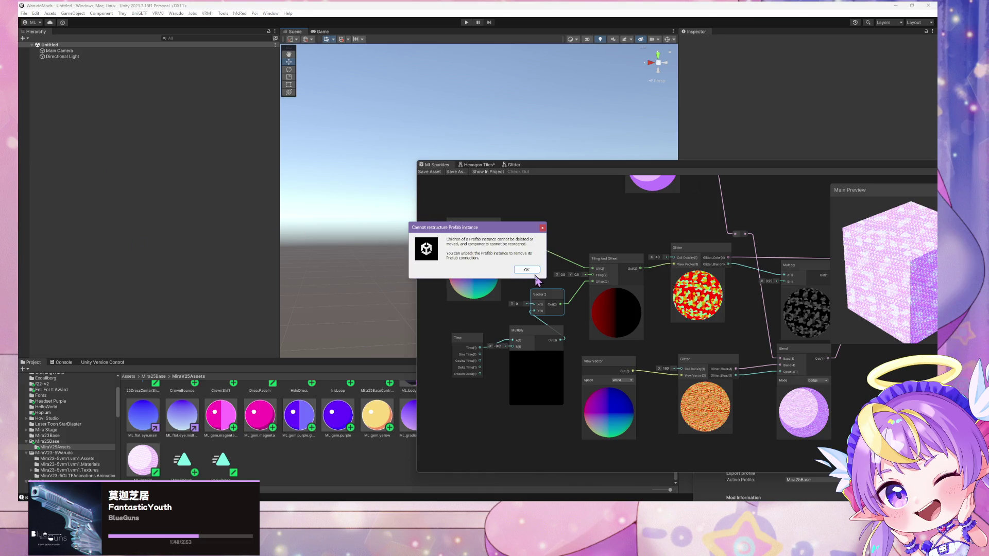
pyautogui.click(534, 270)
pyautogui.click(534, 271)
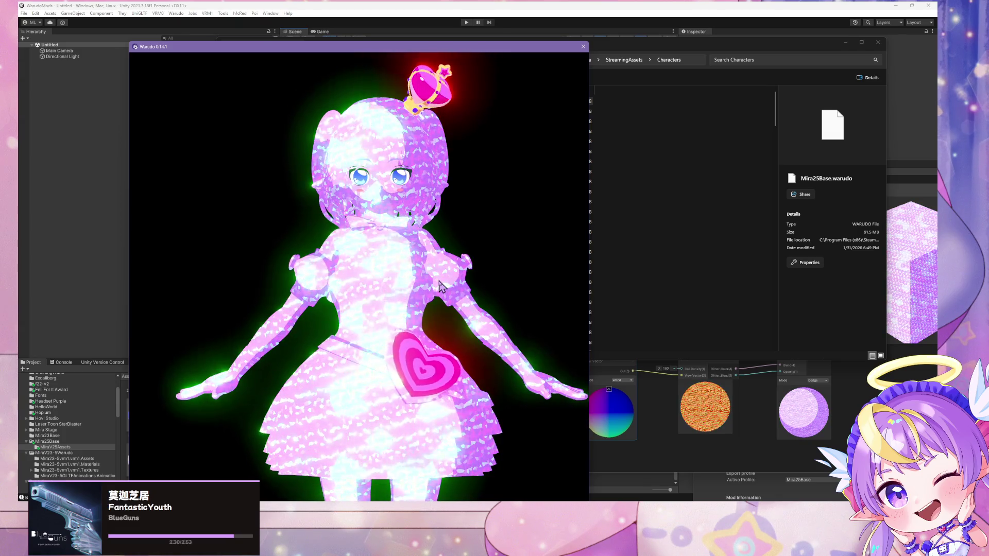
pyautogui.click(699, 269)
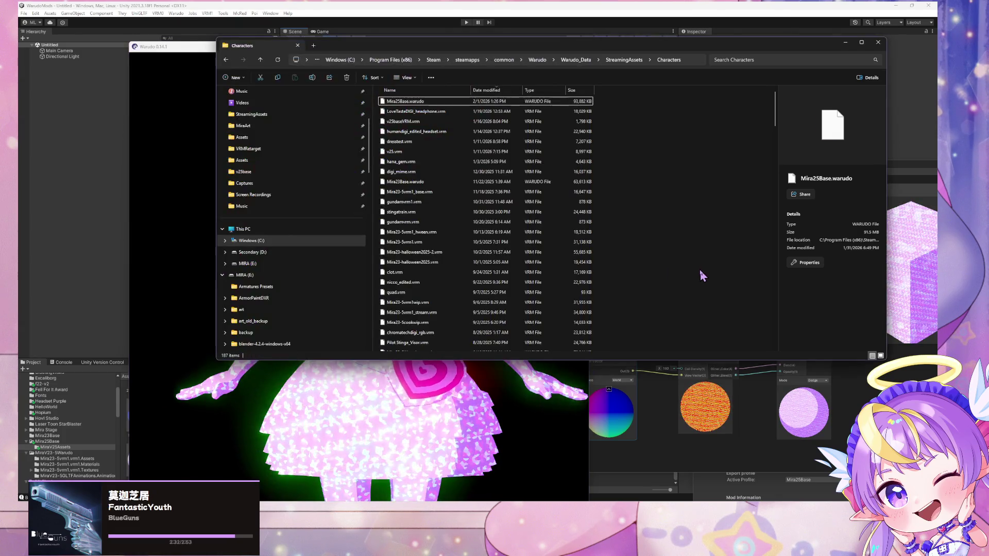
pyautogui.click(611, 491)
pyautogui.scroll(3, 511, 316)
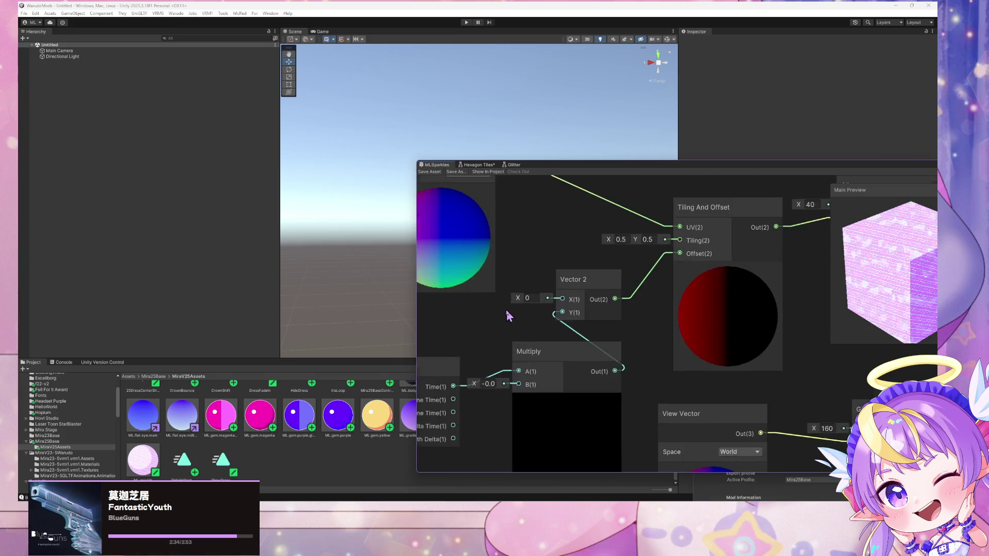
# - Change the Multiply after the upper Glitter node from 0.25 to 0.5 and save MLSparkles
pyautogui.scroll(-2, 507, 316)
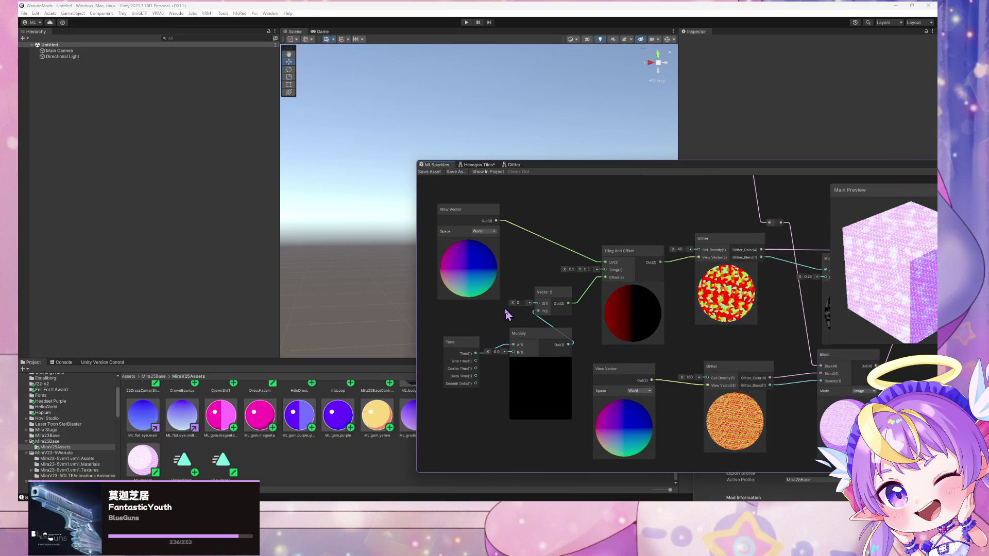
pyautogui.moveTo(620, 220); pyautogui.dragTo(484, 234)
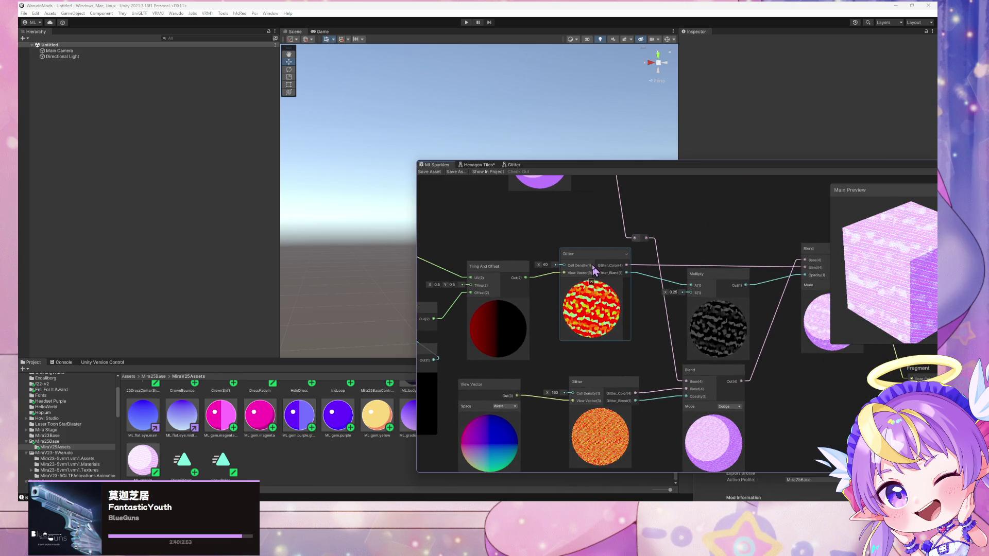
pyautogui.click(673, 292)
pyautogui.write('0.5')
pyautogui.press('Return')
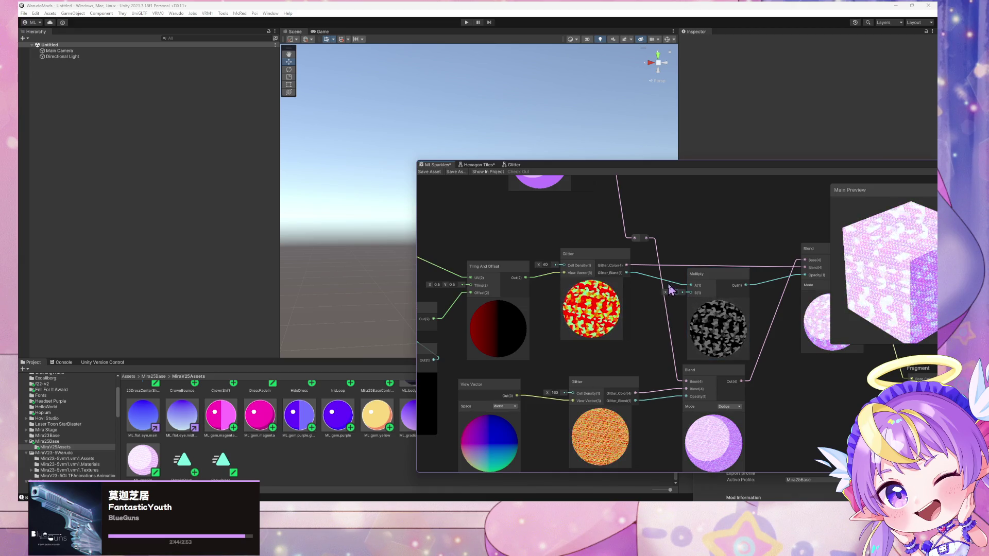
pyautogui.moveTo(826, 352)
pyautogui.mouseDown()
pyautogui.moveTo(770, 365)
pyautogui.moveTo(702, 348)
pyautogui.mouseUp()
pyautogui.moveTo(460, 354)
pyautogui.mouseDown()
pyautogui.moveTo(659, 326)
pyautogui.moveTo(667, 298)
pyautogui.mouseUp()
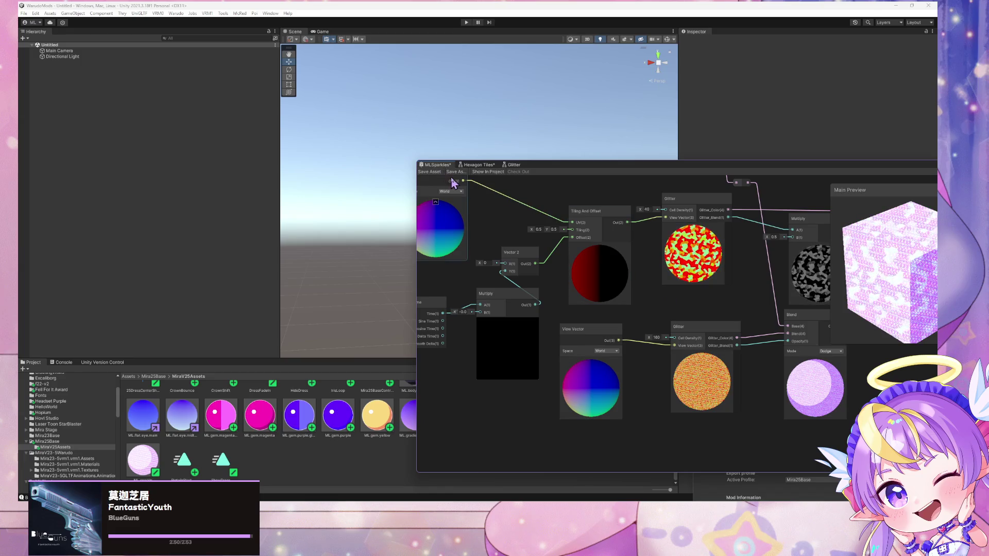
pyautogui.click(433, 173)
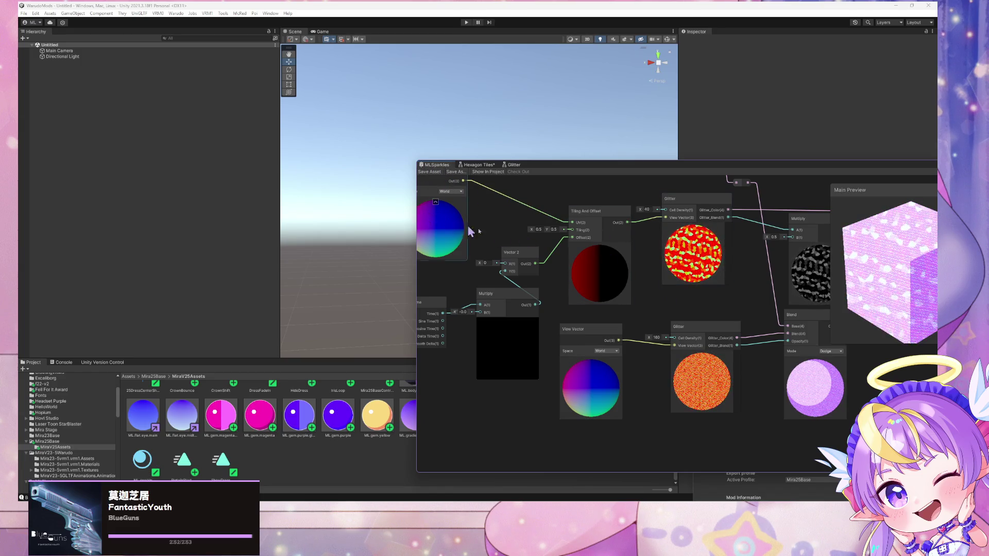
# - Run Warudo Build Mod and confirm the prefab warning so the import completes
pyautogui.click(192, 15)
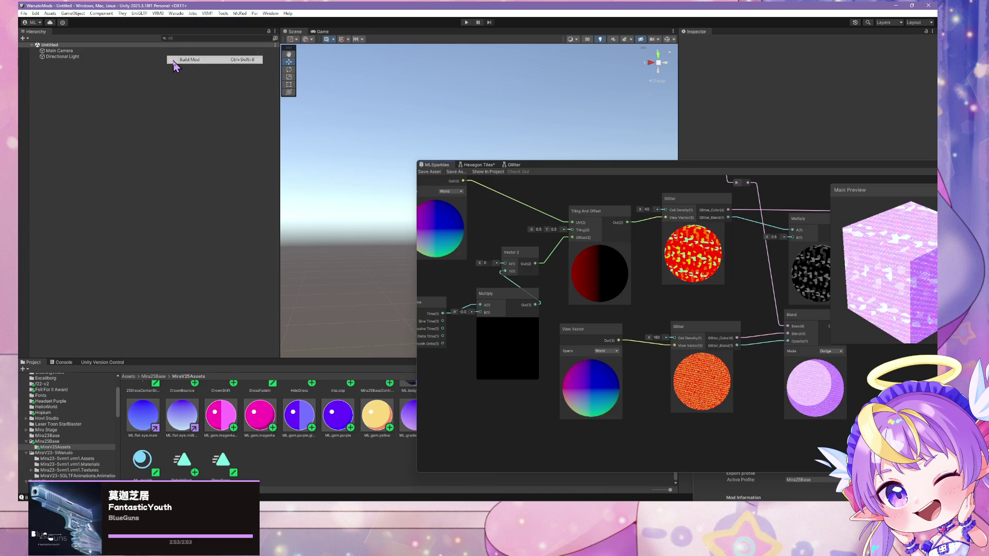
pyautogui.click(184, 60)
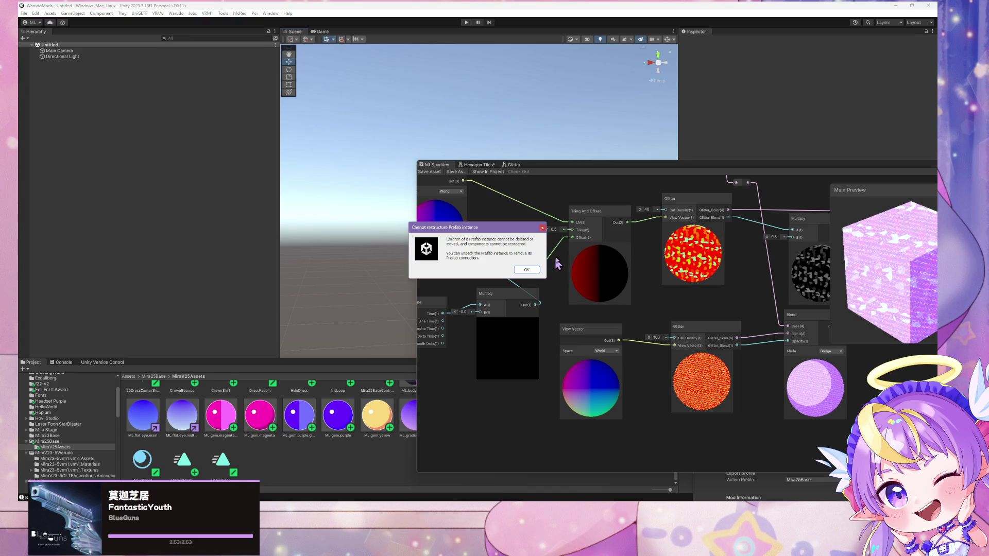
pyautogui.click(527, 270)
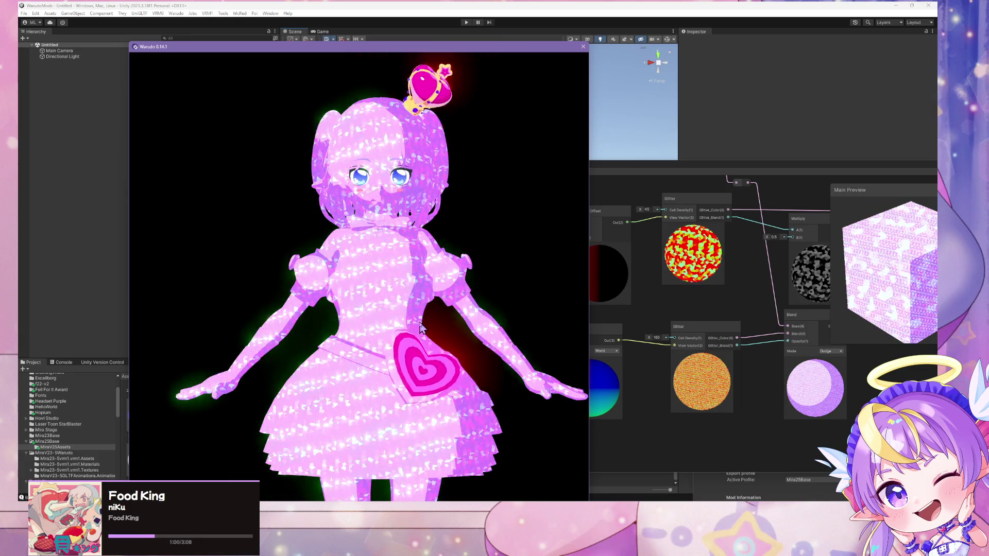
# - Zoom in and out on the glittering avatar, then bring the Warudo Editor forward
pyautogui.scroll(-5, 420, 327)
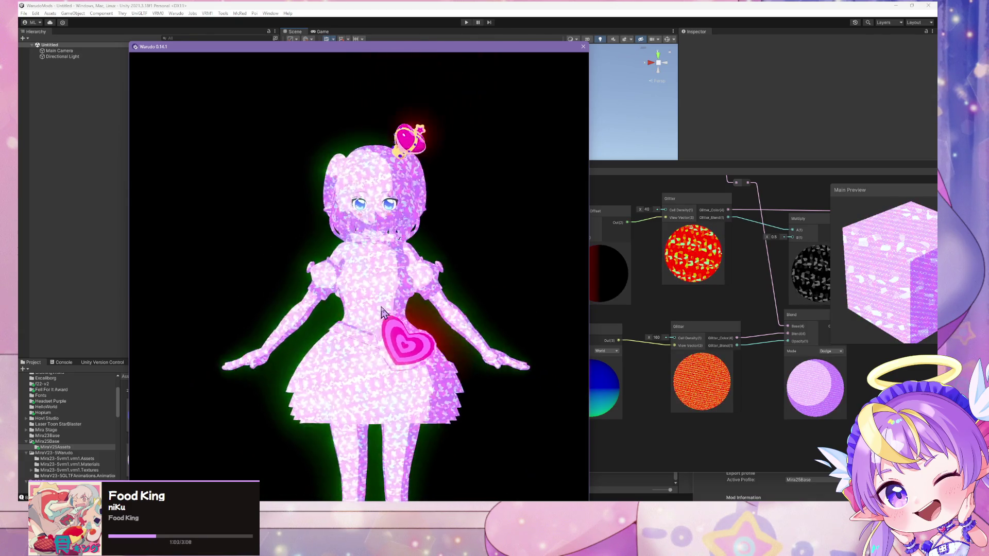
pyautogui.scroll(5, 454, 399)
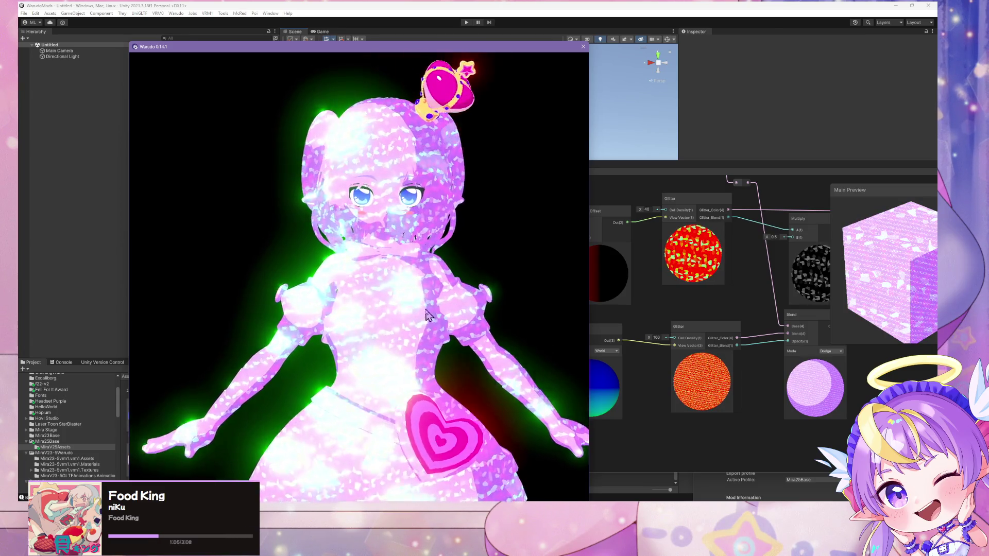
pyautogui.scroll(6, 427, 315)
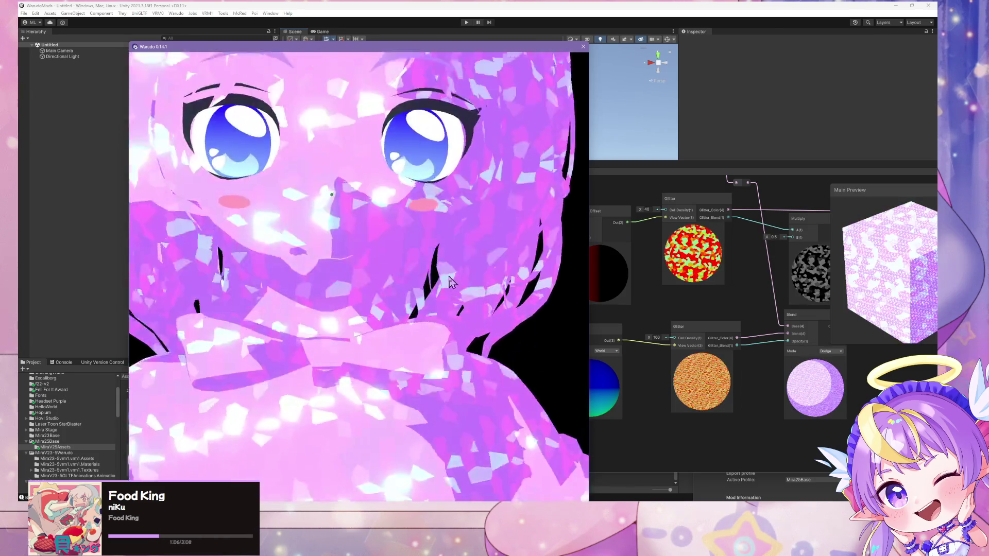
pyautogui.scroll(-7, 448, 281)
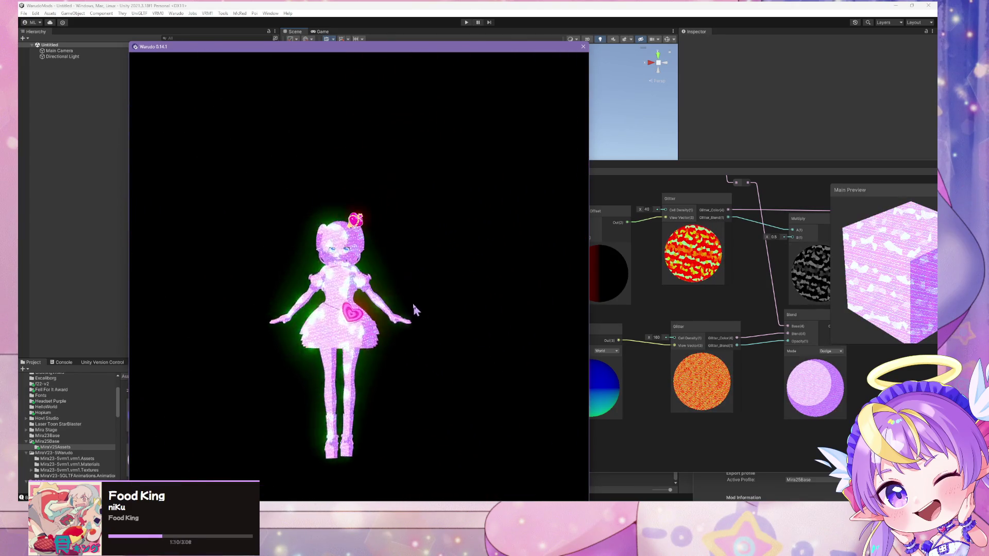
pyautogui.scroll(6, 412, 307)
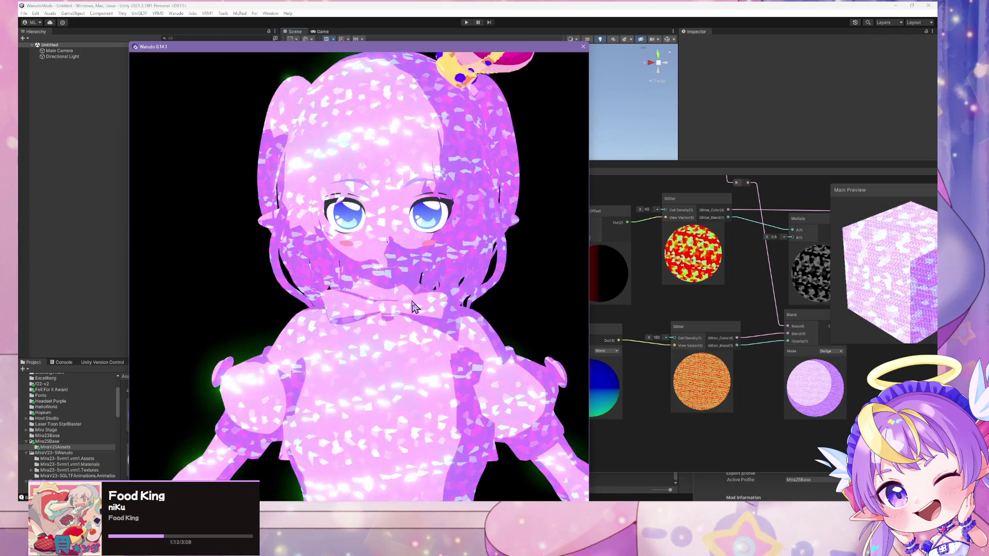
pyautogui.scroll(-3, 413, 307)
pyautogui.scroll(5, 415, 307)
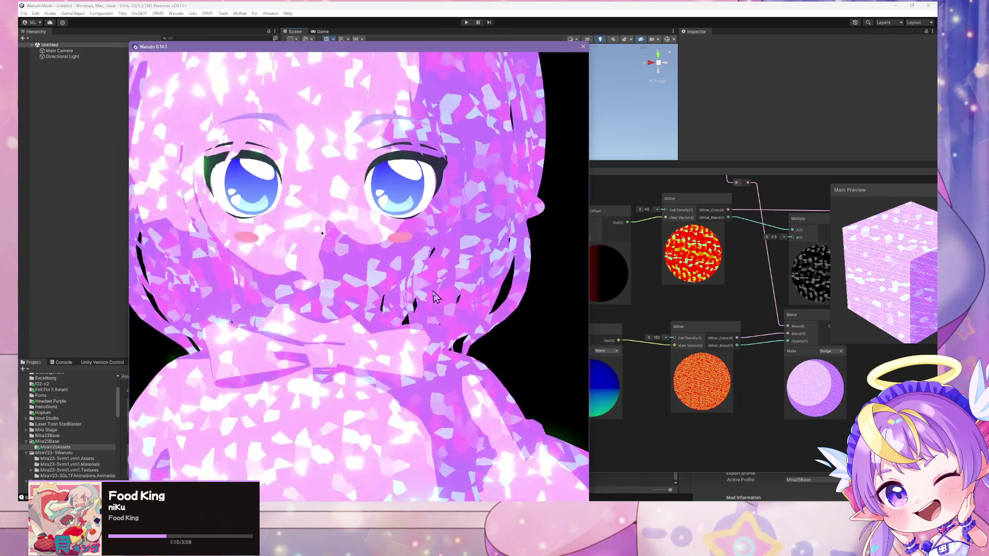
pyautogui.scroll(-8, 434, 297)
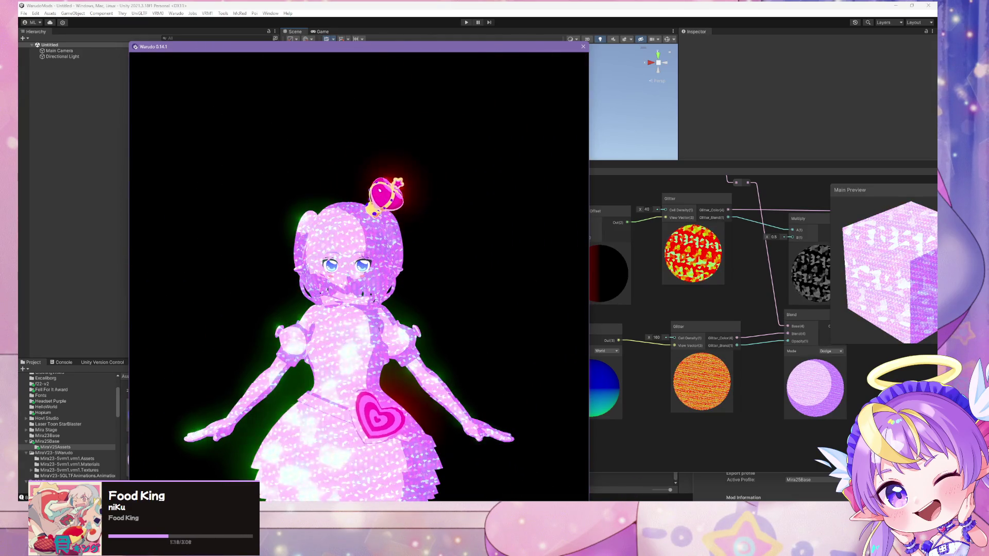
pyautogui.hotkey('alt', 'Tab')
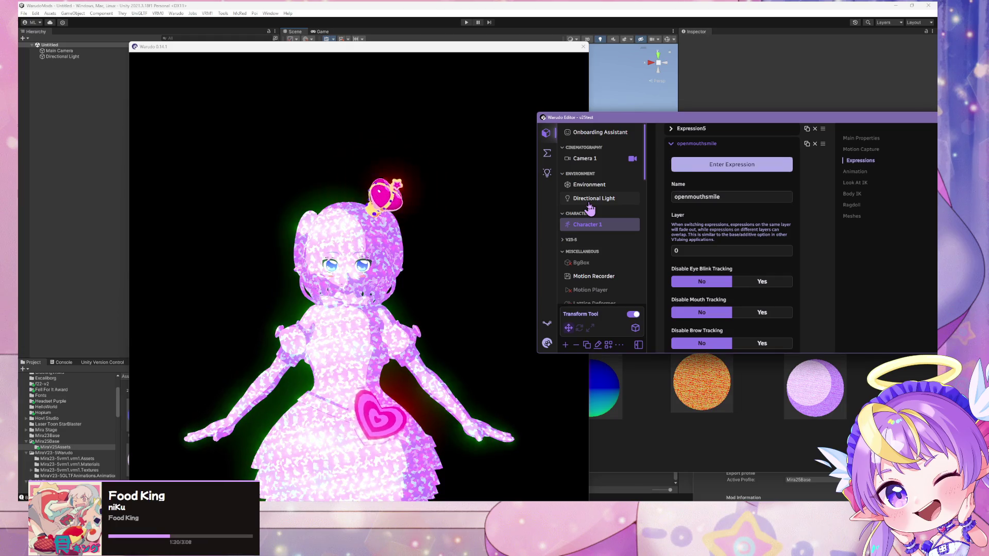
# - Lower the second Glitter node's Cell Density from 160 to 40 and rebuild the Warudo mod
pyautogui.click(659, 404)
pyautogui.moveTo(569, 291); pyautogui.dragTo(592, 289)
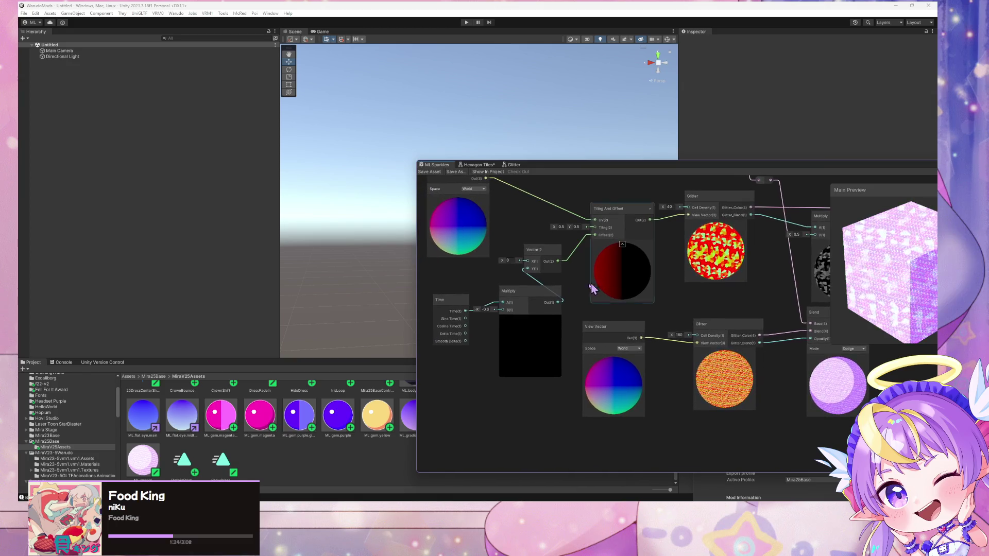
pyautogui.moveTo(673, 352); pyautogui.dragTo(668, 353)
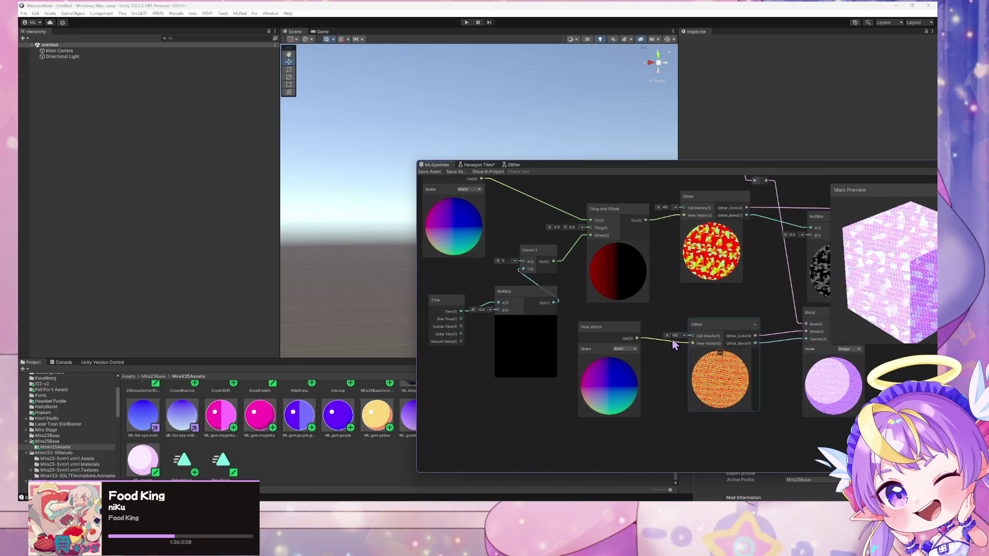
pyautogui.write('80')
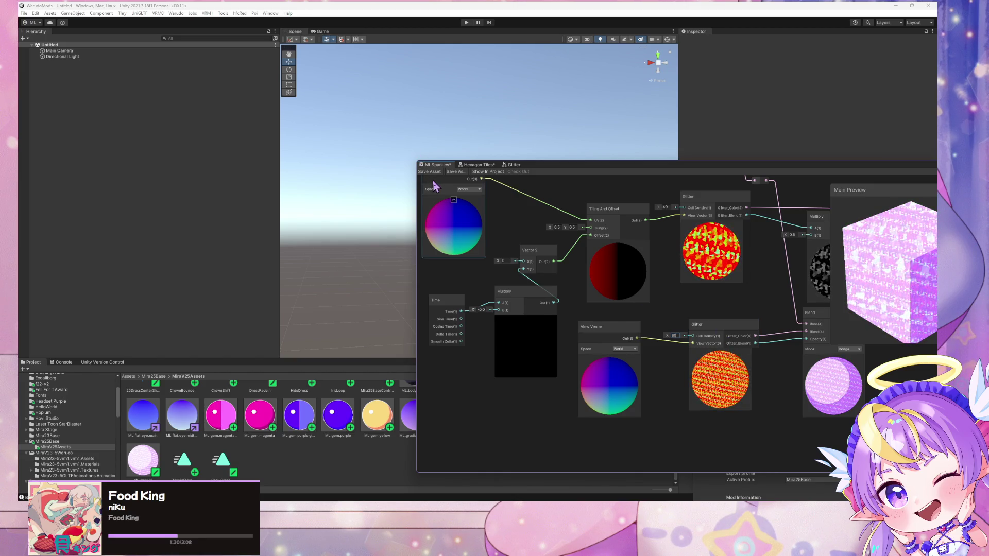
pyautogui.write('40')
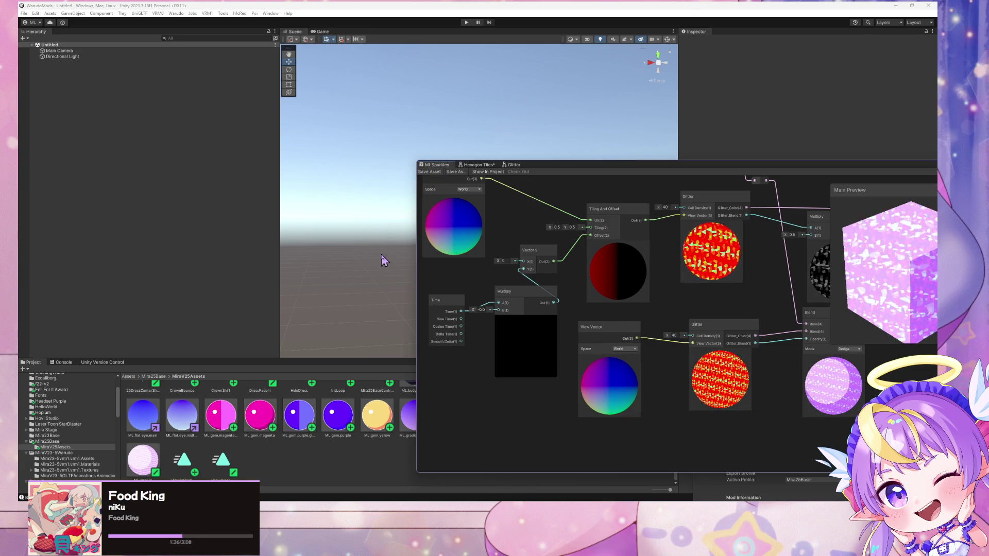
pyautogui.click(176, 13)
pyautogui.click(196, 49)
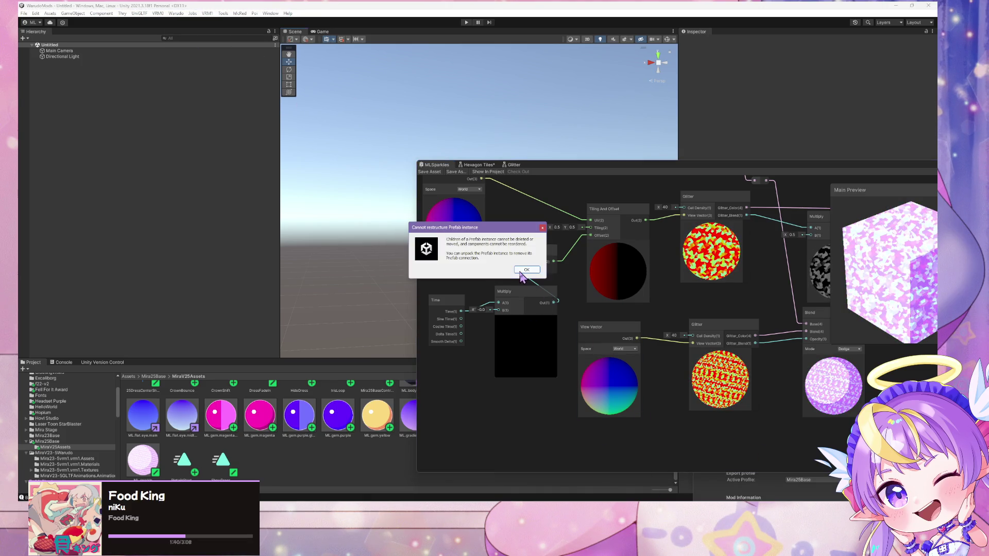
# - Confirm the prefab restructure warning so the mod build completes, then open the View Vector's Space options
pyautogui.click(521, 270)
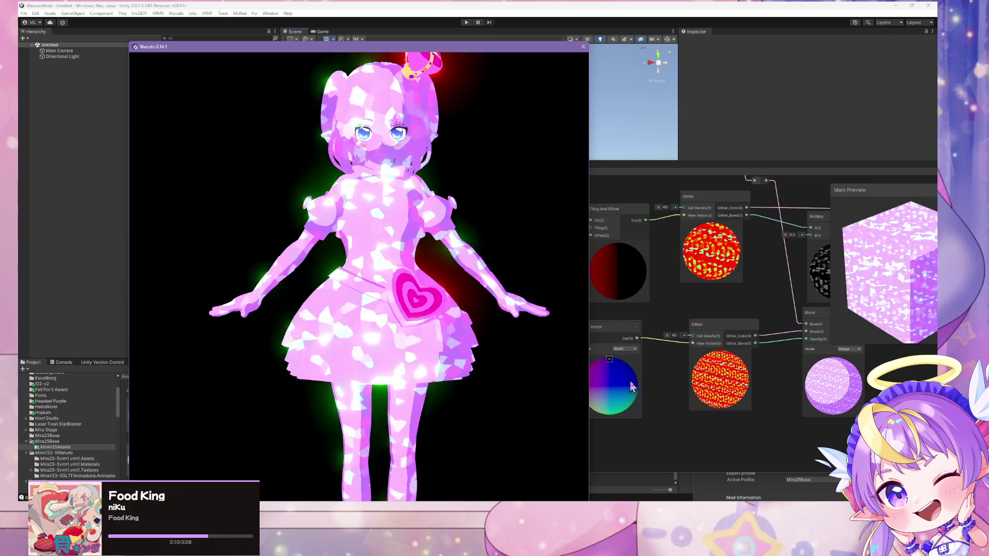
pyautogui.click(625, 349)
pyautogui.click(630, 364)
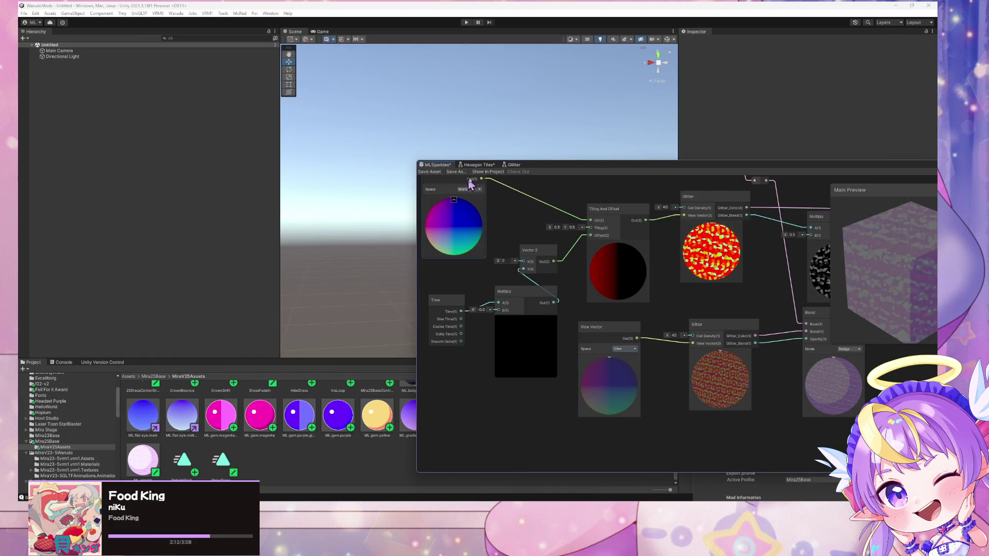
# - Switch the View Vector node to View space and rebuild the sparkle mod past the prefab warning
pyautogui.click(731, 354)
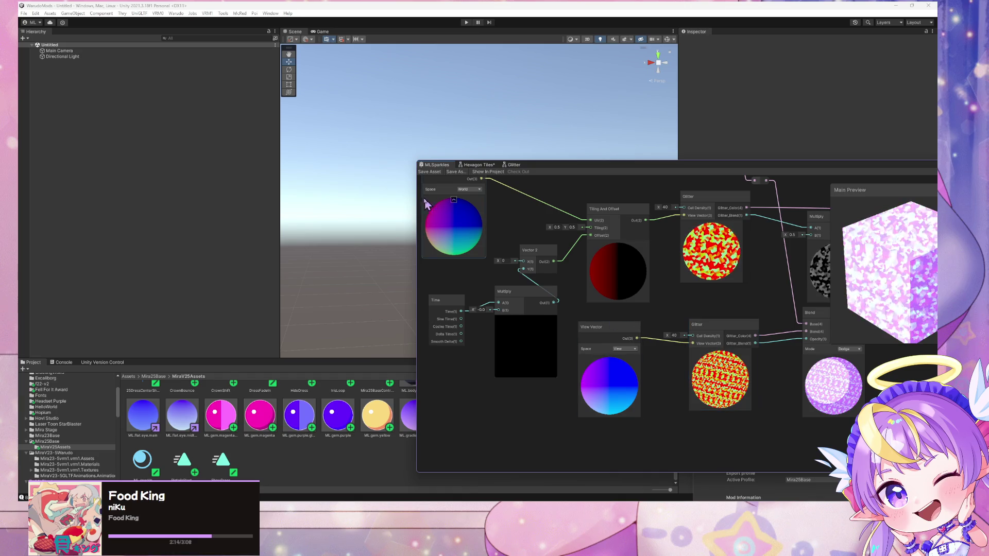
pyautogui.click(175, 12)
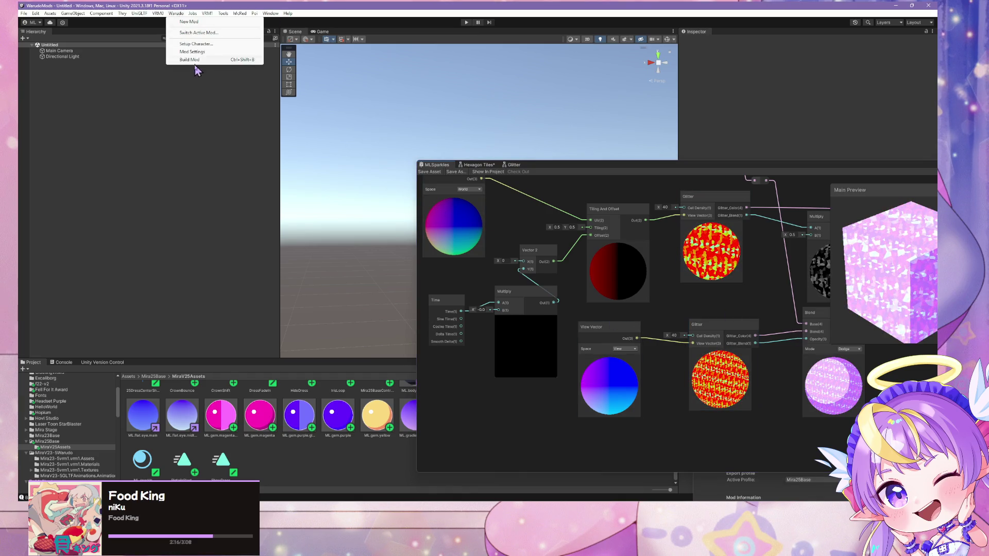
pyautogui.click(197, 61)
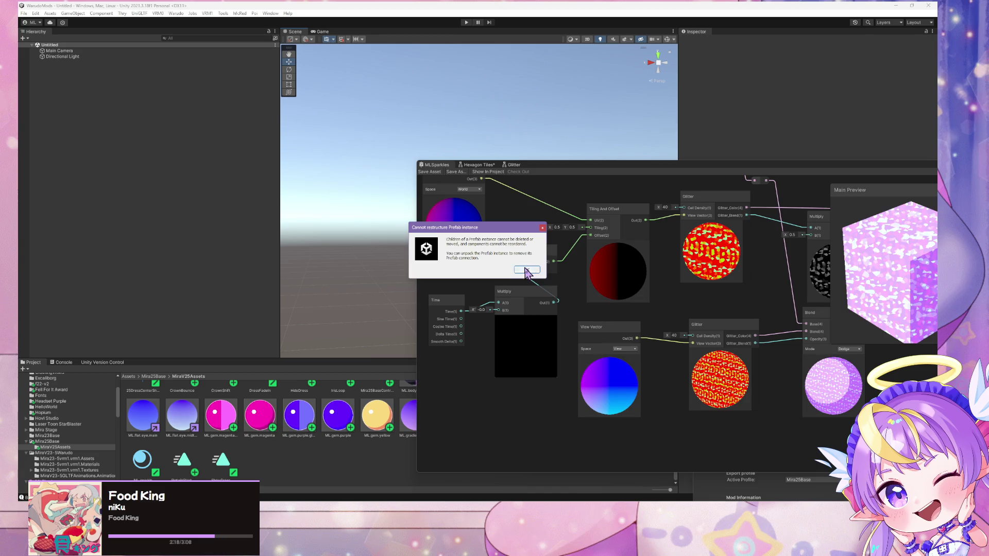
pyautogui.click(526, 270)
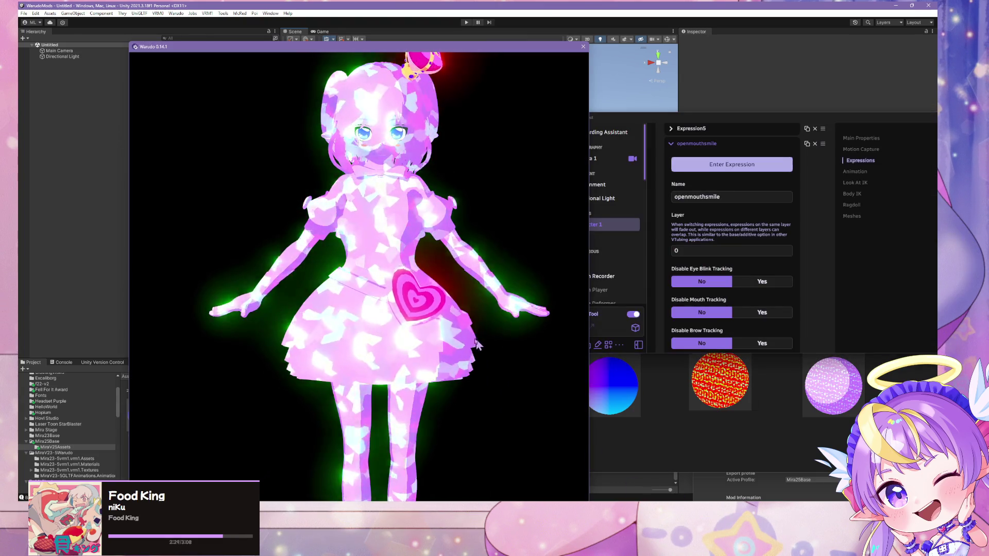
pyautogui.moveTo(476, 344)
pyautogui.mouseDown()
pyautogui.moveTo(264, 332)
pyautogui.moveTo(247, 342)
pyautogui.moveTo(84, 327)
pyautogui.moveTo(331, 313)
pyautogui.moveTo(265, 314)
pyautogui.mouseUp()
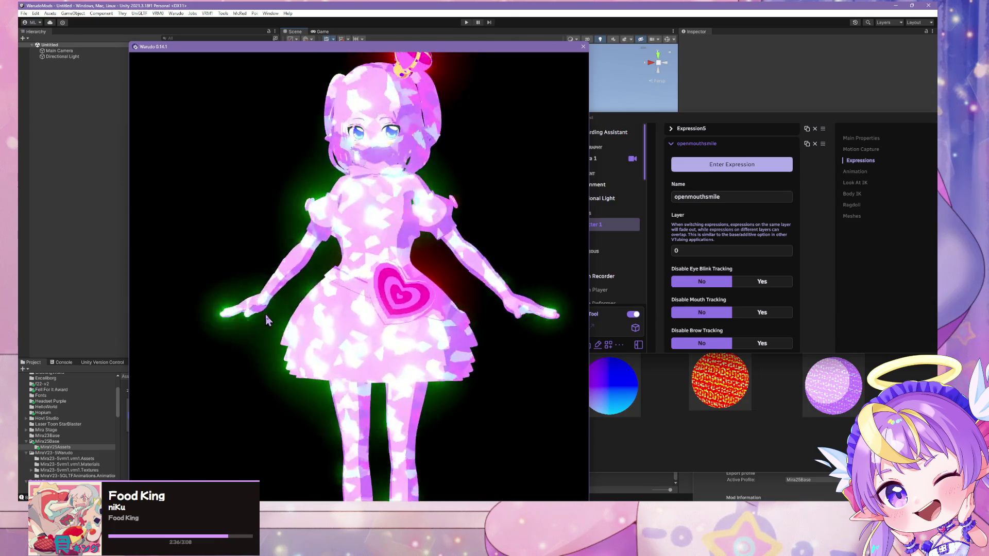
# - Zoom and orbit around the avatar to inspect the sparkles from back and front
pyautogui.scroll(-5, 360, 314)
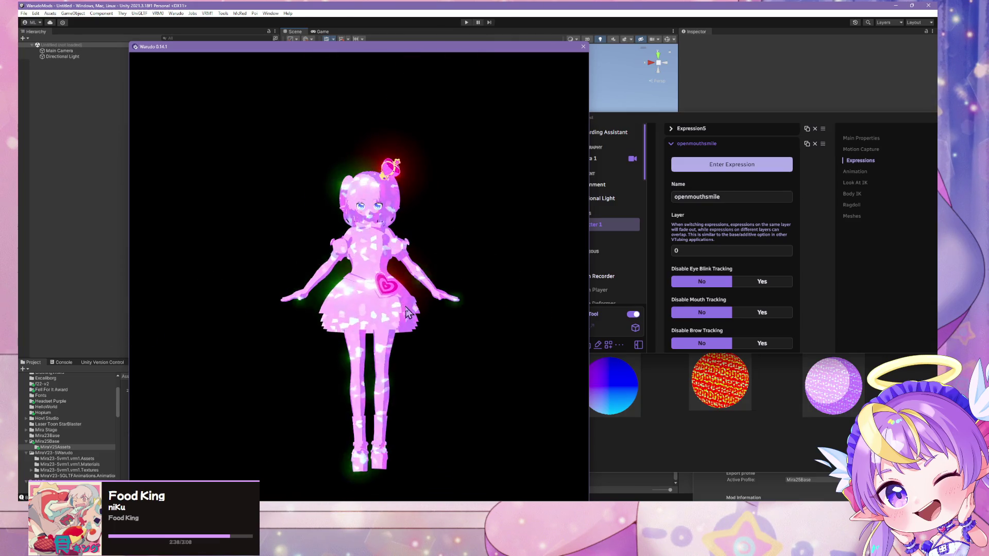
pyautogui.scroll(5, 409, 317)
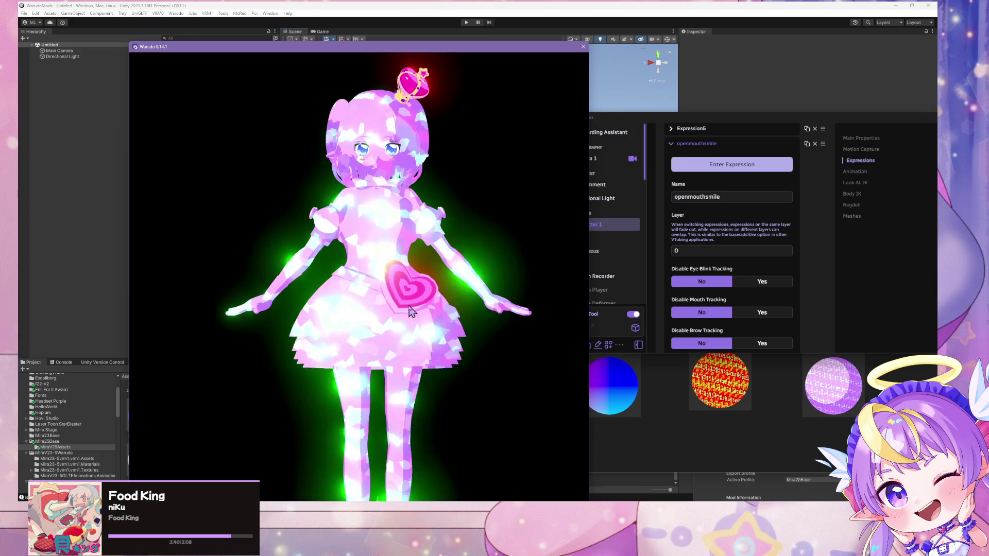
pyautogui.scroll(3, 409, 311)
pyautogui.scroll(-3, 412, 314)
pyautogui.moveTo(417, 322); pyautogui.dragTo(172, 326)
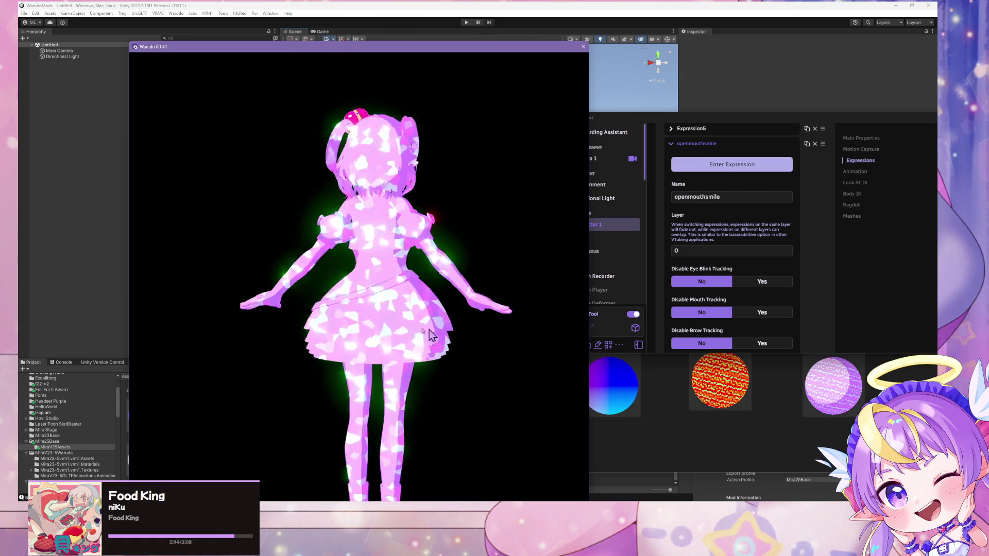
pyautogui.moveTo(350, 329)
pyautogui.mouseDown()
pyautogui.moveTo(232, 335)
pyautogui.moveTo(522, 337)
pyautogui.mouseUp()
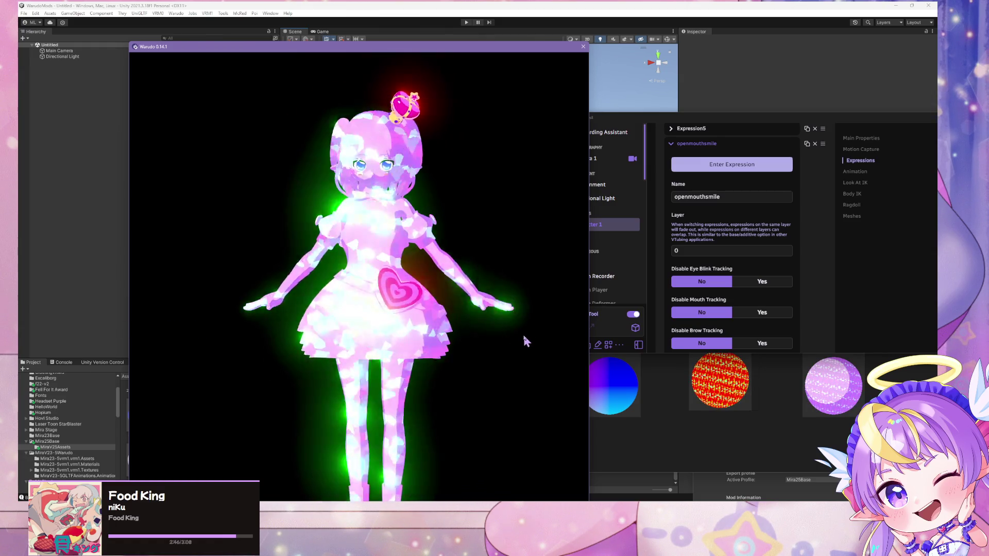
# - Play the LCS_ED Base(solo).vmd dance in MMD Player, skipping ahead to about 12 seconds
pyautogui.click(593, 258)
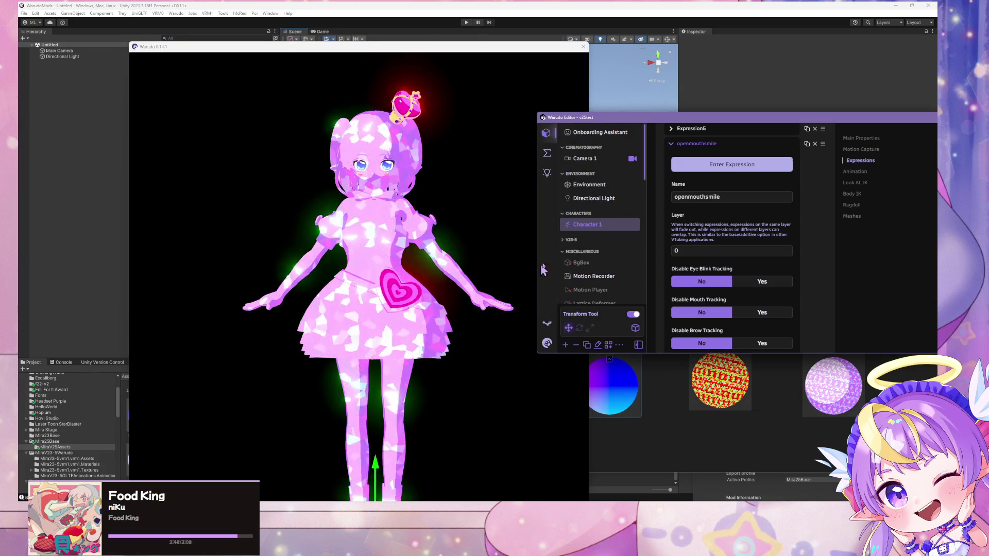
pyautogui.scroll(-8, 592, 257)
pyautogui.scroll(1, 595, 247)
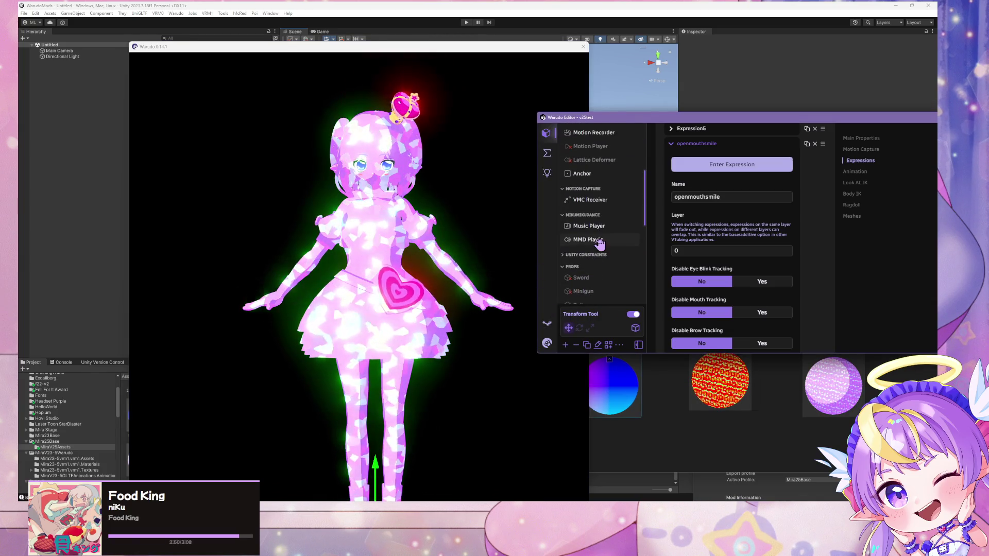
pyautogui.click(587, 240)
pyautogui.click(671, 190)
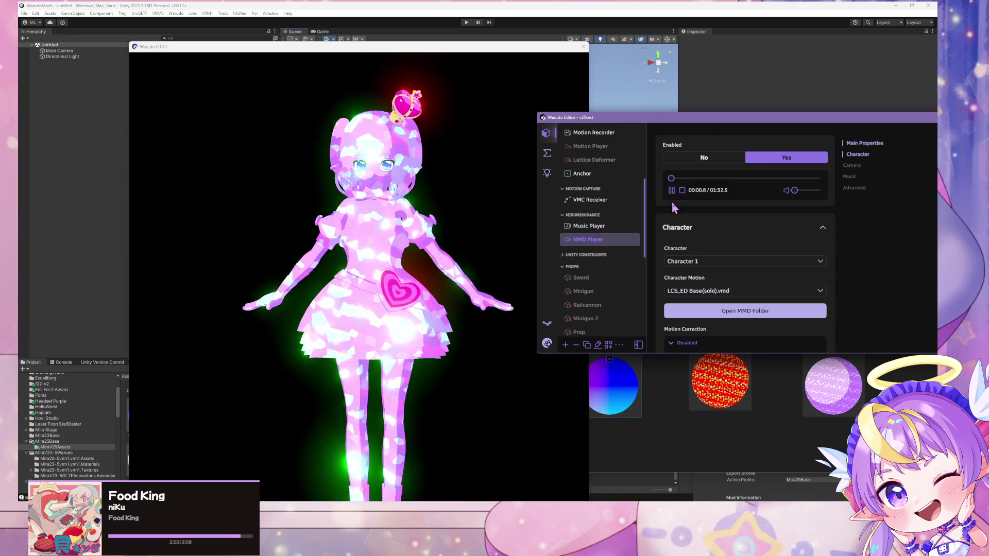
pyautogui.click(689, 179)
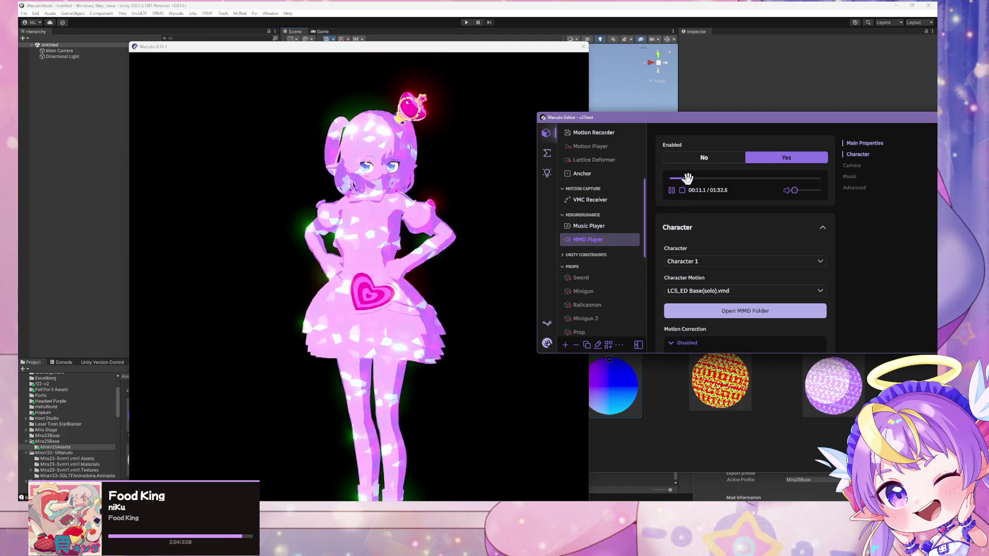
pyautogui.click(448, 267)
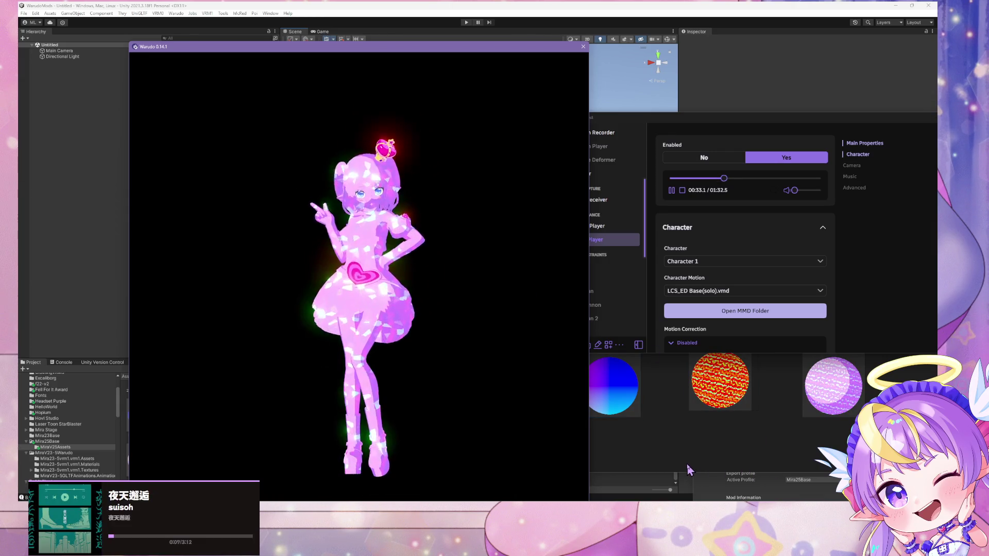
pyautogui.moveTo(691, 502)
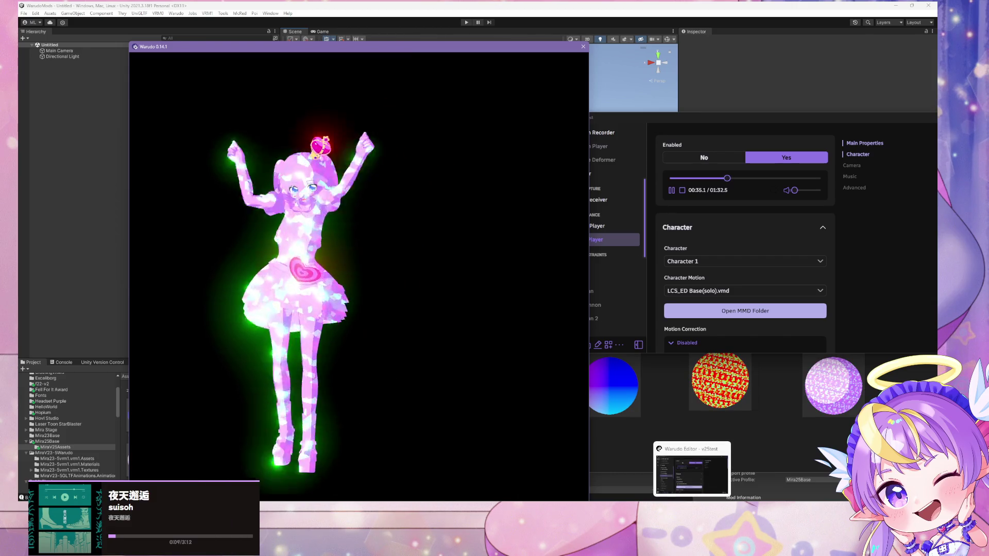
pyautogui.click(542, 466)
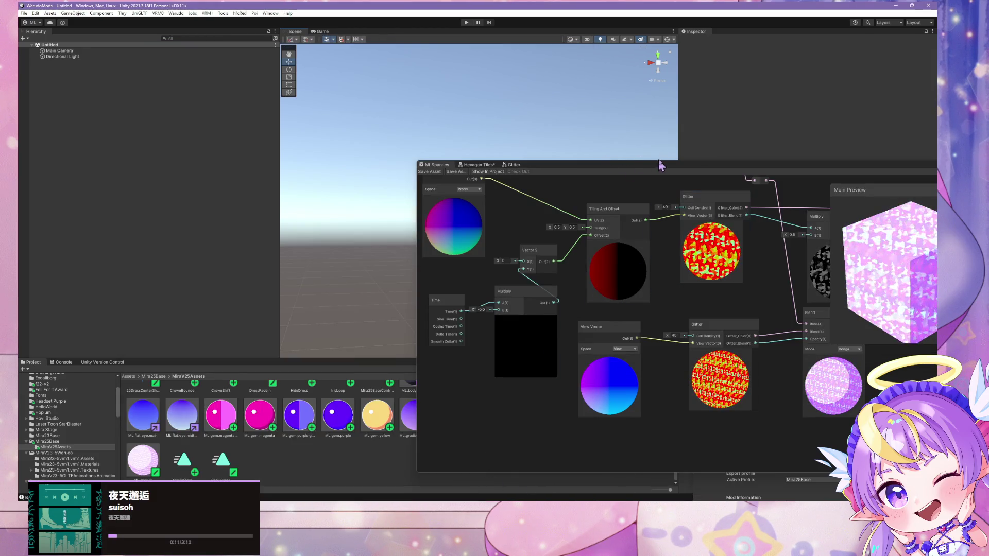
# - In the Glitter sub graph, feed Voronoi's Cells output into Sample Gradient's Time input
pyautogui.click(514, 163)
pyautogui.moveTo(701, 317); pyautogui.dragTo(464, 363)
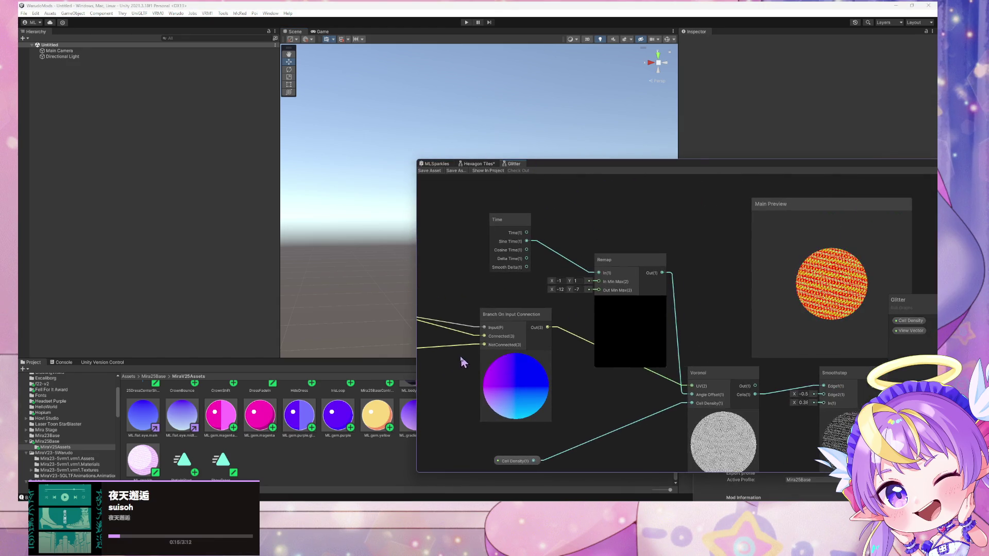
pyautogui.moveTo(677, 361)
pyautogui.mouseDown()
pyautogui.moveTo(620, 245)
pyautogui.moveTo(576, 229)
pyautogui.mouseUp()
pyautogui.scroll(-2, 609, 258)
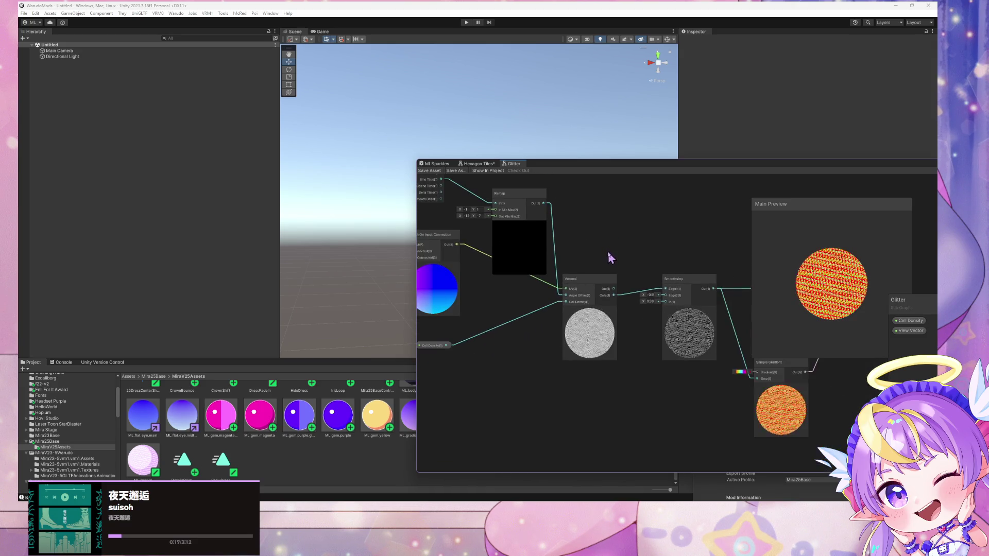
pyautogui.moveTo(609, 258)
pyautogui.mouseDown()
pyautogui.moveTo(592, 242)
pyautogui.moveTo(554, 261)
pyautogui.moveTo(655, 258)
pyautogui.mouseUp()
pyautogui.scroll(1, 586, 254)
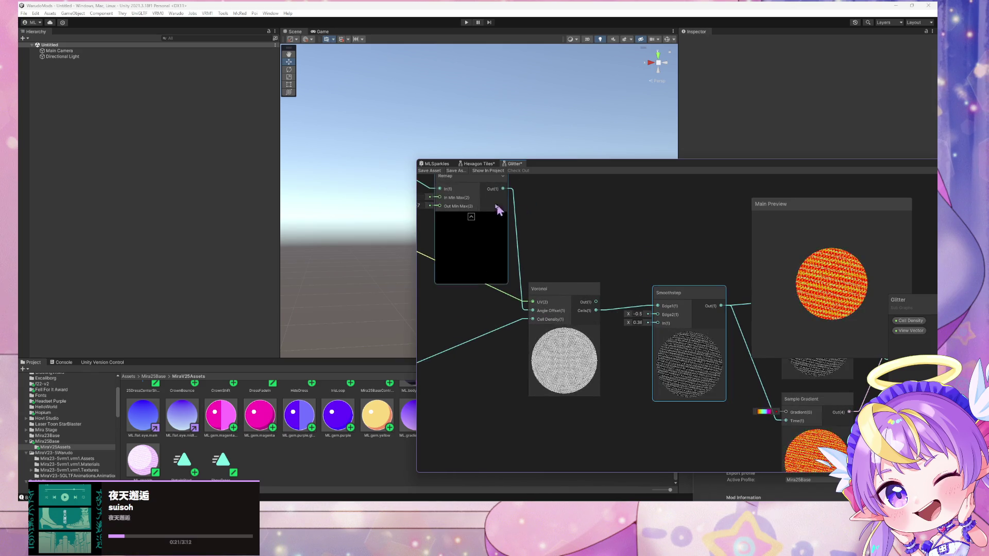
pyautogui.moveTo(578, 253); pyautogui.dragTo(510, 254)
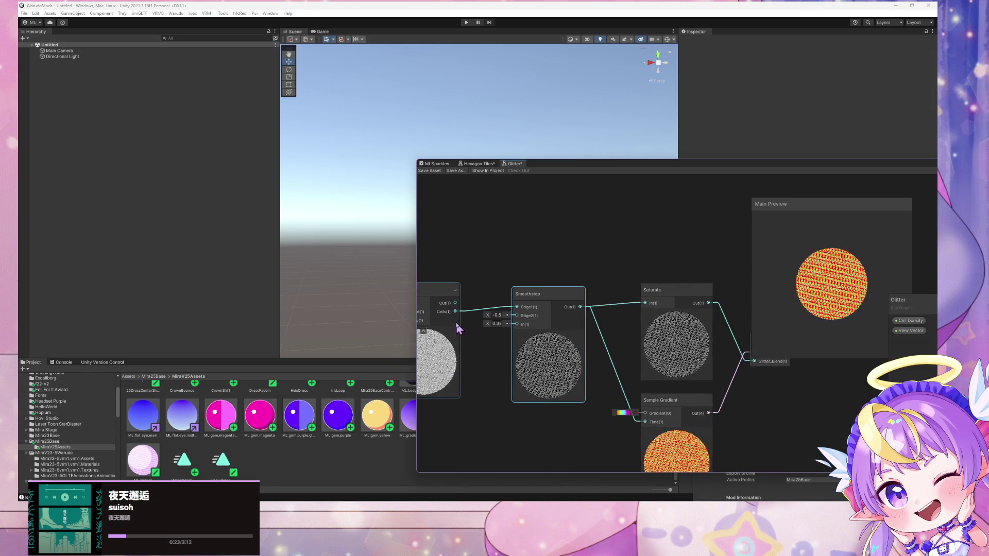
pyautogui.moveTo(455, 312)
pyautogui.mouseDown()
pyautogui.moveTo(640, 313)
pyautogui.moveTo(622, 358)
pyautogui.moveTo(637, 382)
pyautogui.mouseUp()
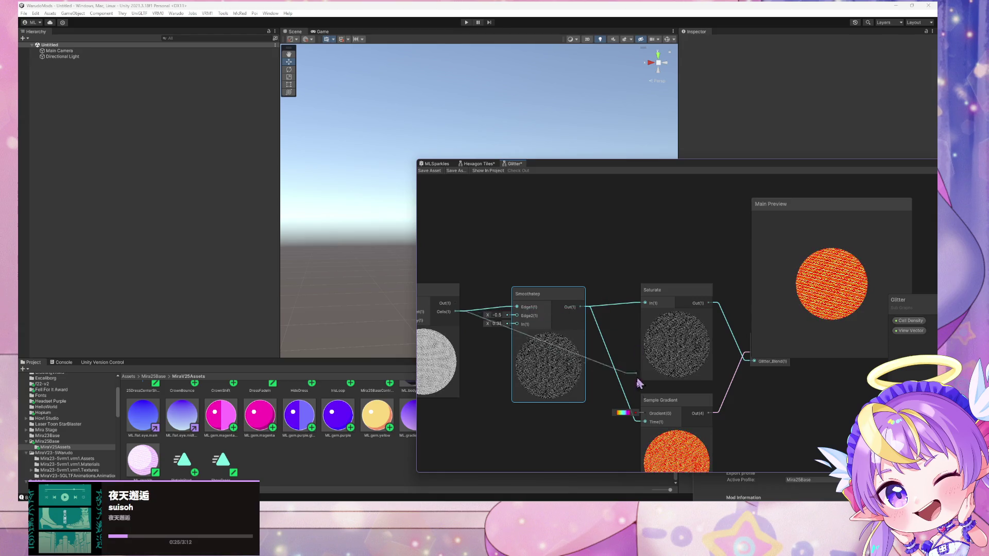
pyautogui.moveTo(640, 422); pyautogui.dragTo(645, 421)
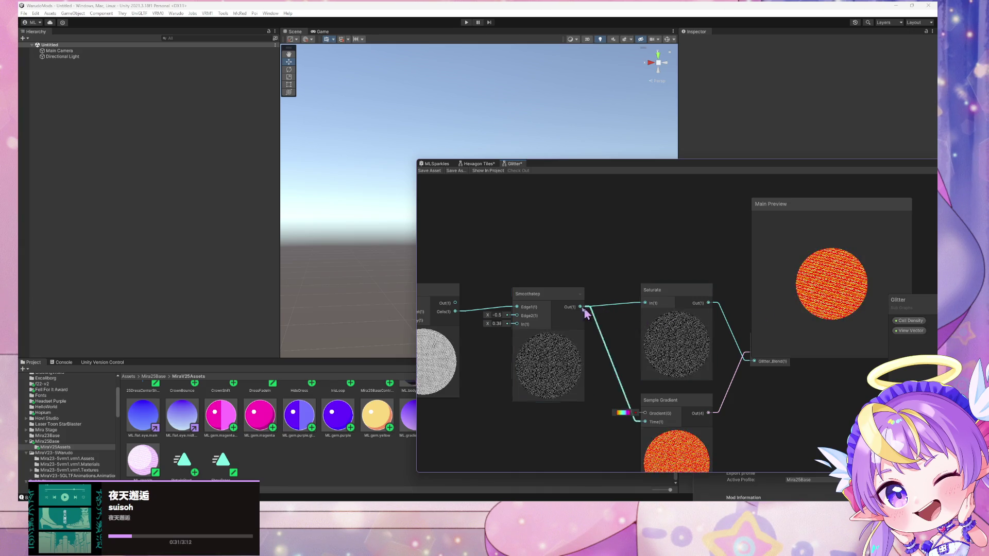
# - Duplicate the Sample Gradient node and place the copy above Saturate near the Output node
pyautogui.scroll(-2, 589, 310)
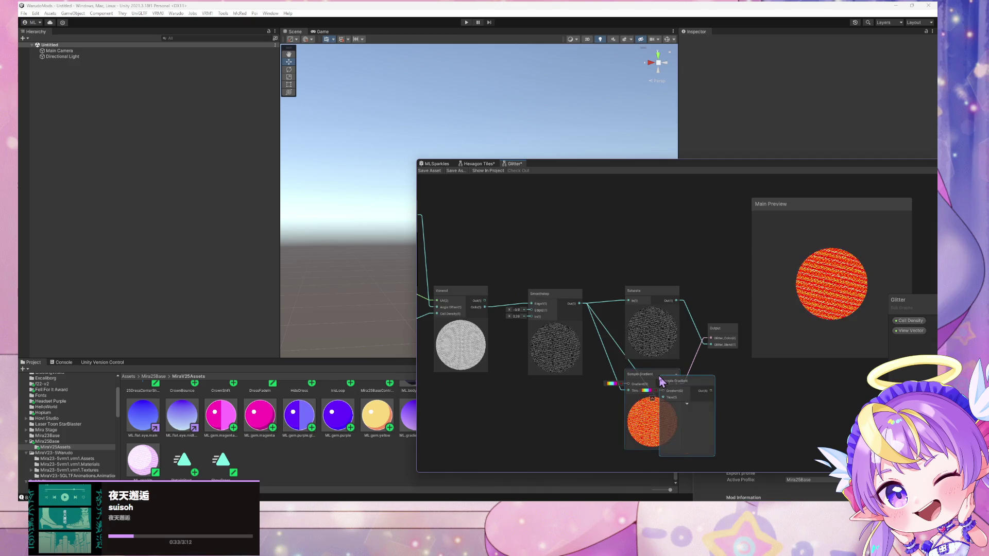
pyautogui.hotkey('ctrl', 'd')
pyautogui.moveTo(693, 384)
pyautogui.mouseDown()
pyautogui.moveTo(592, 227)
pyautogui.moveTo(624, 233)
pyautogui.mouseUp()
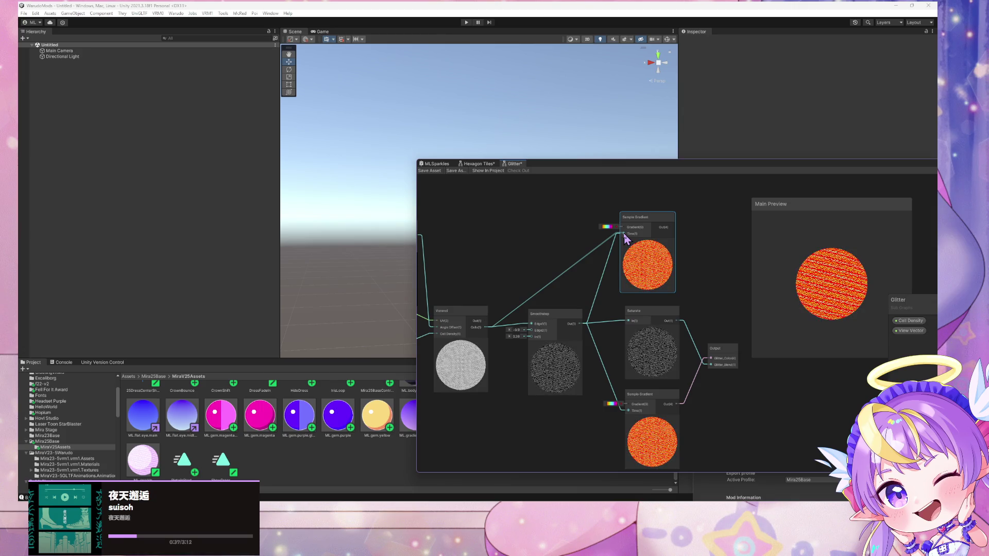
pyautogui.scroll(6, 669, 234)
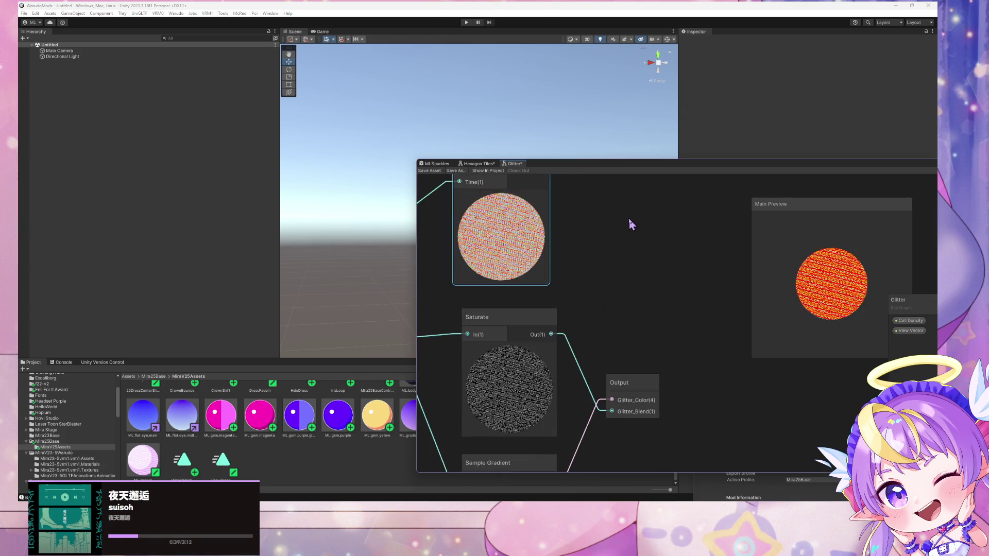
pyautogui.scroll(-5, 715, 282)
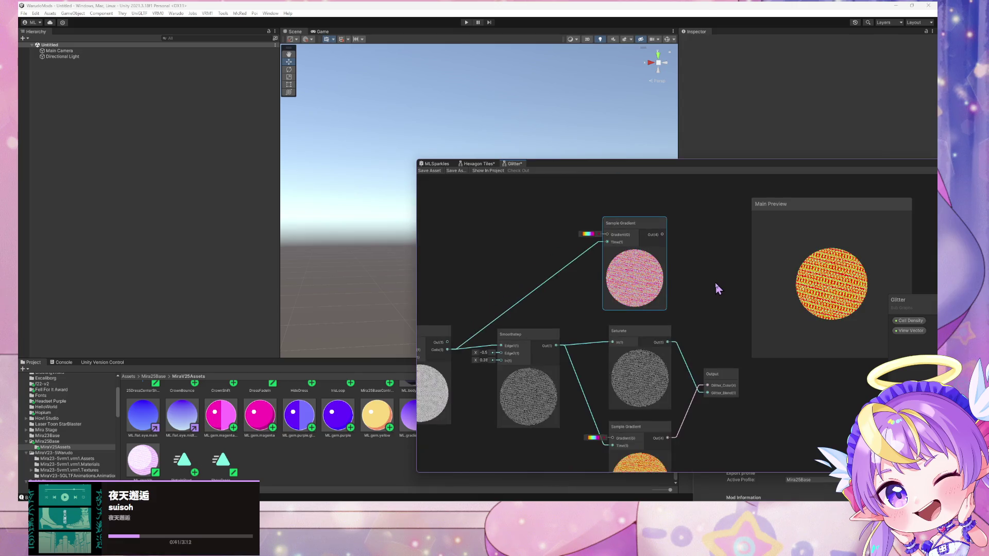
pyautogui.scroll(3, 715, 282)
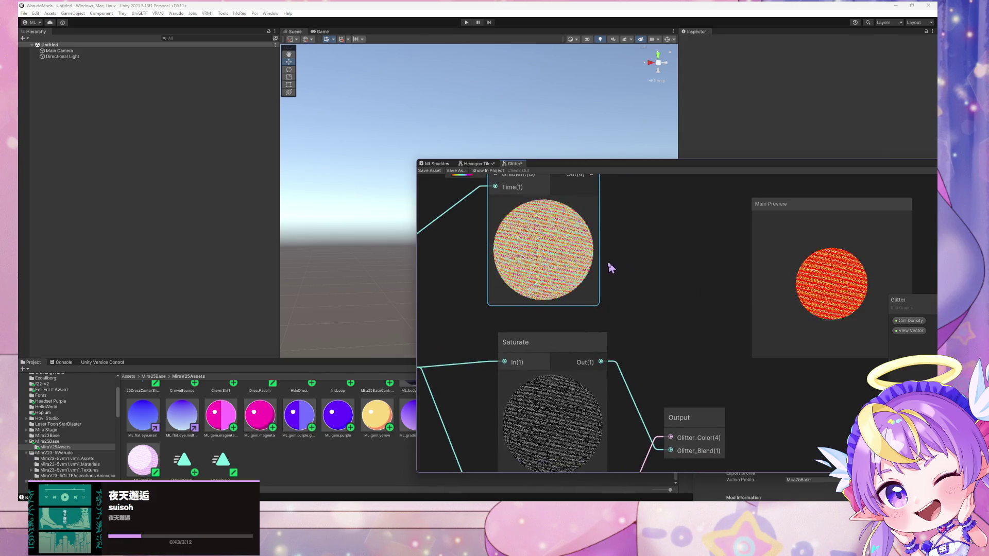
pyautogui.scroll(-3, 607, 267)
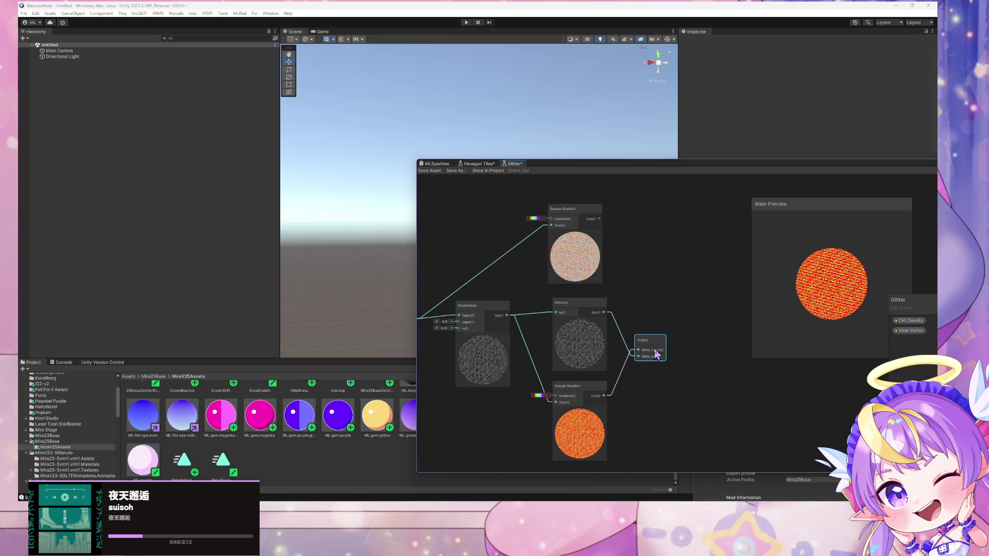
pyautogui.moveTo(606, 266)
pyautogui.mouseDown()
pyautogui.moveTo(702, 287)
pyautogui.moveTo(669, 261)
pyautogui.mouseUp()
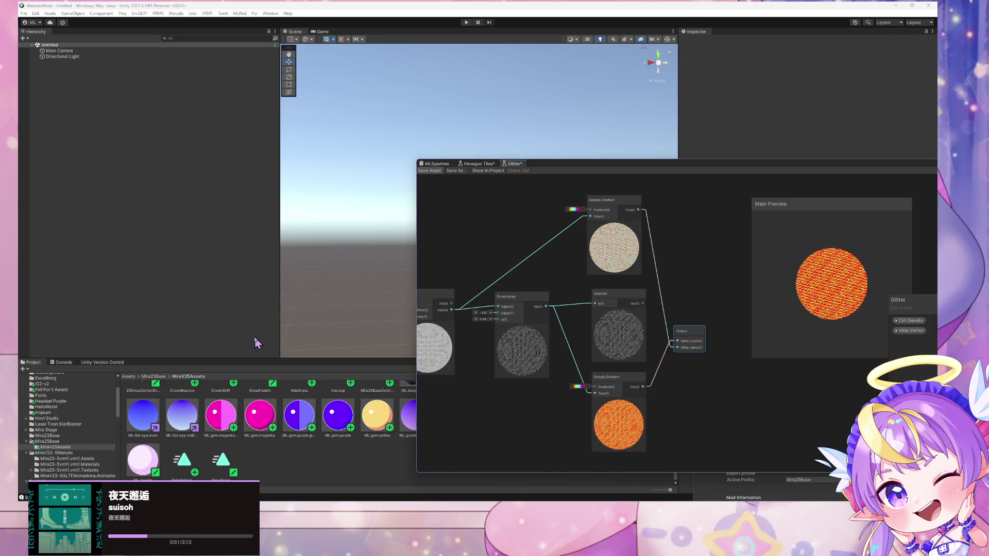
pyautogui.scroll(4, 77, 447)
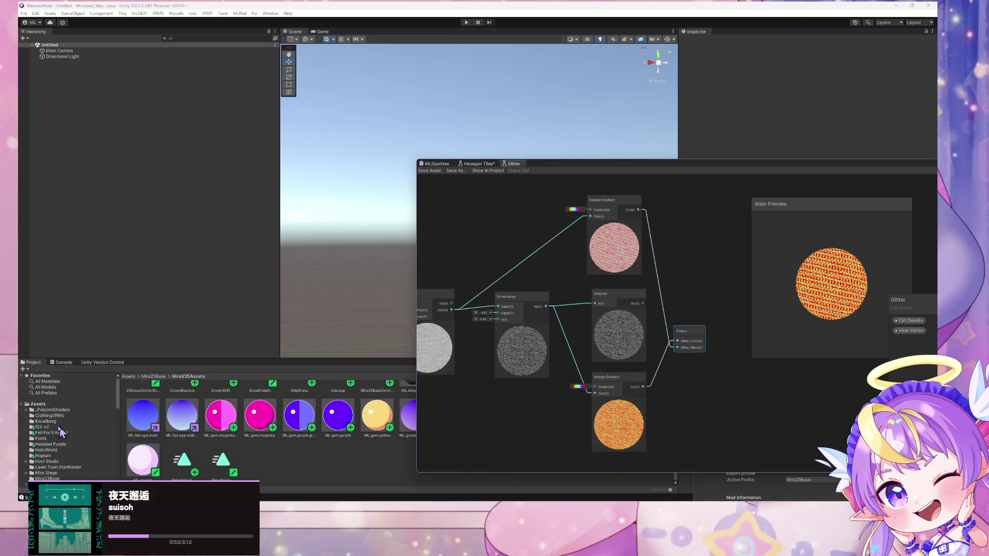
pyautogui.scroll(-3, 56, 440)
# - Add the Mira25Base Character prefab to the scene and frame the view on it
pyautogui.click(49, 420)
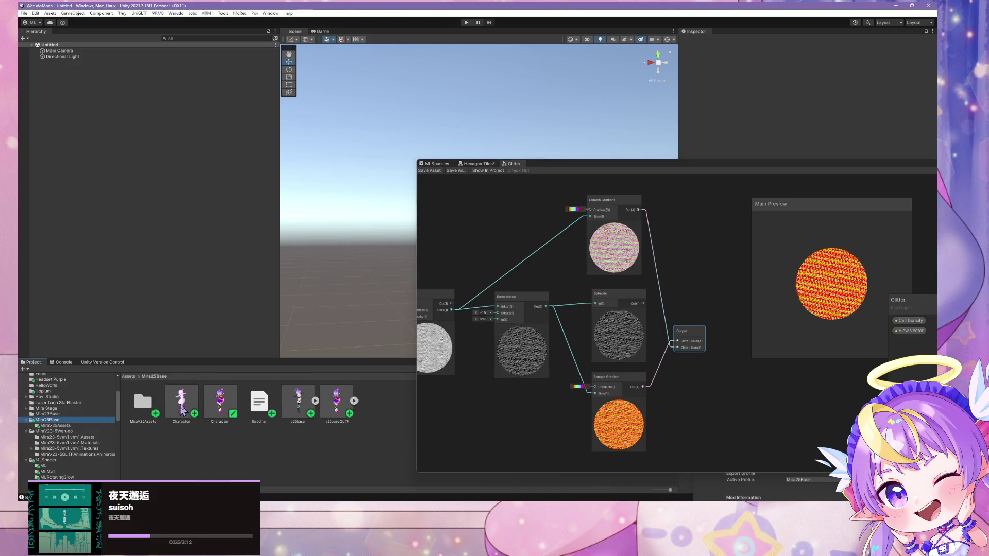
pyautogui.moveTo(158, 251); pyautogui.dragTo(158, 251)
pyautogui.press('f')
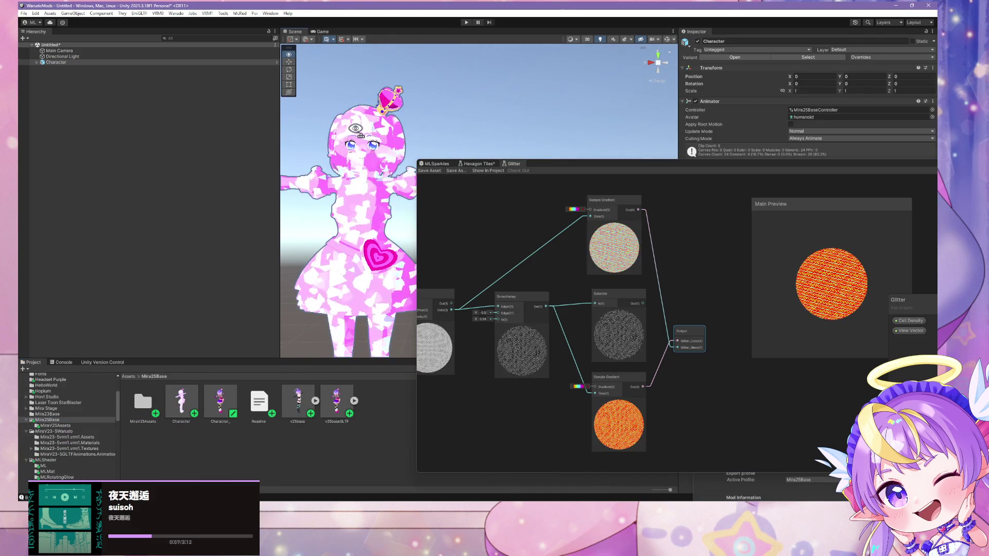
pyautogui.moveTo(338, 135)
pyautogui.mouseDown()
pyautogui.moveTo(381, 129)
pyautogui.moveTo(366, 130)
pyautogui.mouseUp()
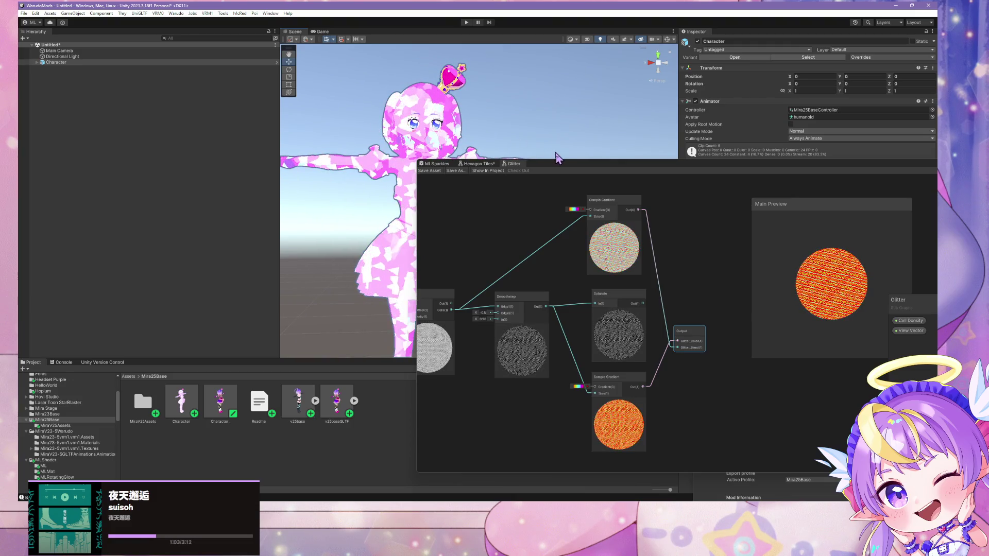
# - Orbit and zoom the Scene view to inspect the character's pink-and-white sparkle patches
pyautogui.moveTo(551, 167); pyautogui.dragTo(690, 159)
pyautogui.scroll(-3, 436, 168)
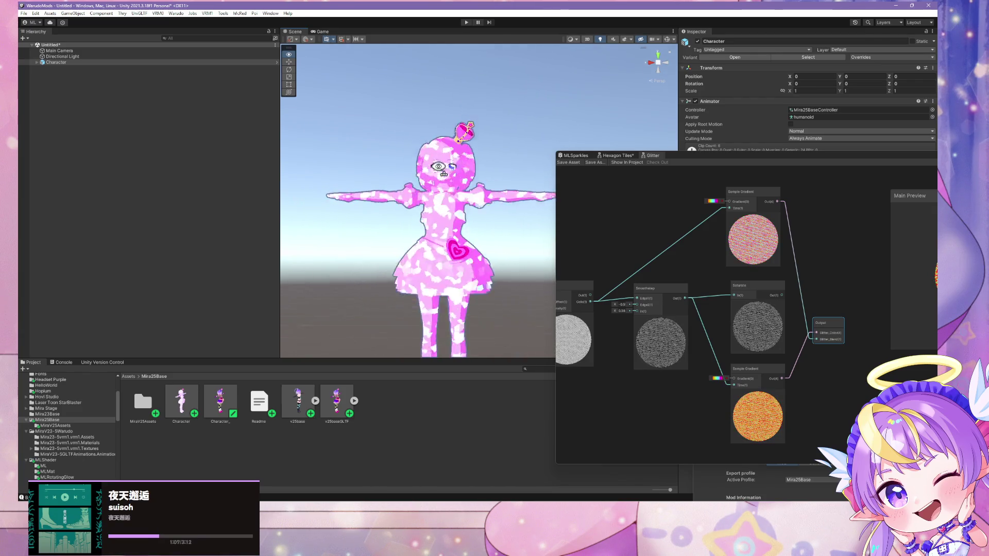
pyautogui.moveTo(438, 166); pyautogui.dragTo(444, 168)
pyautogui.scroll(5, 446, 177)
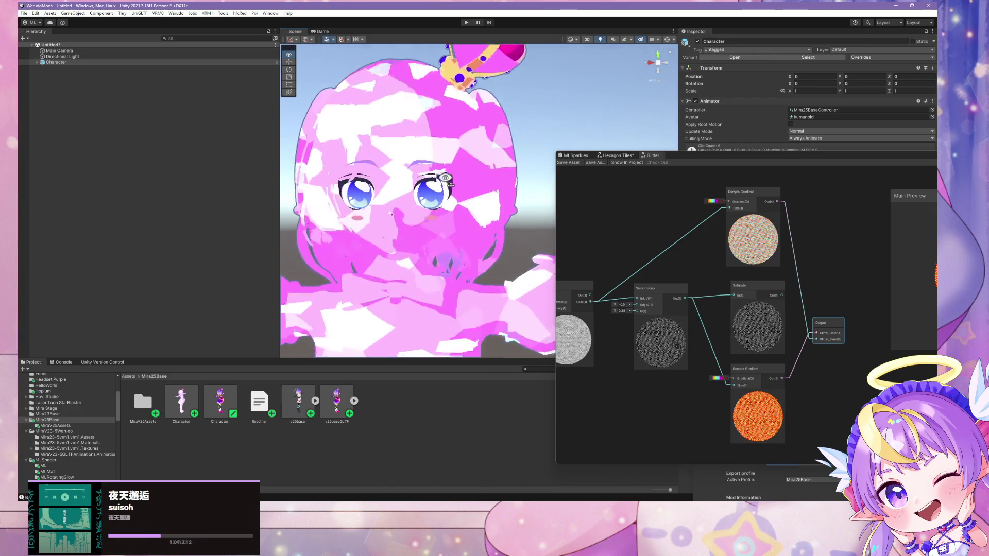
pyautogui.scroll(-3, 445, 177)
pyautogui.scroll(-3, 444, 183)
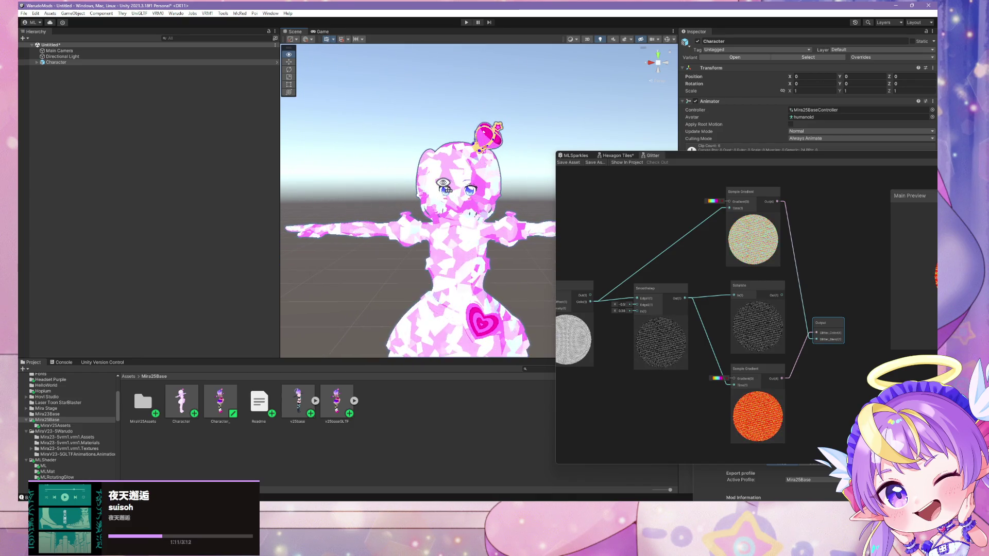
pyautogui.scroll(3, 443, 182)
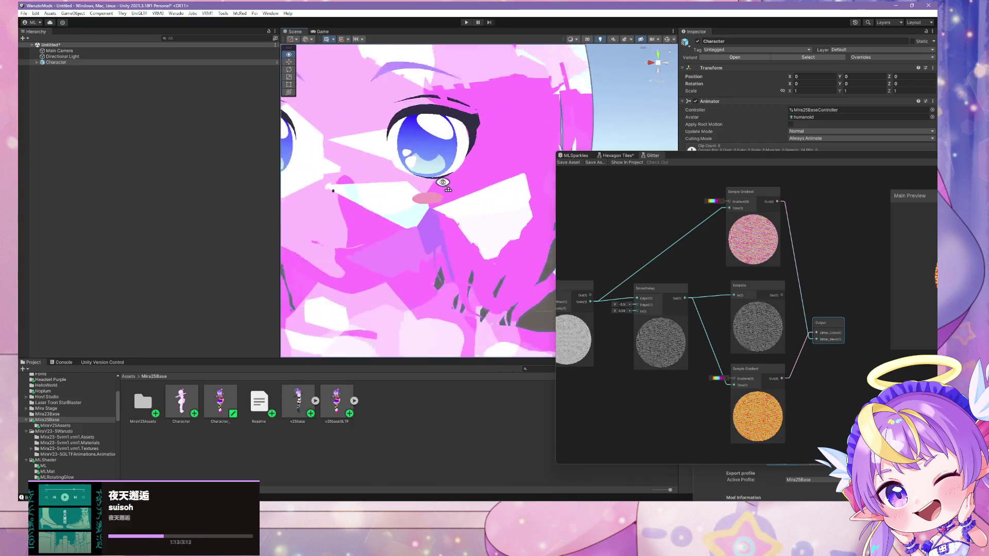
pyautogui.scroll(-5, 443, 182)
pyautogui.scroll(3, 442, 182)
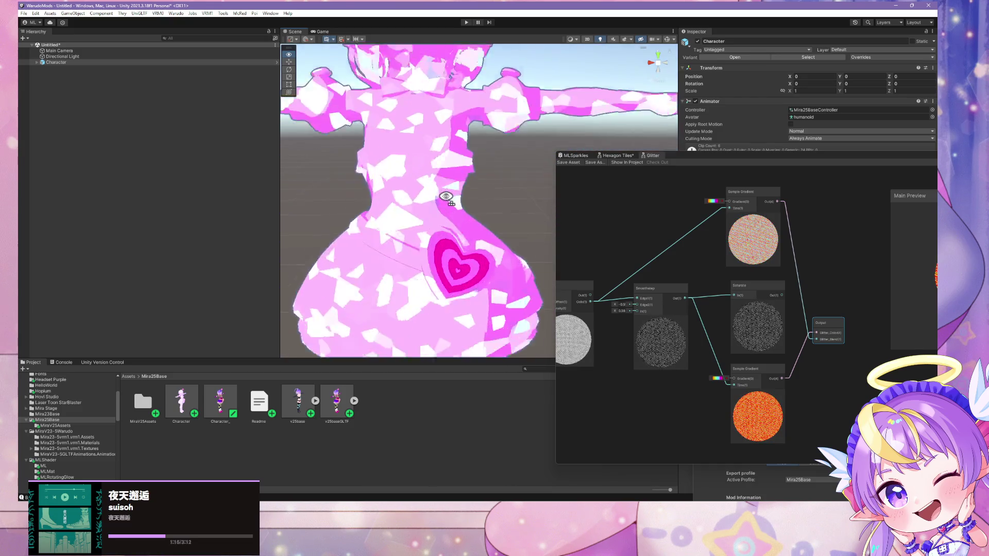
pyautogui.scroll(-6, 441, 193)
pyautogui.scroll(4, 439, 198)
pyautogui.moveTo(438, 199); pyautogui.dragTo(445, 170)
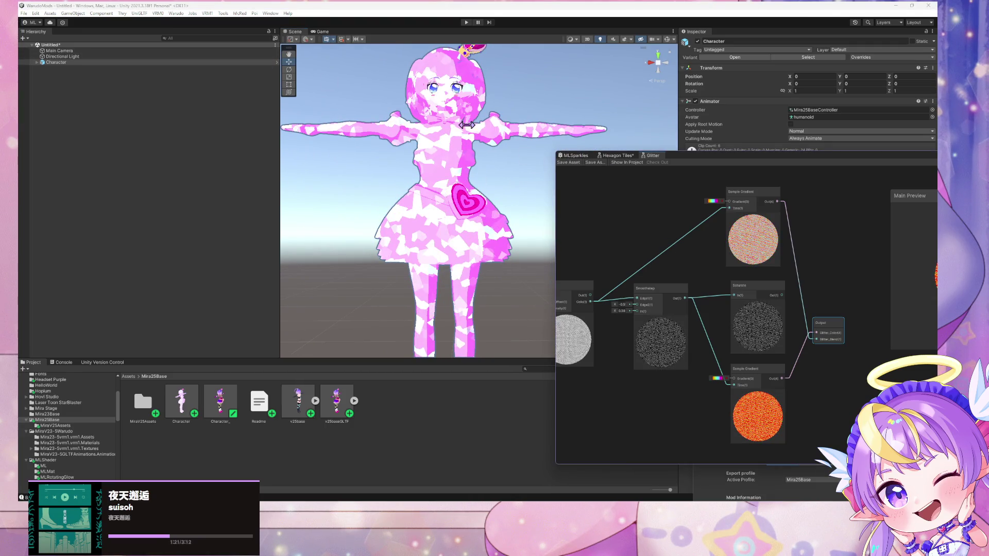
# - Rebuild the Warudo mod, dismissing the Prefab instance restructure error
pyautogui.click(176, 14)
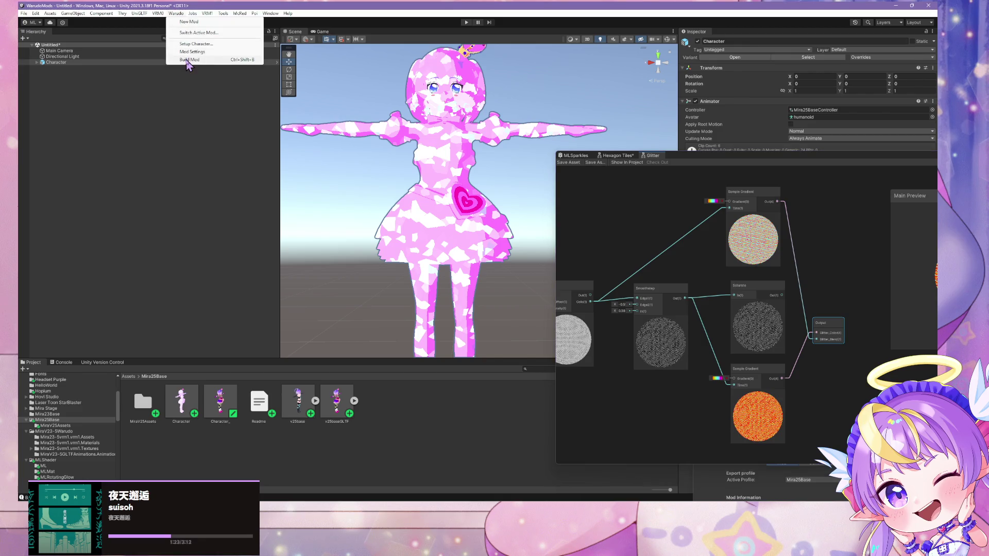
pyautogui.click(227, 52)
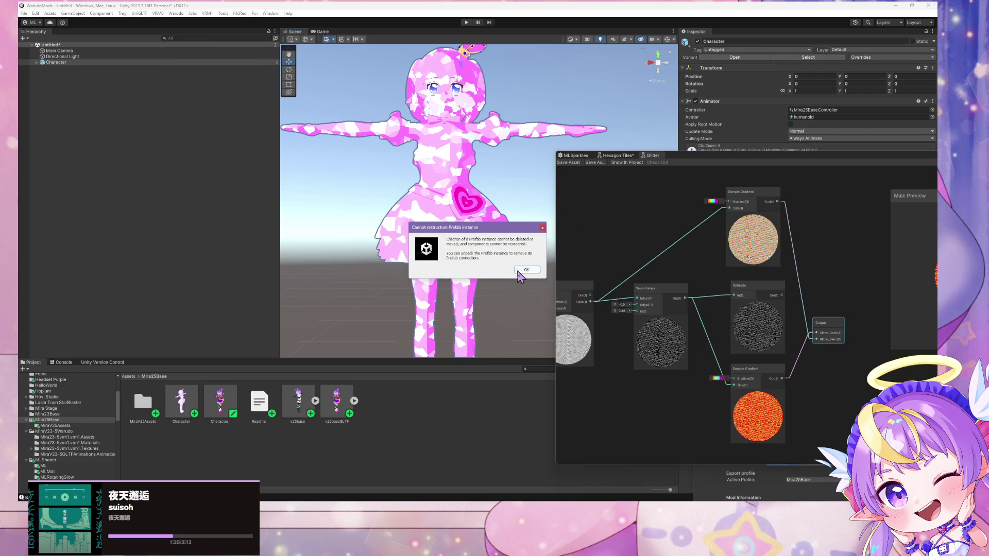
pyautogui.click(518, 273)
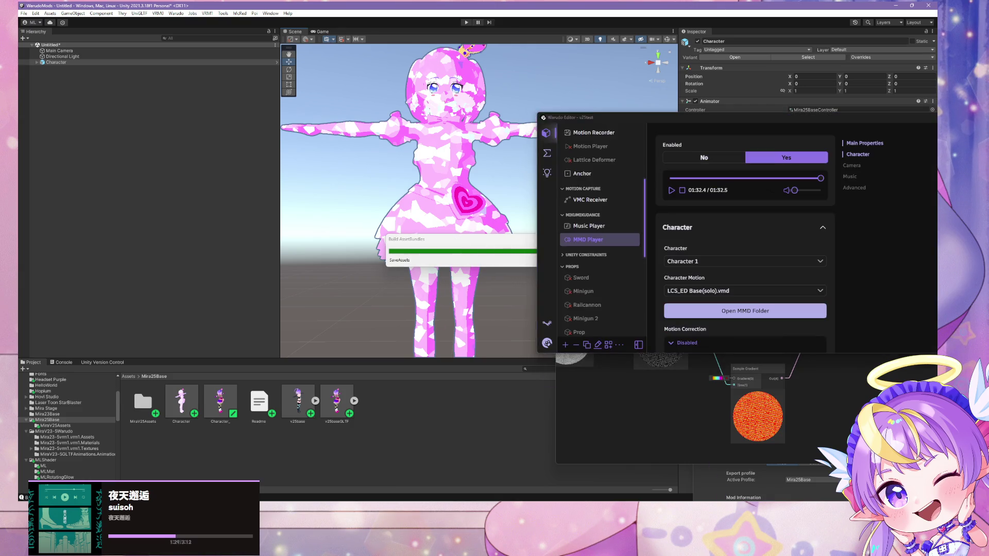
pyautogui.scroll(5, 428, 270)
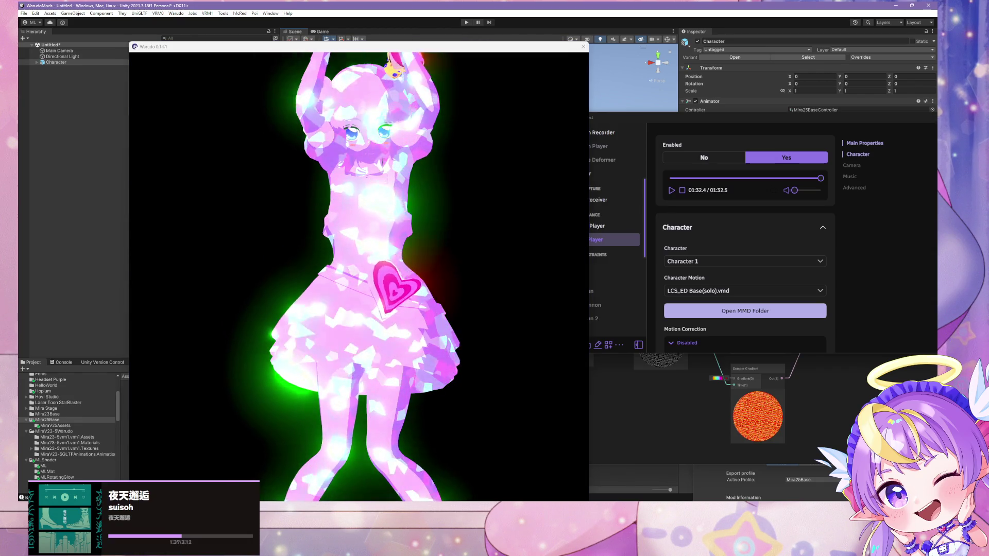
# - Switch to Warudo, orbit around the red-orange glowing avatar, then return to Unity
pyautogui.press('super+d')
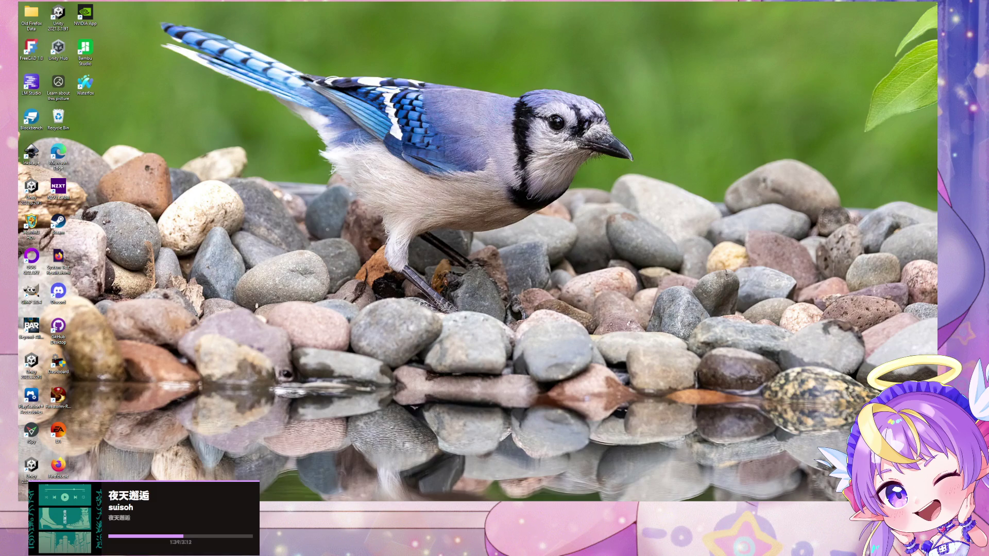
pyautogui.press('super+d')
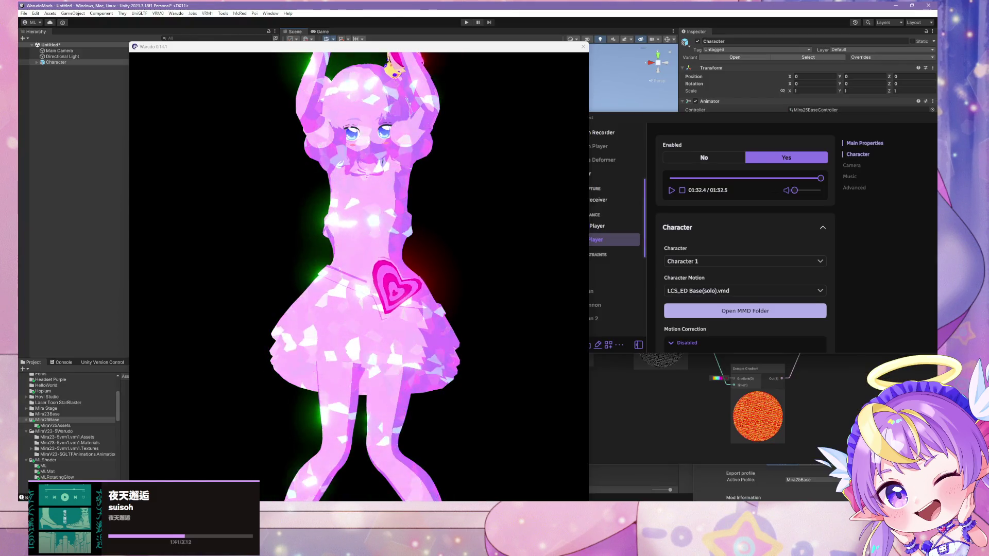
pyautogui.press('super+d')
pyautogui.hotkey('alt', 'Tab')
pyautogui.hotkey('alt', 'Tab')
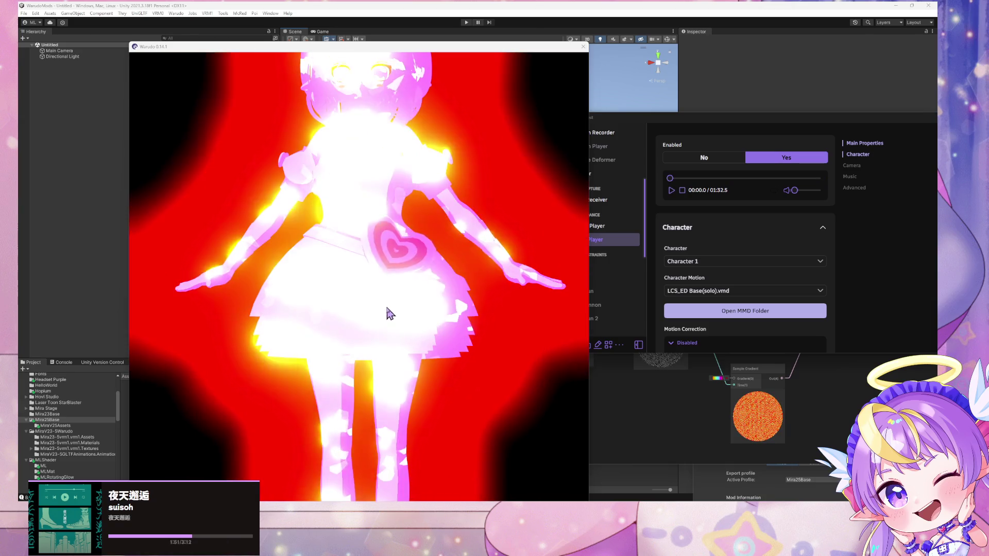
pyautogui.click(399, 279)
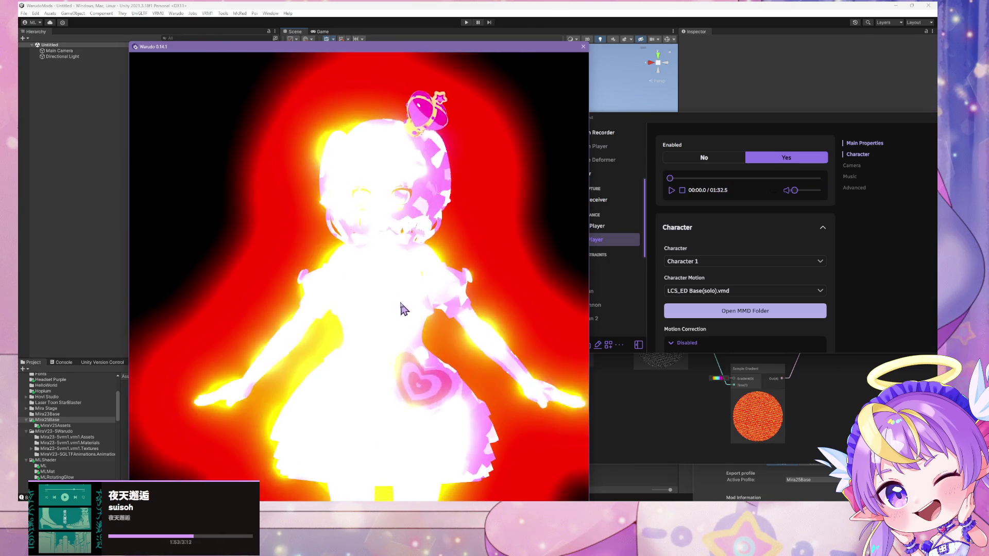
pyautogui.moveTo(400, 285)
pyautogui.mouseDown()
pyautogui.moveTo(424, 287)
pyautogui.moveTo(325, 283)
pyautogui.moveTo(419, 282)
pyautogui.moveTo(430, 307)
pyautogui.mouseUp()
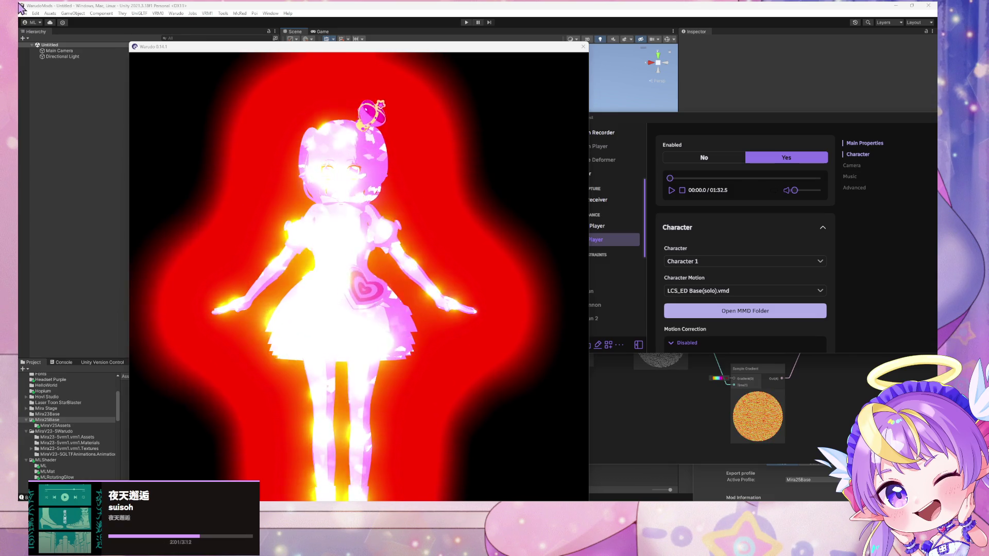
pyautogui.click(670, 378)
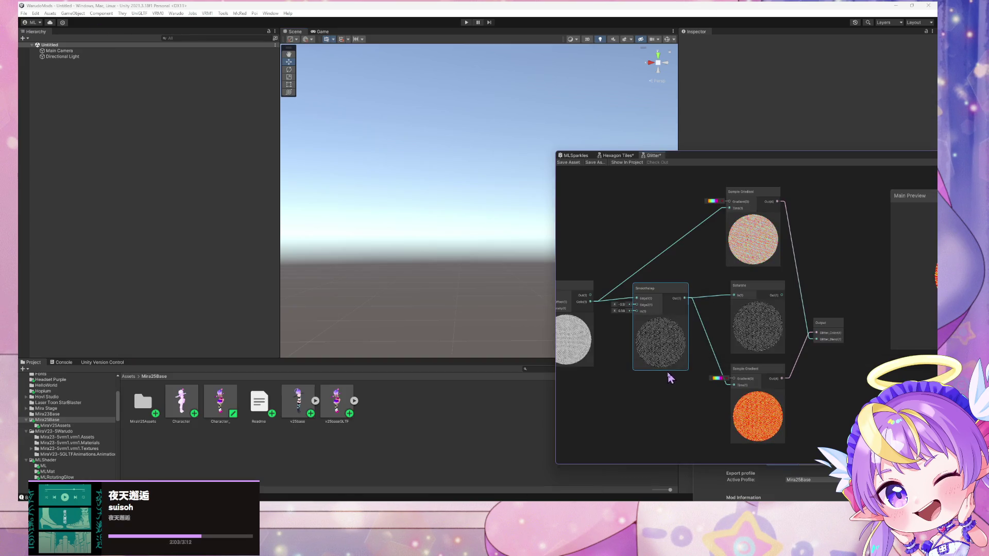
# - Wire the top Sample Gradient into Output's Glitter_Color and rebuild the mod past the errors
pyautogui.moveTo(659, 364); pyautogui.dragTo(569, 375)
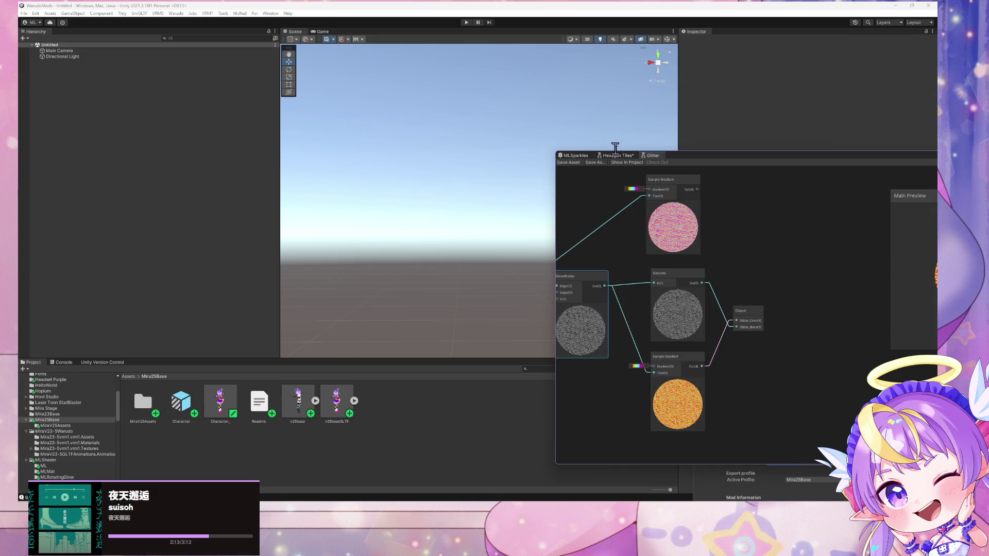
pyautogui.moveTo(698, 190); pyautogui.dragTo(736, 321)
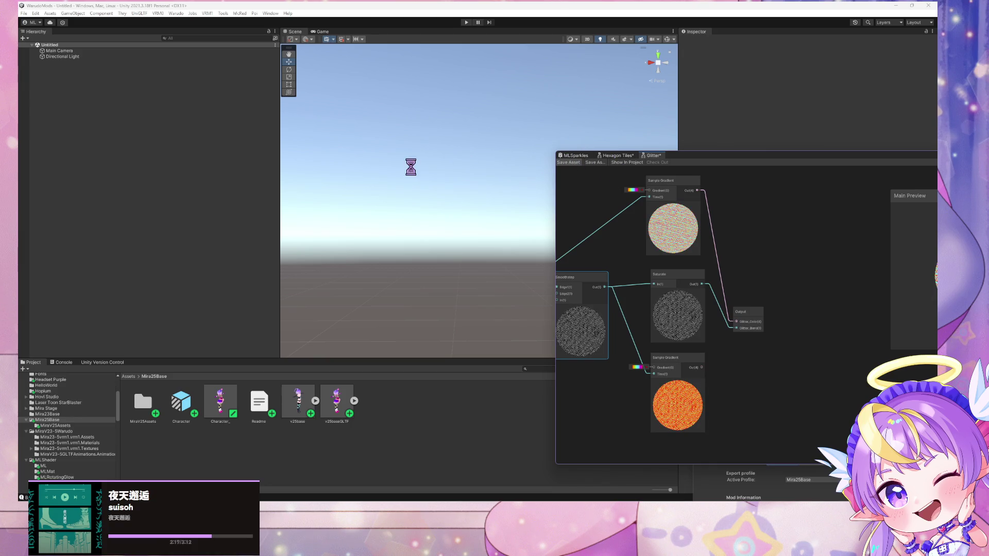
pyautogui.click(176, 13)
pyautogui.click(206, 54)
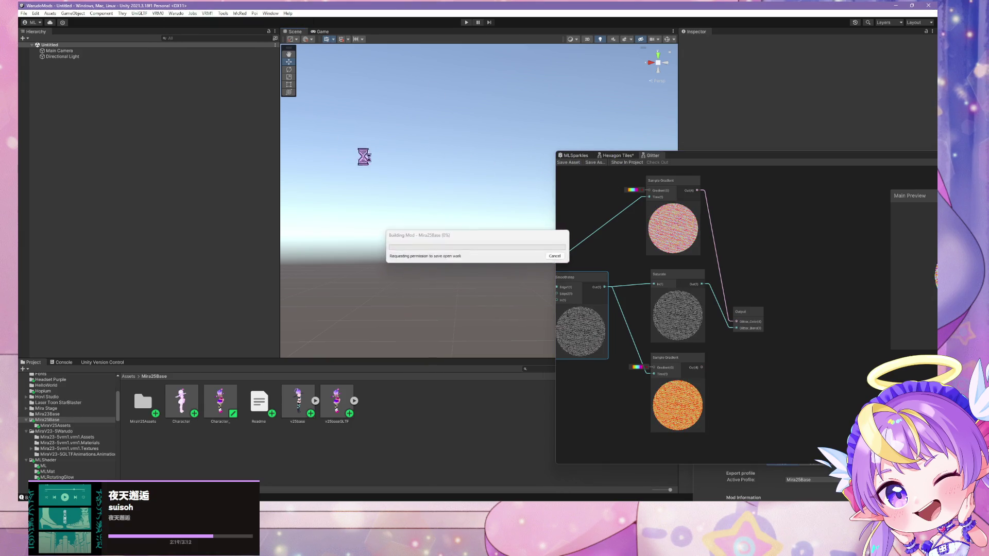
pyautogui.click(527, 273)
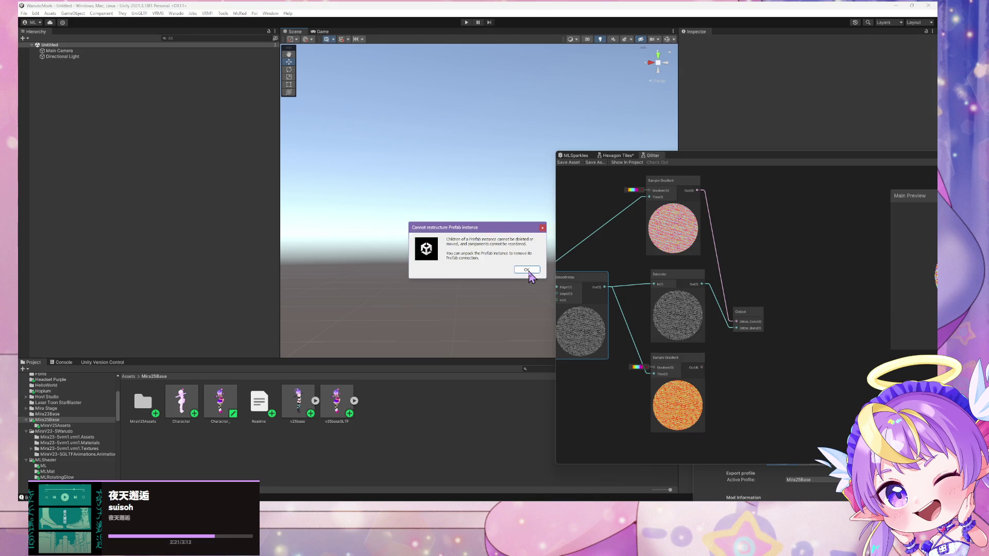
pyautogui.click(529, 273)
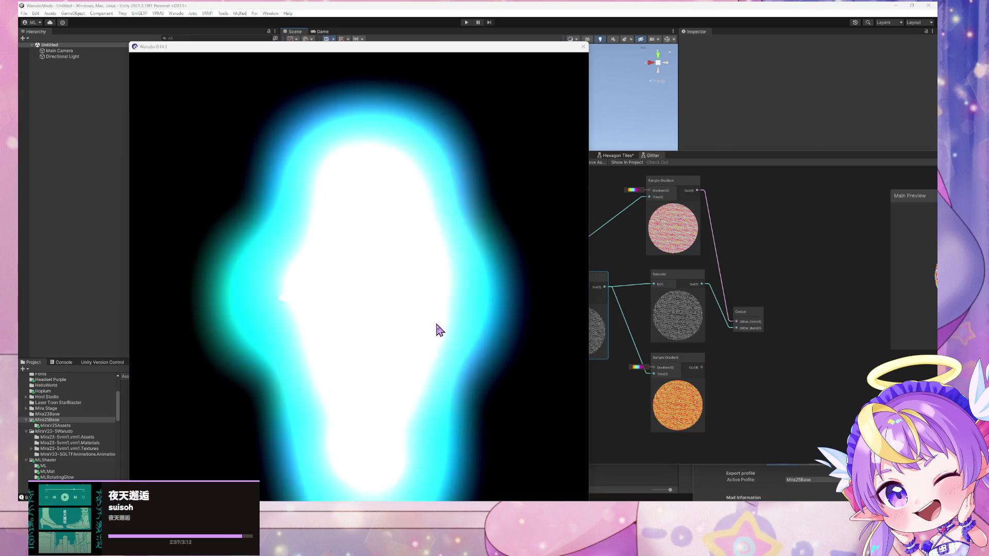
# - View the cyan-glowing avatar in Warudo, then bring the Warudo Editor's MMD Player settings forward
pyautogui.click(443, 283)
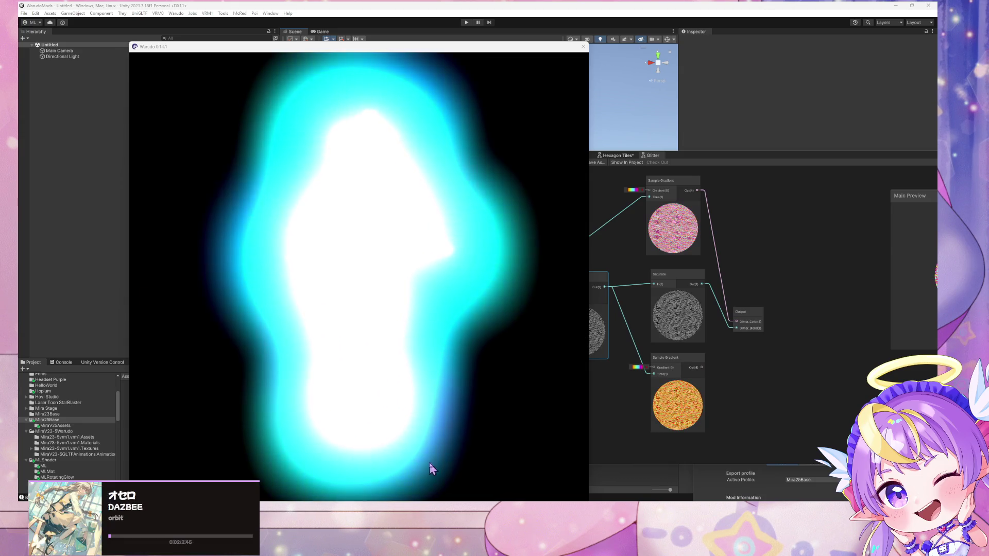
pyautogui.click(444, 445)
pyautogui.hotkey('alt', 'Tab')
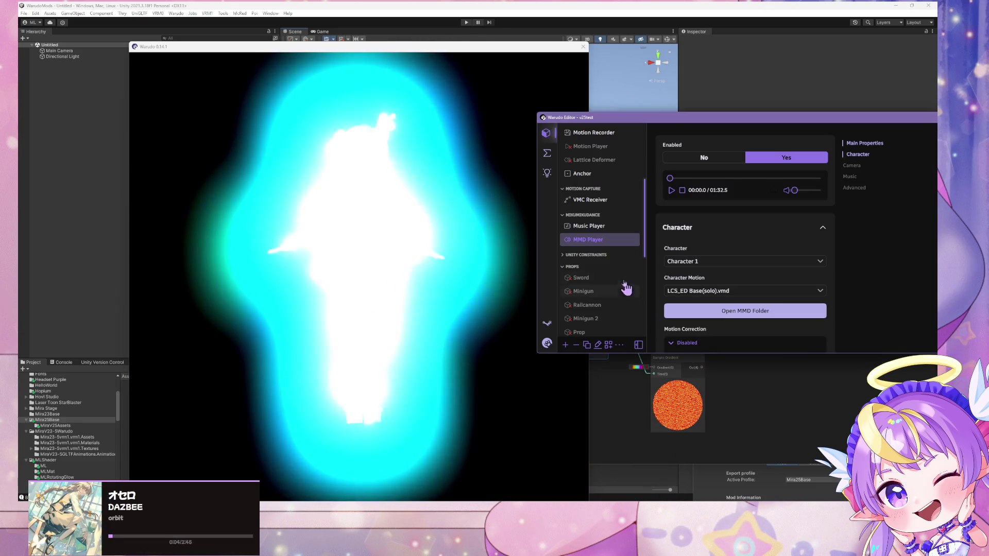
# - Select Camera 1 and switch its Bloom Enabled between No and Yes to compare the glow
pyautogui.scroll(2, 600, 140)
pyautogui.click(629, 159)
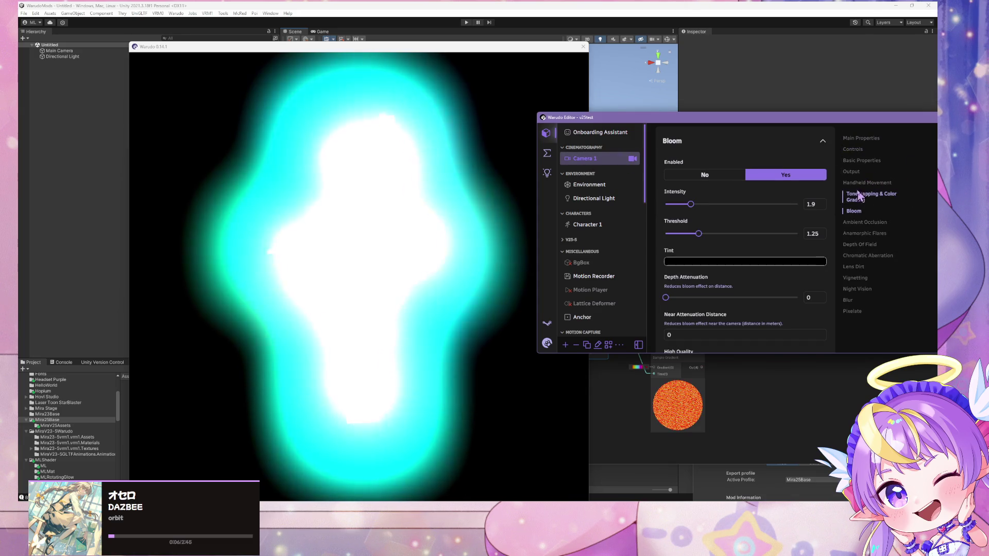
pyautogui.click(703, 175)
pyautogui.click(776, 175)
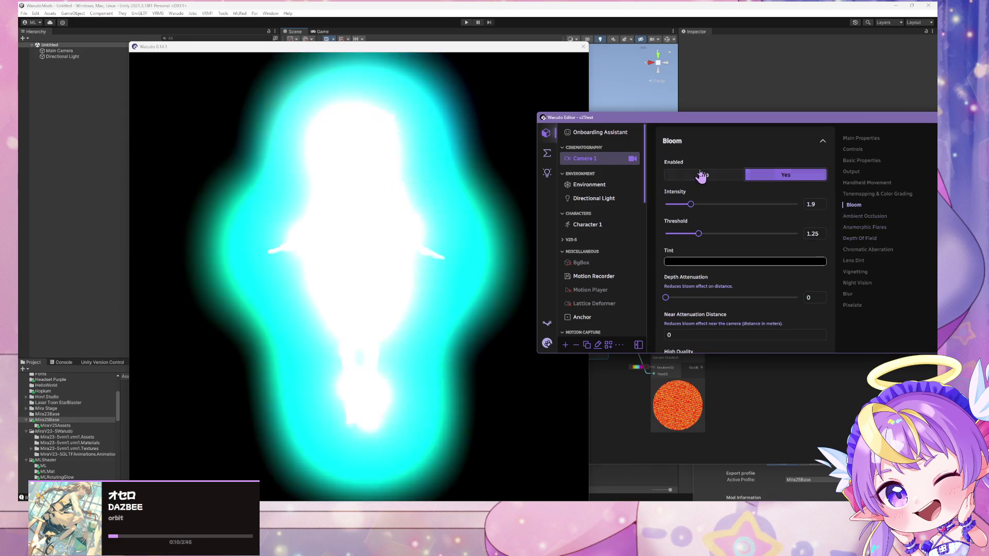
pyautogui.click(700, 174)
pyautogui.click(478, 188)
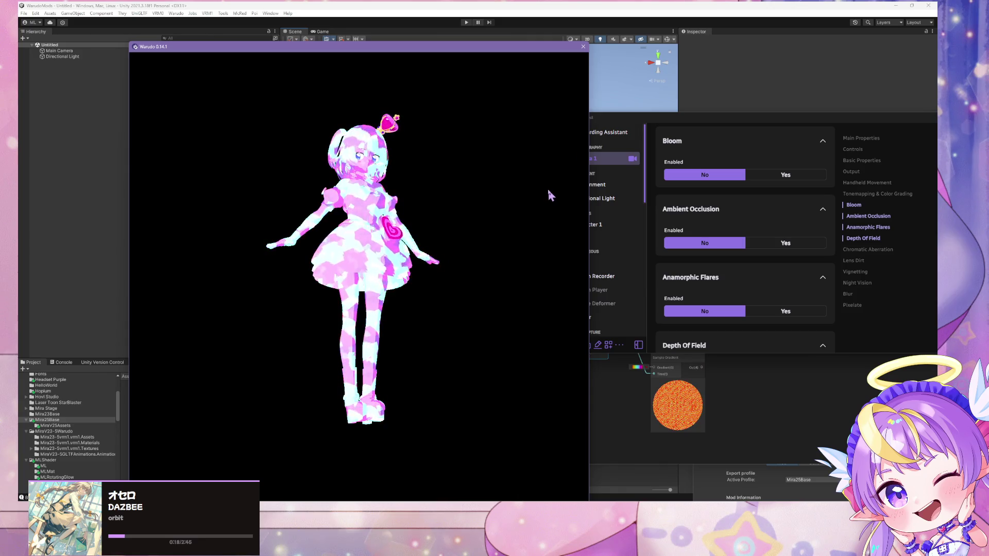
pyautogui.click(772, 175)
pyautogui.click(772, 175)
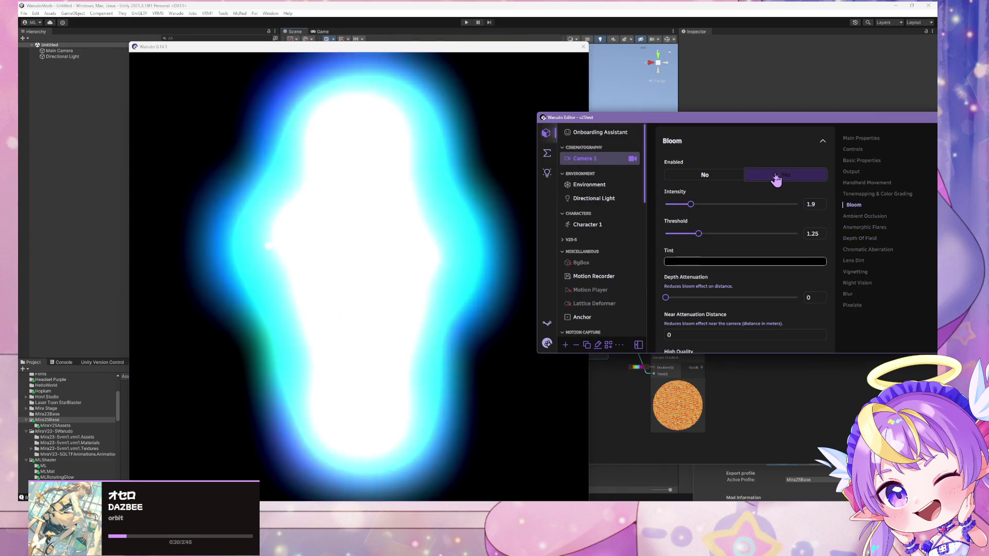
pyautogui.click(702, 177)
# - Place the editor beside the avatar view and leave Camera 1's Bloom set to Yes
pyautogui.moveTo(677, 120); pyautogui.dragTo(591, 115)
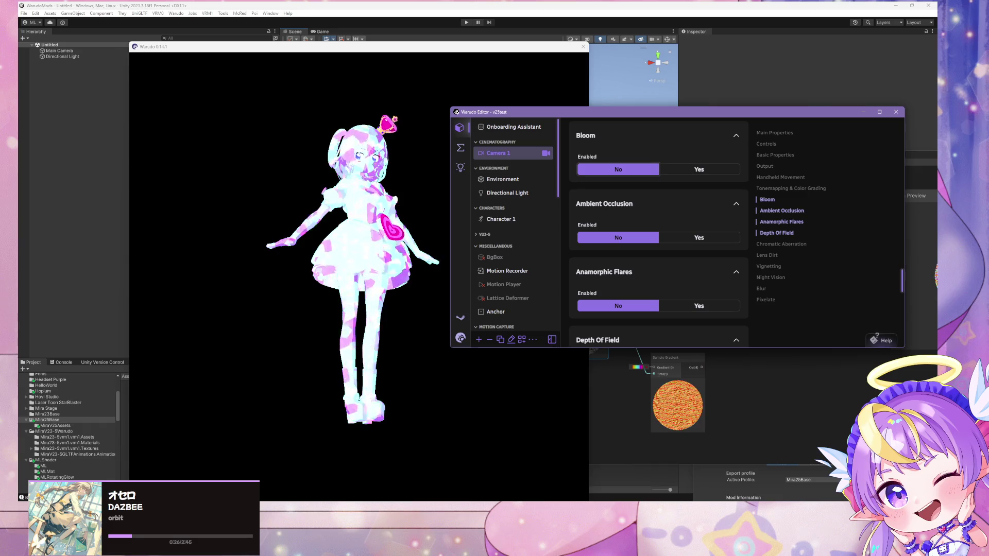
pyautogui.click(391, 274)
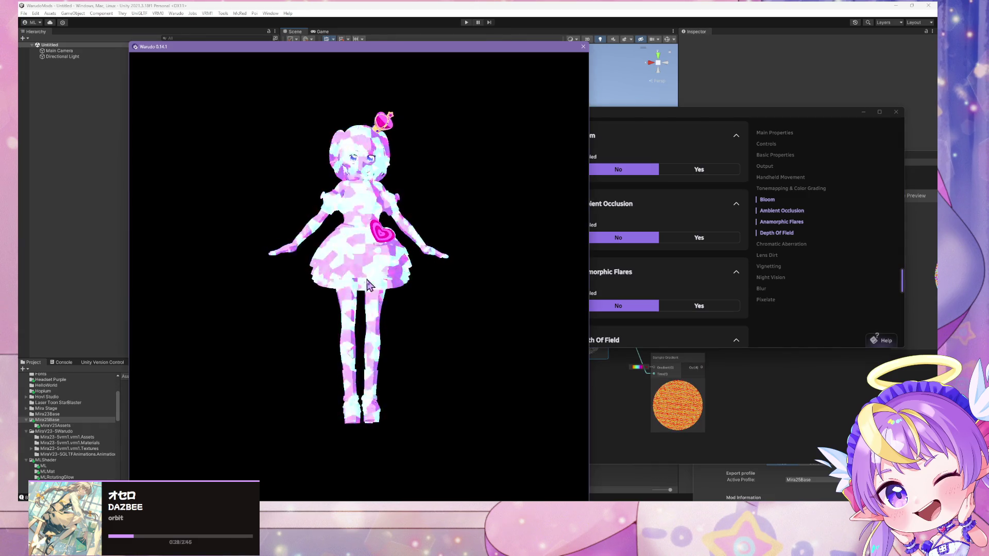
pyautogui.click(705, 175)
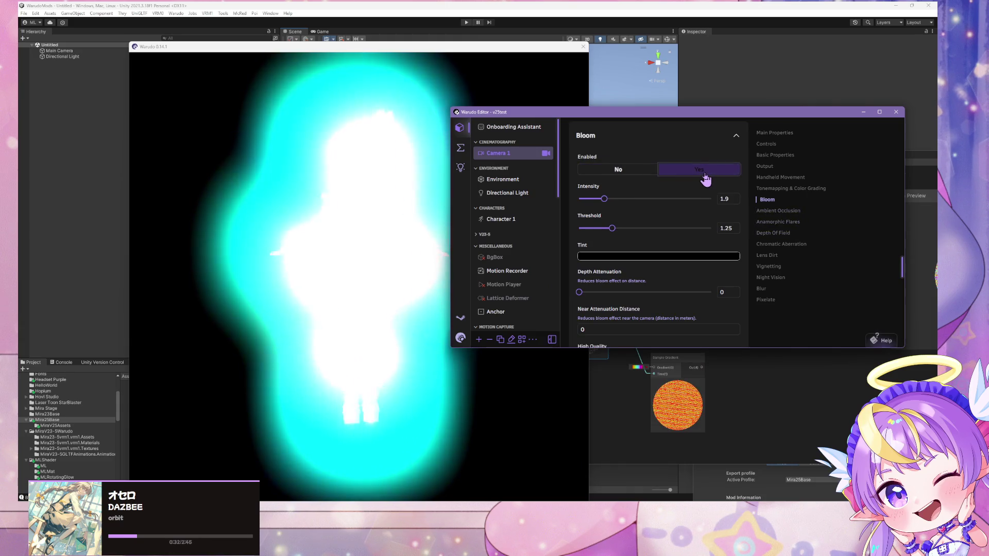
pyautogui.click(629, 172)
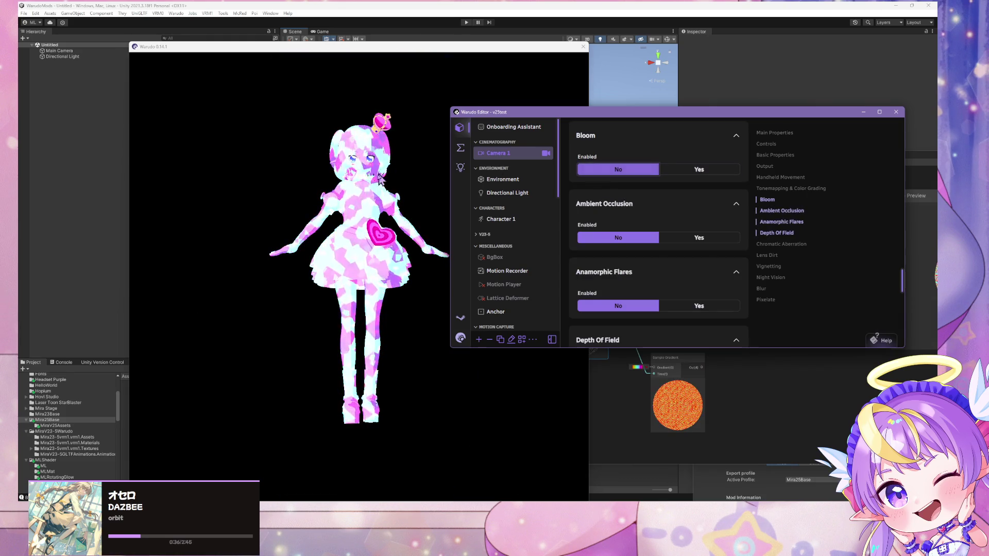
pyautogui.click(346, 200)
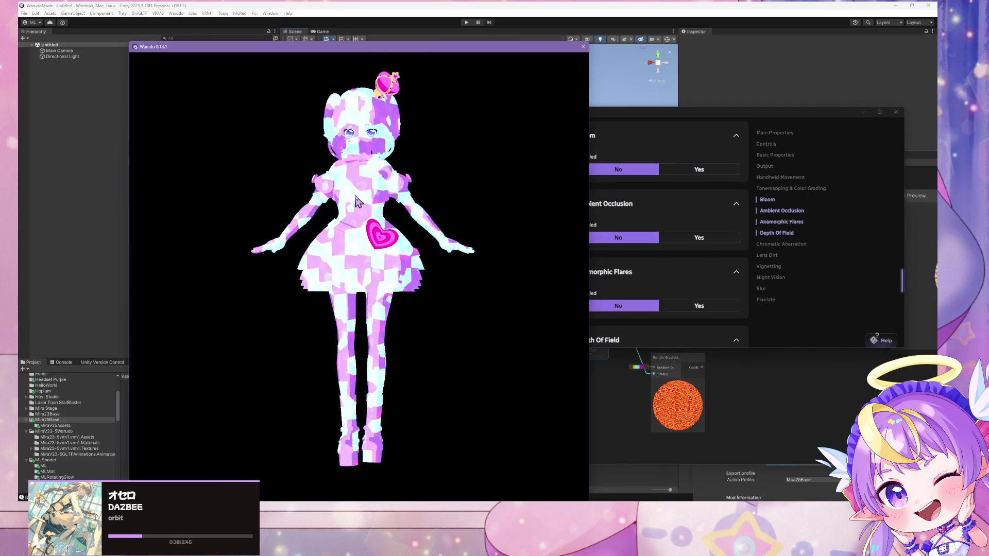
pyautogui.click(701, 170)
pyautogui.click(701, 171)
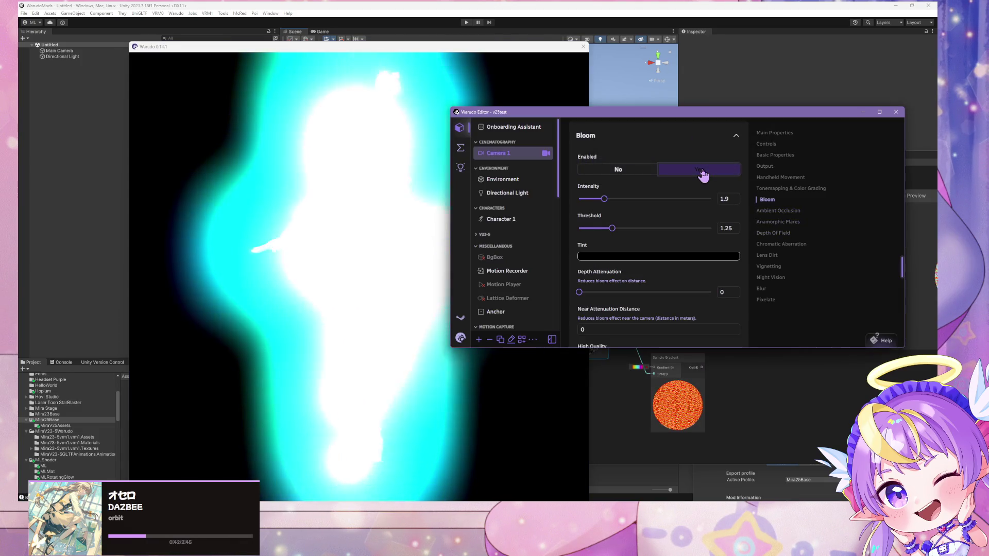
# - Lower Camera 1's Bloom intensity to 1.76 and threshold to 1.21
pyautogui.scroll(3, 743, 227)
pyautogui.scroll(-3, 682, 227)
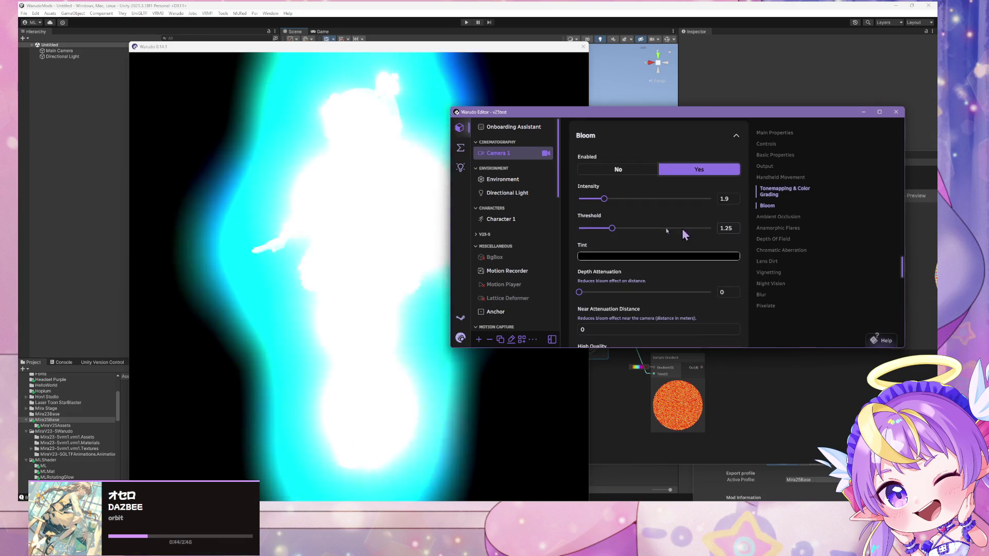
pyautogui.moveTo(610, 225)
pyautogui.mouseDown()
pyautogui.moveTo(659, 226)
pyautogui.moveTo(610, 227)
pyautogui.moveTo(597, 199)
pyautogui.moveTo(578, 197)
pyautogui.moveTo(602, 198)
pyautogui.mouseUp()
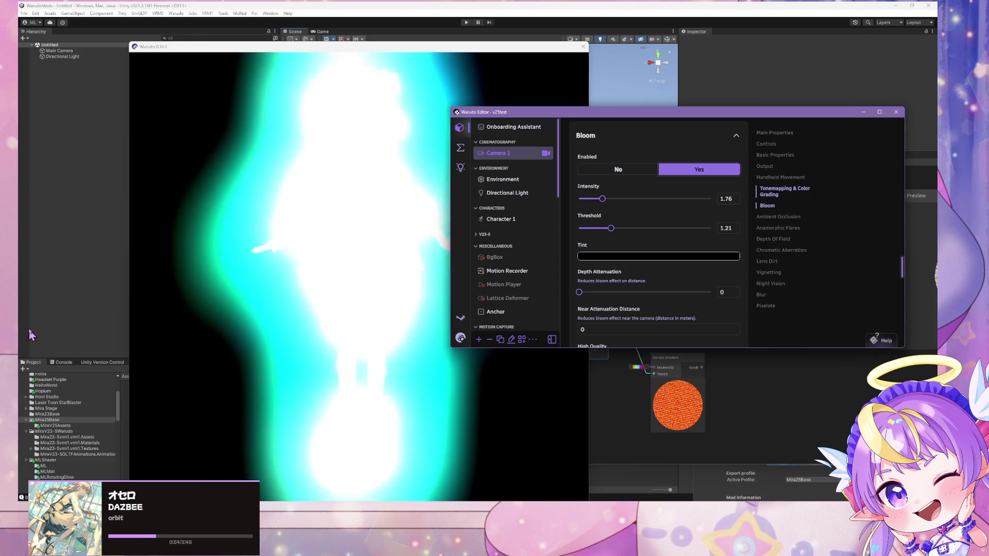
pyautogui.click(79, 346)
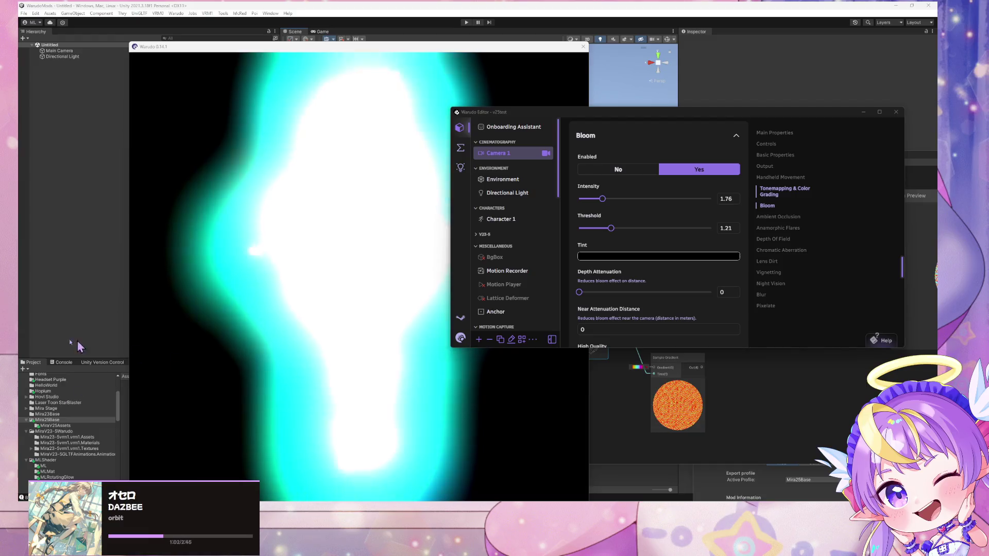
# - Compare Bloom on and off, leaving it off so the purple-shard avatar shows clearly
pyautogui.click(603, 170)
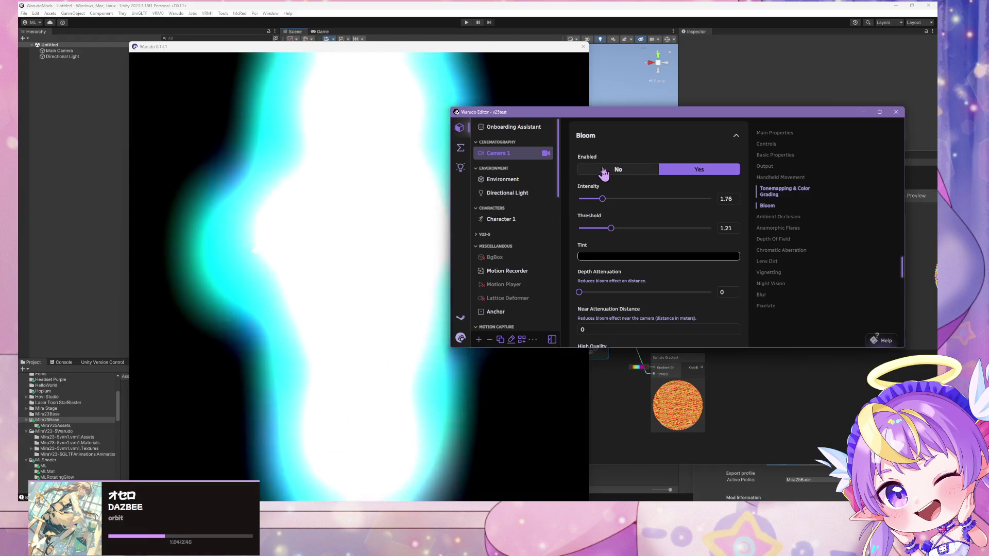
pyautogui.click(603, 170)
pyautogui.click(398, 213)
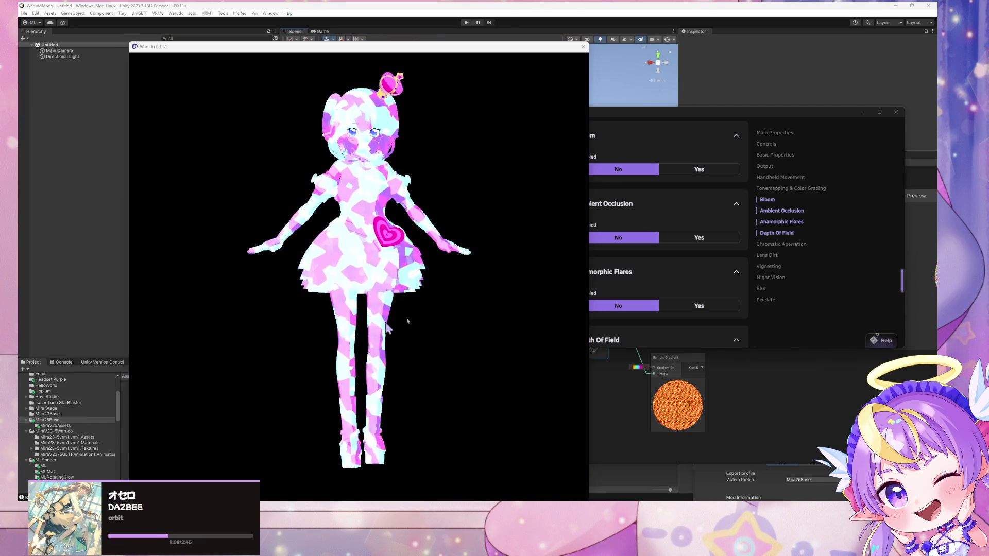
pyautogui.click(686, 188)
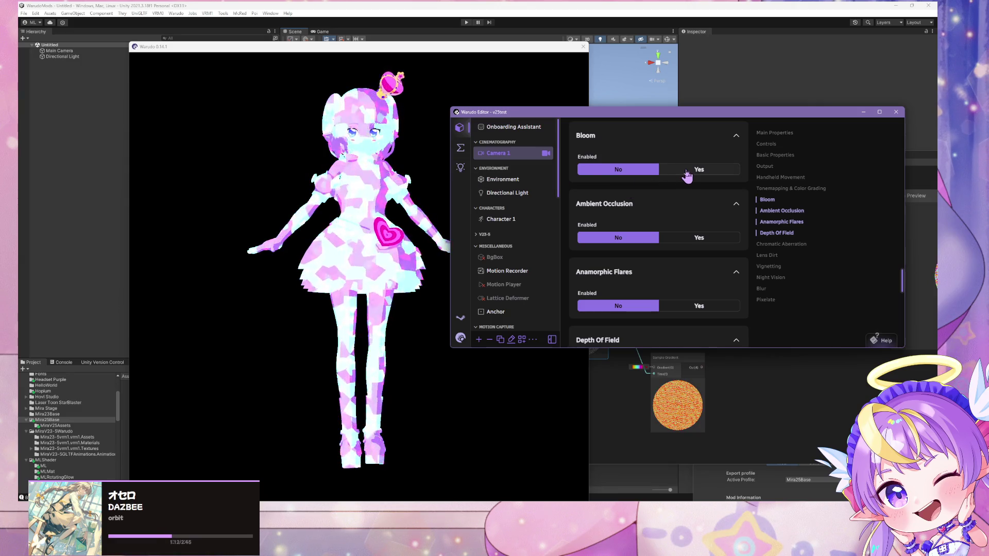
pyautogui.click(686, 170)
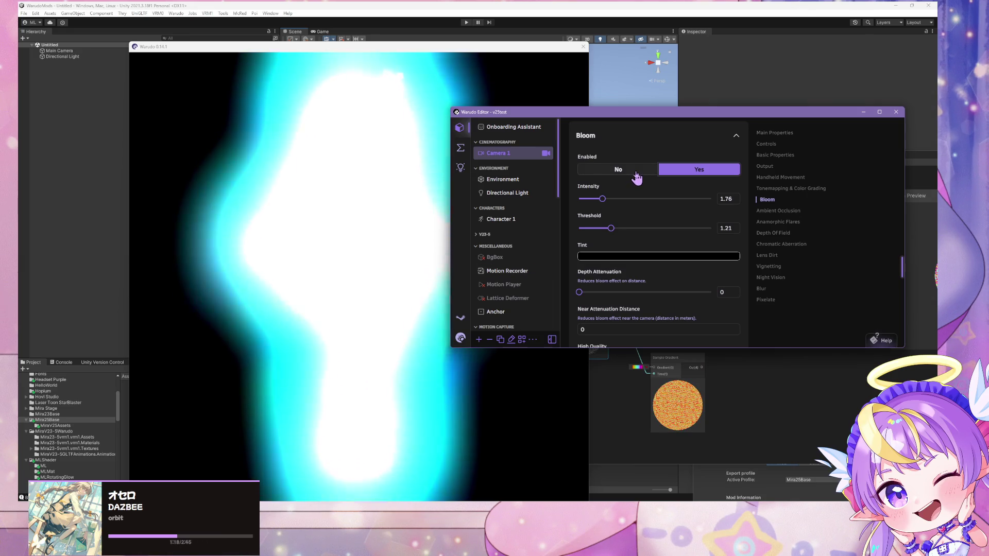
pyautogui.click(631, 175)
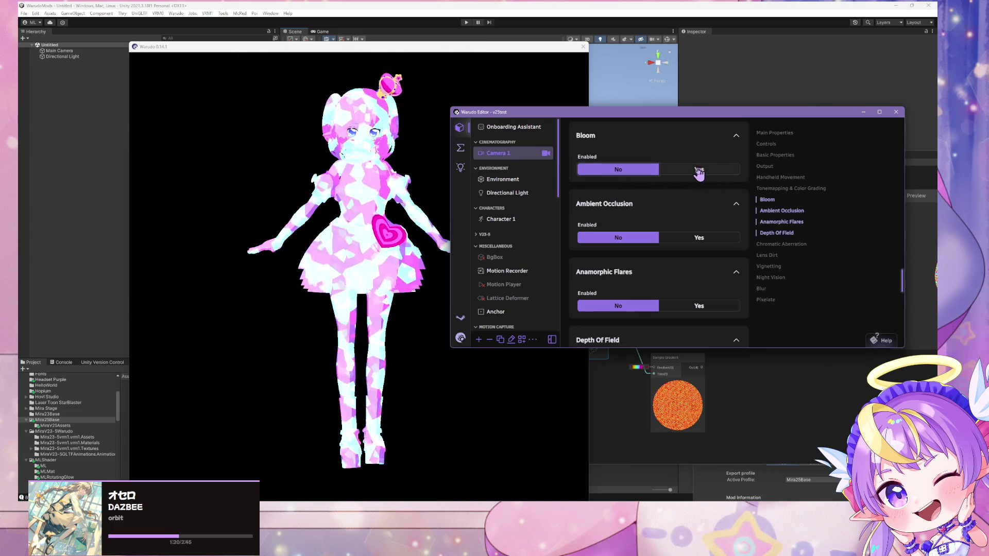
pyautogui.click(698, 171)
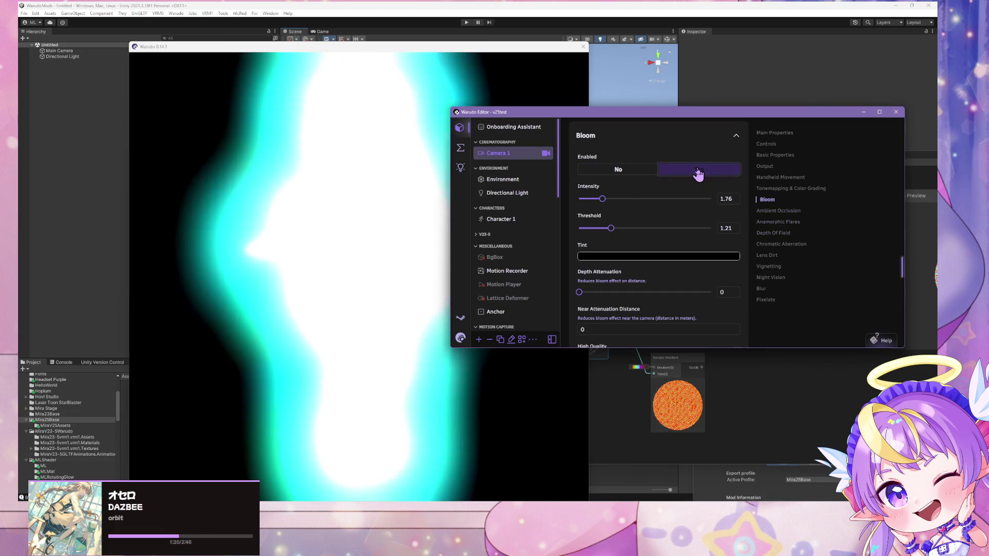
pyautogui.click(611, 170)
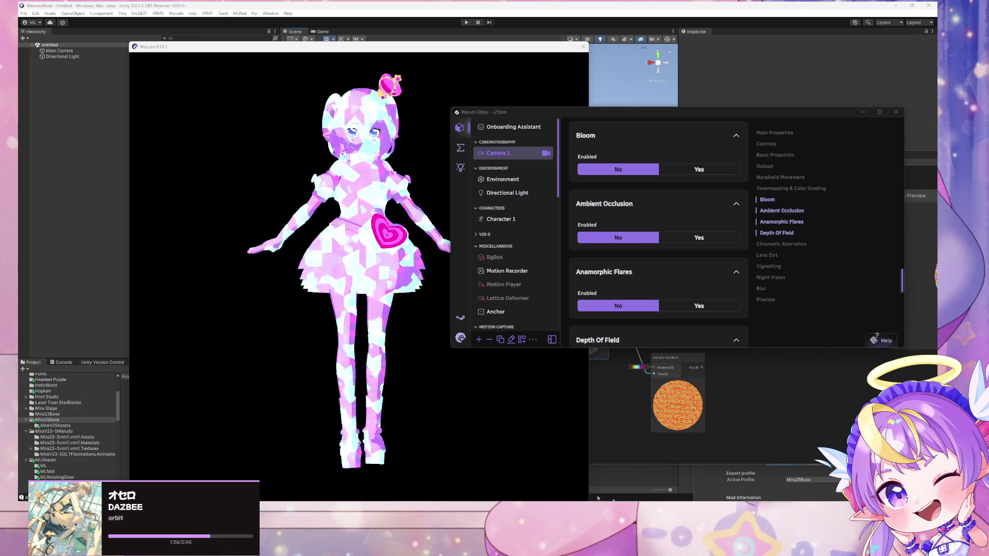
pyautogui.hotkey('alt', 'Tab')
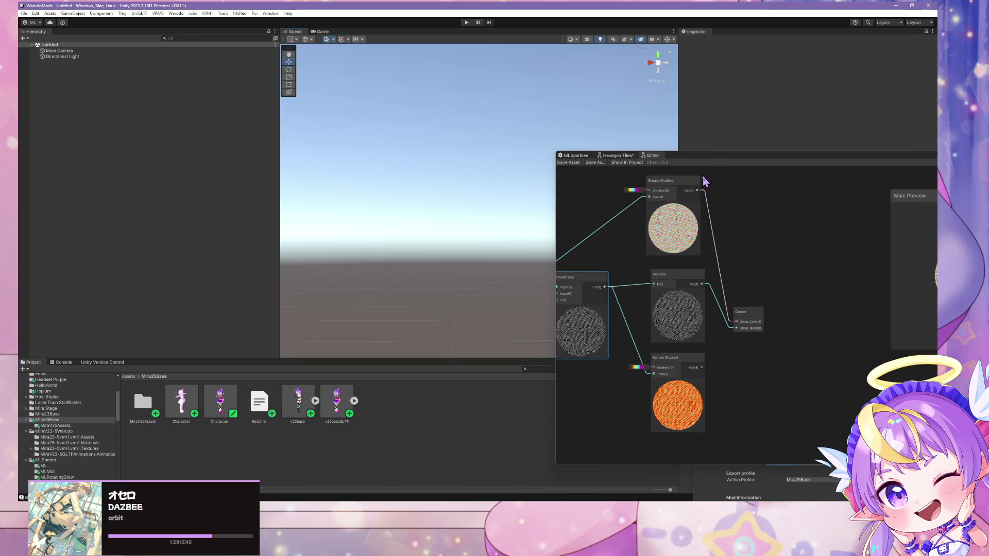
# - In the MLSparkles graph, connect the lower Blend Out(4) port to Fragment Base Color
pyautogui.moveTo(717, 155); pyautogui.dragTo(477, 137)
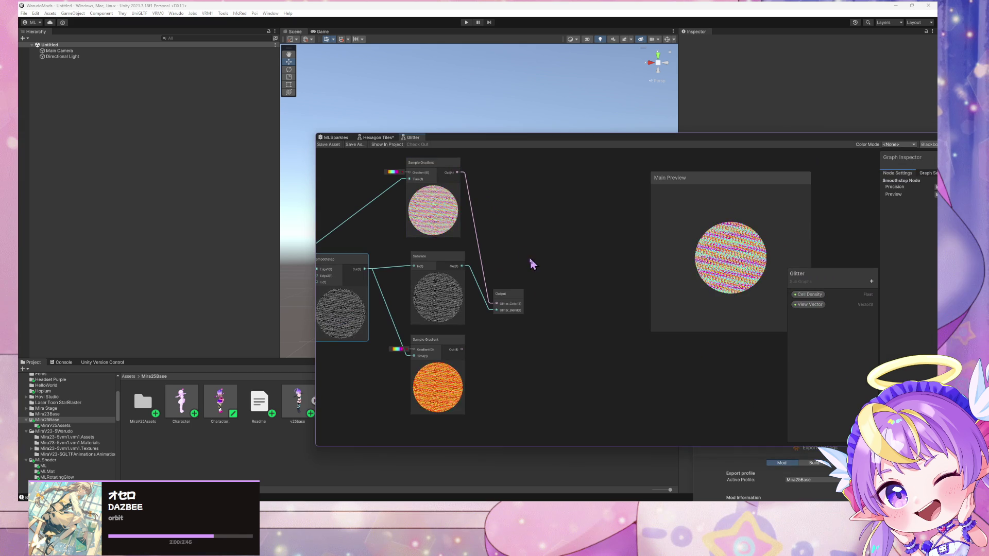
pyautogui.scroll(3, 530, 259)
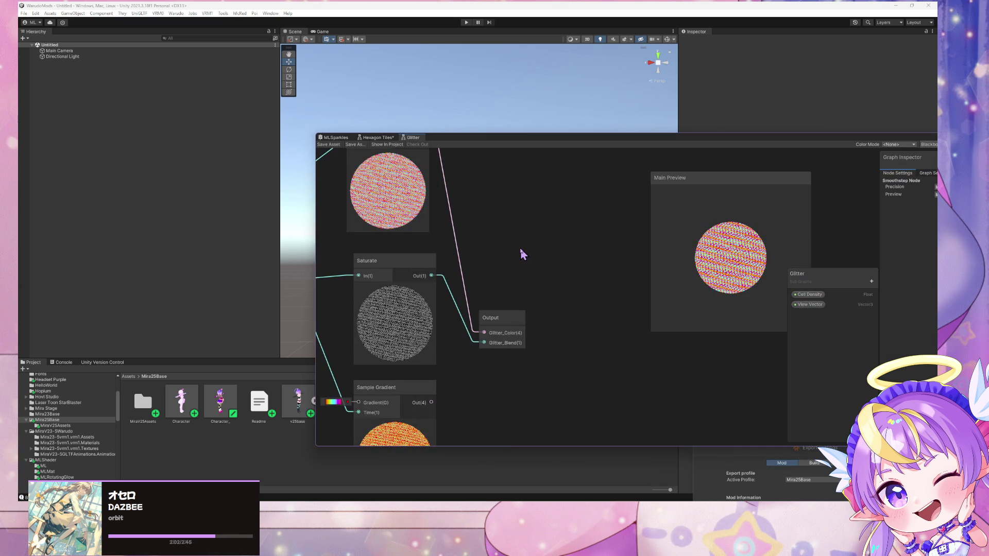
pyautogui.scroll(-3, 522, 254)
pyautogui.scroll(2, 522, 254)
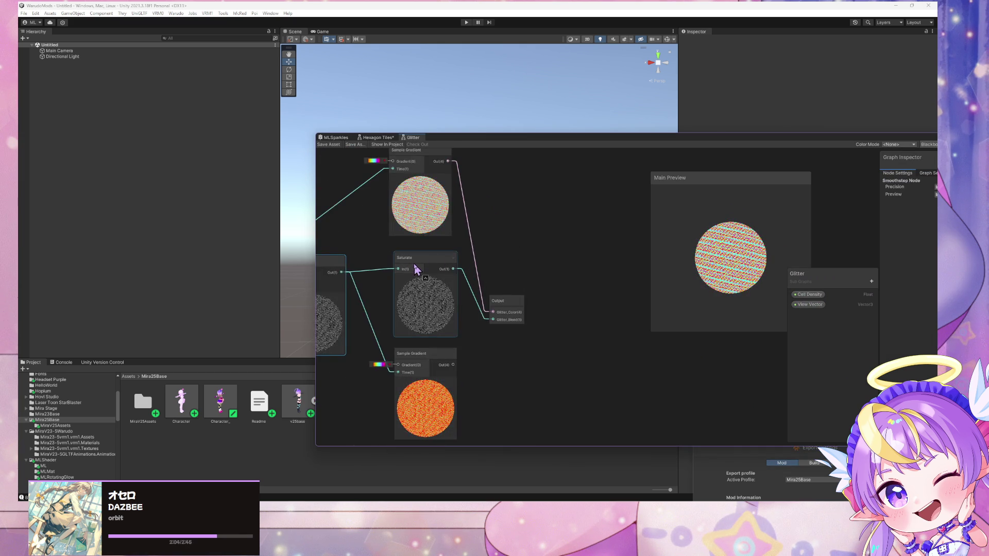
pyautogui.moveTo(548, 325); pyautogui.dragTo(604, 363)
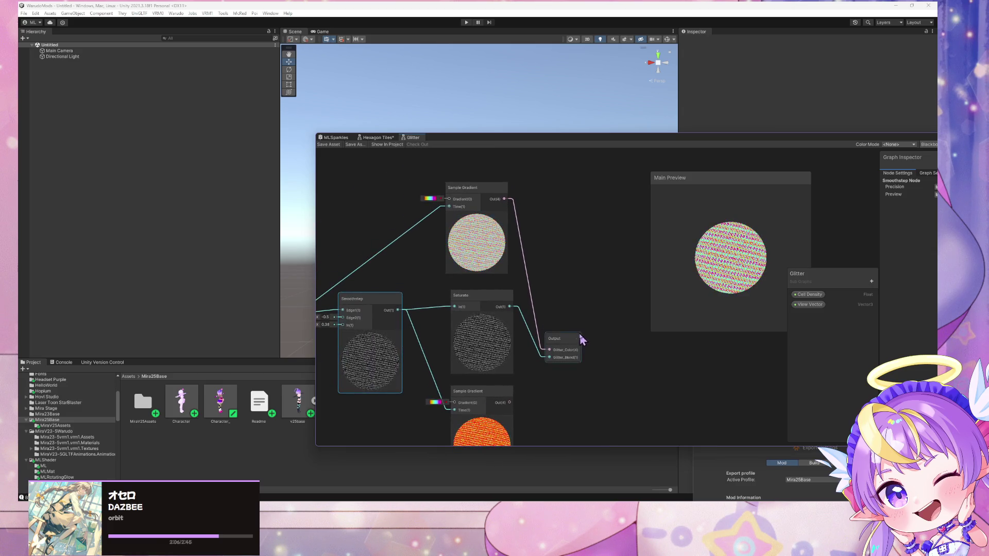
pyautogui.moveTo(543, 335)
pyautogui.mouseDown()
pyautogui.moveTo(538, 319)
pyautogui.moveTo(368, 281)
pyautogui.moveTo(470, 294)
pyautogui.mouseUp()
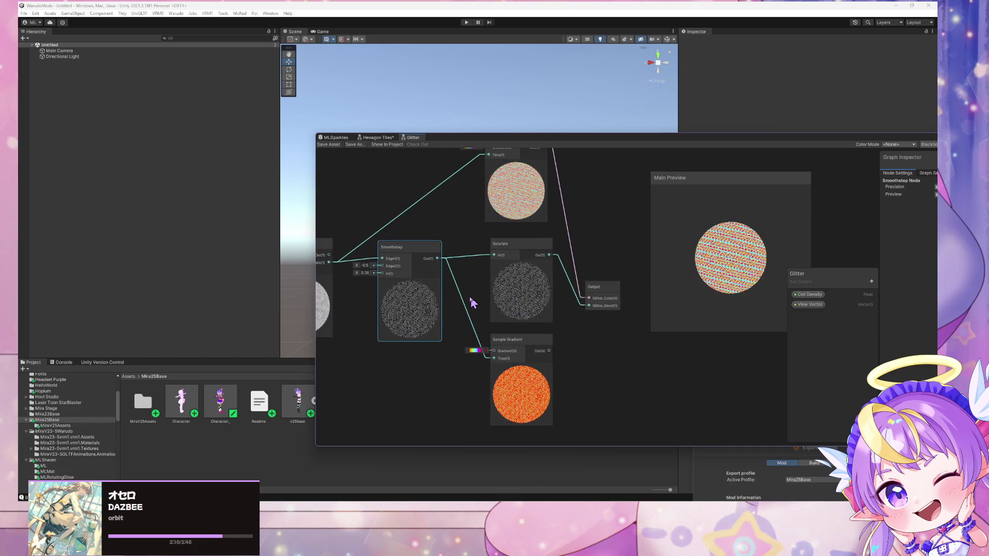
pyautogui.click(342, 138)
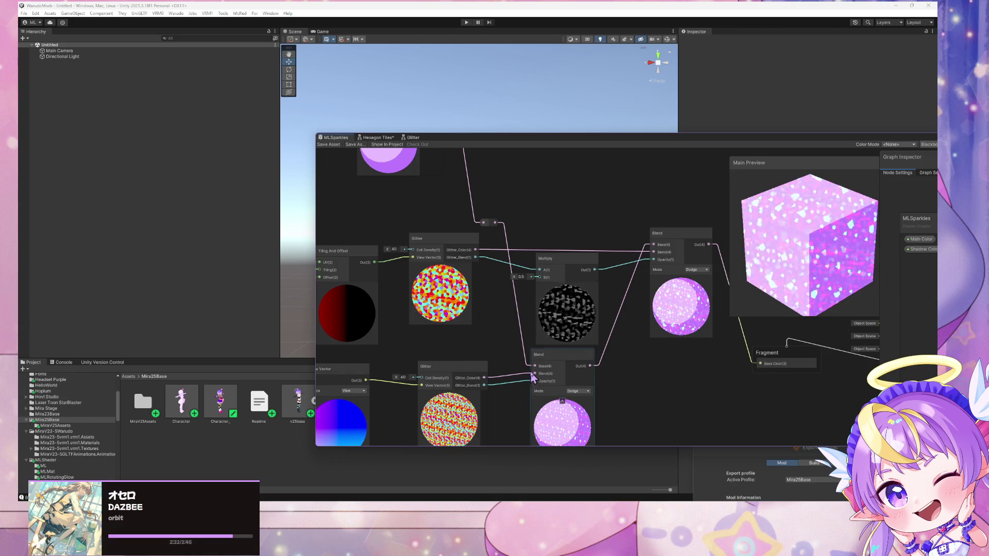
pyautogui.moveTo(616, 361)
pyautogui.mouseDown()
pyautogui.moveTo(545, 288)
pyautogui.moveTo(691, 291)
pyautogui.mouseUp()
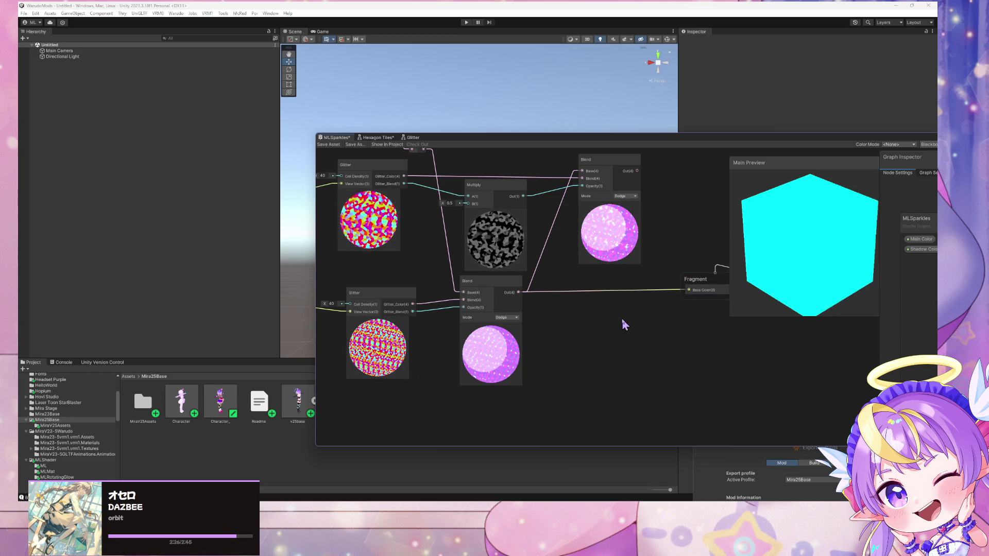
# - Tidy the graph by moving the Multiply node up and nudging the right Blend node
pyautogui.moveTo(595, 324)
pyautogui.mouseDown()
pyautogui.moveTo(712, 387)
pyautogui.moveTo(688, 421)
pyautogui.mouseUp()
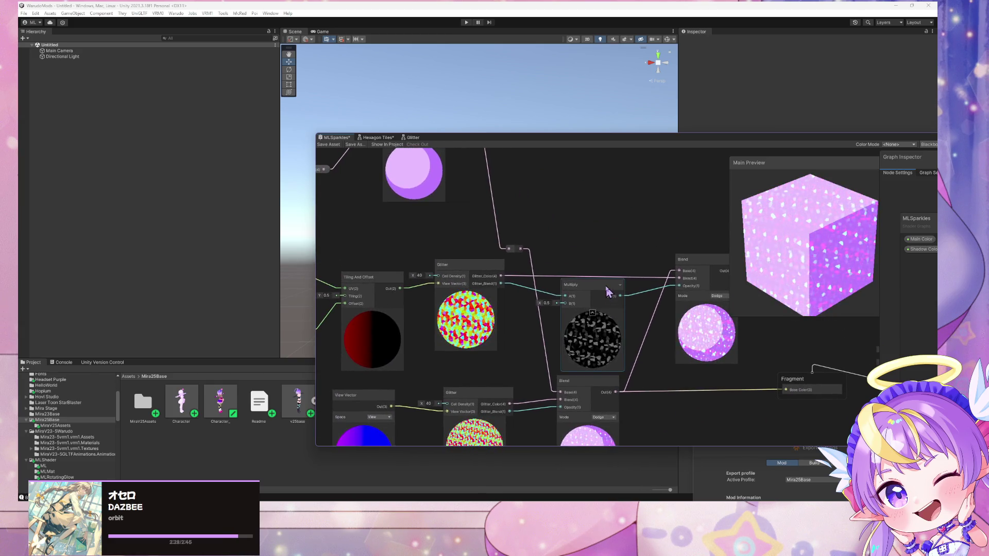
pyautogui.moveTo(603, 287); pyautogui.dragTo(601, 248)
pyautogui.scroll(-2, 669, 366)
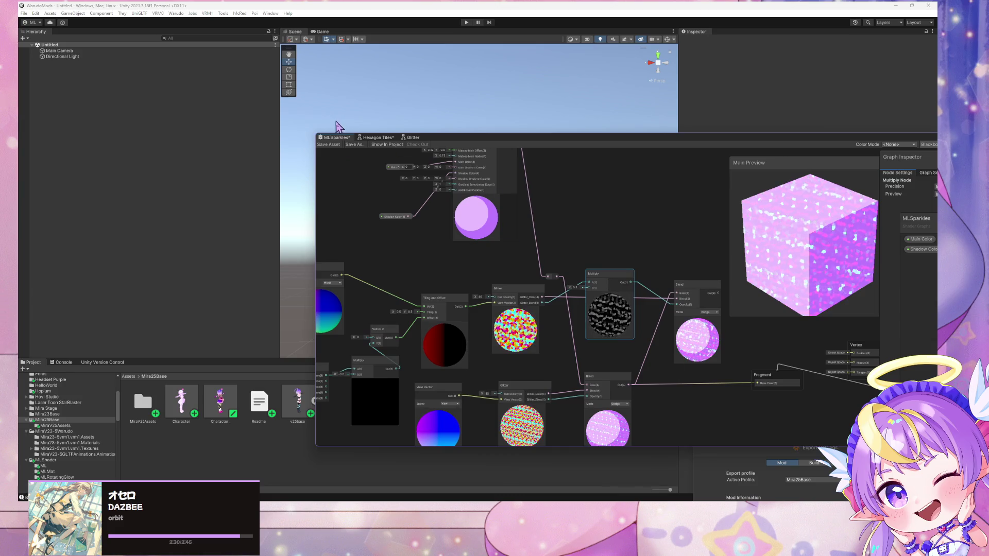
pyautogui.moveTo(680, 285); pyautogui.dragTo(672, 266)
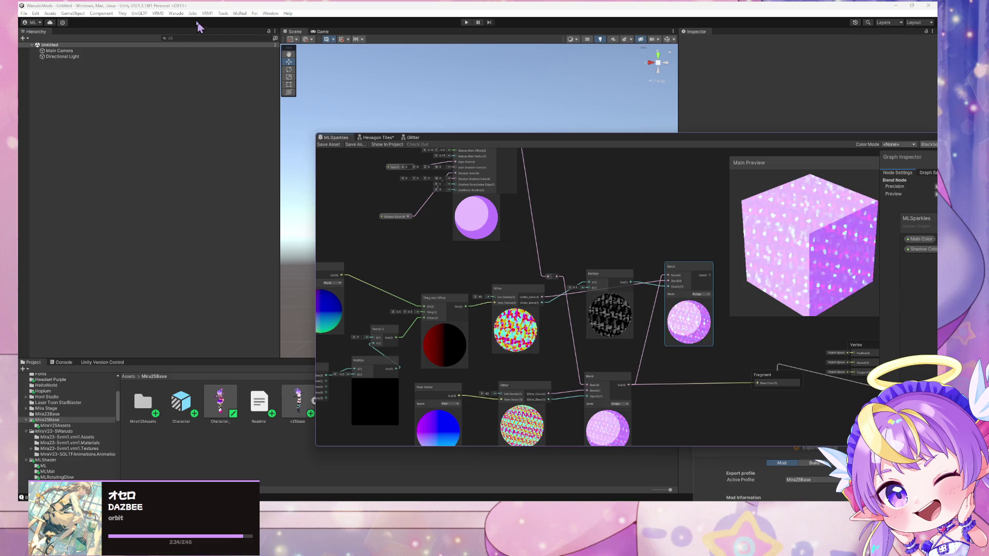
pyautogui.click(175, 14)
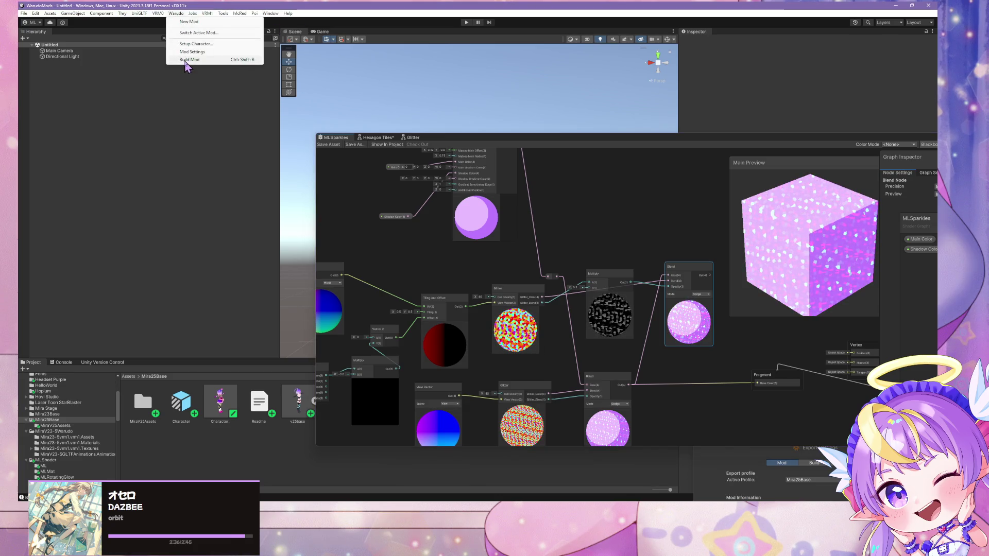
# - Build the mod for Warudo, dismissing the prefab error and the character-loading error
pyautogui.click(185, 61)
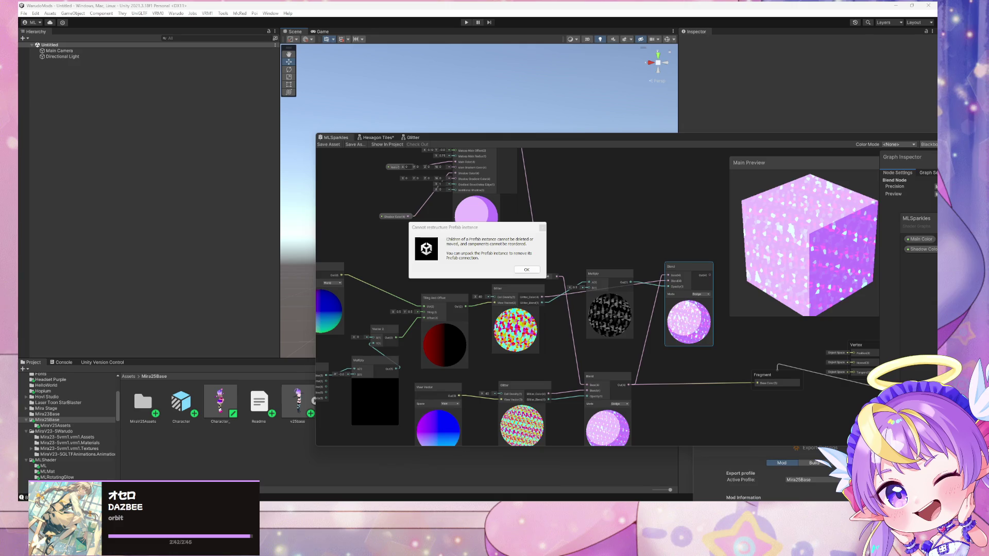
pyautogui.click(526, 270)
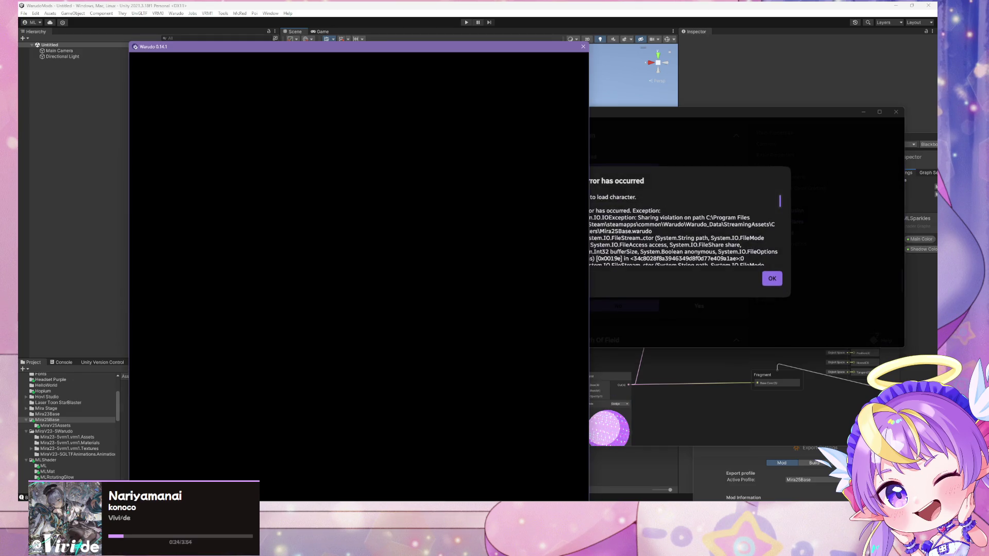
pyautogui.click(771, 282)
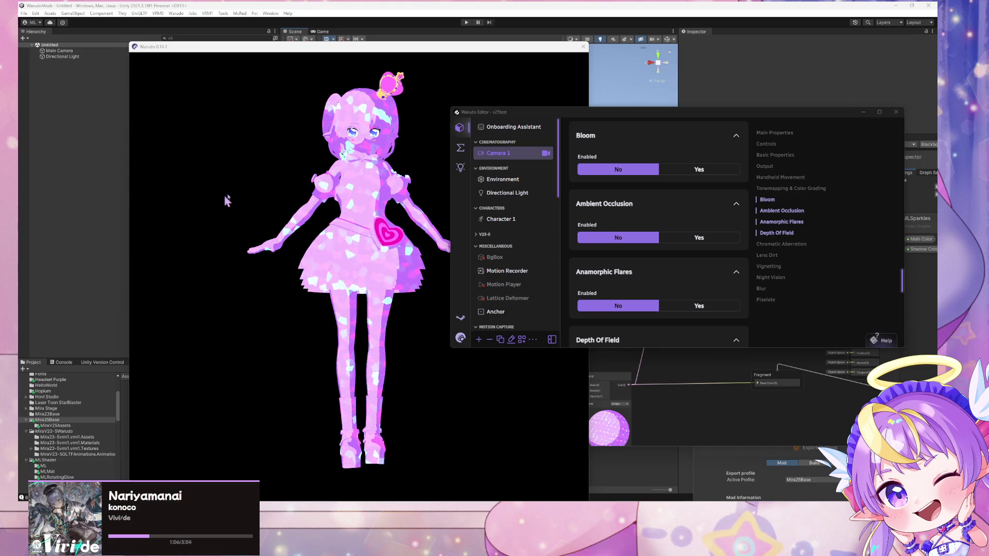
# - Orbit and zoom the Warudo view to inspect the pink sparkle shards on the avatar's back
pyautogui.moveTo(331, 265); pyautogui.dragTo(108, 257)
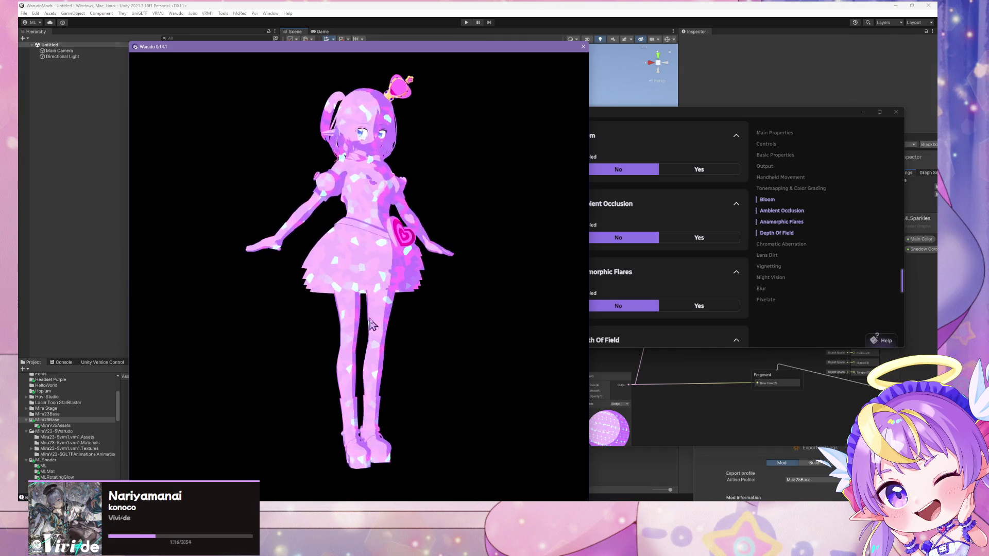
pyautogui.scroll(5, 390, 237)
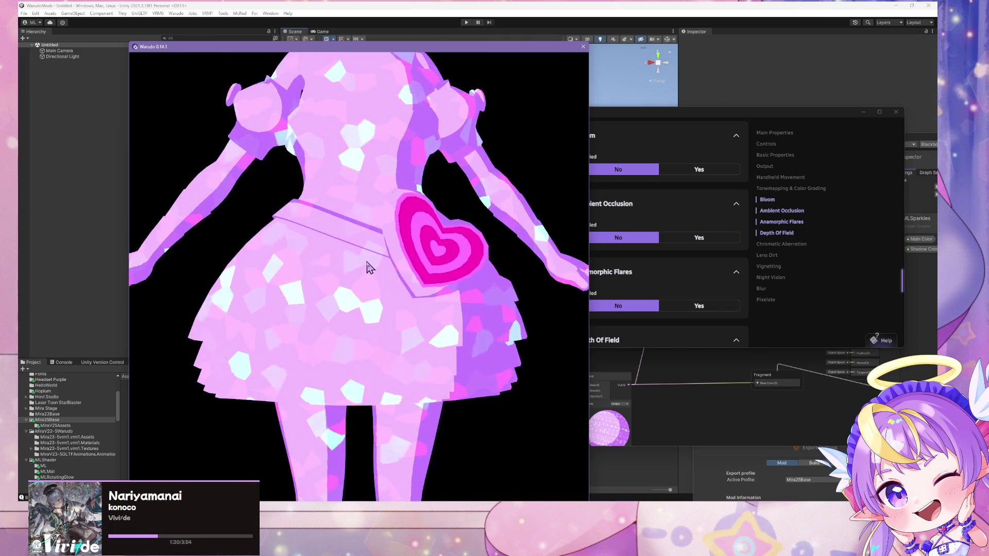
pyautogui.scroll(-5, 366, 266)
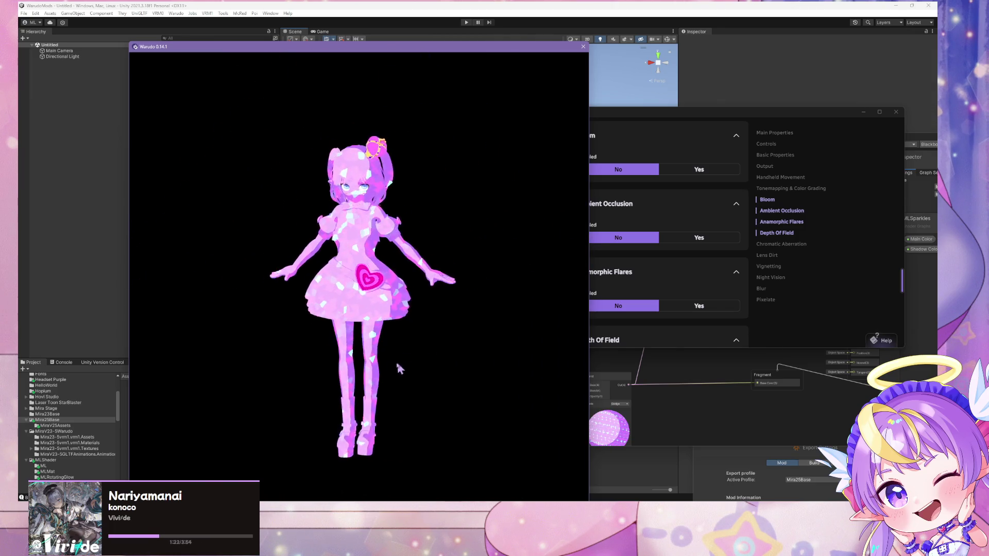
pyautogui.moveTo(399, 368)
pyautogui.mouseDown()
pyautogui.moveTo(261, 382)
pyautogui.moveTo(74, 338)
pyautogui.moveTo(280, 248)
pyautogui.moveTo(267, 280)
pyautogui.mouseUp()
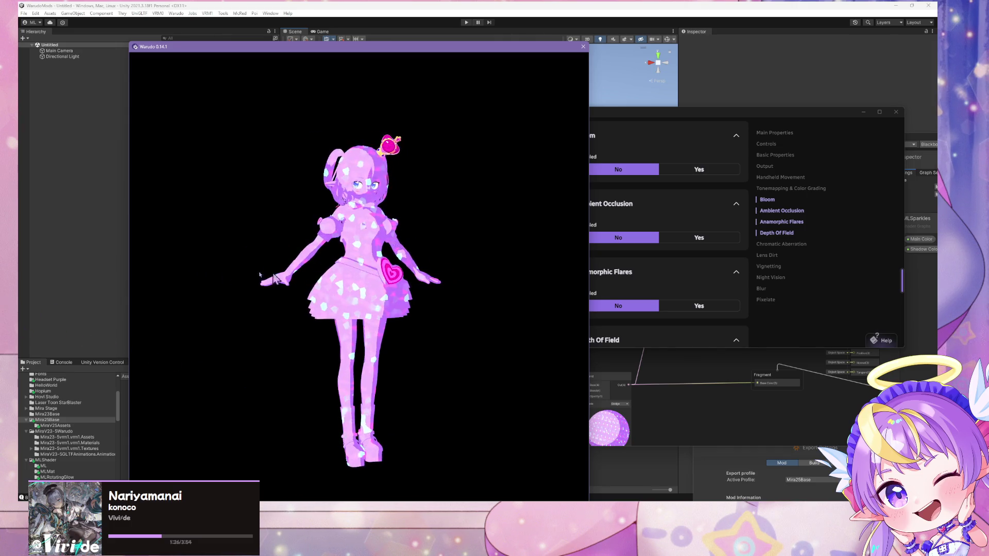
pyautogui.click(702, 275)
# - Select Character 1 to show its settings in the inspector
pyautogui.scroll(-5, 514, 217)
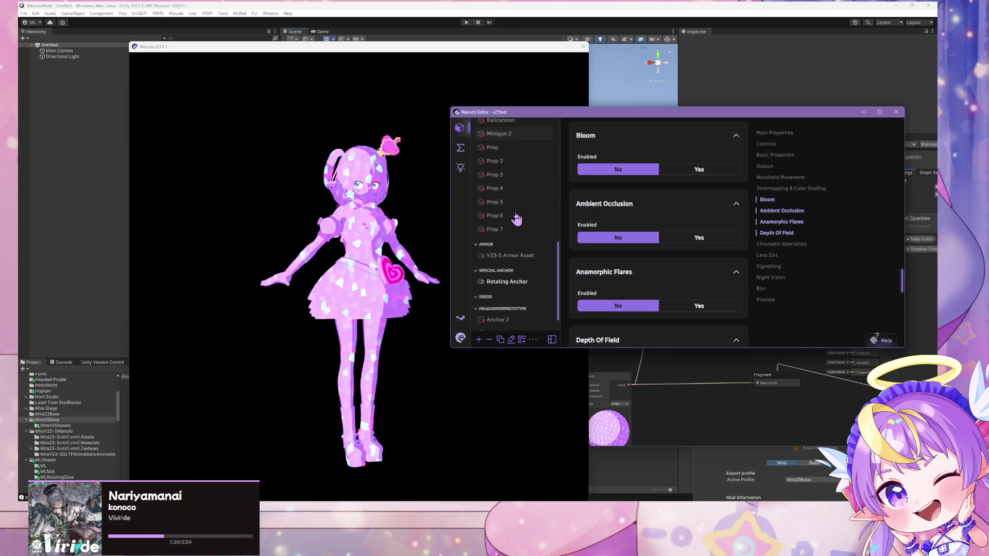
pyautogui.scroll(10, 516, 218)
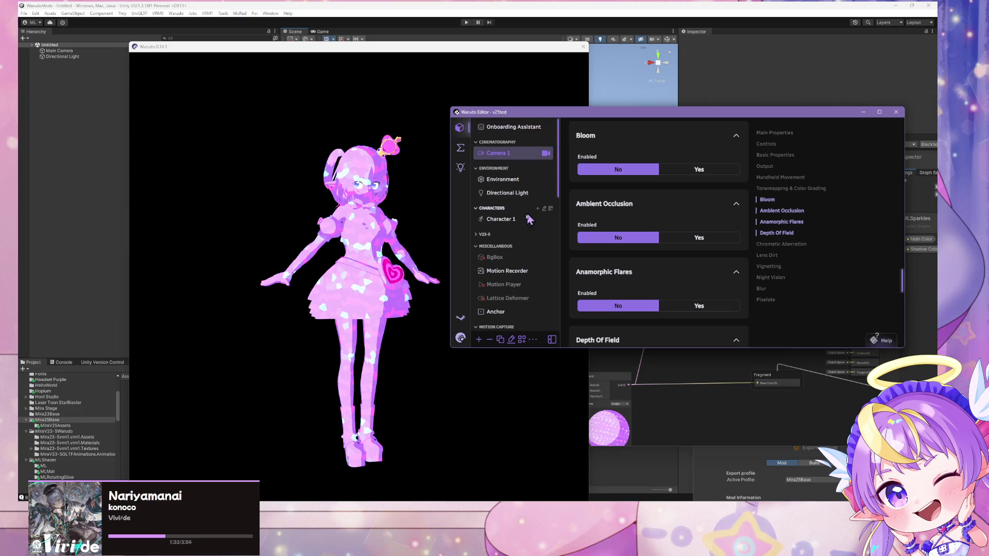
pyautogui.click(505, 220)
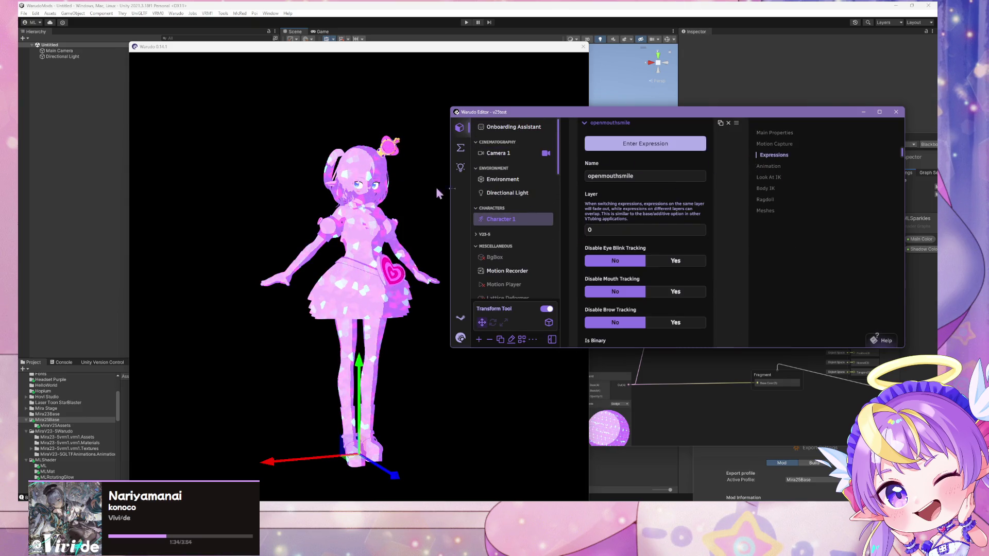
pyautogui.scroll(-10, 626, 219)
pyautogui.scroll(10, 627, 218)
pyautogui.scroll(-5, 626, 218)
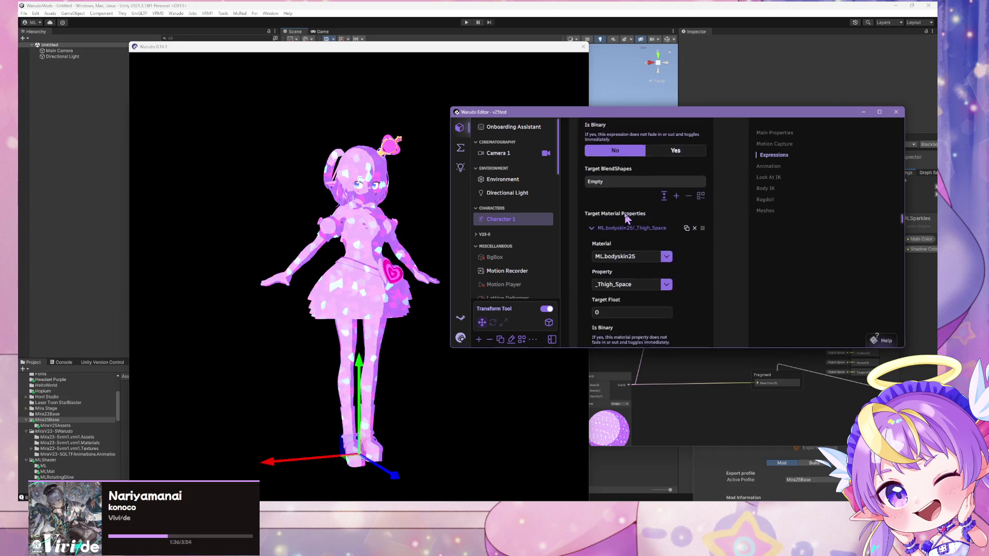
pyautogui.scroll(-10, 626, 218)
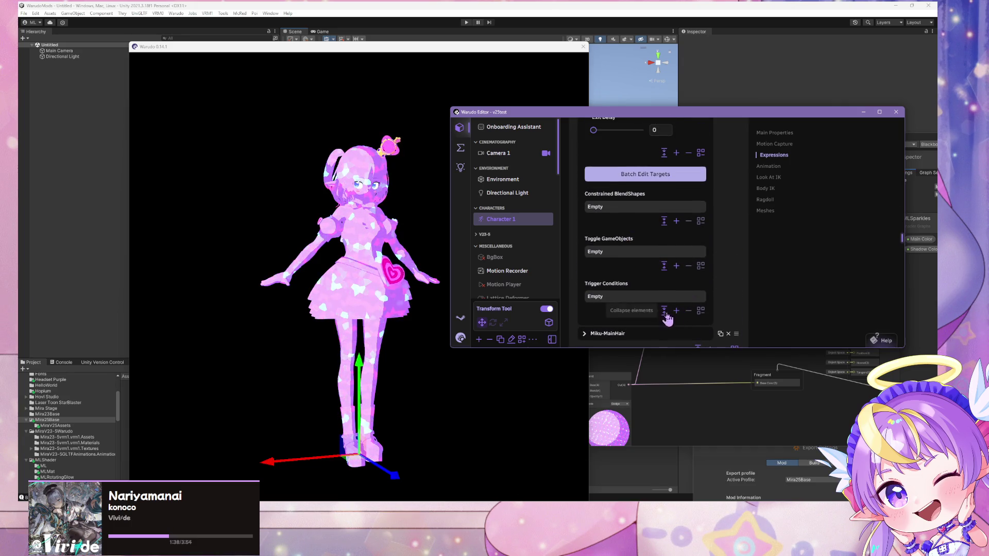
# - Collapse the expressions list and scroll to Default Material Properties
pyautogui.click(665, 311)
pyautogui.scroll(-5, 668, 226)
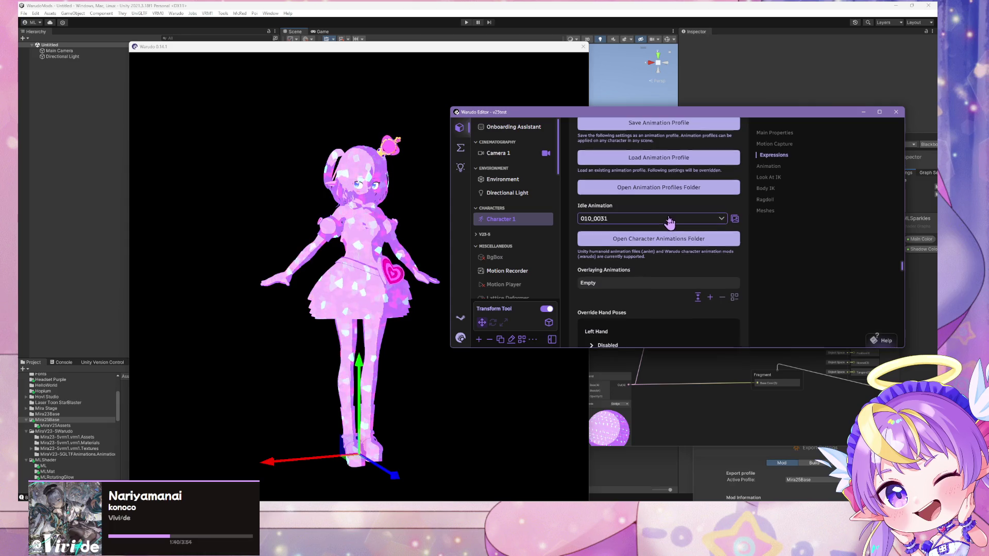
pyautogui.scroll(-3, 669, 219)
pyautogui.scroll(3, 667, 213)
pyautogui.scroll(-6, 672, 216)
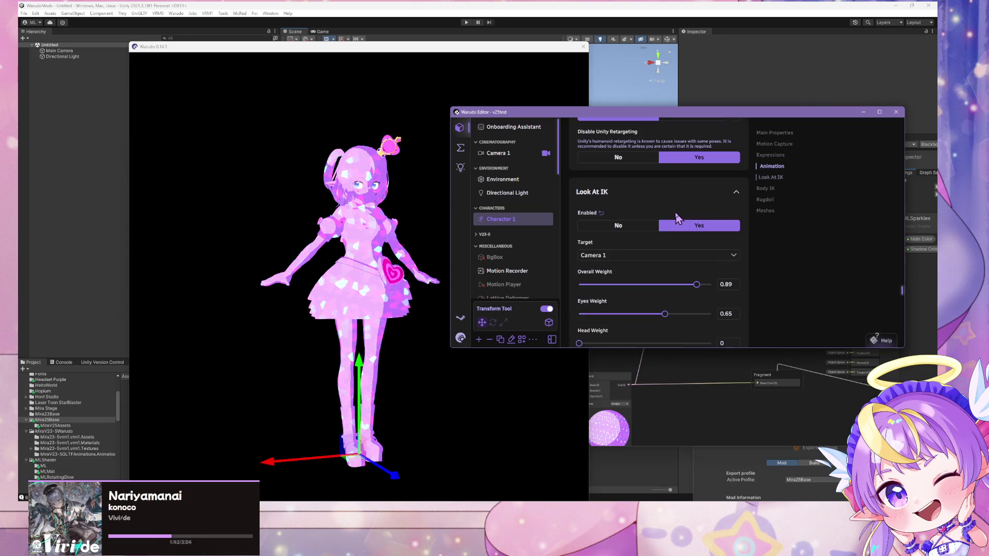
pyautogui.scroll(-10, 676, 219)
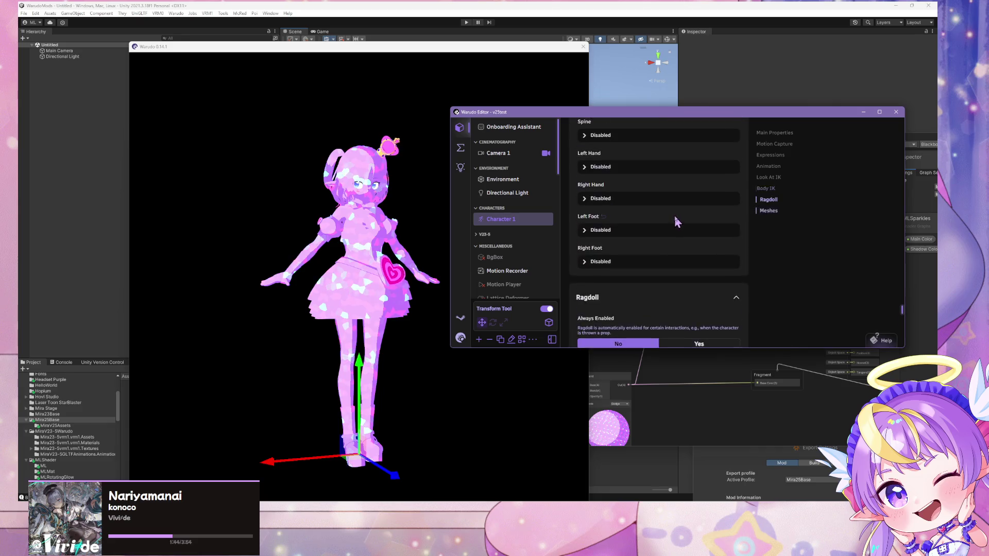
pyautogui.scroll(12, 676, 222)
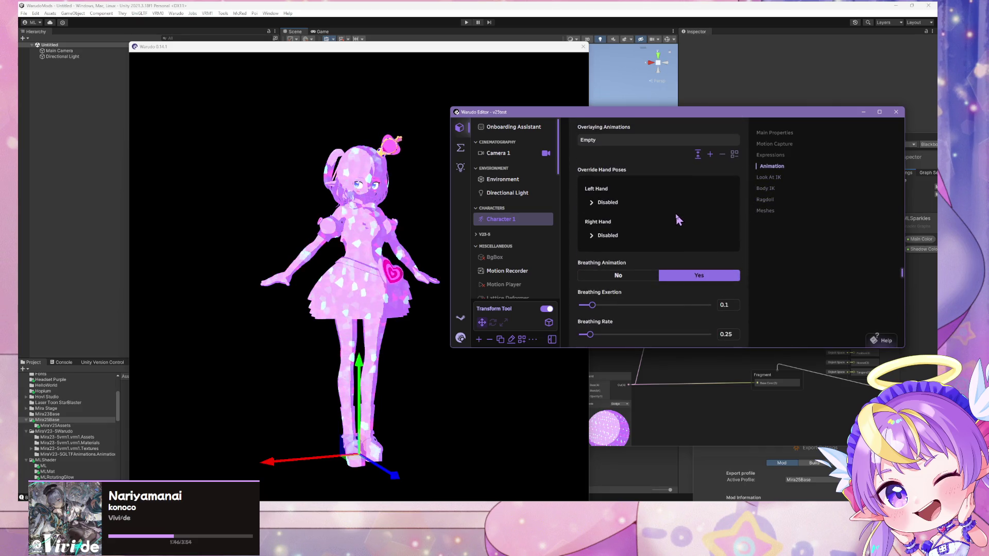
pyautogui.scroll(5, 678, 220)
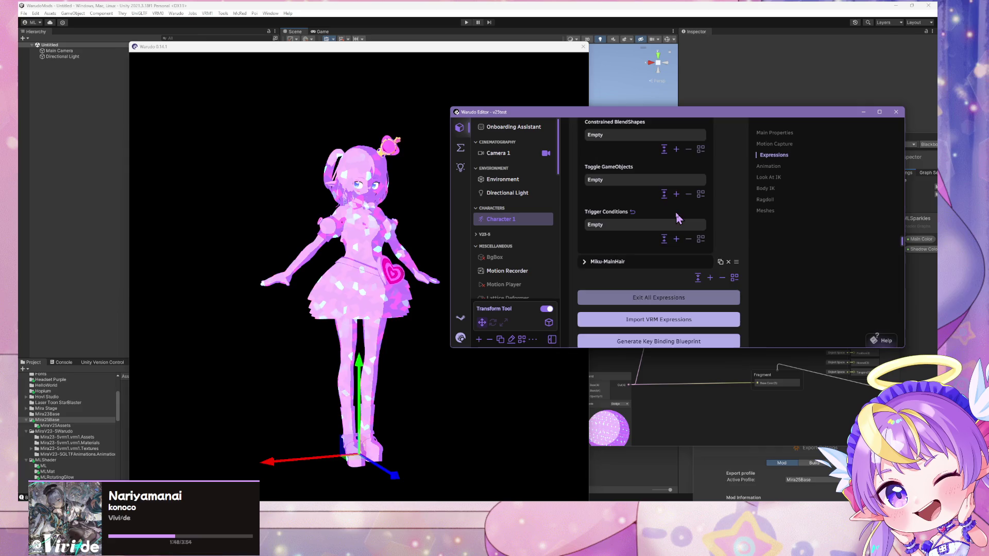
pyautogui.scroll(3, 678, 219)
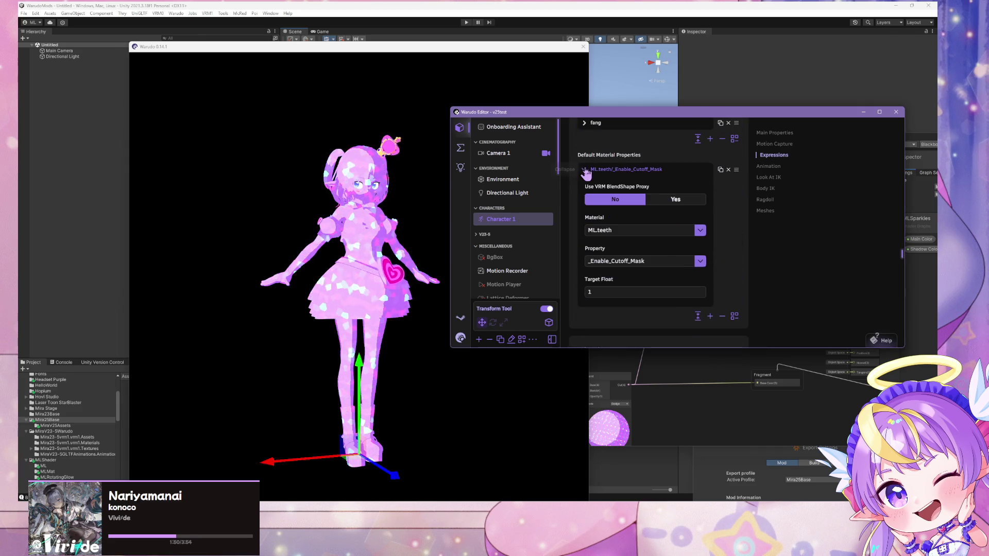
# - Target ML.sparkle's _Main_Color in the default material property and shift its hue to purple #9000FF
pyautogui.click(585, 170)
pyautogui.click(584, 170)
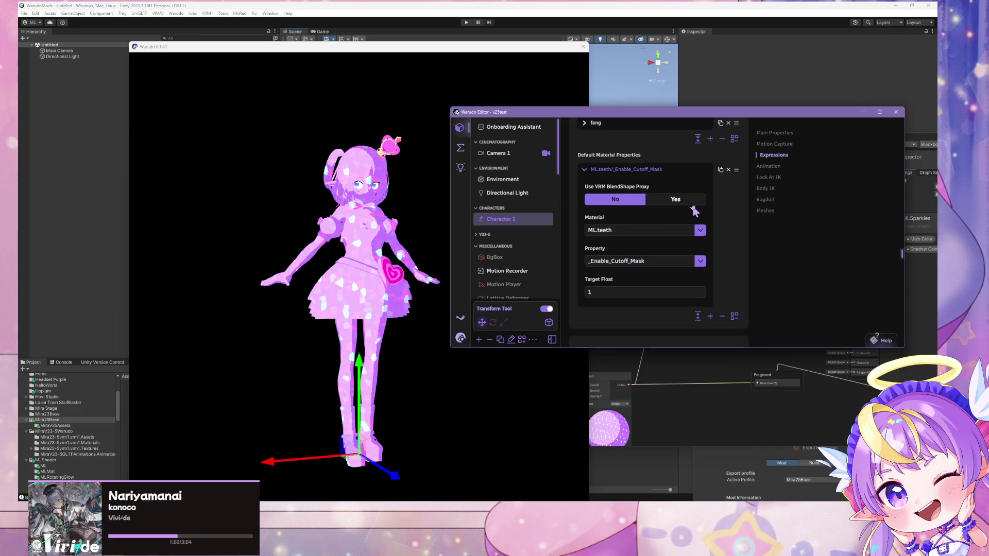
pyautogui.click(699, 231)
pyautogui.scroll(-3, 655, 203)
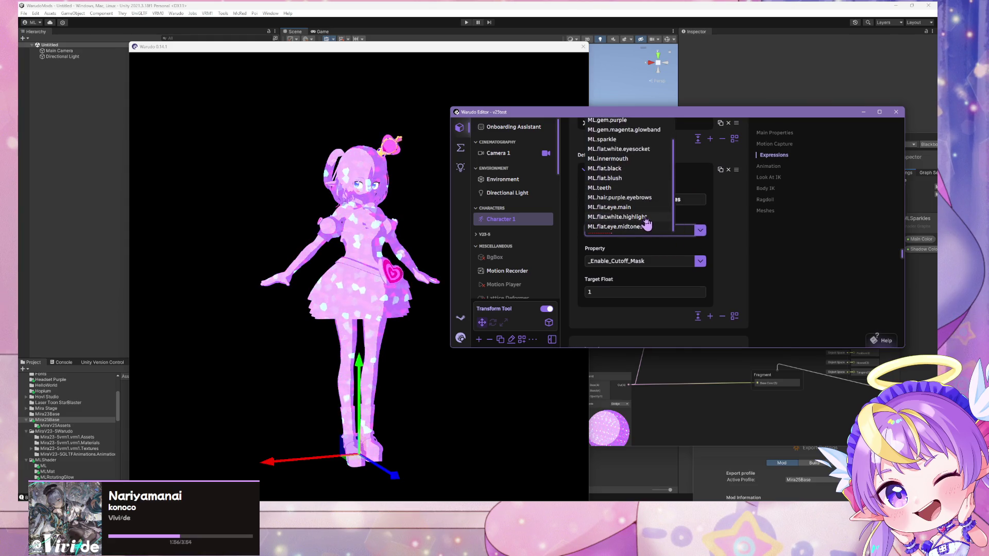
pyautogui.scroll(1, 621, 170)
pyautogui.click(618, 165)
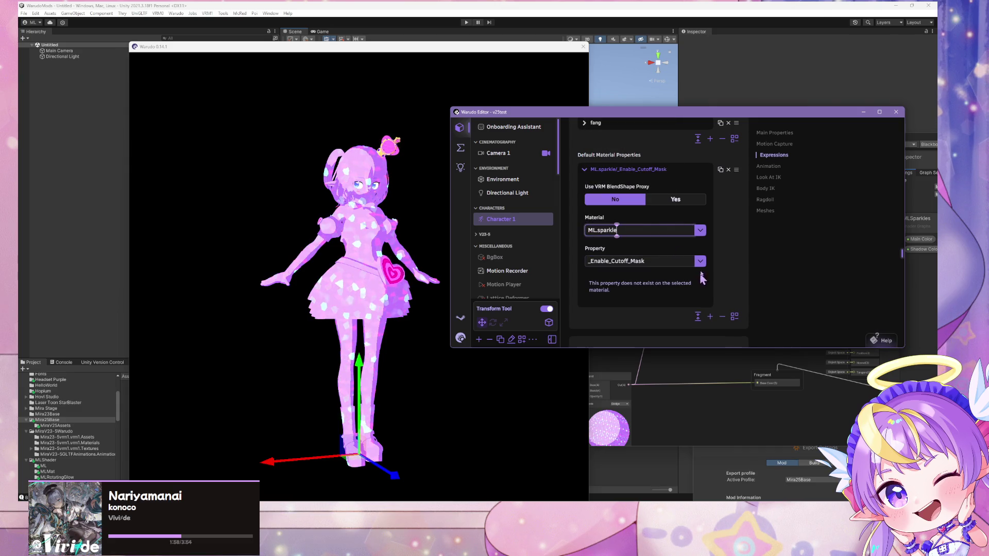
pyautogui.click(701, 264)
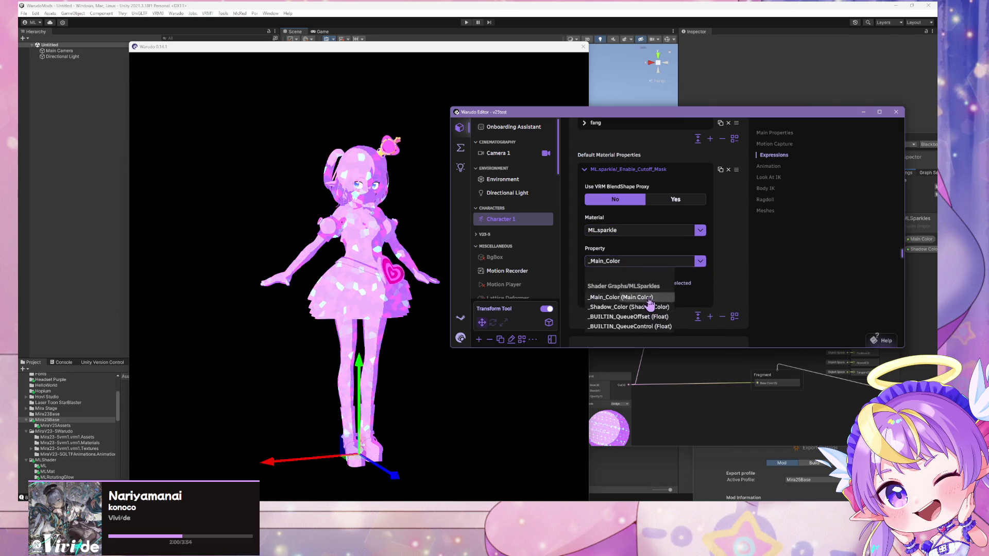
pyautogui.click(621, 297)
pyautogui.click(623, 291)
pyautogui.moveTo(687, 154)
pyautogui.mouseDown()
pyautogui.moveTo(686, 140)
pyautogui.moveTo(690, 153)
pyautogui.mouseUp()
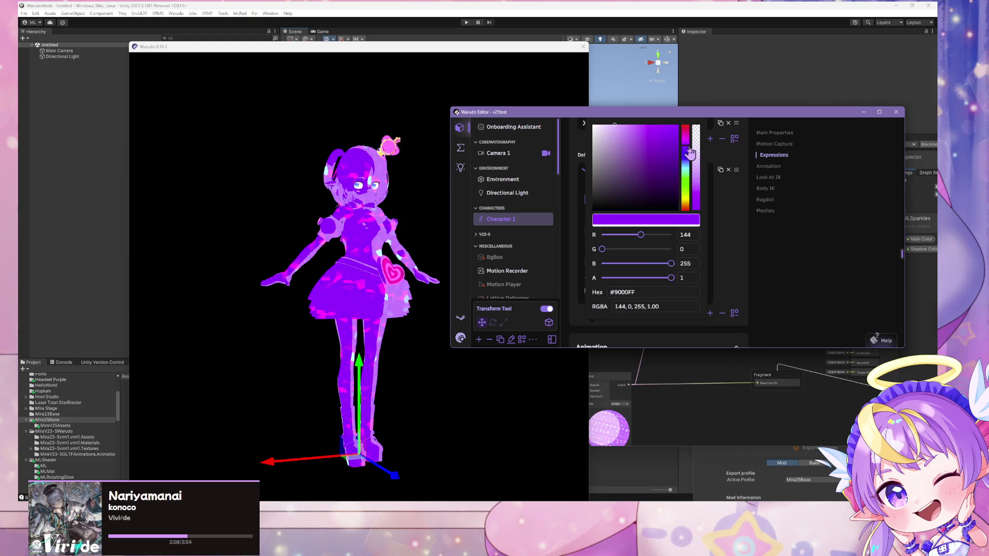
pyautogui.click(354, 279)
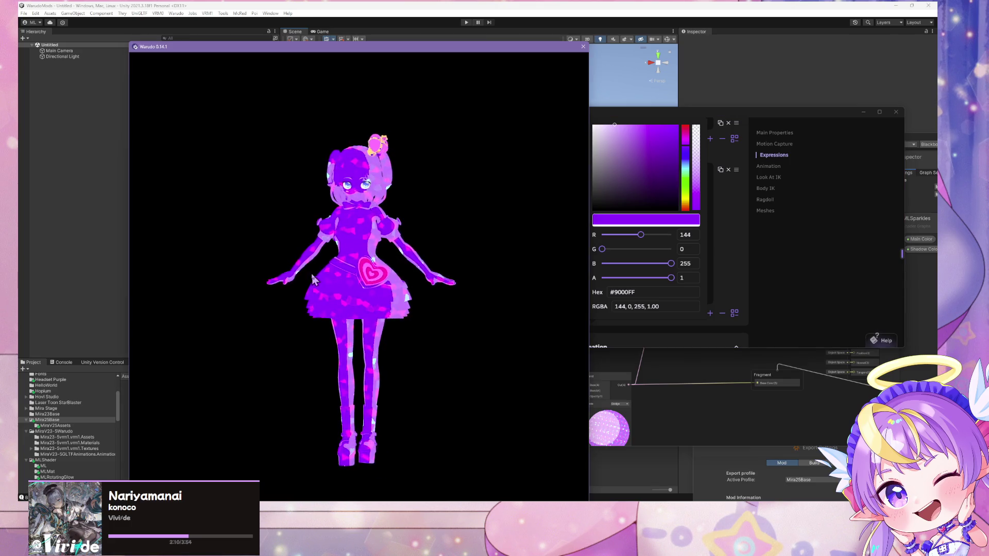
pyautogui.scroll(5, 330, 277)
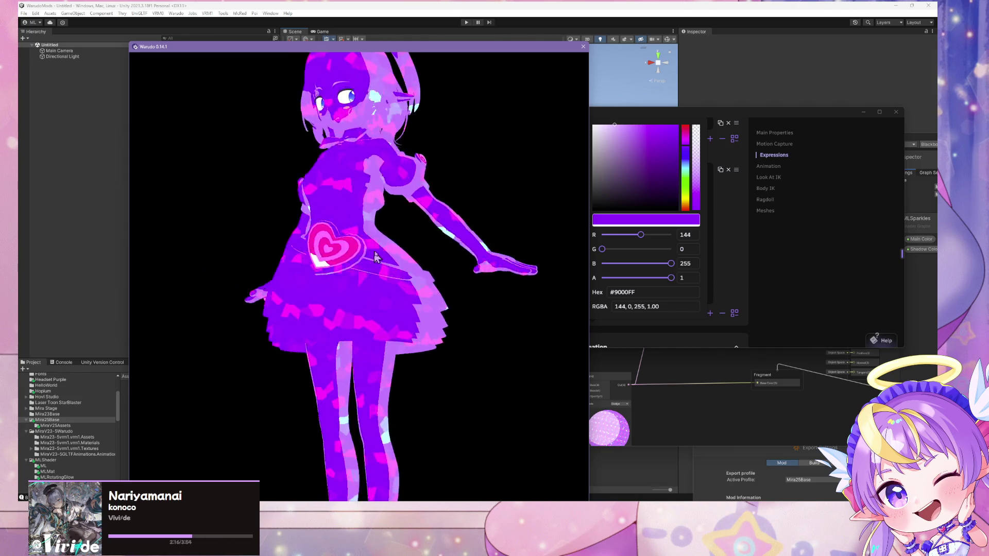
pyautogui.scroll(-5, 421, 260)
pyautogui.moveTo(448, 305)
pyautogui.mouseDown()
pyautogui.moveTo(574, 386)
pyautogui.moveTo(316, 335)
pyautogui.moveTo(418, 295)
pyautogui.moveTo(420, 335)
pyautogui.mouseUp()
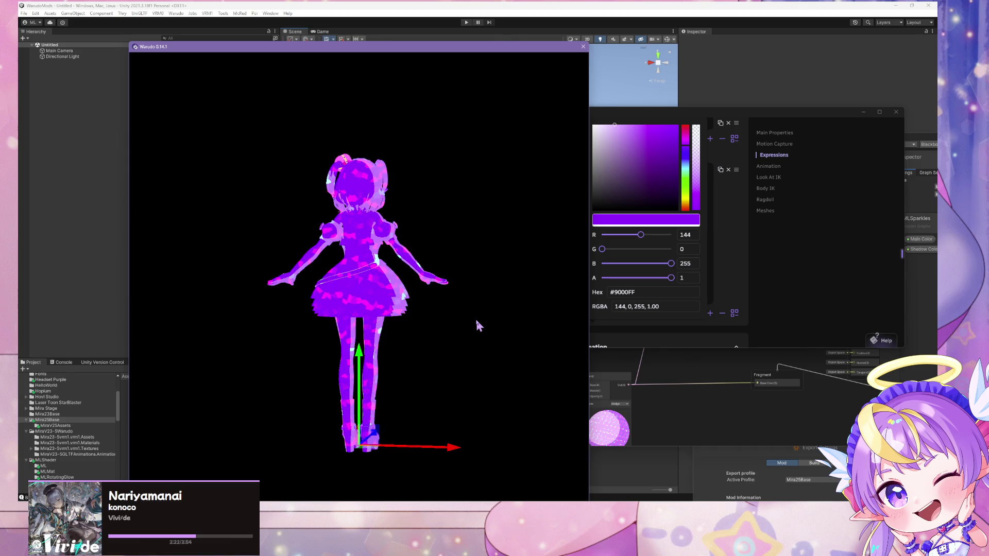
pyautogui.moveTo(478, 324); pyautogui.dragTo(177, 320)
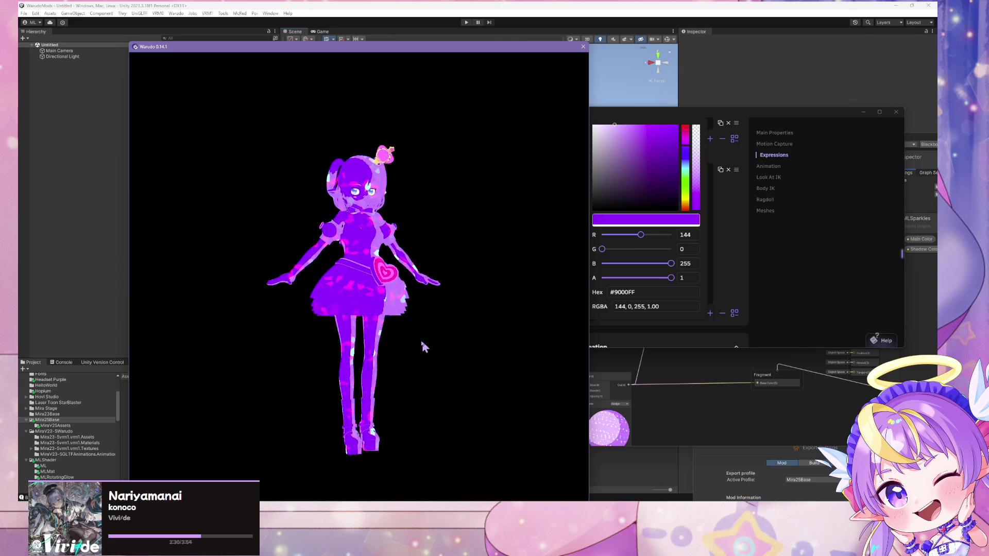
pyautogui.scroll(4, 415, 335)
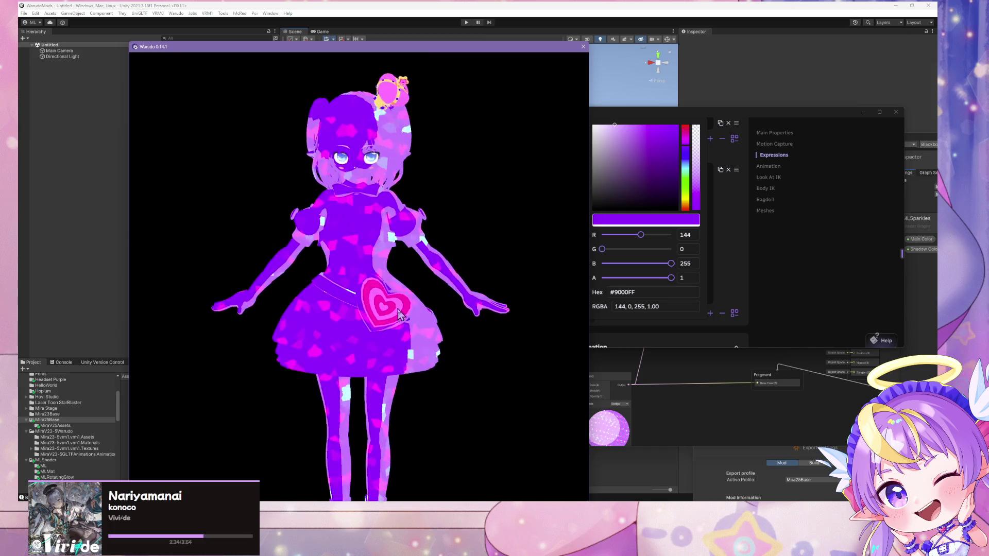
pyautogui.scroll(-4, 404, 313)
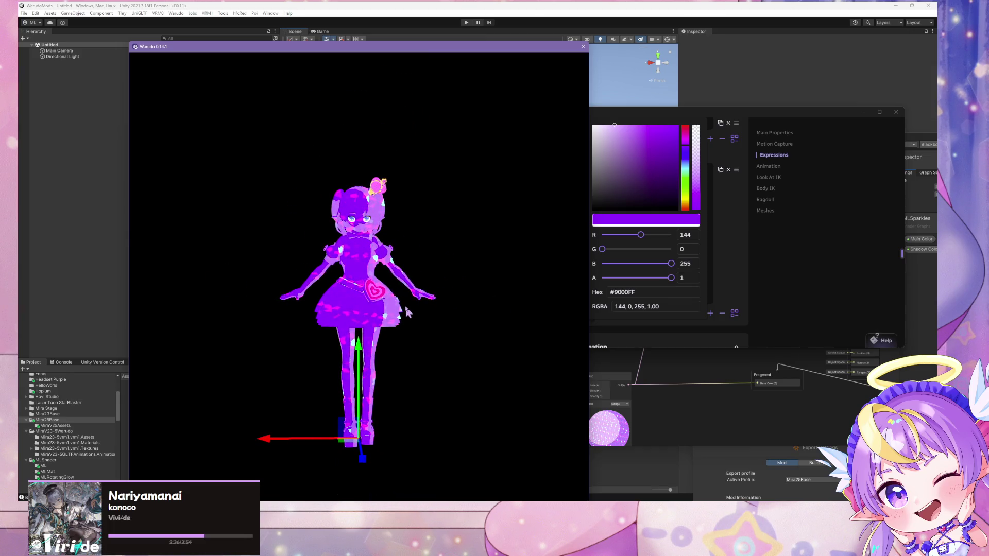
pyautogui.scroll(5, 406, 311)
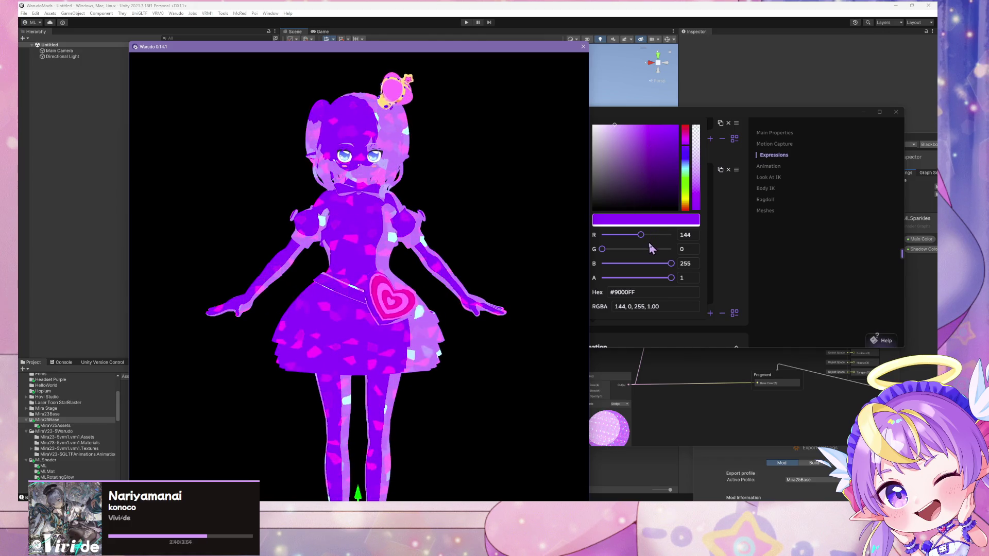
pyautogui.click(671, 278)
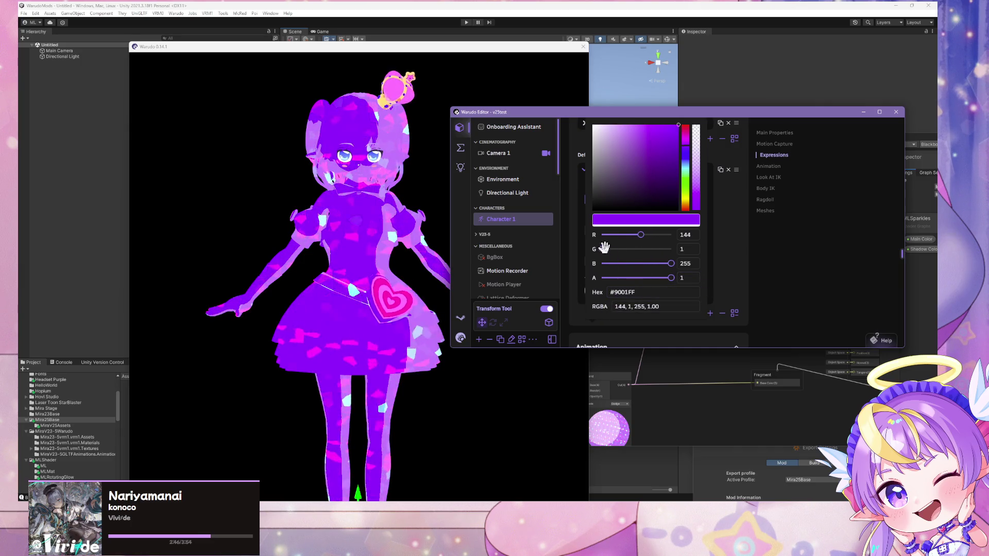
# - Set the main colour's green channel to 59, giving #903BFF, and check the avatar preview
pyautogui.moveTo(604, 248)
pyautogui.mouseDown()
pyautogui.moveTo(670, 258)
pyautogui.moveTo(606, 249)
pyautogui.moveTo(617, 249)
pyautogui.mouseUp()
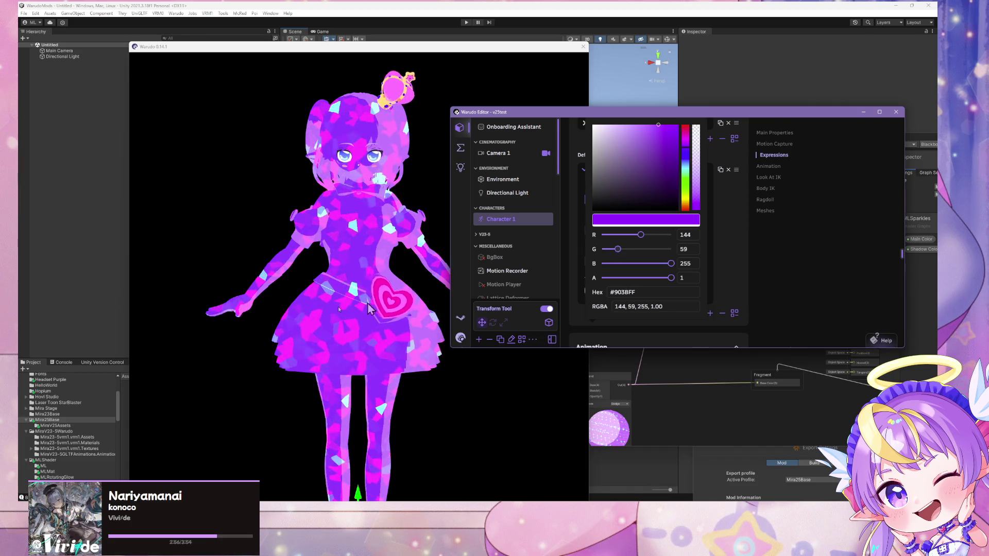
pyautogui.click(292, 282)
pyautogui.scroll(-3, 467, 289)
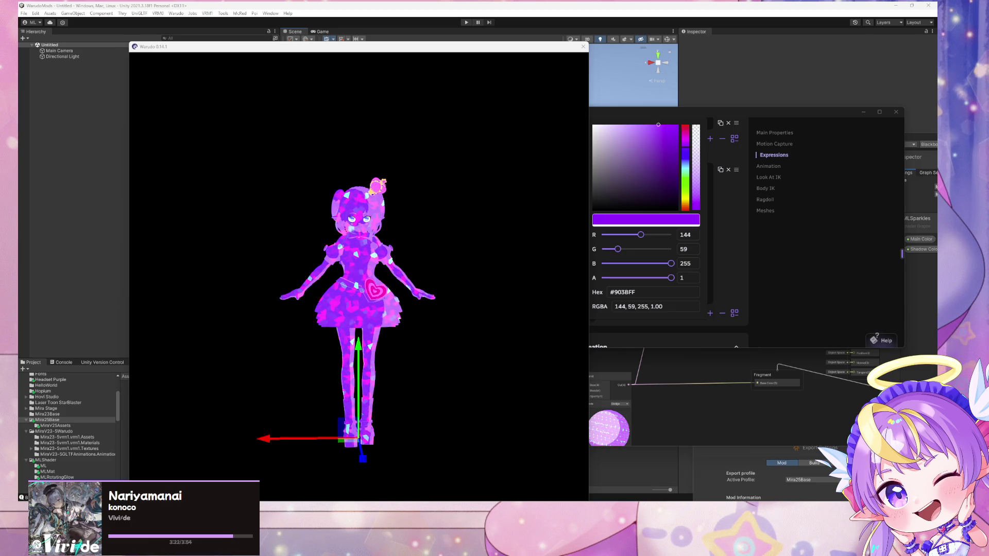
pyautogui.click(298, 241)
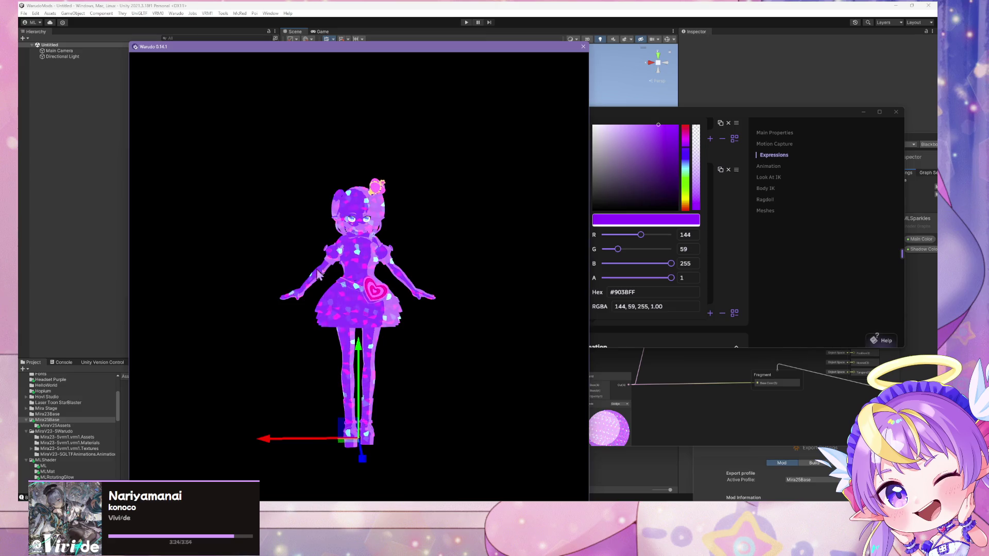
pyautogui.scroll(5, 297, 241)
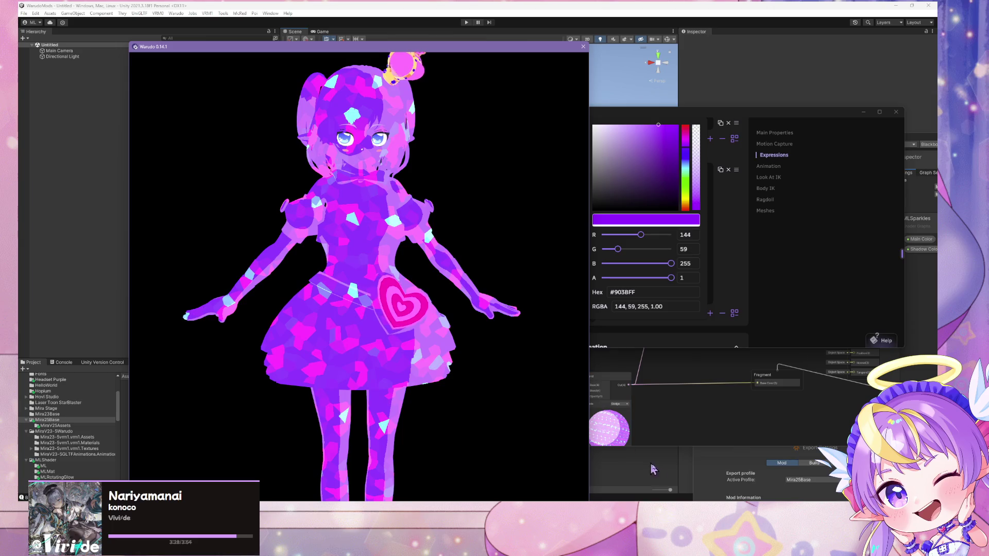
pyautogui.hotkey('alt', 'Tab')
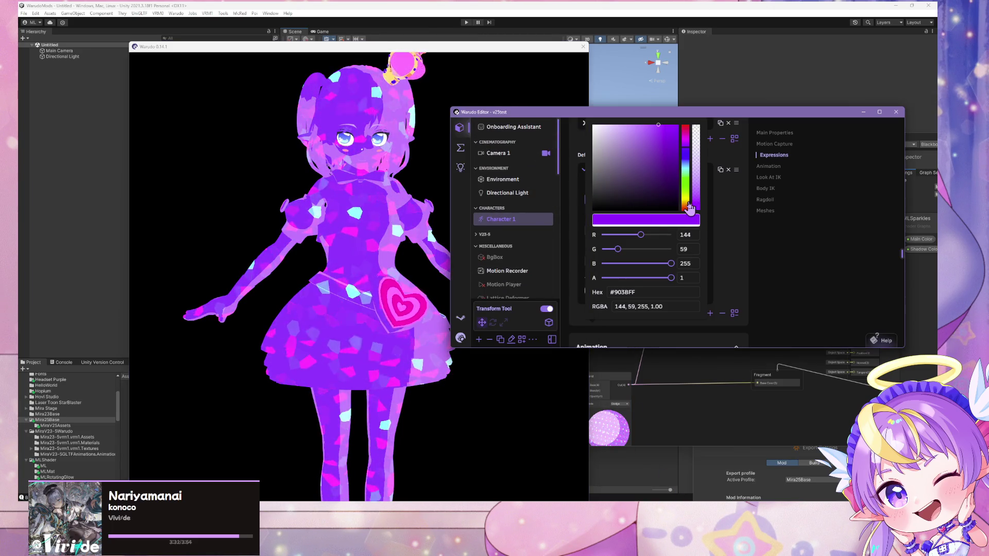
pyautogui.click(738, 124)
# - Scroll back up to Character 1's Main Properties and orbit to view the avatar's side
pyautogui.scroll(10, 667, 215)
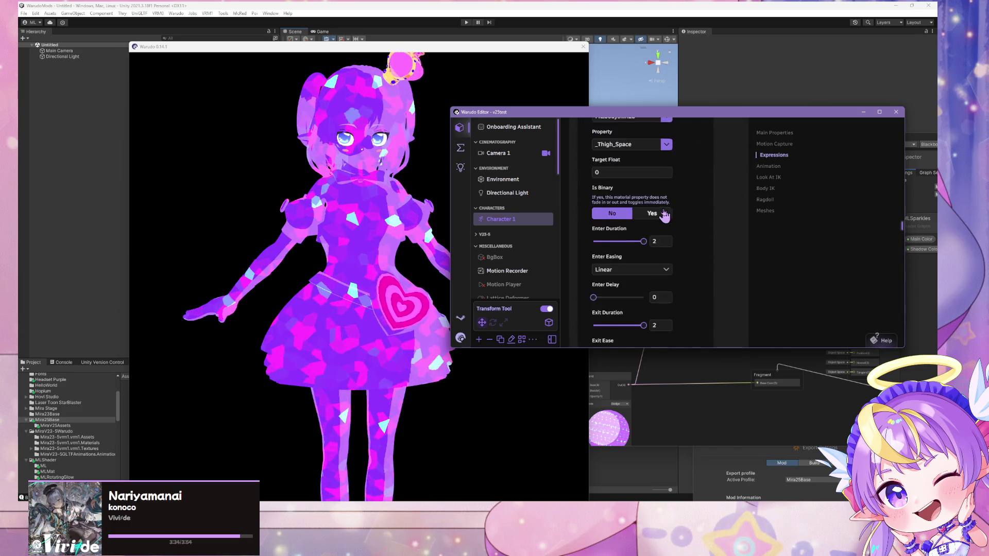
pyautogui.scroll(15, 668, 215)
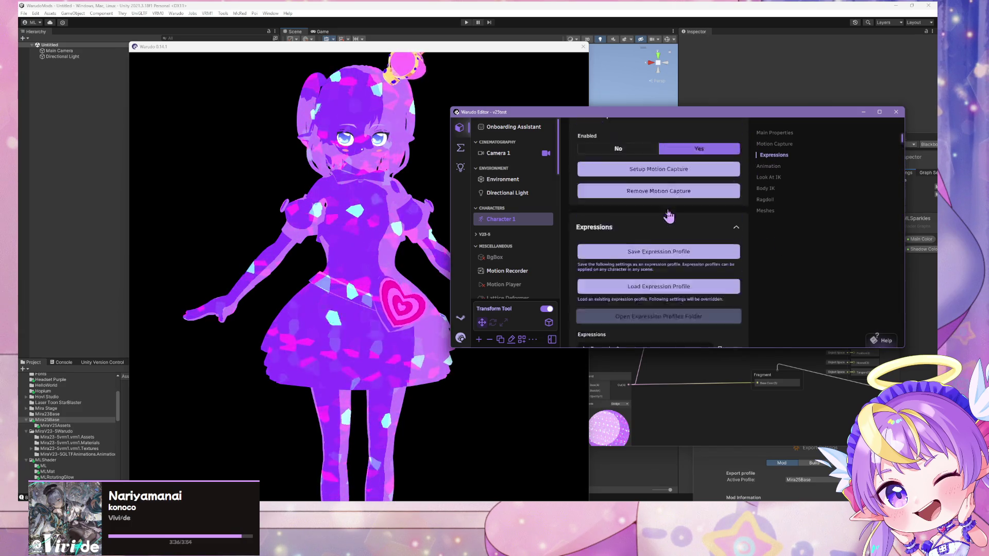
pyautogui.scroll(-10, 499, 217)
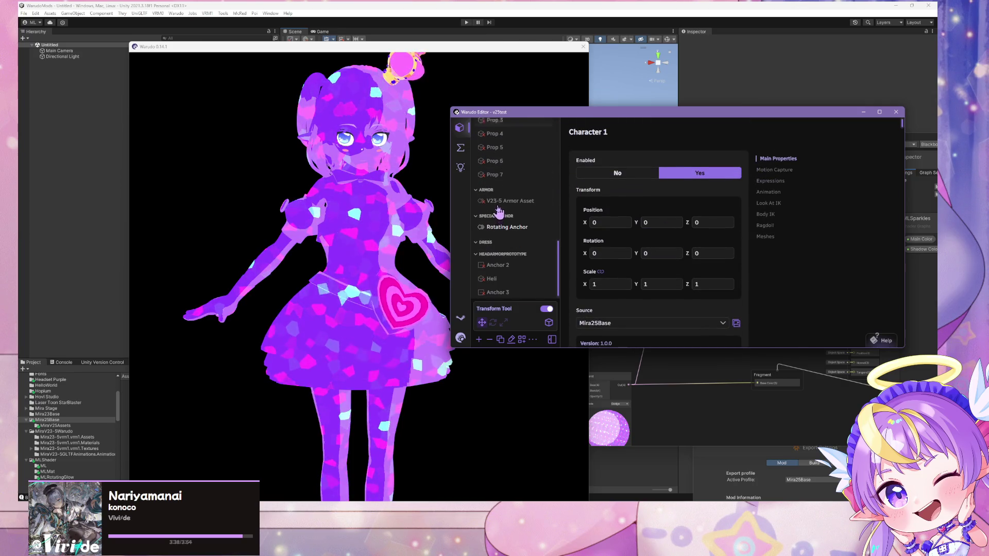
pyautogui.moveTo(431, 201)
pyautogui.mouseDown()
pyautogui.moveTo(190, 155)
pyautogui.moveTo(432, 166)
pyautogui.mouseUp()
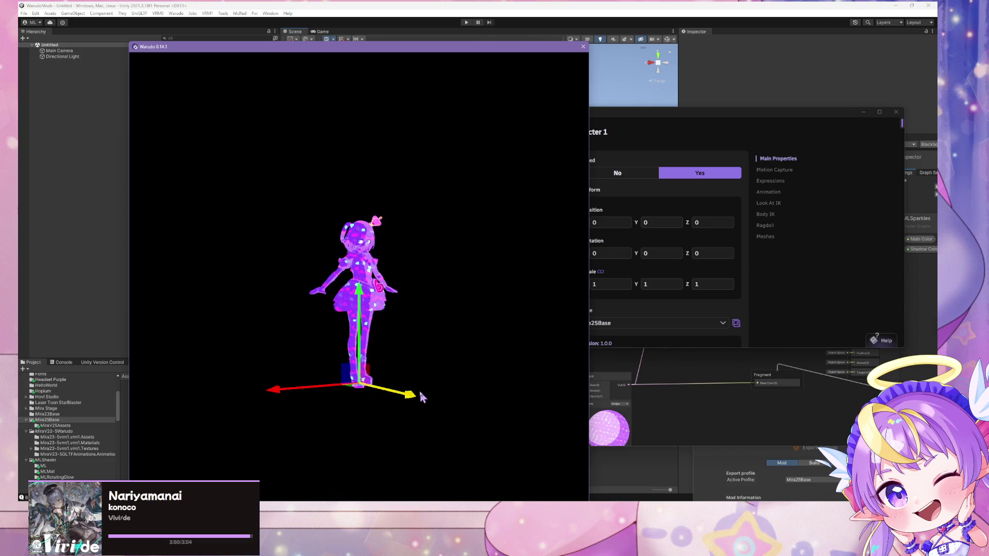
pyautogui.scroll(5, 402, 392)
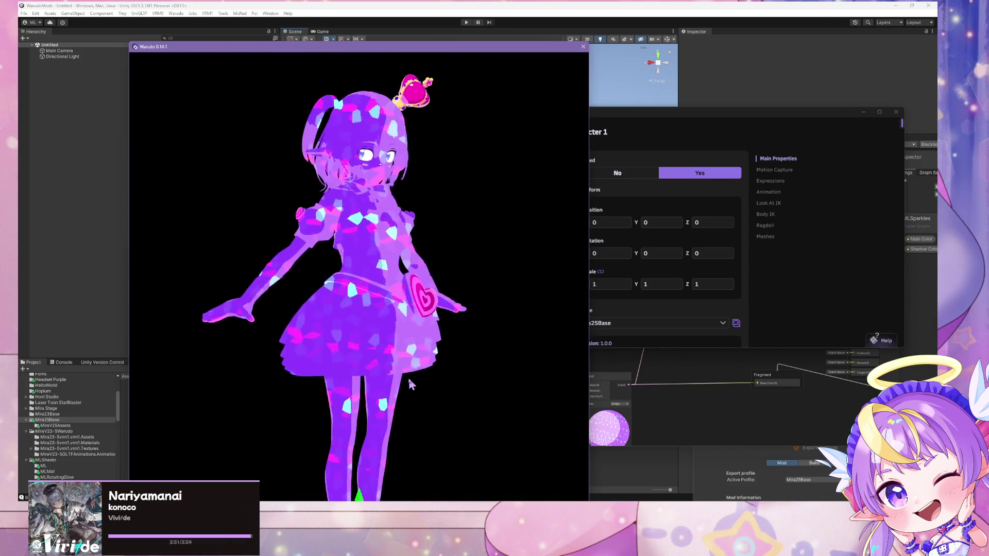
pyautogui.scroll(5, 410, 382)
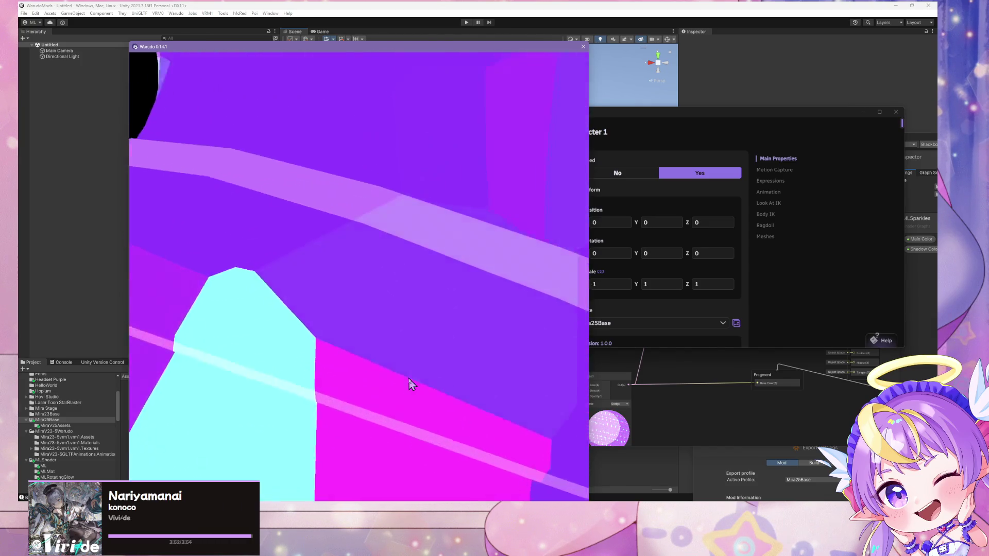
pyautogui.scroll(-10, 410, 382)
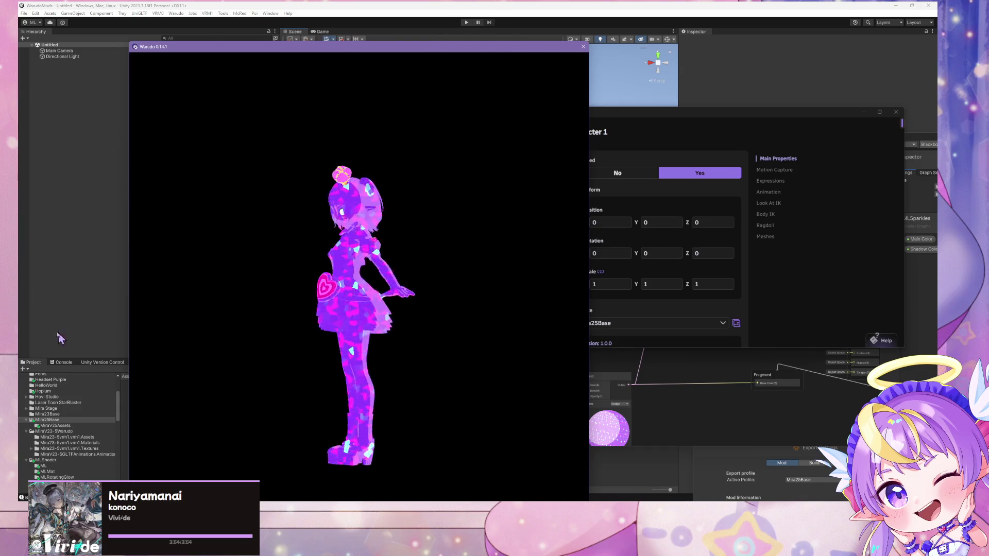
pyautogui.scroll(-5, 393, 339)
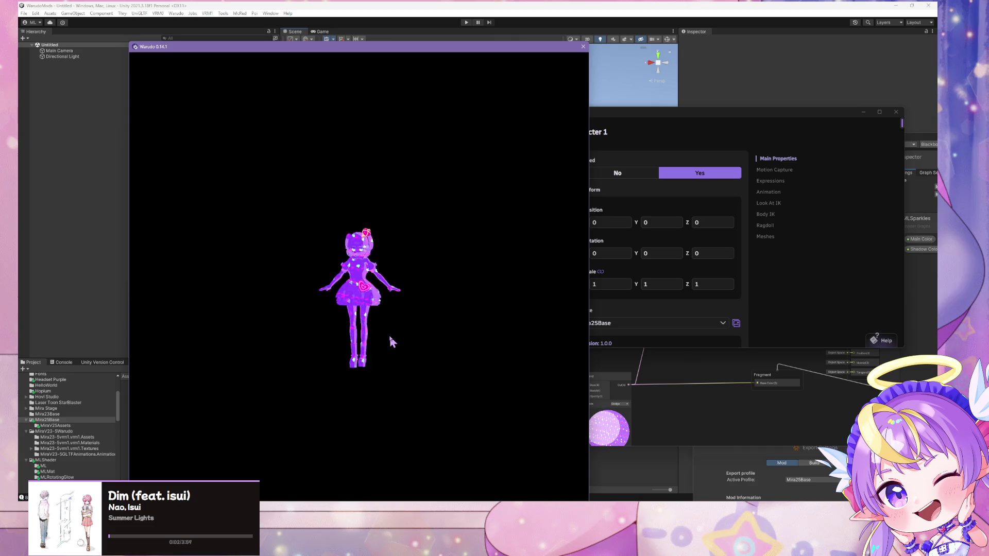
pyautogui.scroll(8, 391, 341)
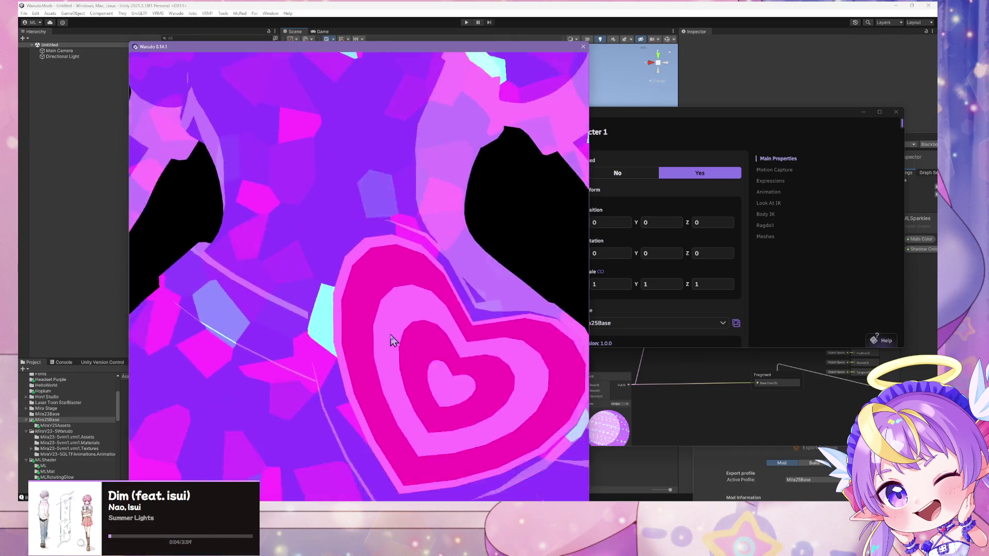
pyautogui.scroll(-3, 391, 341)
pyautogui.moveTo(391, 341); pyautogui.dragTo(490, 342)
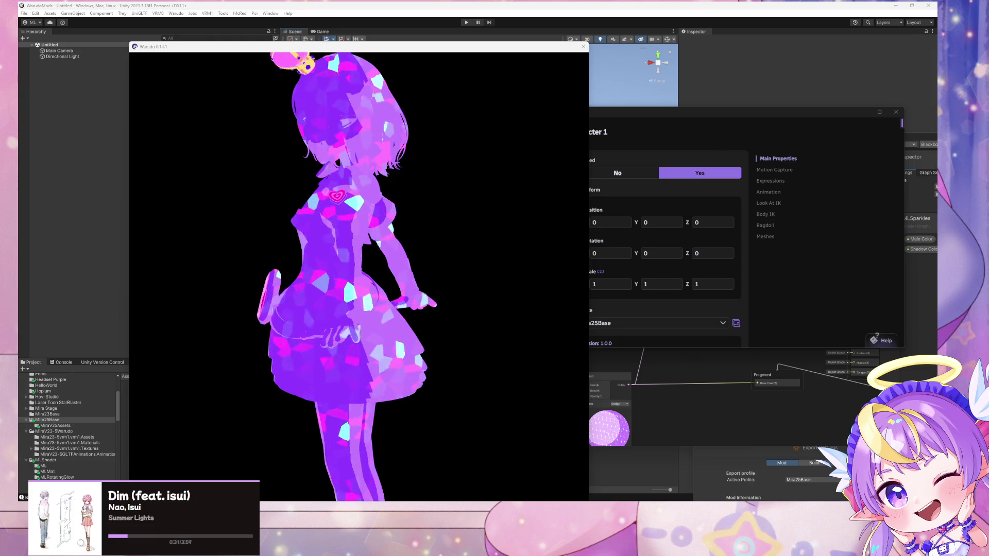
pyautogui.moveTo(361, 319); pyautogui.dragTo(469, 318)
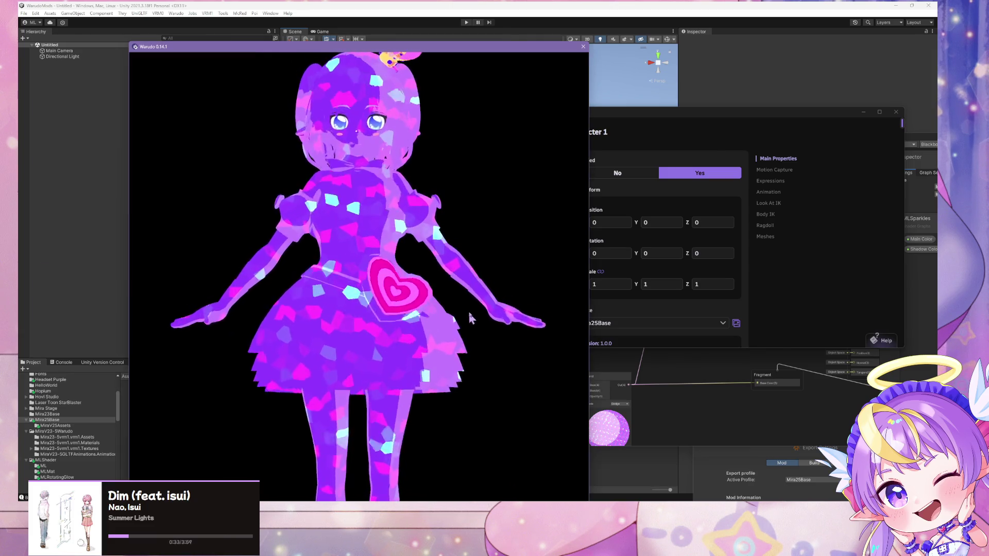
pyautogui.scroll(-5, 438, 324)
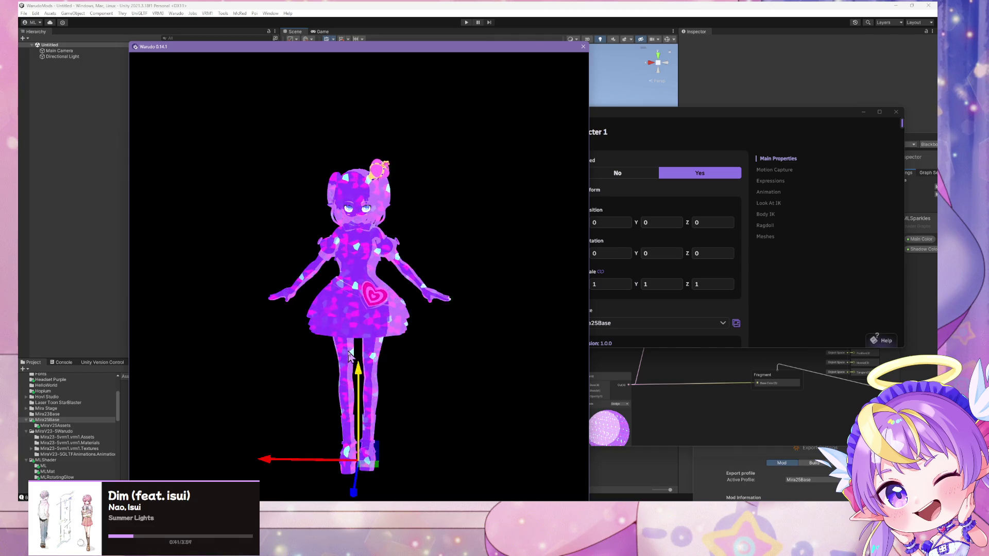
pyautogui.click(425, 352)
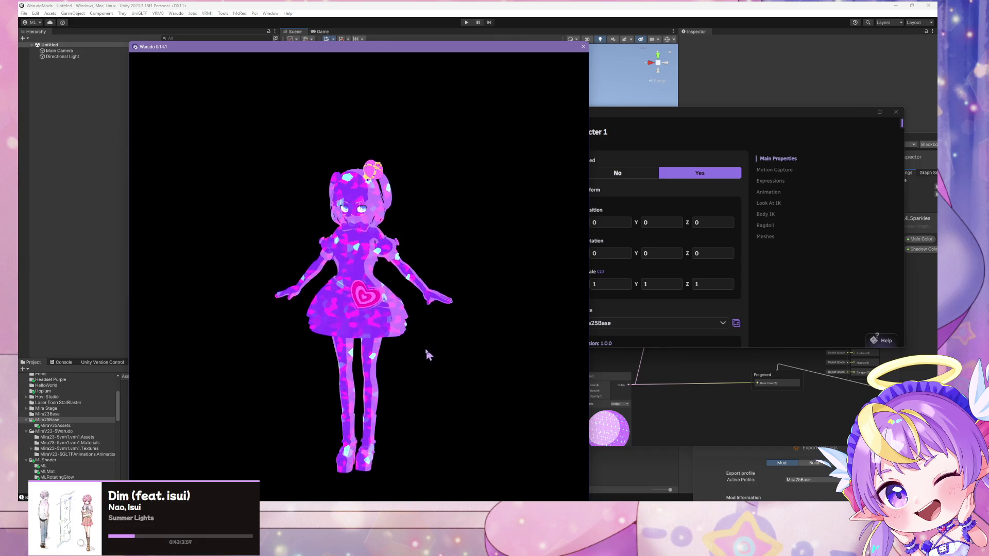
pyautogui.moveTo(426, 351)
pyautogui.mouseDown()
pyautogui.moveTo(362, 363)
pyautogui.moveTo(140, 352)
pyautogui.mouseUp()
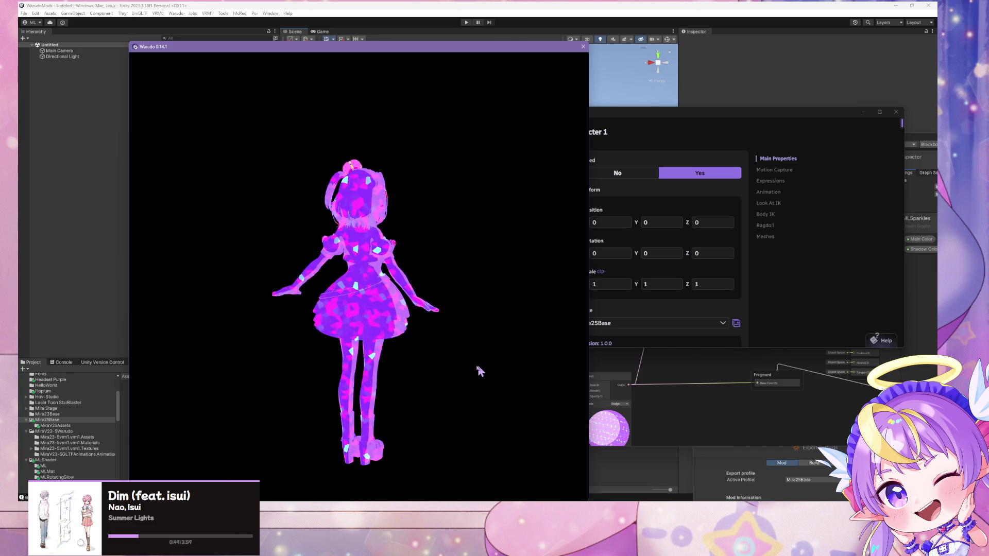
pyautogui.moveTo(477, 368)
pyautogui.mouseDown()
pyautogui.moveTo(214, 358)
pyautogui.moveTo(554, 353)
pyautogui.moveTo(252, 327)
pyautogui.moveTo(657, 341)
pyautogui.moveTo(552, 409)
pyautogui.moveTo(507, 371)
pyautogui.mouseUp()
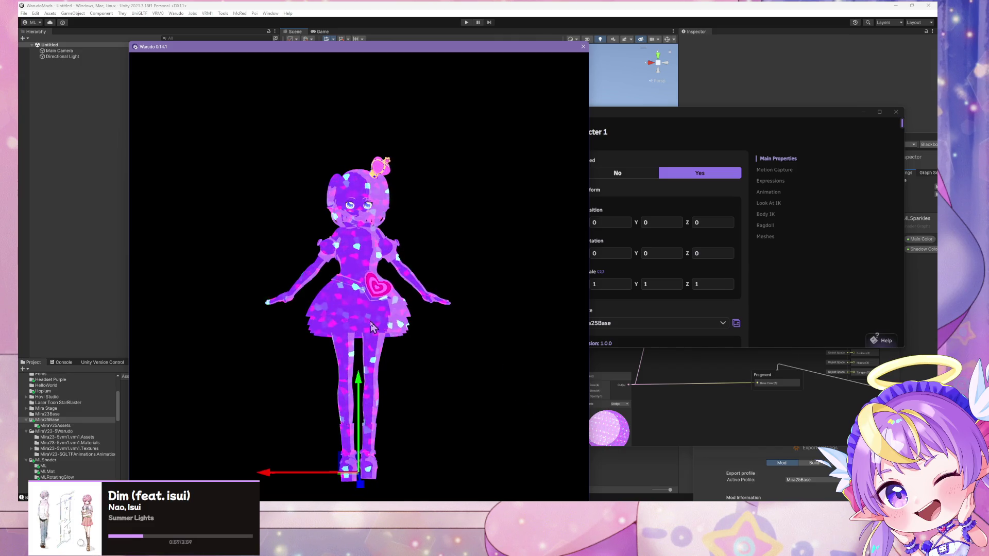
pyautogui.scroll(5, 373, 328)
pyautogui.scroll(-5, 373, 325)
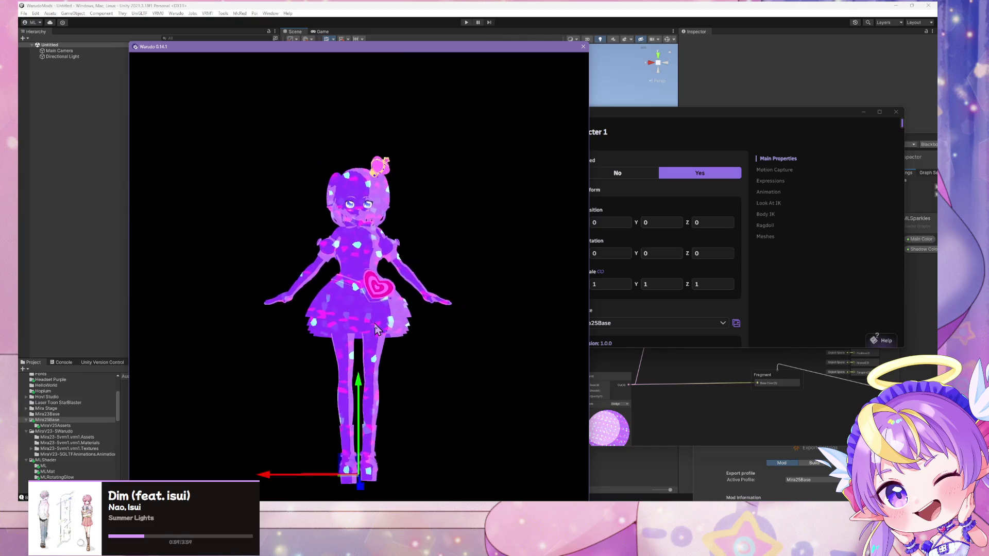
pyautogui.scroll(-1, 375, 330)
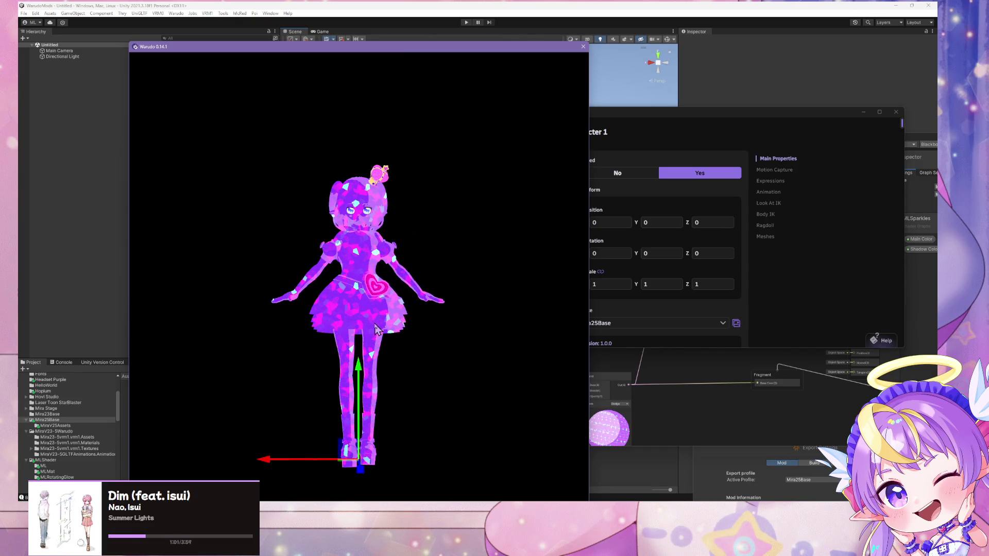
pyautogui.click(385, 346)
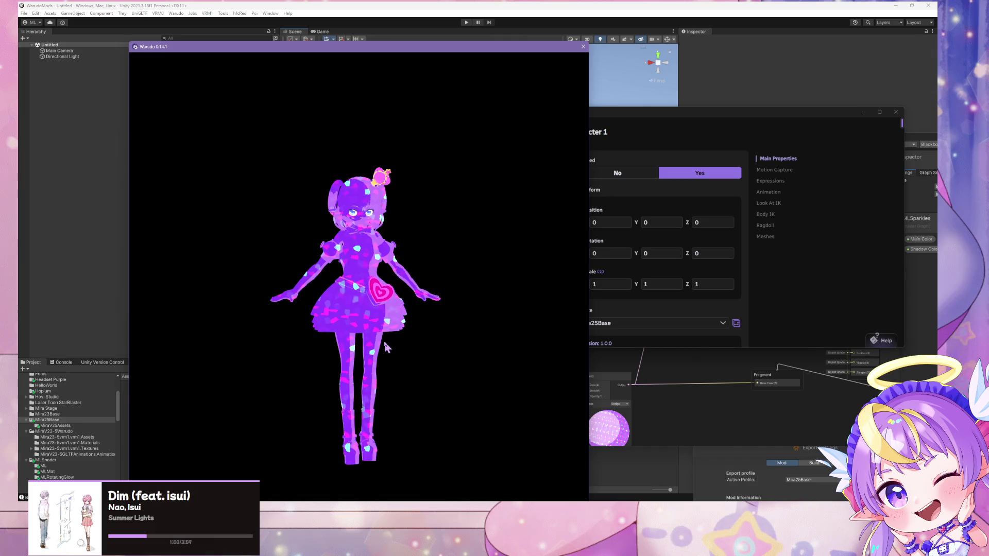
pyautogui.scroll(3, 386, 340)
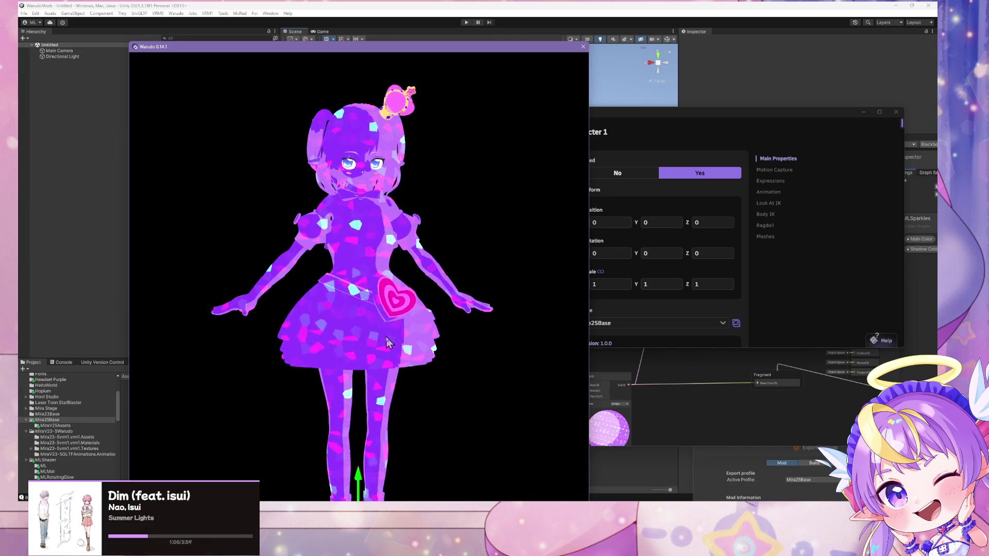
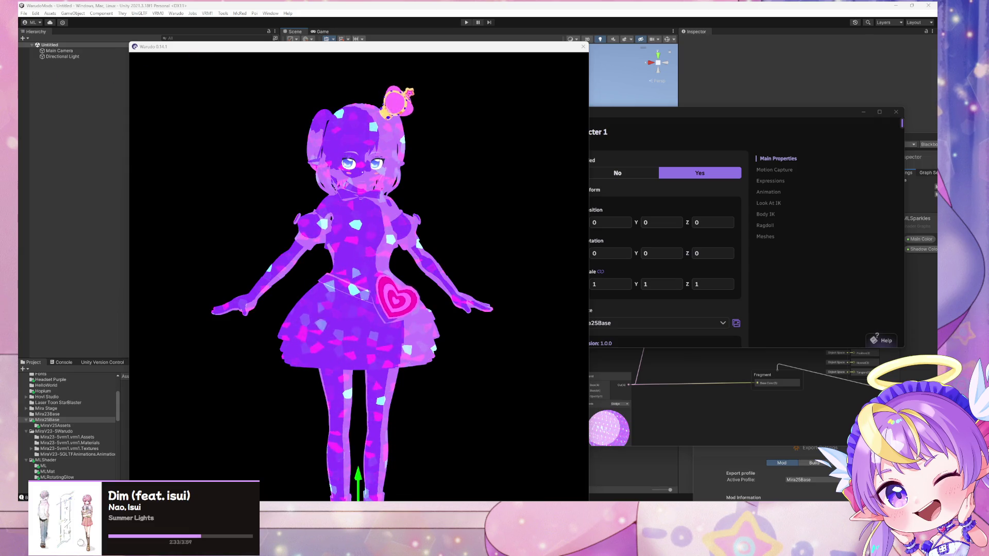
# - View the sparkly purple avatar from behind in Warudo and show the MMD Player settings, then return to Unity
pyautogui.moveTo(267, 228); pyautogui.dragTo(391, 227)
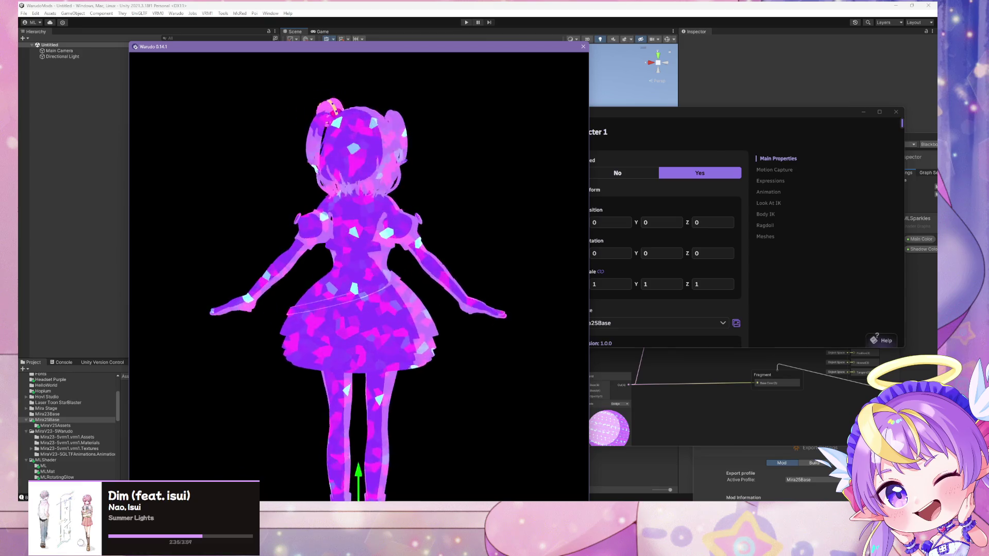
pyautogui.click(743, 221)
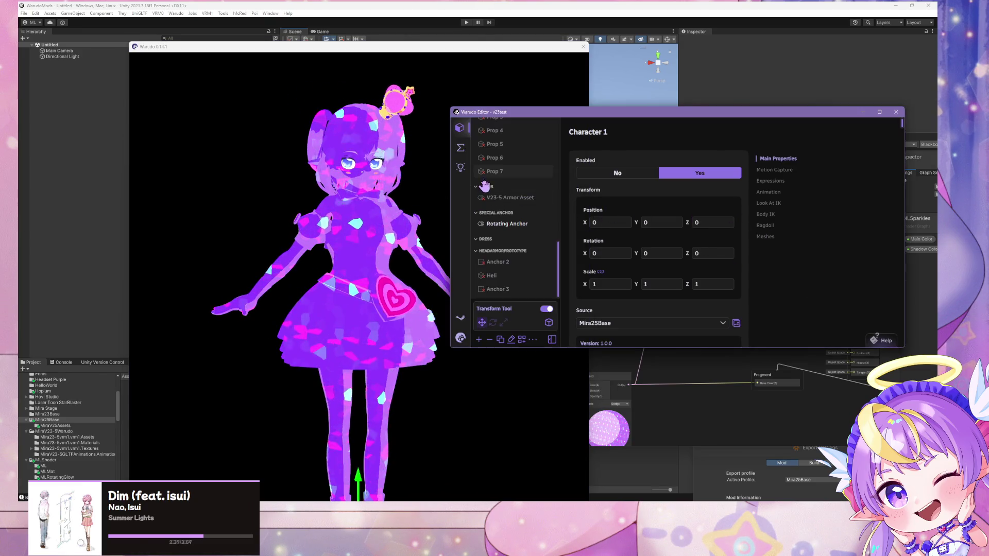
pyautogui.click(502, 249)
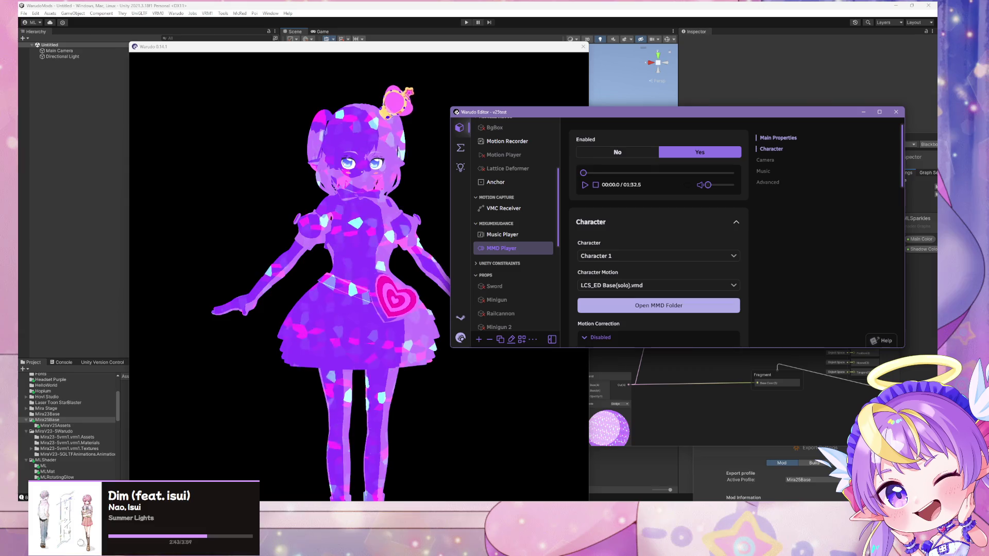
pyautogui.hotkey('alt', 'Tab')
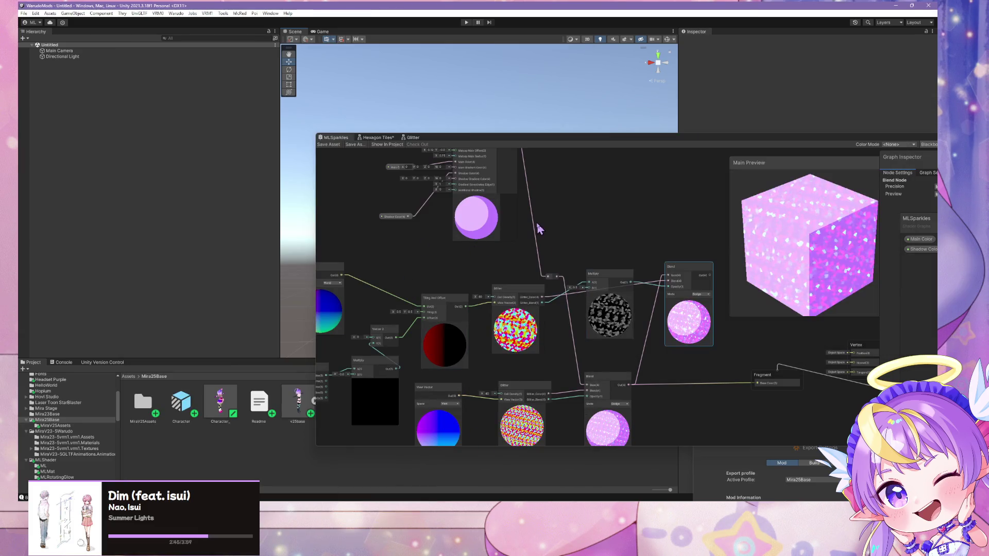
# - Delete the upper Dither, Multiply and Blend sparkle nodes, keeping the Voronoi node removed
pyautogui.scroll(-2, 563, 203)
pyautogui.scroll(1, 566, 227)
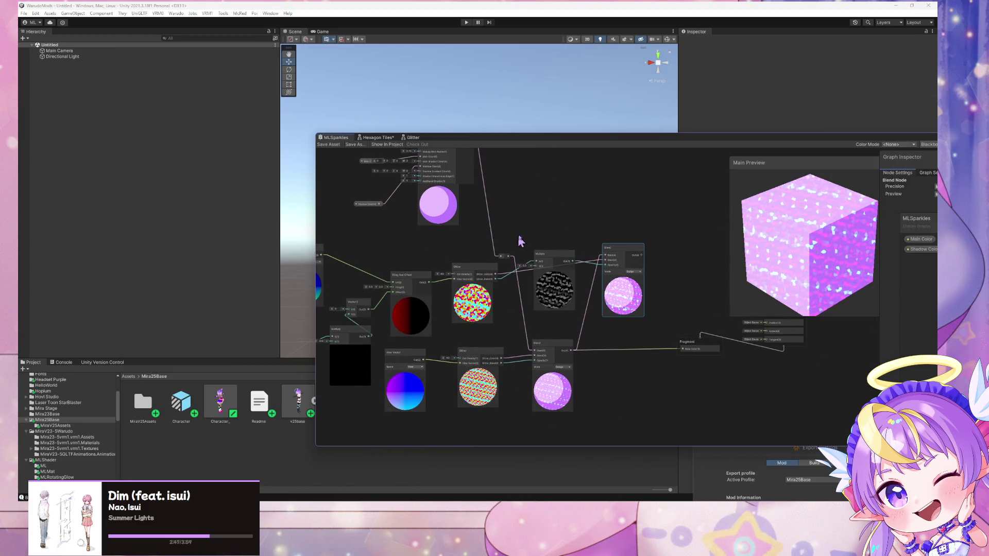
pyautogui.moveTo(624, 251); pyautogui.dragTo(622, 242)
pyautogui.moveTo(661, 305); pyautogui.dragTo(490, 239)
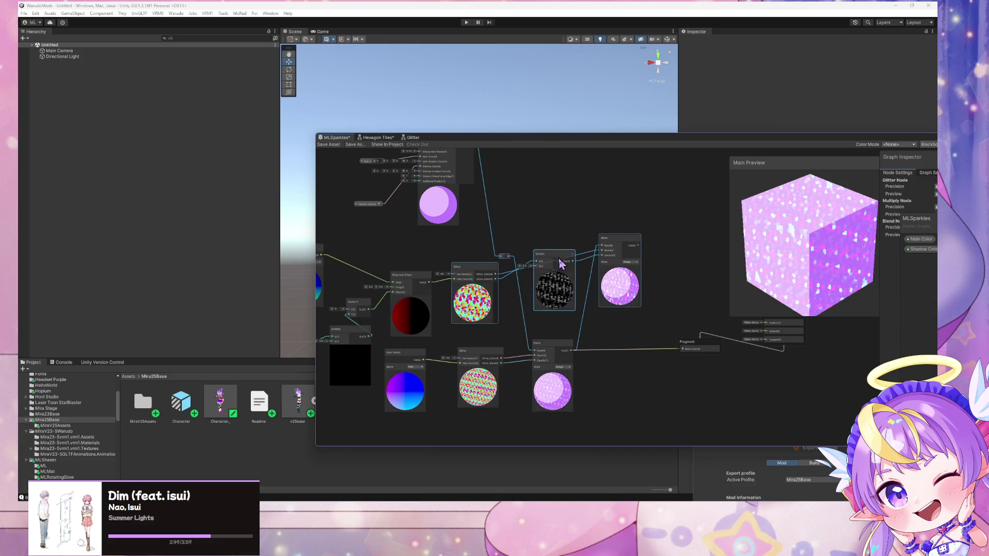
pyautogui.press('Delete')
pyautogui.moveTo(457, 278); pyautogui.dragTo(553, 305)
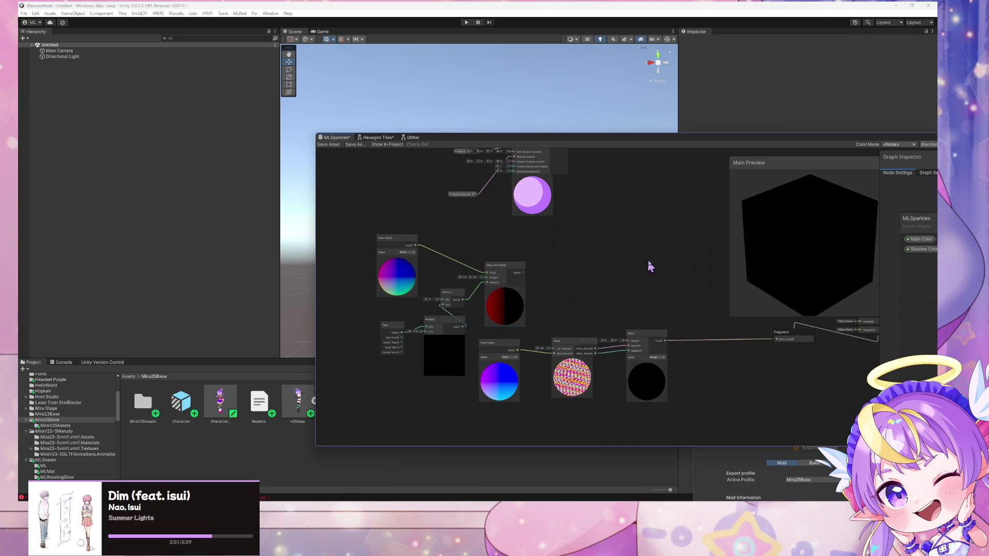
pyautogui.moveTo(647, 265)
pyautogui.mouseDown()
pyautogui.moveTo(605, 249)
pyautogui.moveTo(654, 291)
pyautogui.moveTo(444, 214)
pyautogui.mouseUp()
pyautogui.press('a')
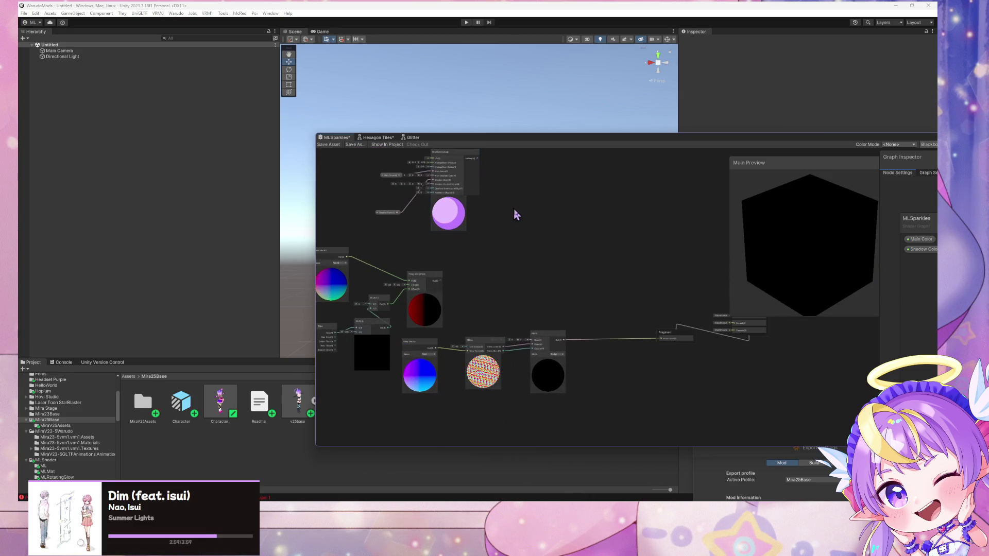
pyautogui.hotkey('ctrl', 'z')
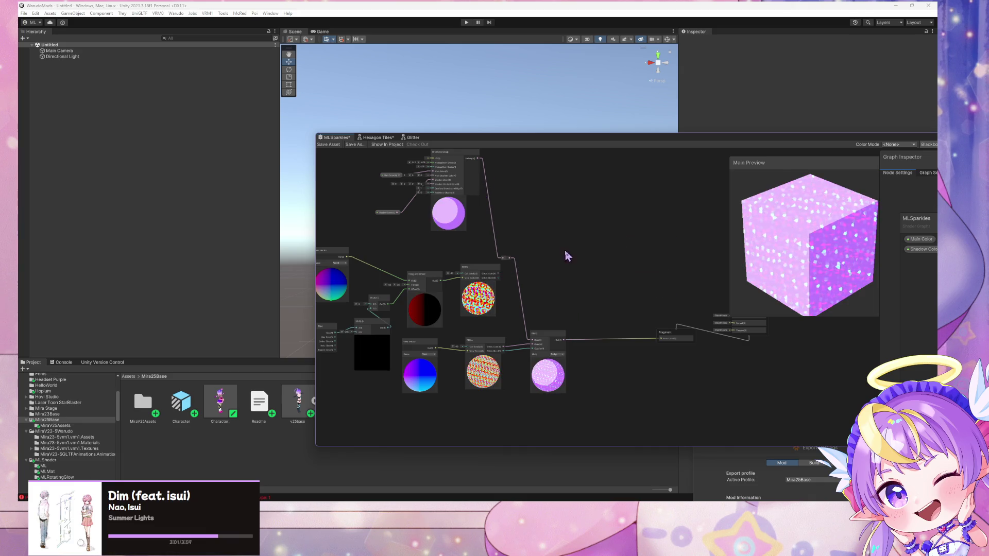
pyautogui.hotkey('ctrl', 'y')
# - Delete the Tiling And Offset, View Vector, Vector 2, Time and Multiply nodes, then open the Glitter subgraph
pyautogui.click(417, 274)
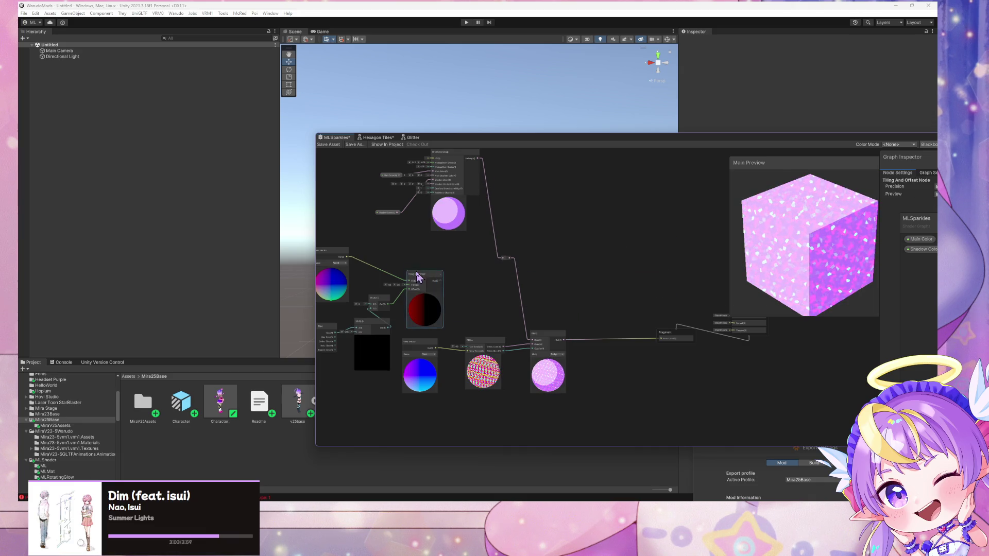
pyautogui.press('Delete')
pyautogui.moveTo(375, 253); pyautogui.dragTo(420, 255)
pyautogui.click(384, 259)
pyautogui.press('Delete')
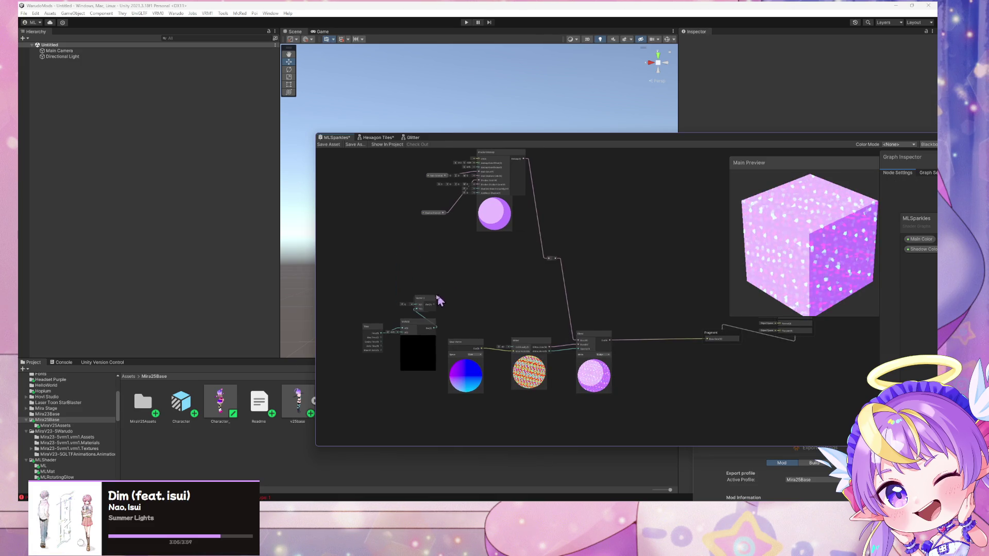
pyautogui.click(425, 302)
pyautogui.press('Delete')
pyautogui.moveTo(402, 364); pyautogui.dragTo(381, 346)
pyautogui.press('Delete')
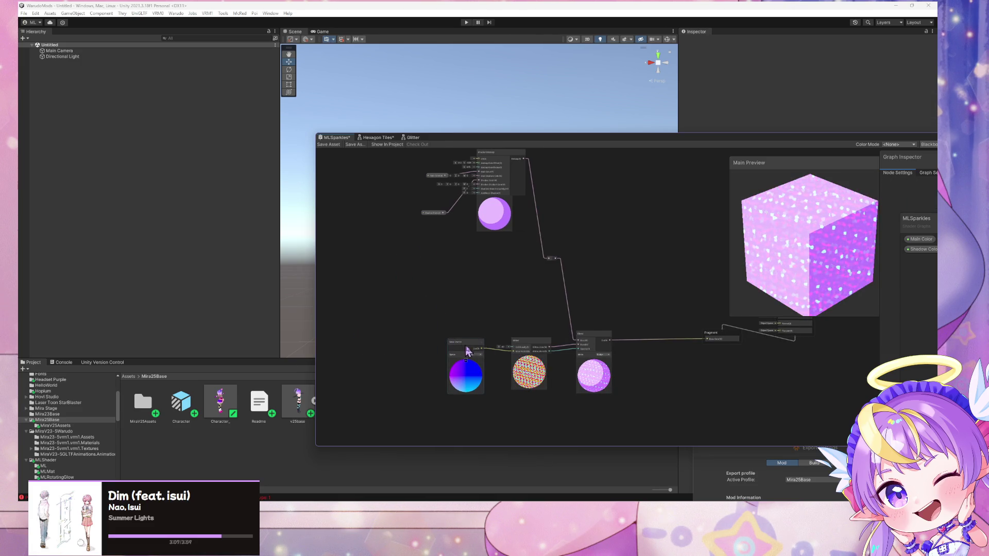
pyautogui.moveTo(494, 283); pyautogui.dragTo(446, 279)
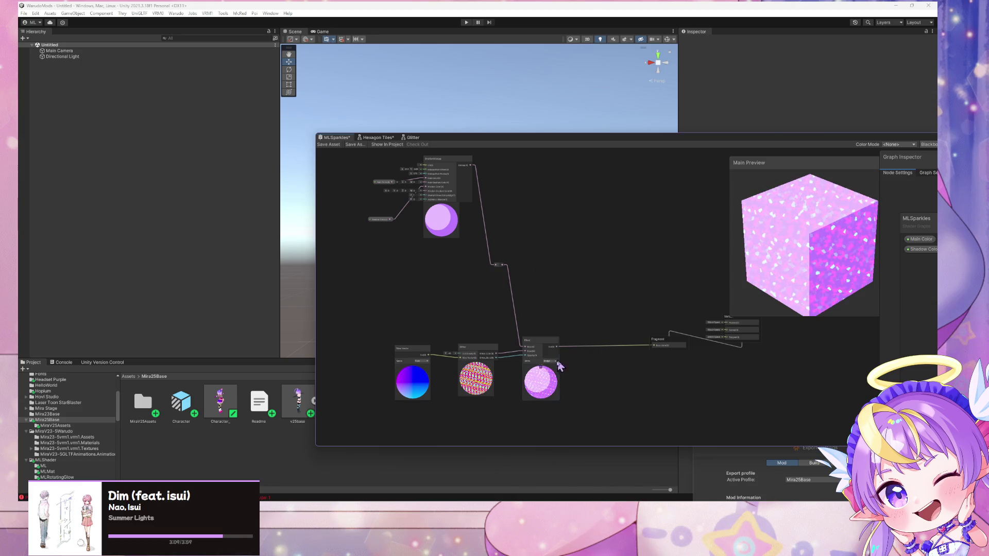
pyautogui.doubleClick(474, 352)
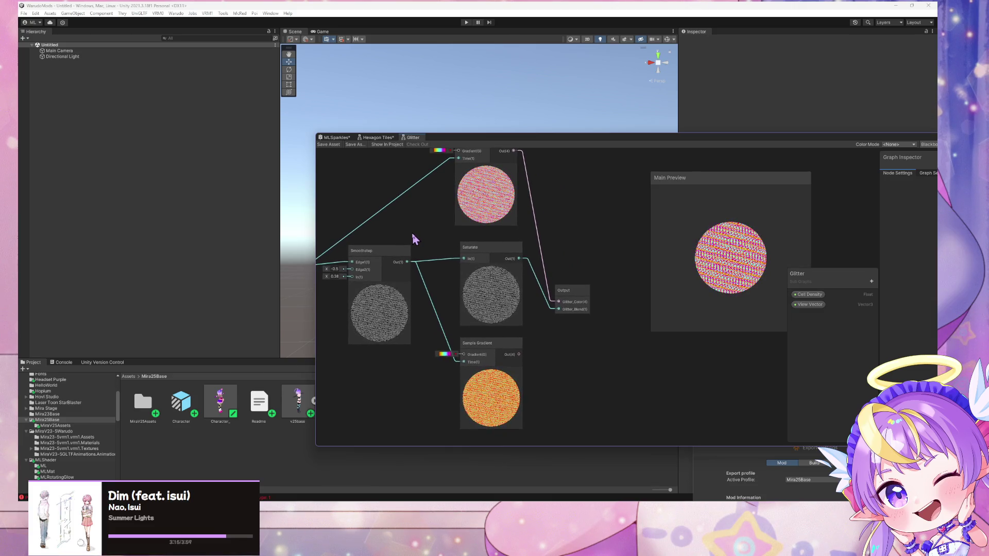
# - Rearrange the Branch On Input Connection and Remap nodes around the Voronoi node
pyautogui.moveTo(412, 236)
pyautogui.mouseDown()
pyautogui.moveTo(595, 268)
pyautogui.moveTo(596, 254)
pyautogui.moveTo(780, 293)
pyautogui.mouseUp()
pyautogui.moveTo(476, 271); pyautogui.dragTo(446, 261)
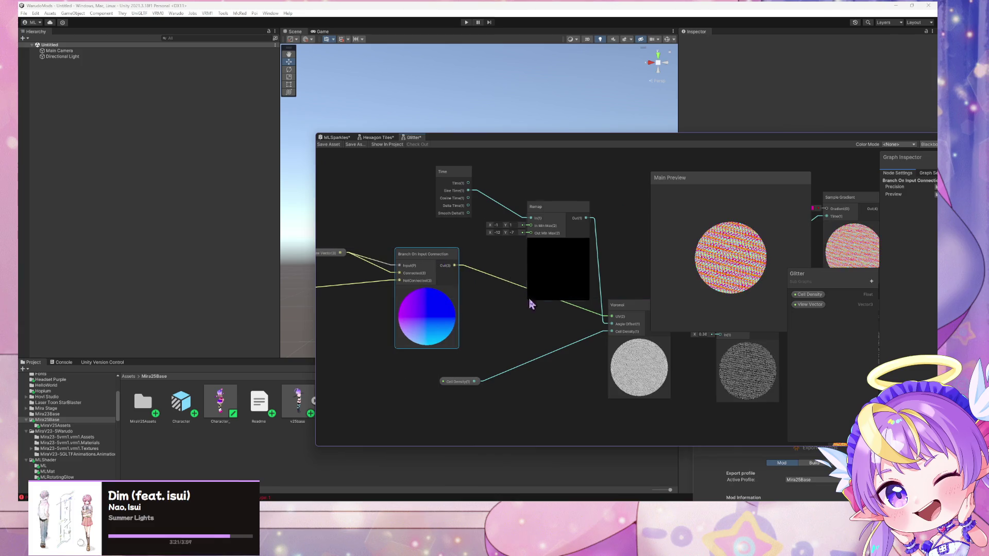
pyautogui.moveTo(531, 304)
pyautogui.mouseDown()
pyautogui.moveTo(400, 280)
pyautogui.moveTo(465, 331)
pyautogui.moveTo(359, 255)
pyautogui.moveTo(562, 306)
pyautogui.mouseUp()
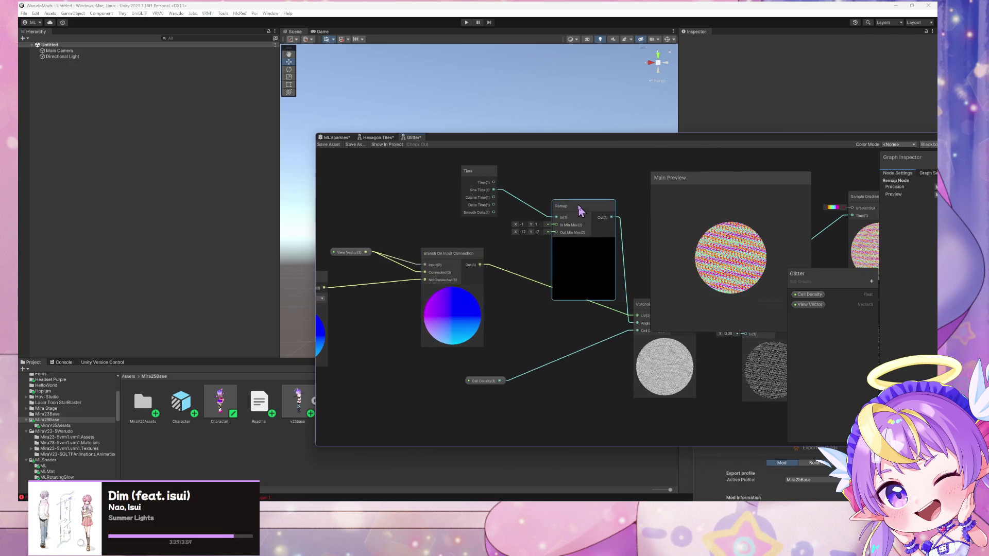
pyautogui.moveTo(559, 232); pyautogui.dragTo(541, 182)
# - Add a Rotate node that takes the Branch output and feeds the Voronoi UV input
pyautogui.press('space')
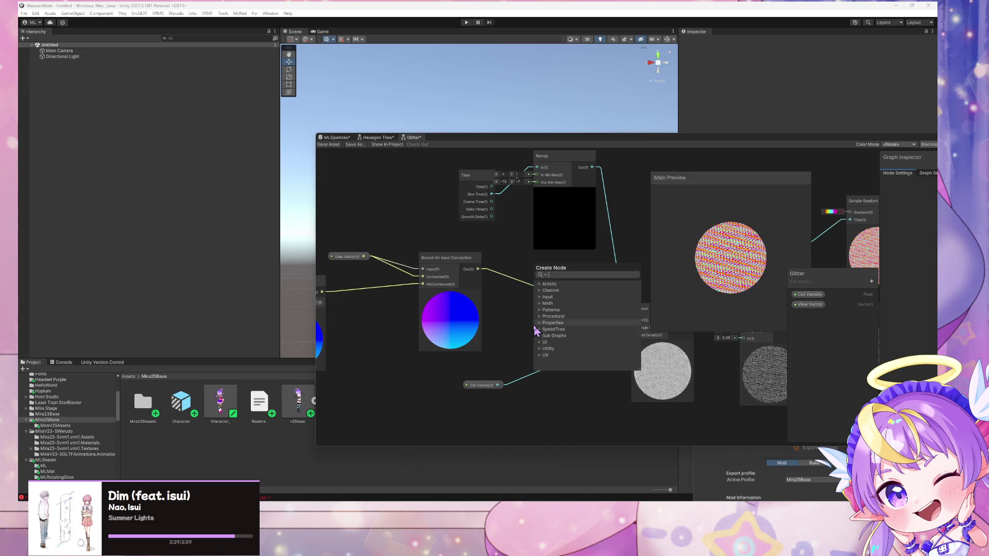
pyautogui.write('rotate')
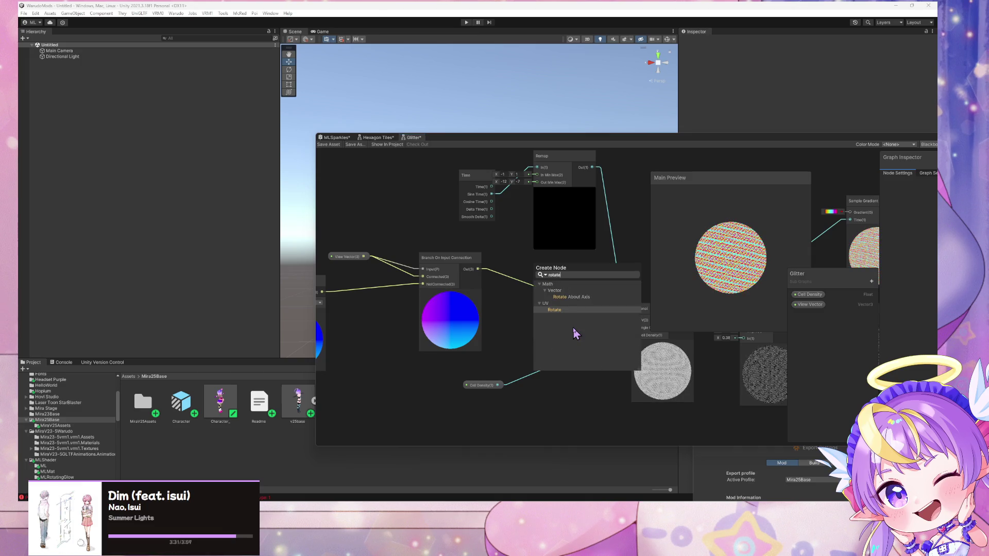
pyautogui.press('Down')
pyautogui.press('Return')
pyautogui.moveTo(579, 338)
pyautogui.mouseDown()
pyautogui.moveTo(567, 325)
pyautogui.moveTo(591, 324)
pyautogui.moveTo(538, 315)
pyautogui.mouseUp()
pyautogui.moveTo(625, 338); pyautogui.dragTo(558, 315)
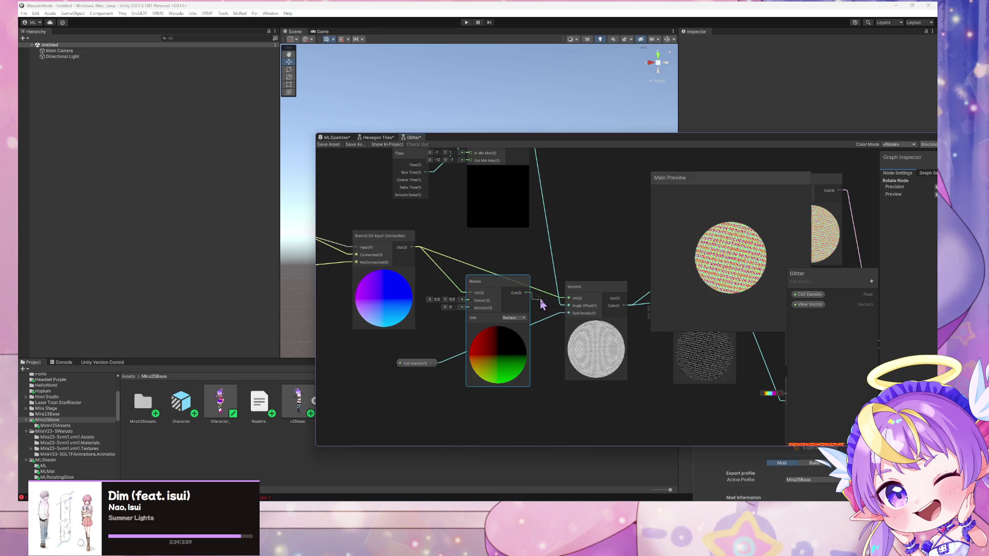
pyautogui.moveTo(569, 303); pyautogui.dragTo(569, 299)
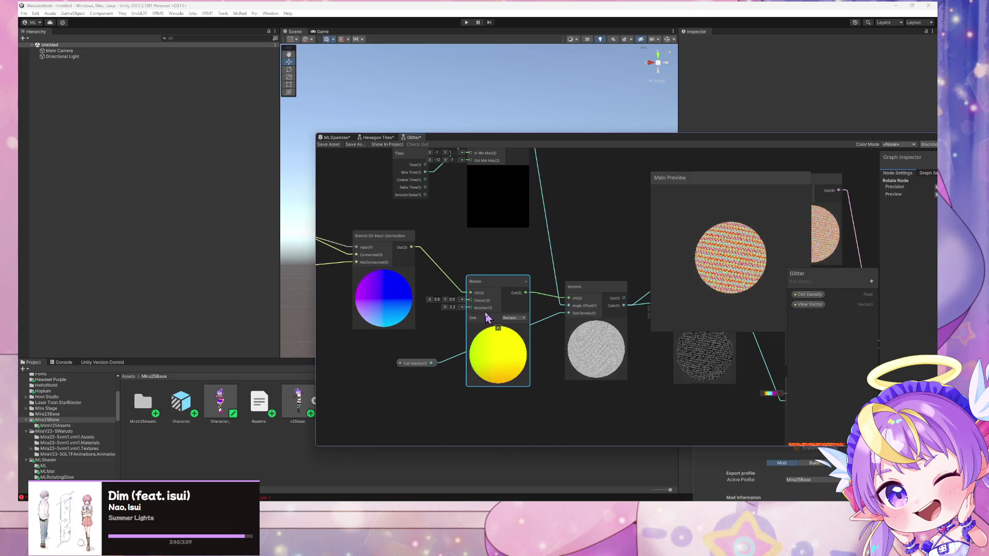
# - Drive the Rotate node's rotation with the Time node instead of a fixed 1.98
pyautogui.moveTo(507, 320); pyautogui.dragTo(463, 319)
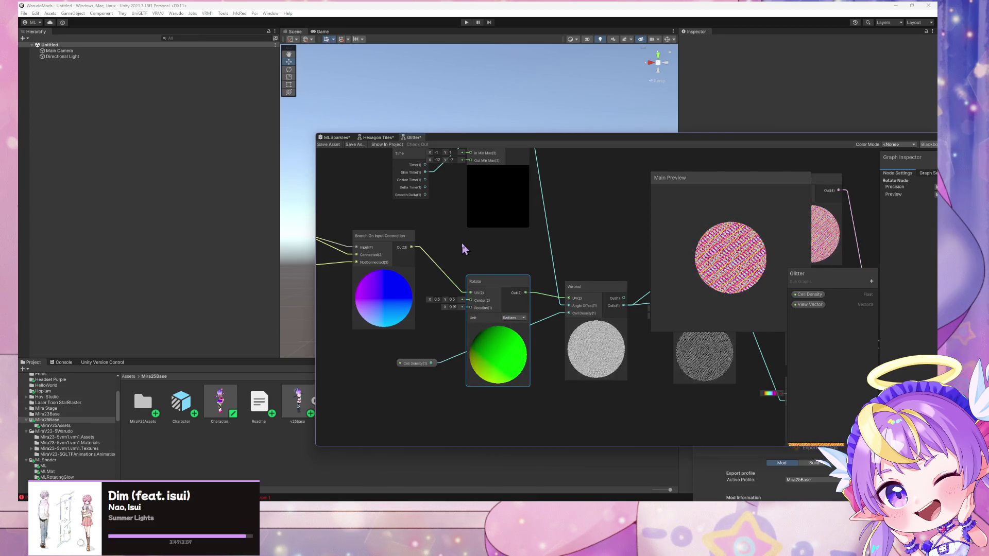
pyautogui.moveTo(463, 249); pyautogui.dragTo(477, 270)
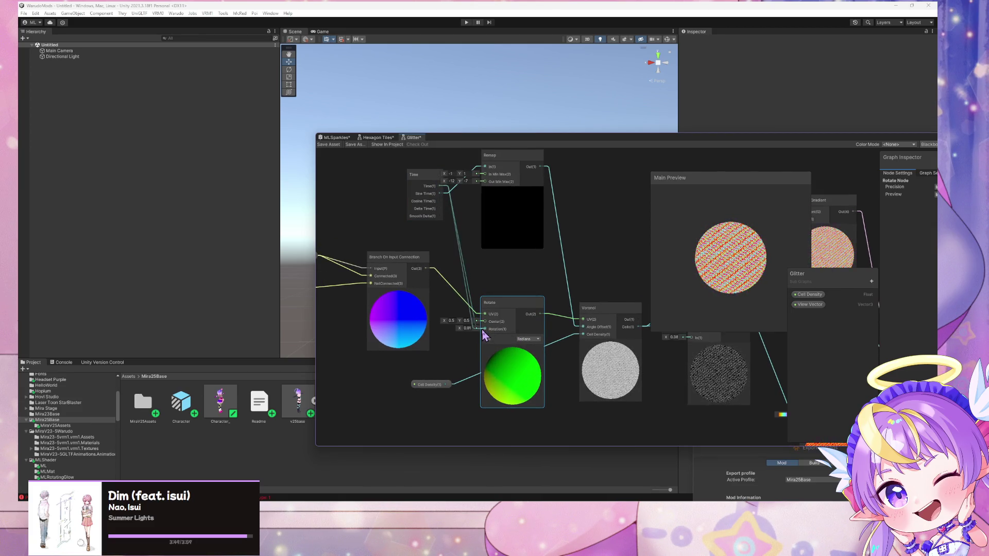
pyautogui.moveTo(484, 335); pyautogui.dragTo(484, 330)
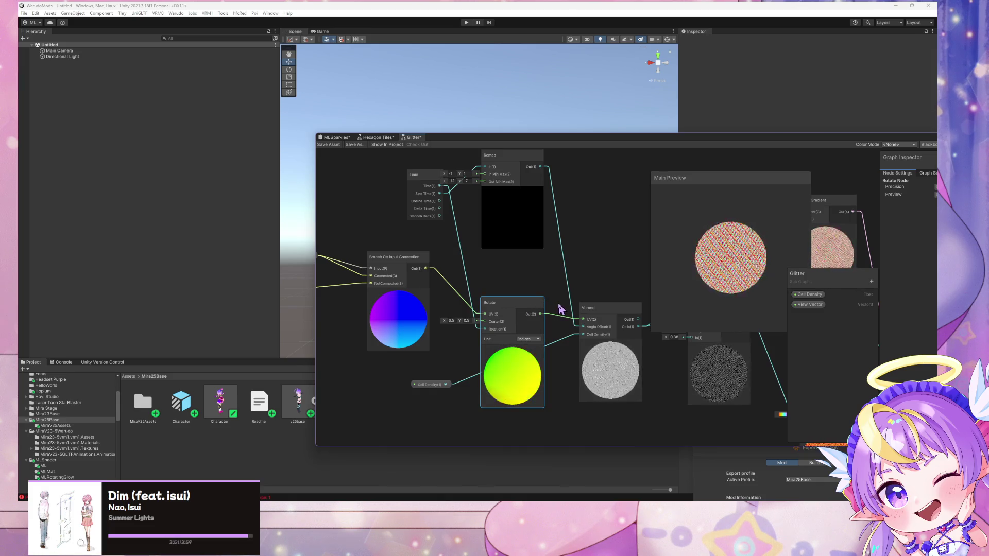
pyautogui.moveTo(457, 288); pyautogui.dragTo(474, 308)
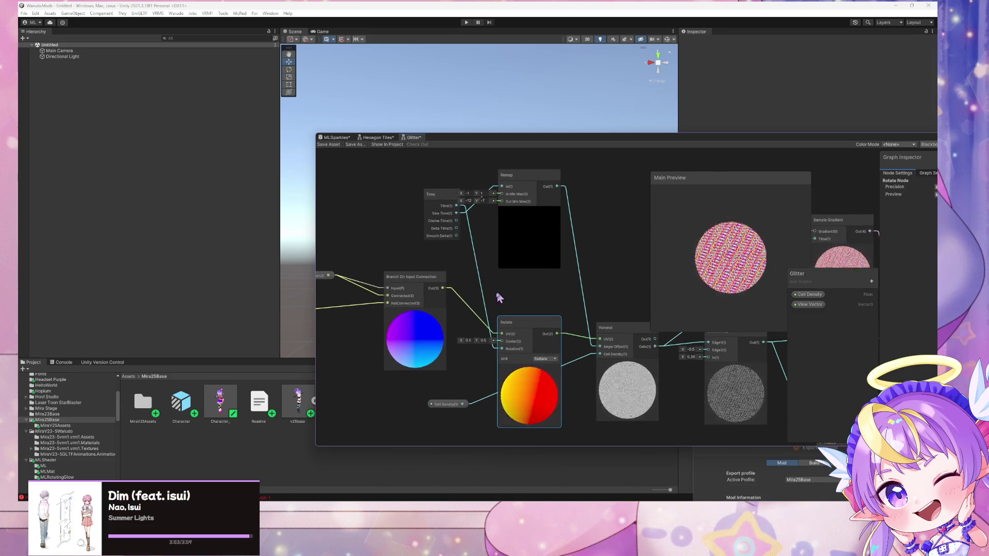
pyautogui.press('space')
# - Add a Multiply node beside Rotate and set its B value to 0.05
pyautogui.write('mul')
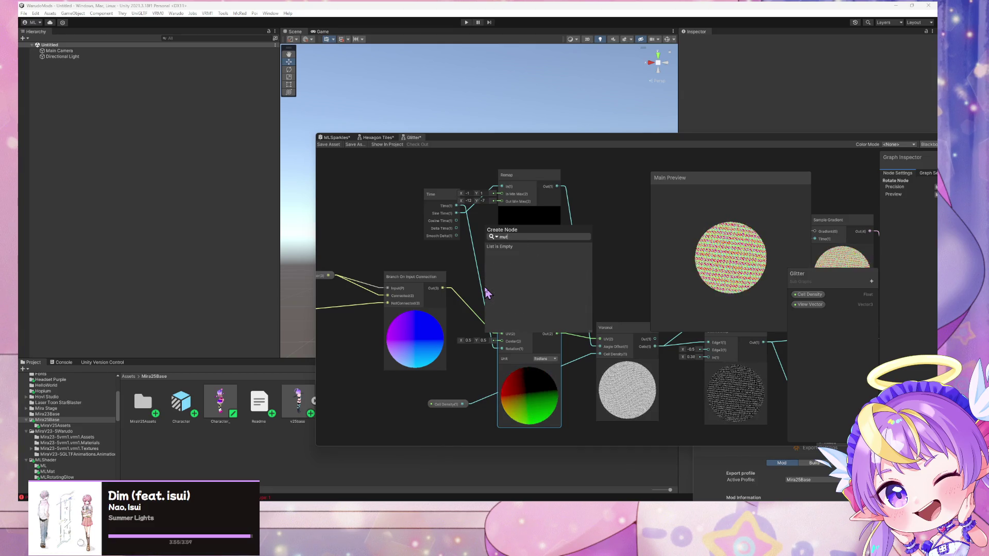
pyautogui.press('Return')
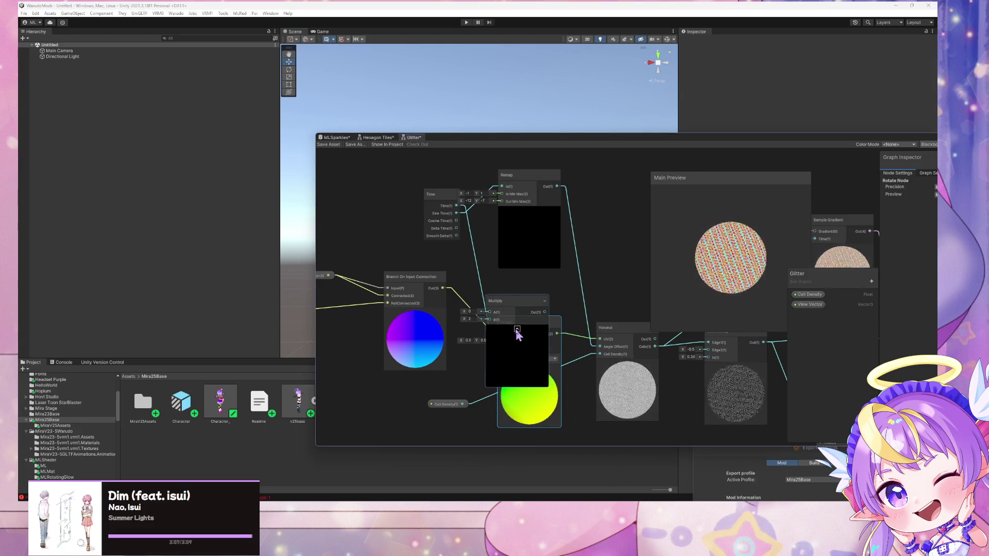
pyautogui.click(517, 329)
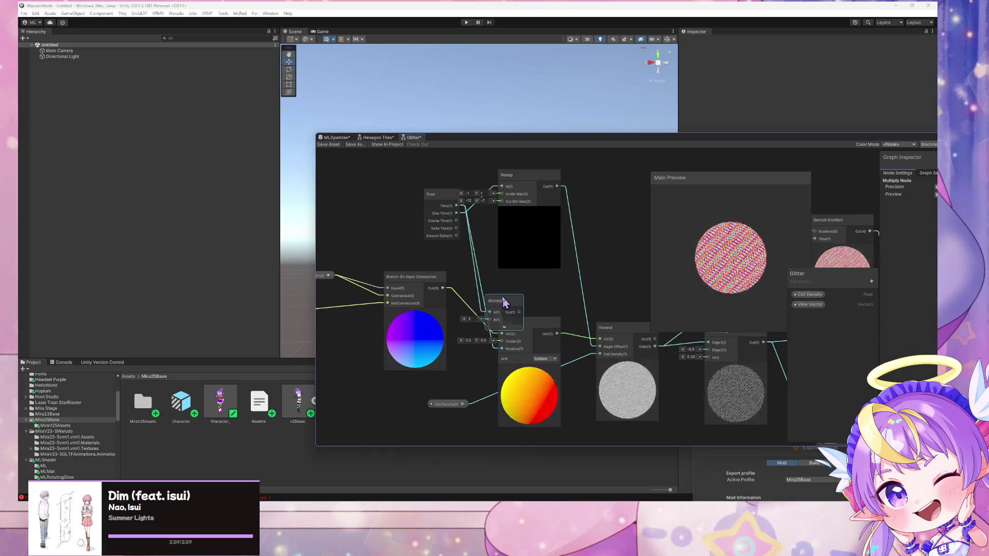
pyautogui.moveTo(503, 302); pyautogui.dragTo(489, 270)
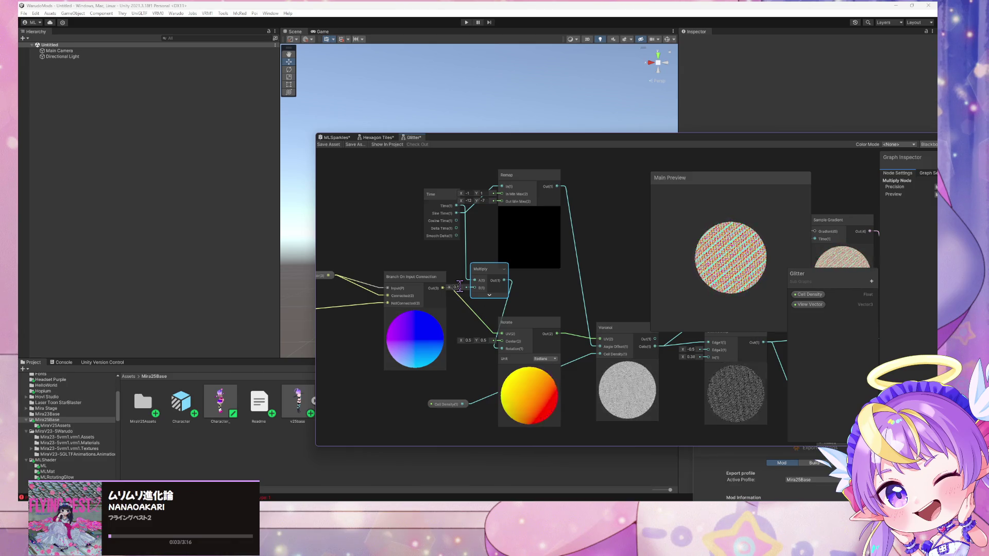
pyautogui.press('BackSpace')
pyautogui.write('2')
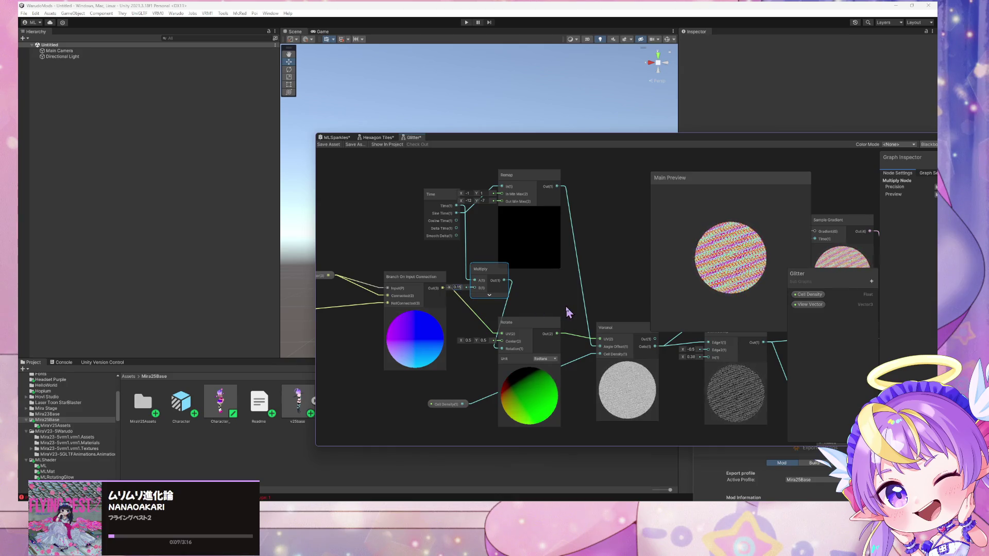
pyautogui.press('BackSpace')
pyautogui.write('1')
pyautogui.press('BackSpace')
pyautogui.write('05')
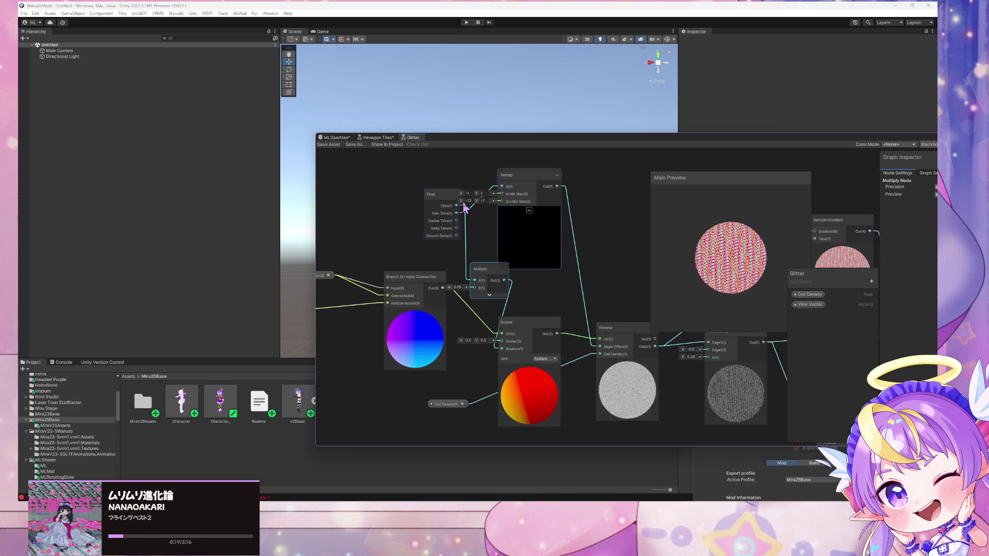
# - Lower the Remap output range Y to about -7, save the Glitter graph, and build the Warudo mod
pyautogui.moveTo(529, 186); pyautogui.dragTo(553, 185)
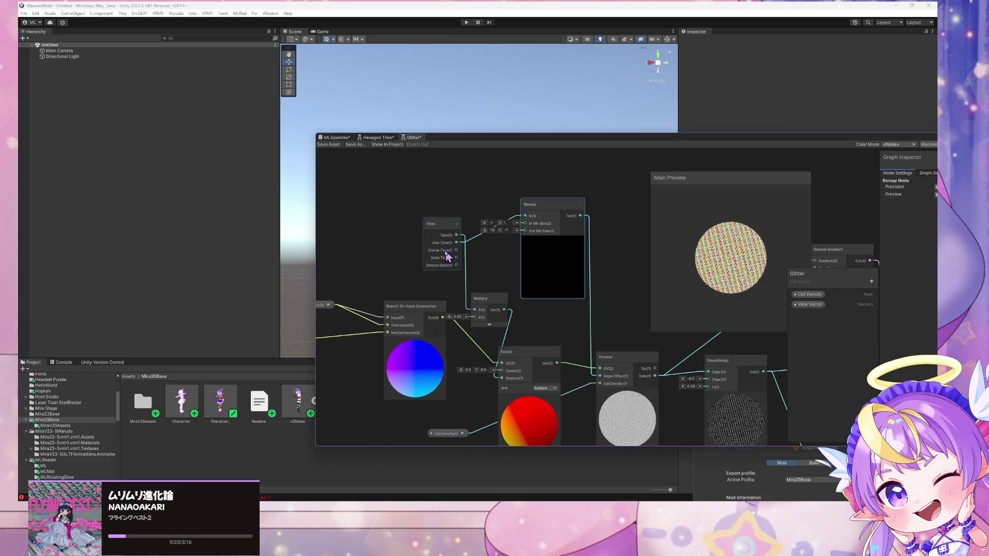
pyautogui.moveTo(441, 227); pyautogui.dragTo(410, 233)
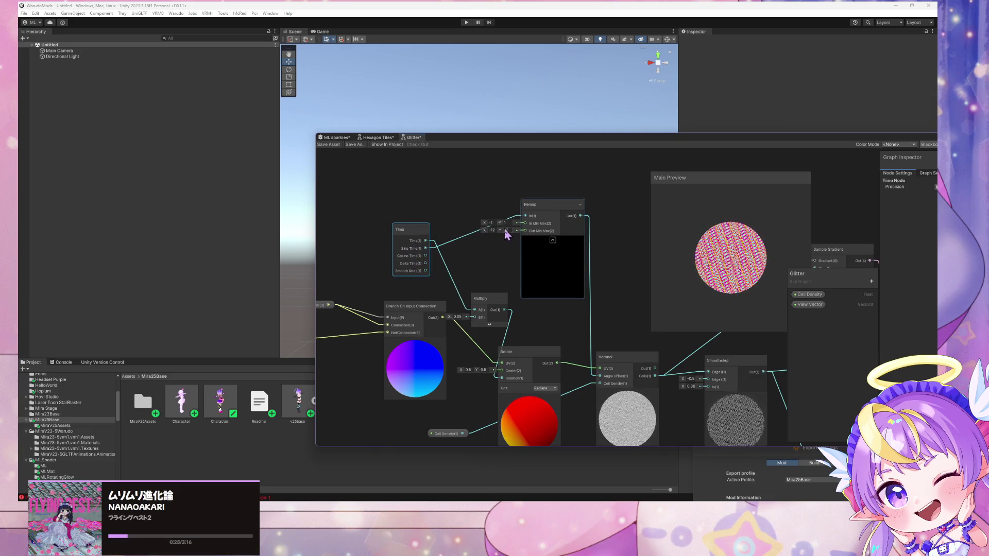
pyautogui.moveTo(502, 232); pyautogui.dragTo(500, 231)
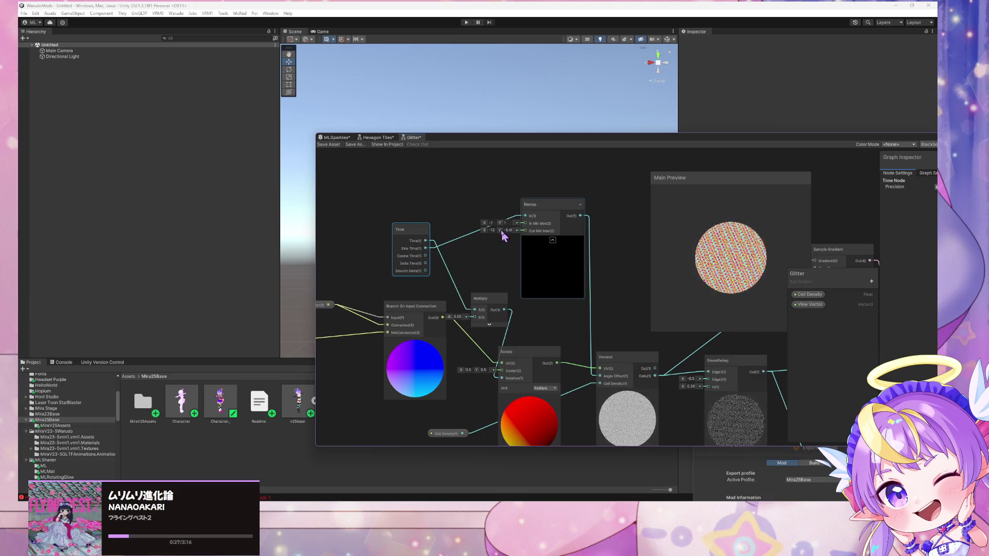
pyautogui.click(509, 231)
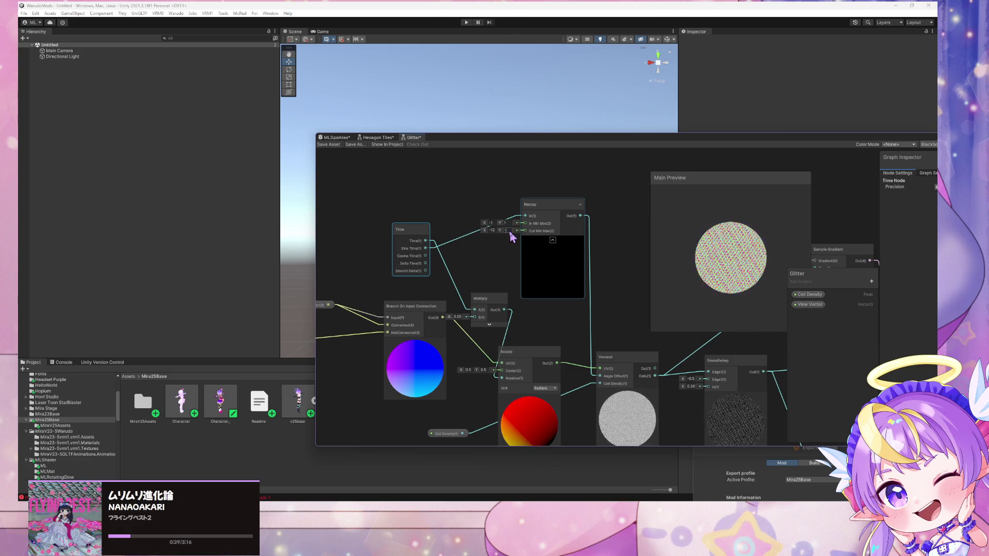
pyautogui.click(328, 144)
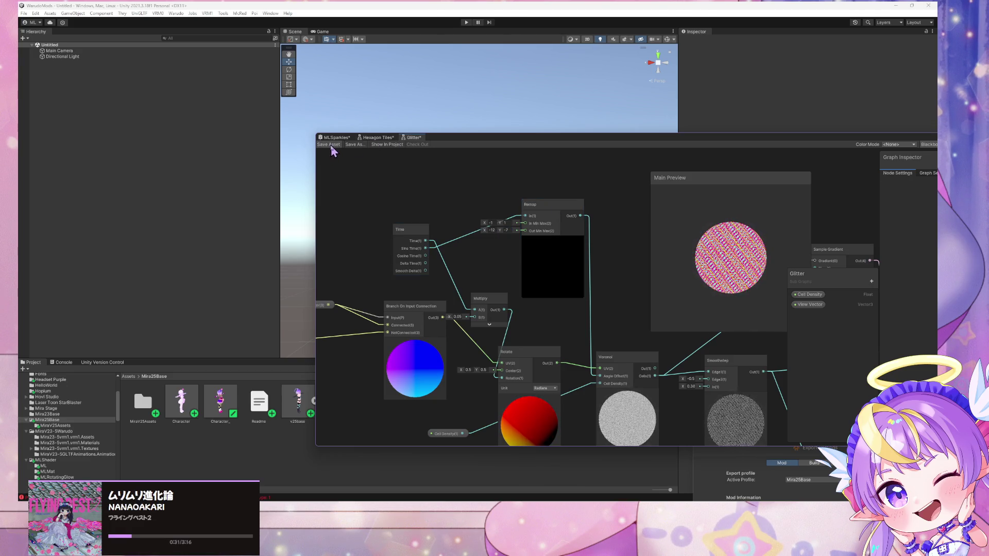
pyautogui.click(176, 13)
pyautogui.click(216, 60)
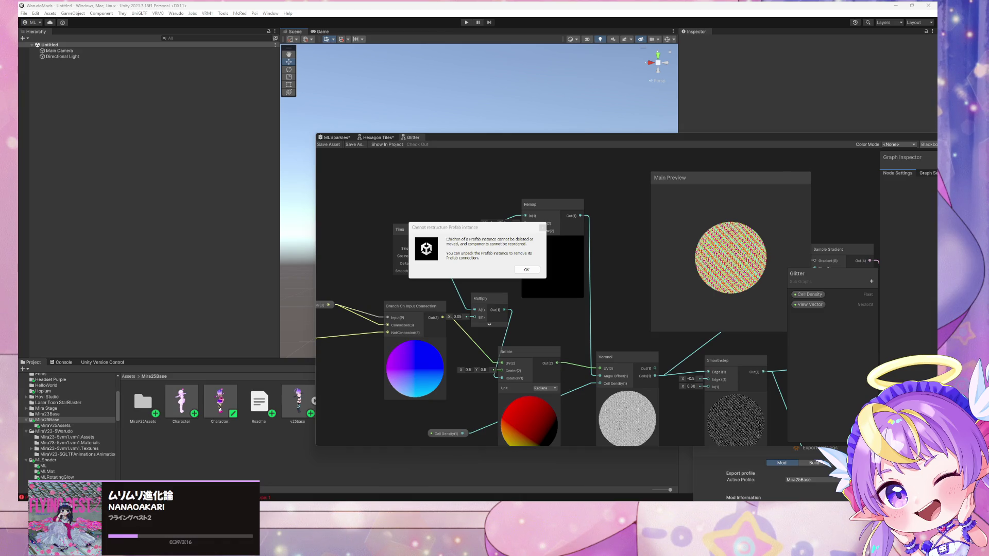
# - Dismiss the 'Cannot restructure Prefab instance' error so the Mira25Base mod build completes
pyautogui.click(526, 270)
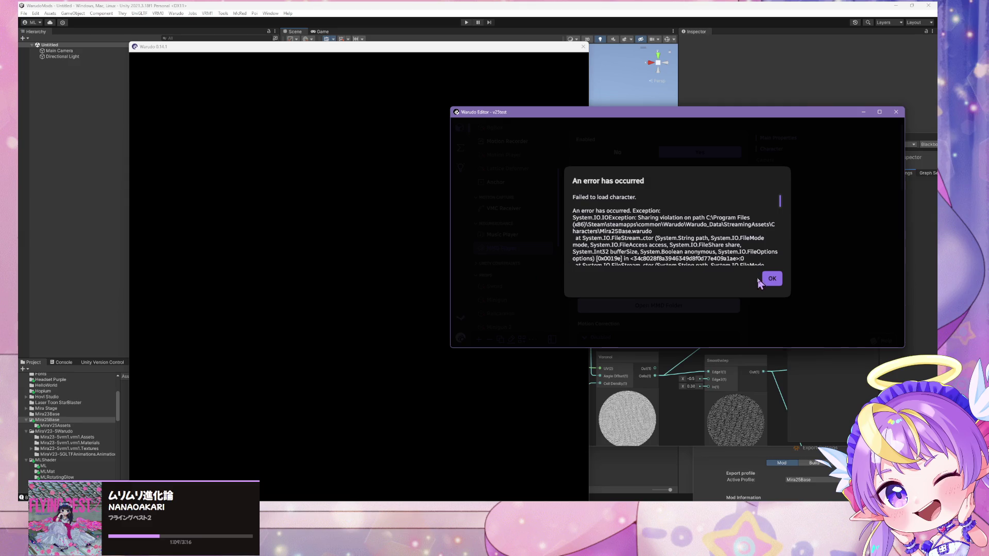
# - Dismiss Warudo's failed-to-load-character error and bring the viewer window to the front
pyautogui.click(771, 280)
pyautogui.click(401, 231)
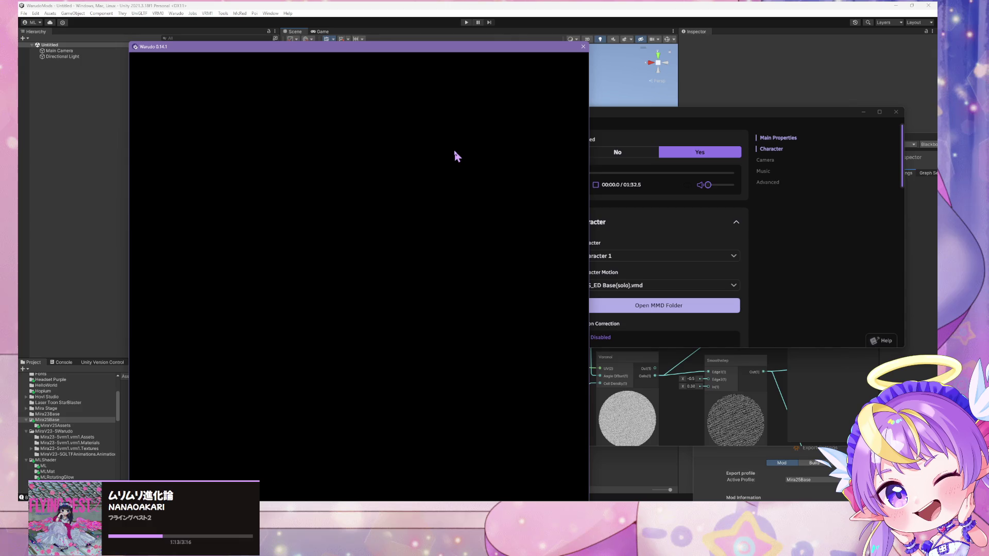
pyautogui.click(847, 277)
pyautogui.click(348, 268)
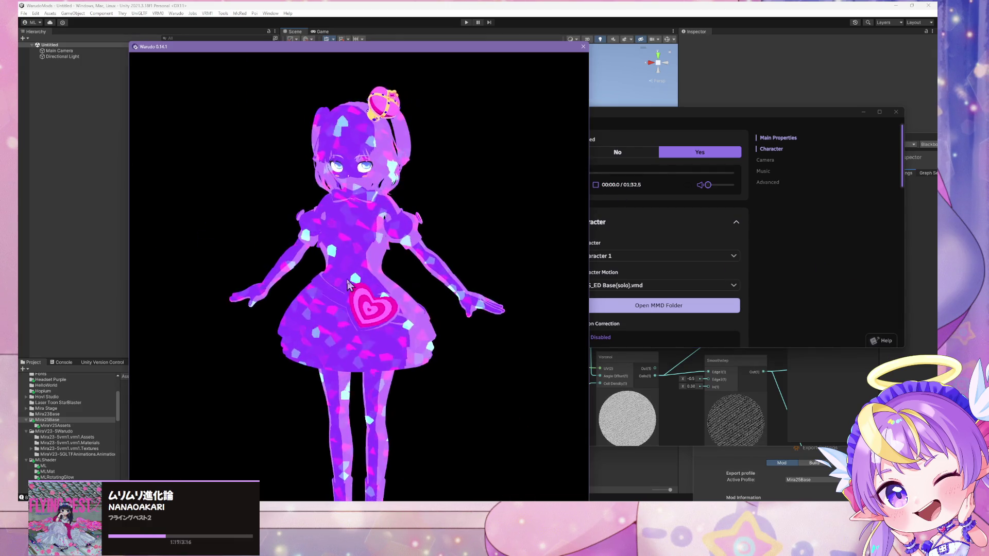
pyautogui.scroll(5, 404, 245)
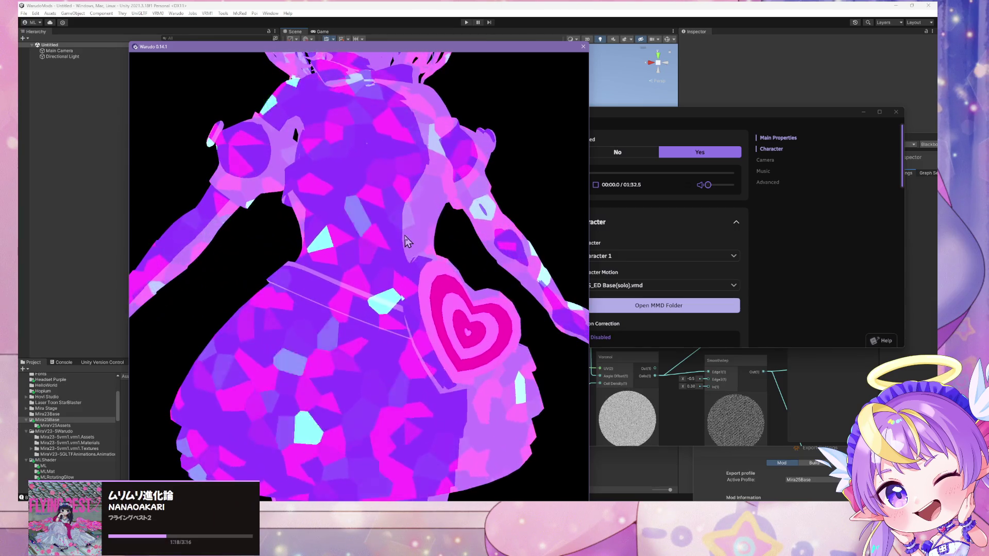
pyautogui.scroll(-5, 407, 241)
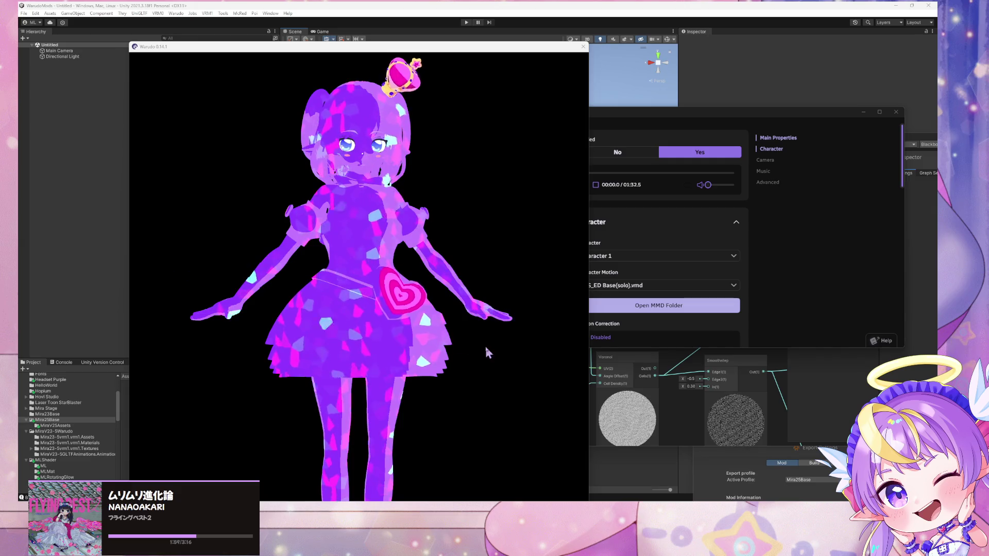
# - Inspect the purple glitter avatar from its sides and back, then move the viewer to the right
pyautogui.moveTo(486, 353)
pyautogui.mouseDown()
pyautogui.moveTo(187, 304)
pyautogui.moveTo(244, 317)
pyautogui.moveTo(317, 249)
pyautogui.moveTo(687, 239)
pyautogui.moveTo(463, 280)
pyautogui.mouseUp()
pyautogui.scroll(-3, 443, 270)
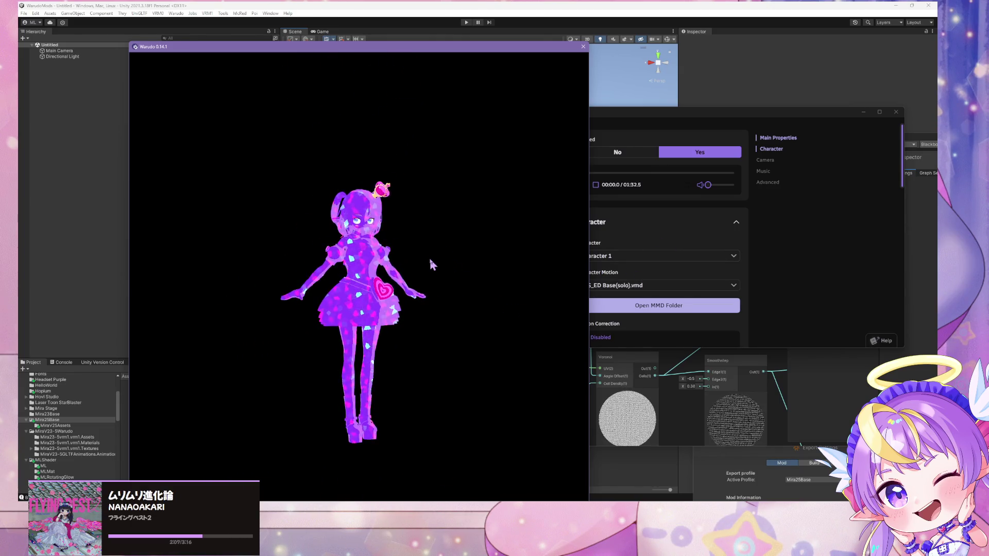
pyautogui.scroll(-2, 422, 267)
pyautogui.scroll(5, 422, 273)
pyautogui.moveTo(422, 272)
pyautogui.mouseDown()
pyautogui.moveTo(308, 263)
pyautogui.moveTo(427, 252)
pyautogui.mouseUp()
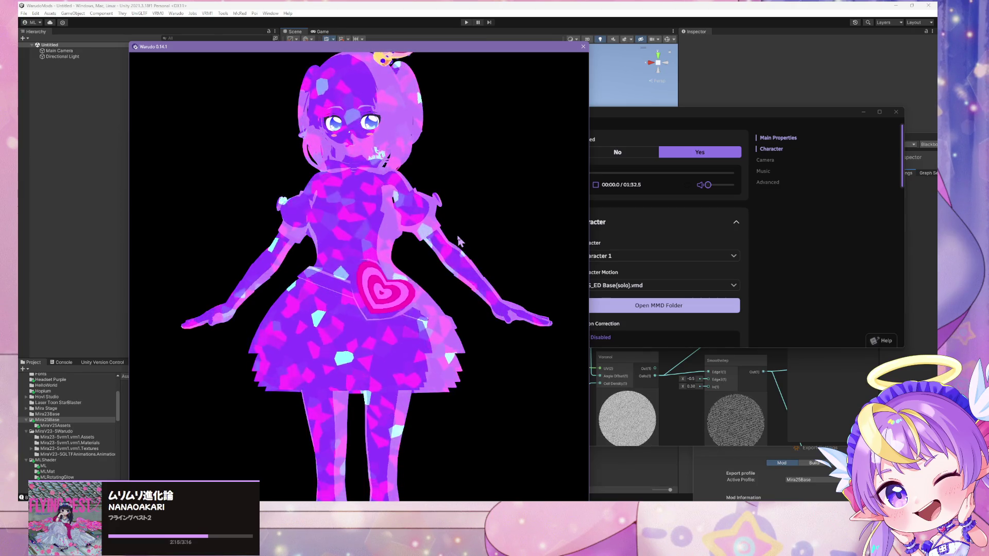
pyautogui.scroll(-5, 346, 244)
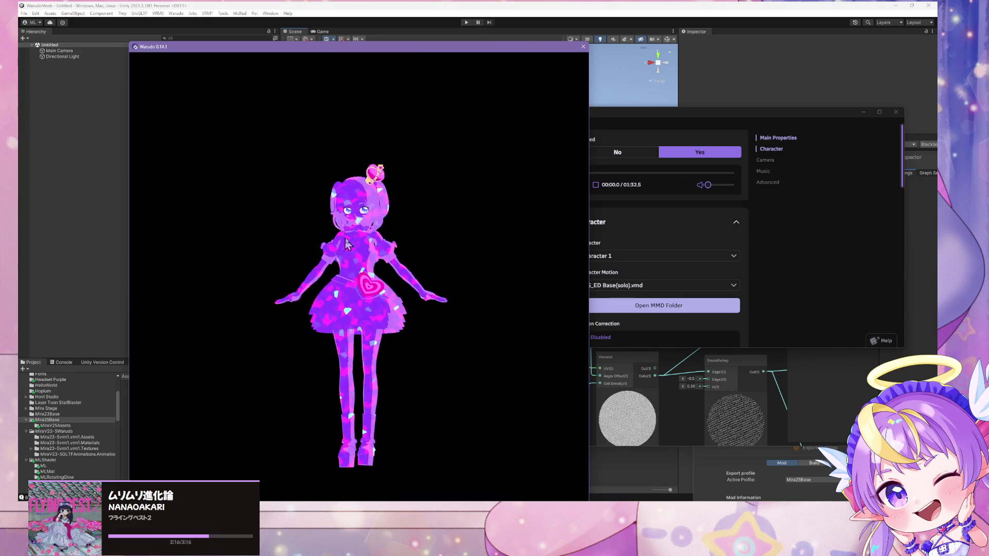
pyautogui.moveTo(346, 244)
pyautogui.mouseDown()
pyautogui.moveTo(444, 366)
pyautogui.moveTo(433, 387)
pyautogui.moveTo(150, 335)
pyautogui.moveTo(434, 212)
pyautogui.mouseUp()
pyautogui.scroll(5, 434, 212)
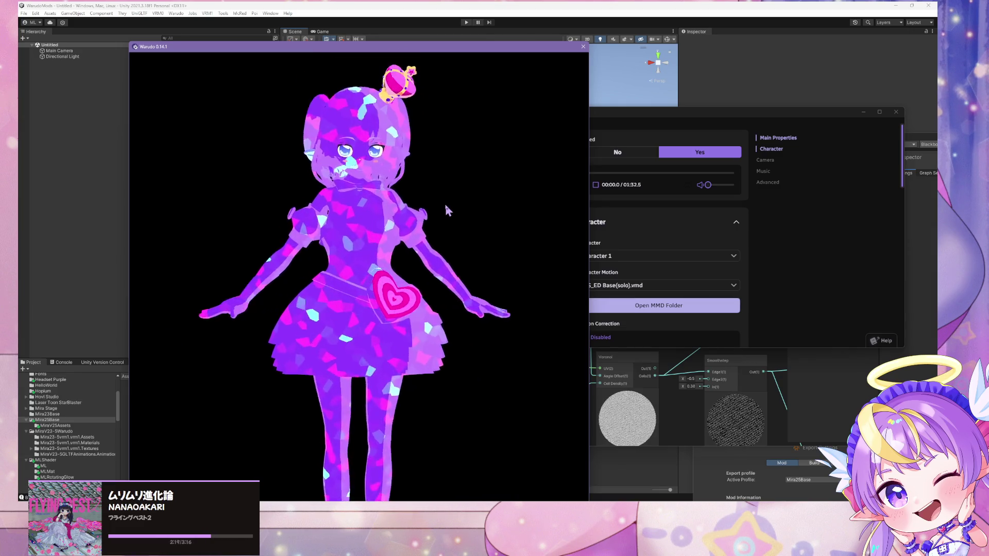
pyautogui.moveTo(453, 46); pyautogui.dragTo(807, 48)
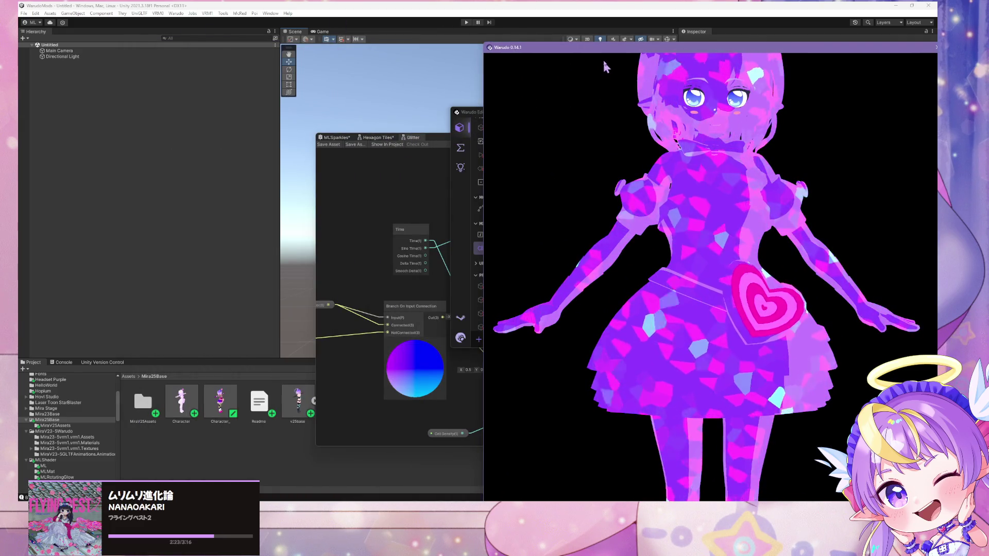
# - Move the Warudo windows aside, dock Shader Graph, and shift the Glitter node up-left in MLSparkles
pyautogui.moveTo(606, 49)
pyautogui.mouseDown()
pyautogui.moveTo(661, 72)
pyautogui.moveTo(694, 164)
pyautogui.moveTo(701, 140)
pyautogui.mouseUp()
pyautogui.moveTo(517, 111); pyautogui.dragTo(711, 123)
pyautogui.moveTo(448, 143)
pyautogui.mouseDown()
pyautogui.moveTo(625, 83)
pyautogui.moveTo(516, 76)
pyautogui.moveTo(415, 96)
pyautogui.mouseUp()
pyautogui.scroll(3, 585, 191)
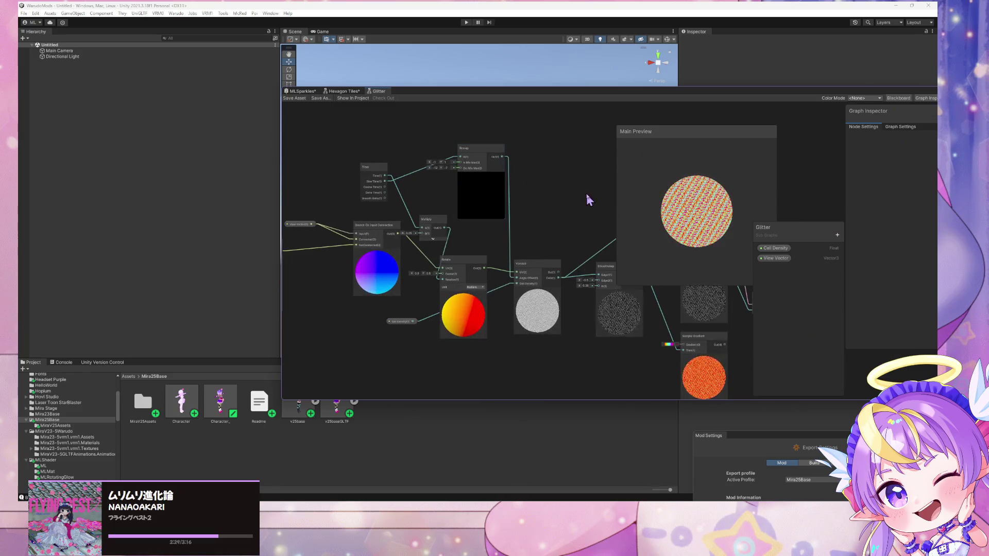
pyautogui.click(298, 92)
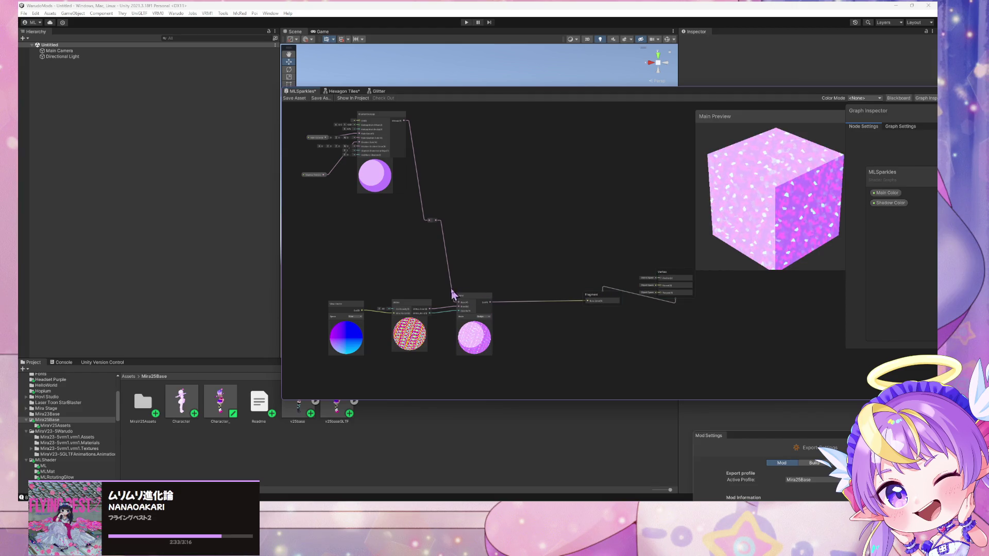
pyautogui.moveTo(404, 304); pyautogui.dragTo(396, 294)
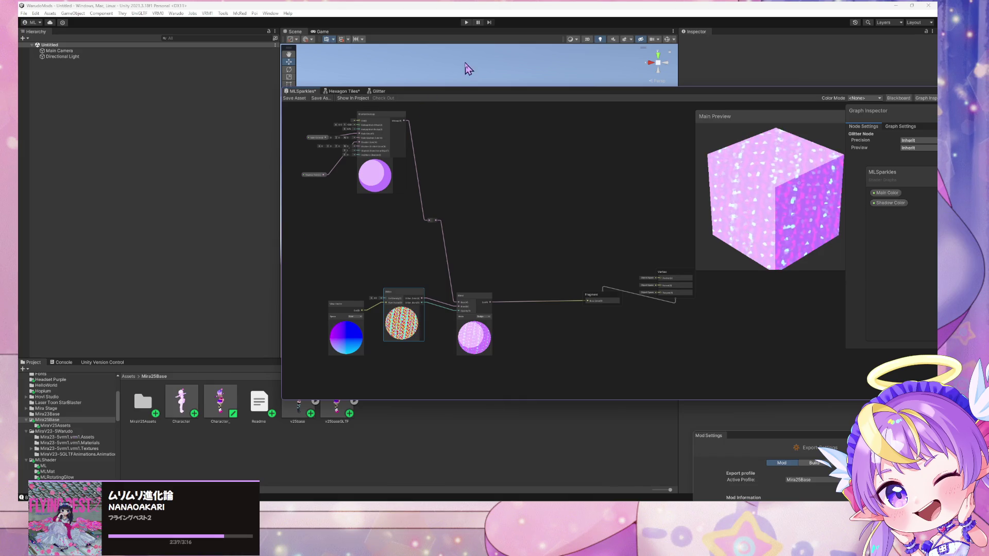
pyautogui.moveTo(465, 88); pyautogui.dragTo(611, 85)
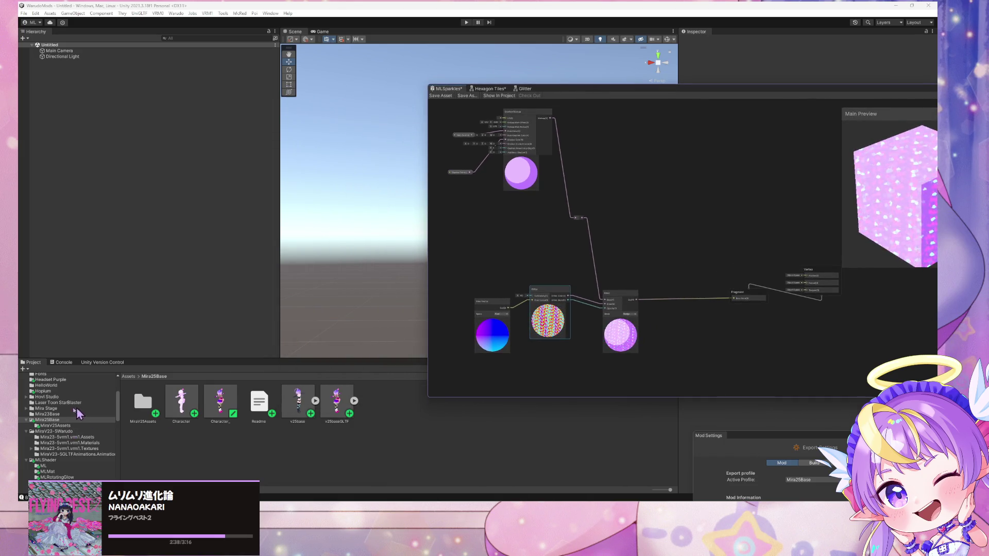
# - Drag the Character_ prefab from MiraV25Assets into the Hierarchy and frame it full-body from the front
pyautogui.click(49, 426)
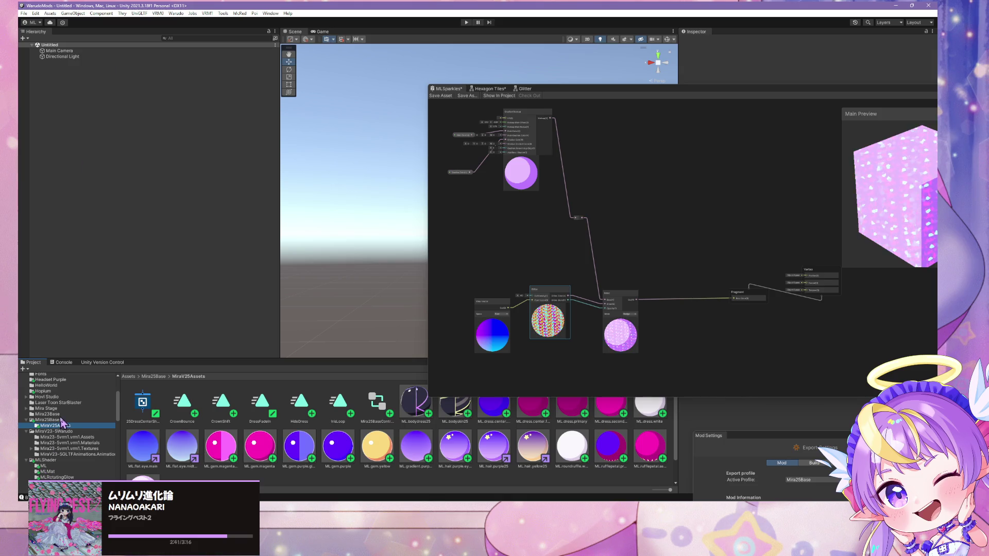
pyautogui.moveTo(171, 290); pyautogui.dragTo(129, 103)
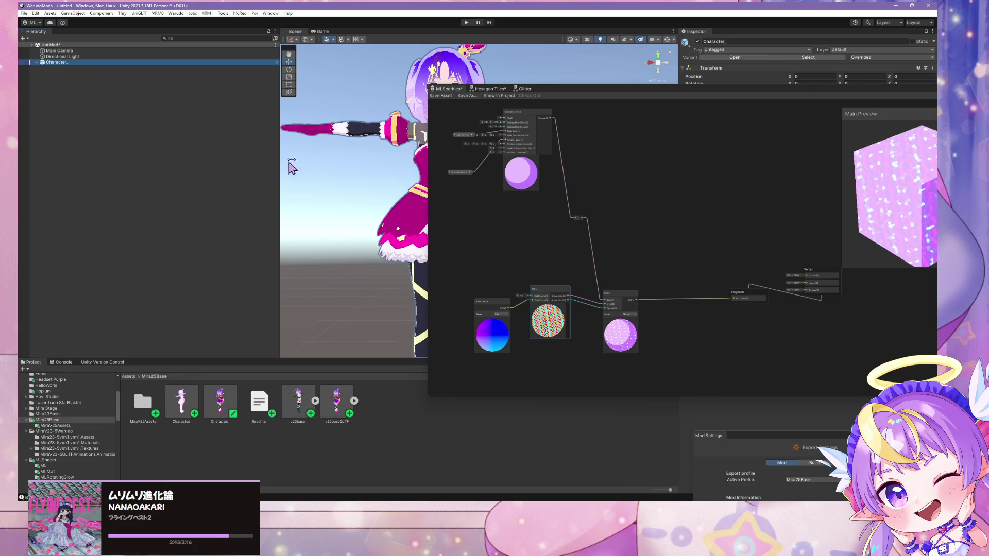
pyautogui.moveTo(361, 180)
pyautogui.mouseDown()
pyautogui.moveTo(396, 155)
pyautogui.moveTo(331, 196)
pyautogui.moveTo(353, 126)
pyautogui.moveTo(364, 132)
pyautogui.moveTo(361, 173)
pyautogui.moveTo(378, 148)
pyautogui.mouseUp()
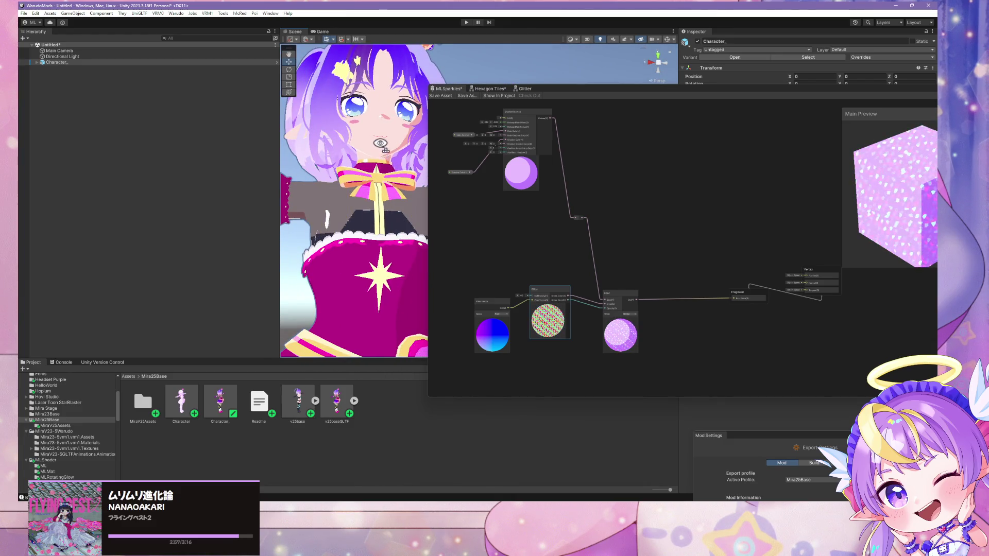
pyautogui.moveTo(641, 96)
pyautogui.mouseDown()
pyautogui.moveTo(736, 112)
pyautogui.moveTo(410, 103)
pyautogui.moveTo(767, 140)
pyautogui.mouseUp()
pyautogui.moveTo(507, 129); pyautogui.dragTo(503, 120)
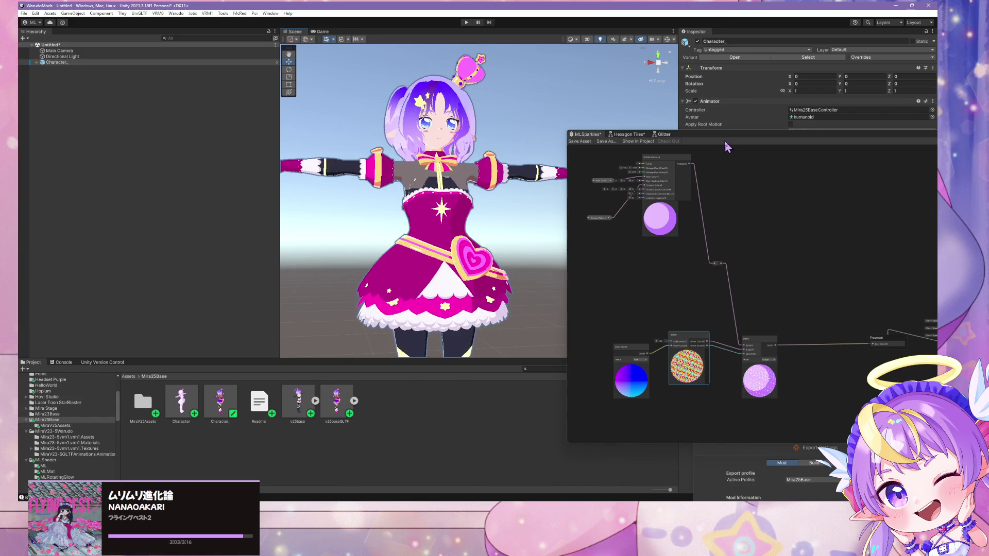
pyautogui.moveTo(509, 158); pyautogui.dragTo(532, 157)
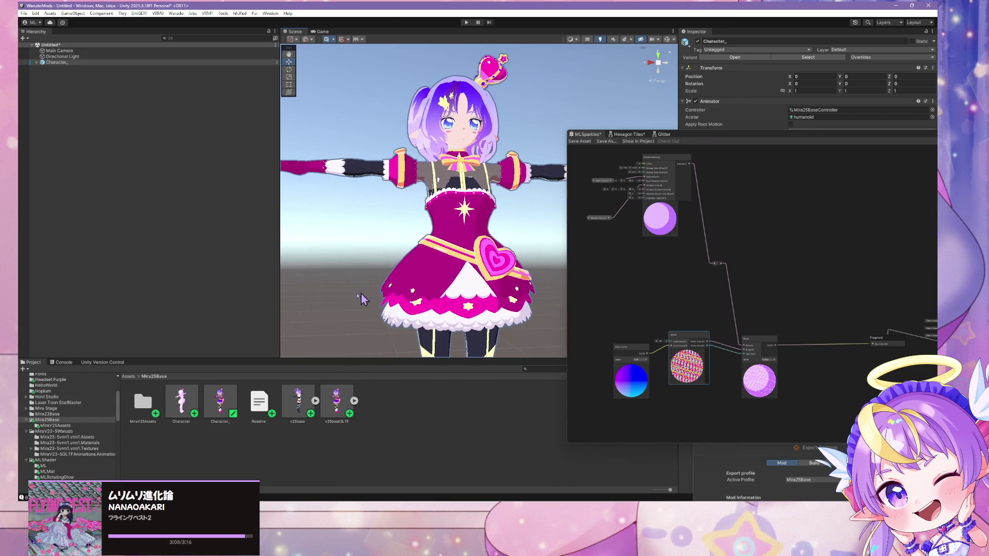
# - Show the v25baseGLTF model's import settings Materials tab and dock Shader Graph along the bottom
pyautogui.click(186, 412)
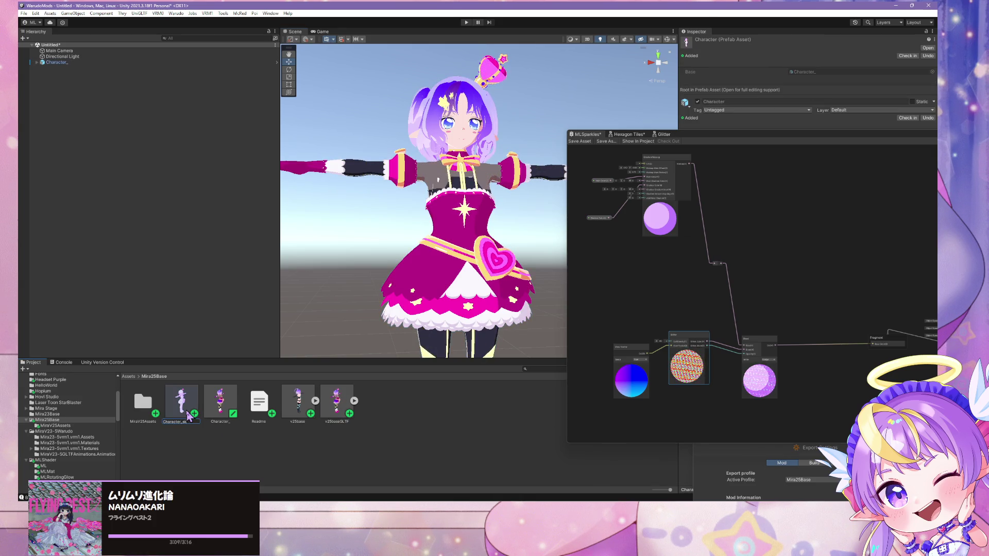
pyautogui.click(209, 420)
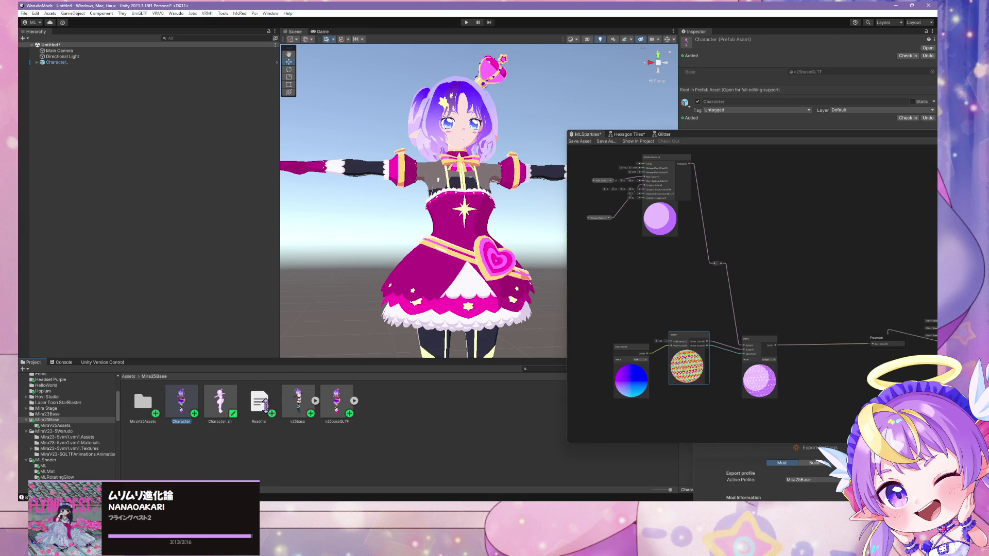
pyautogui.click(336, 412)
pyautogui.moveTo(741, 140)
pyautogui.mouseDown()
pyautogui.moveTo(545, 326)
pyautogui.moveTo(459, 327)
pyautogui.mouseUp()
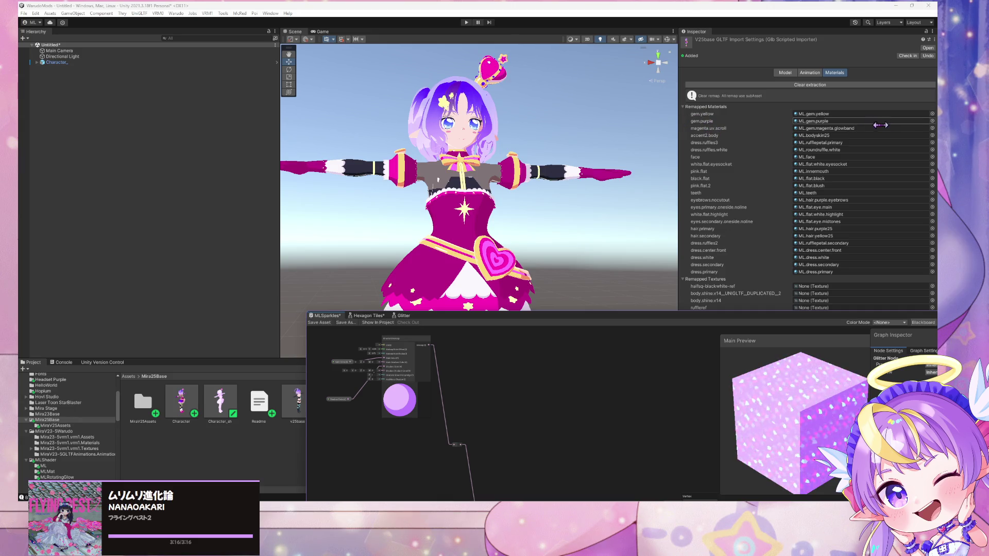
# - Remap the magenta.uv.scroll material slot to ML.sparkle in the import settings
pyautogui.click(931, 129)
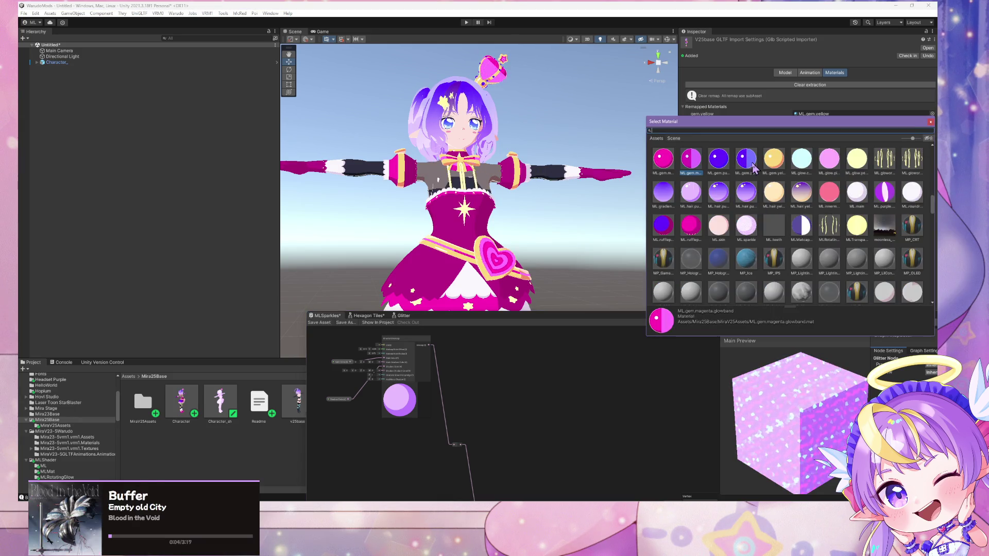
pyautogui.write('spark')
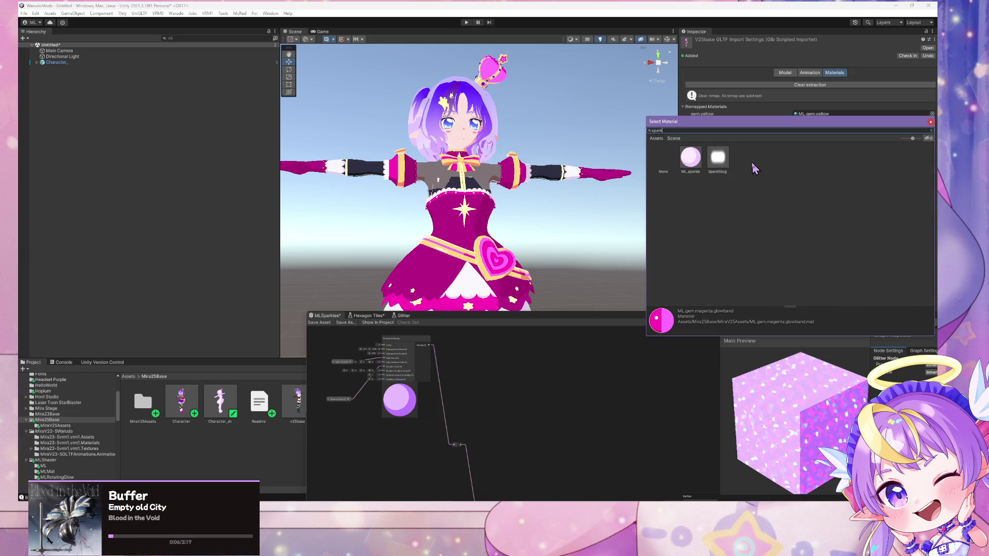
pyautogui.doubleClick(690, 157)
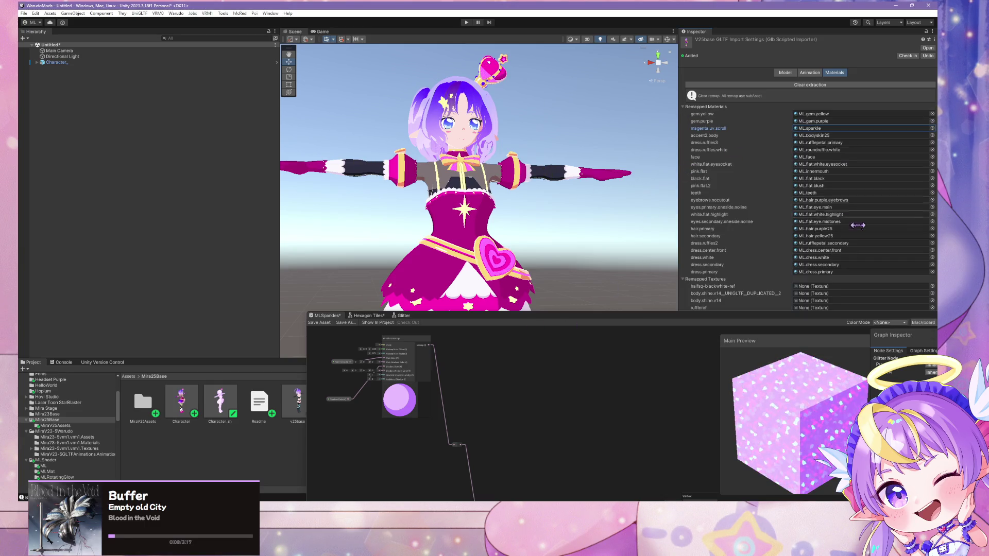
pyautogui.moveTo(838, 318)
pyautogui.mouseDown()
pyautogui.moveTo(597, 370)
pyautogui.moveTo(821, 333)
pyautogui.mouseUp()
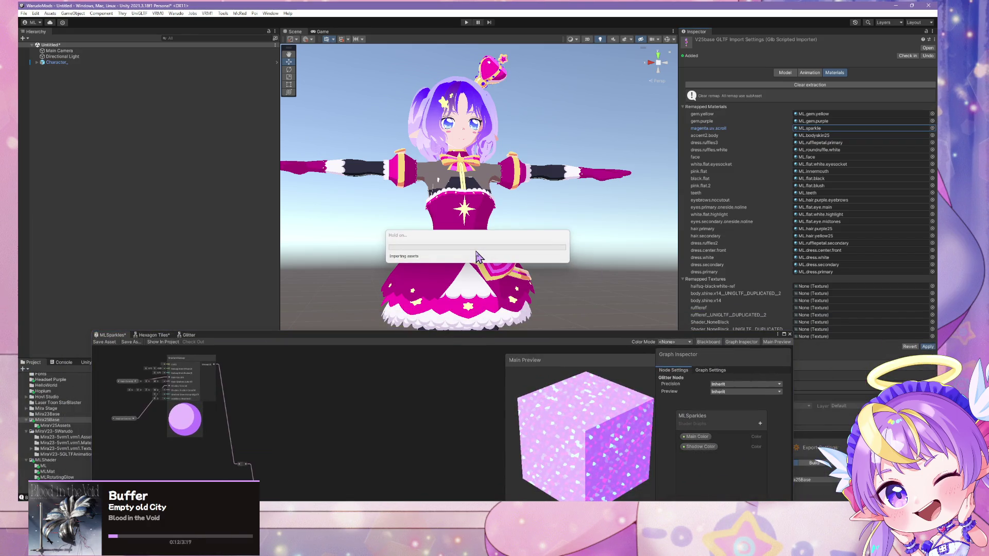
# - Zoom the Scene view onto the avatar's heart gem and dock the floating Shader Graph editor
pyautogui.moveTo(529, 267); pyautogui.dragTo(505, 271)
pyautogui.scroll(5, 502, 273)
pyautogui.scroll(-2, 502, 273)
pyautogui.scroll(3, 504, 277)
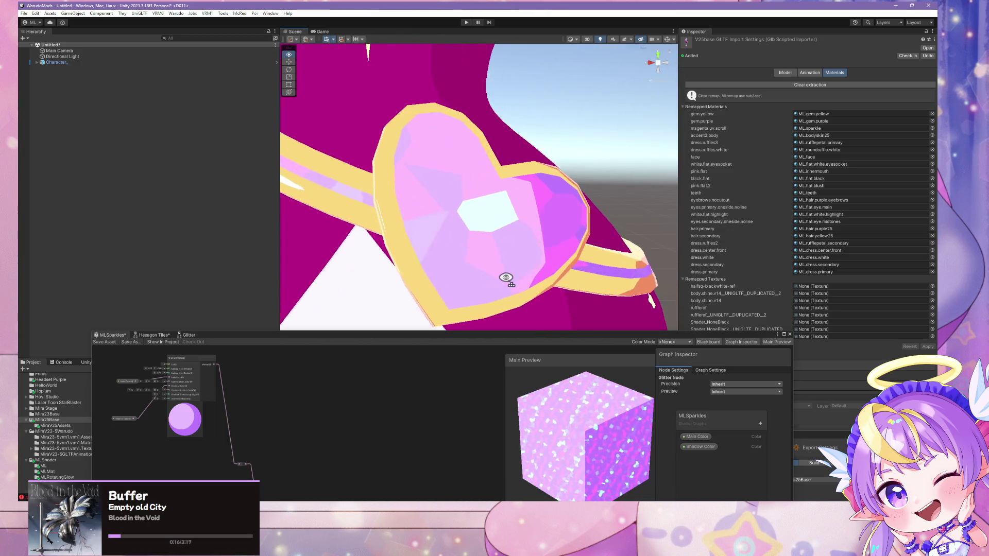
pyautogui.scroll(-8, 506, 278)
pyautogui.scroll(6, 505, 275)
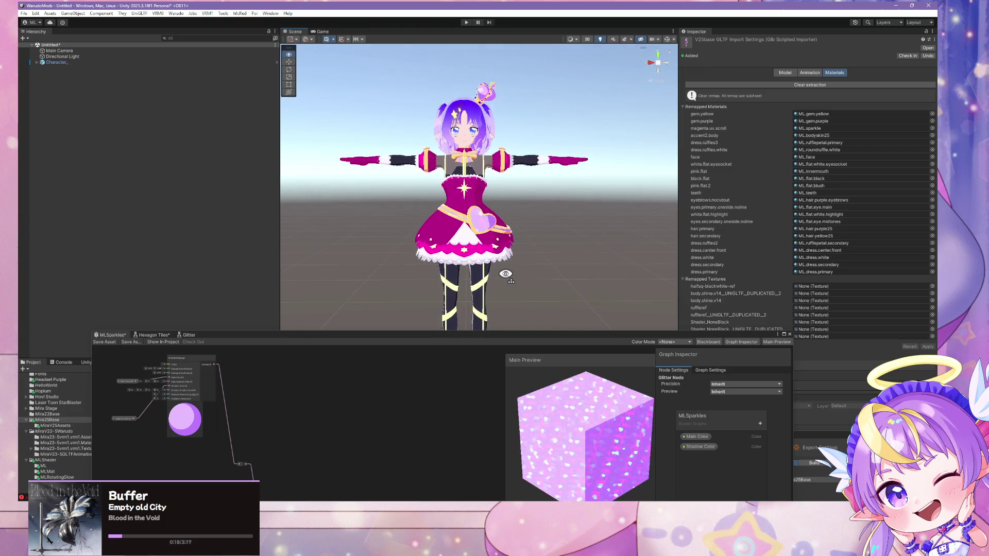
pyautogui.scroll(-5, 505, 258)
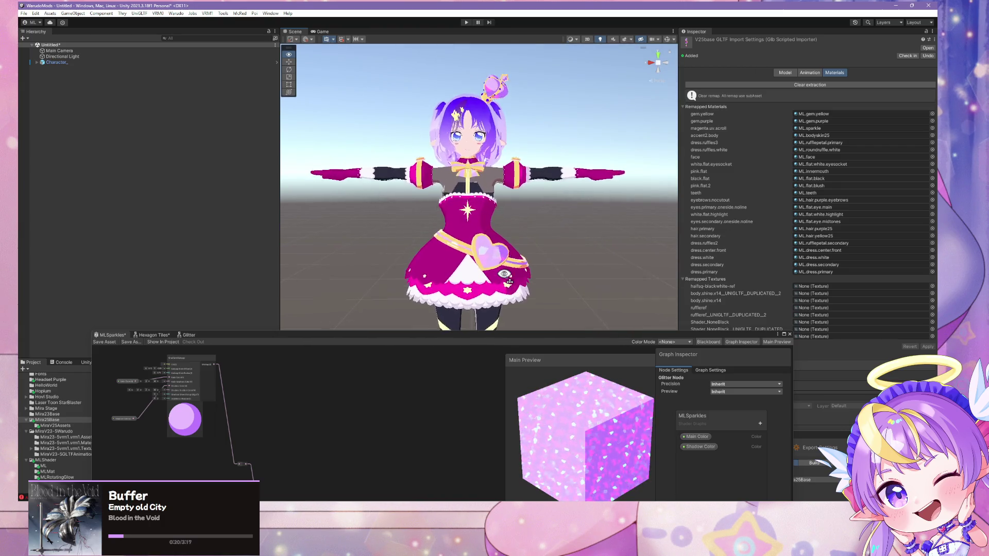
pyautogui.moveTo(359, 336); pyautogui.dragTo(670, 423)
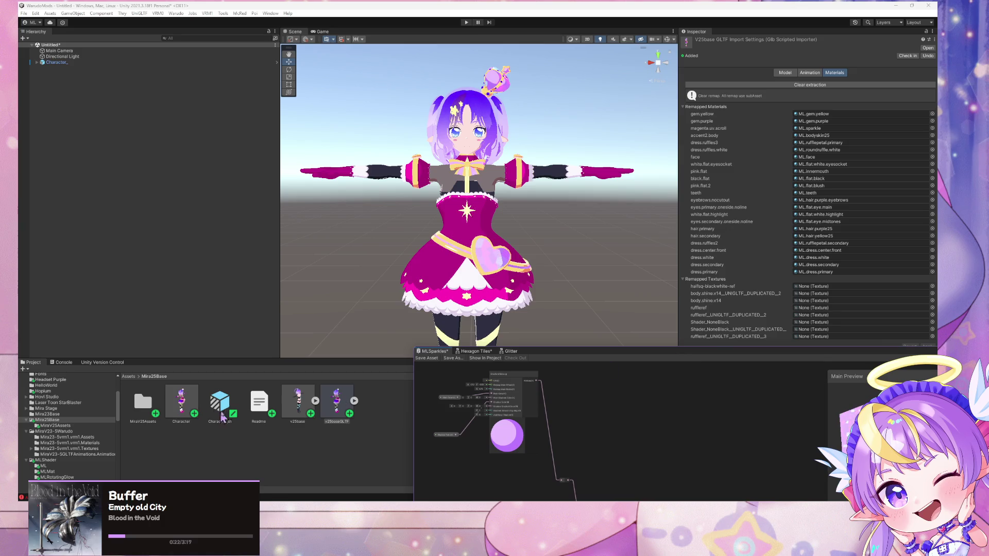
# - Select the ML.sparkle material in MiraV25Assets and try a bright magenta Main Color
pyautogui.doubleClick(144, 404)
pyautogui.scroll(-2, 285, 395)
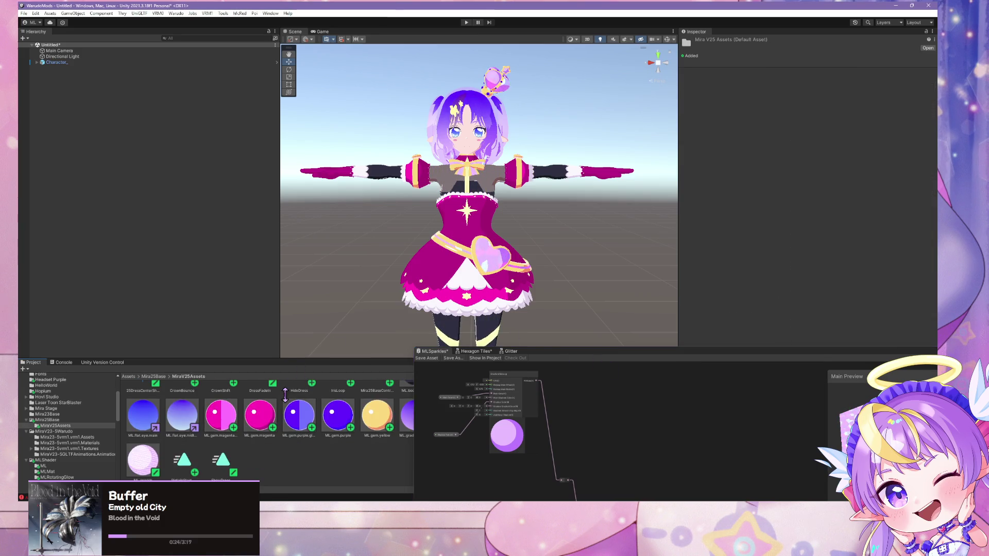
pyautogui.click(142, 459)
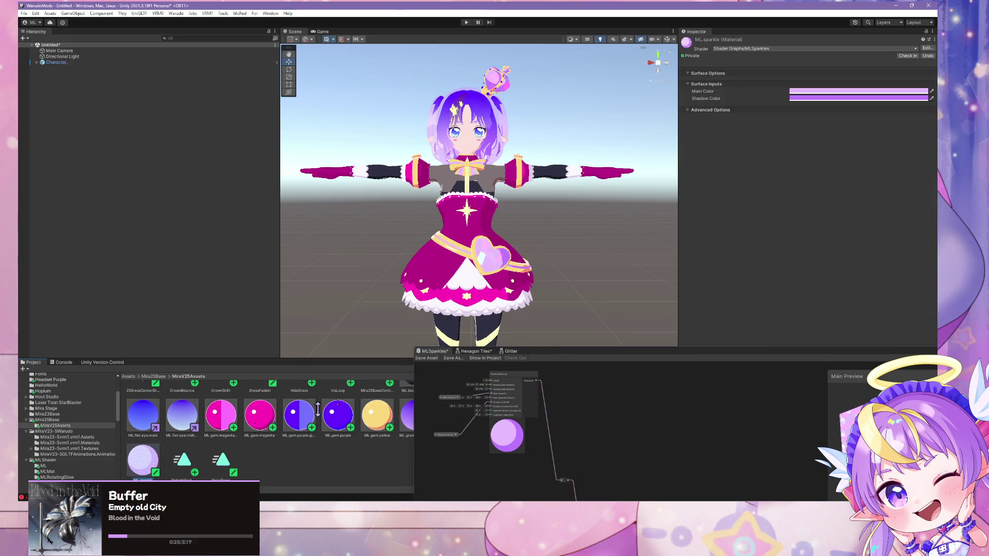
pyautogui.click(846, 93)
pyautogui.click(856, 272)
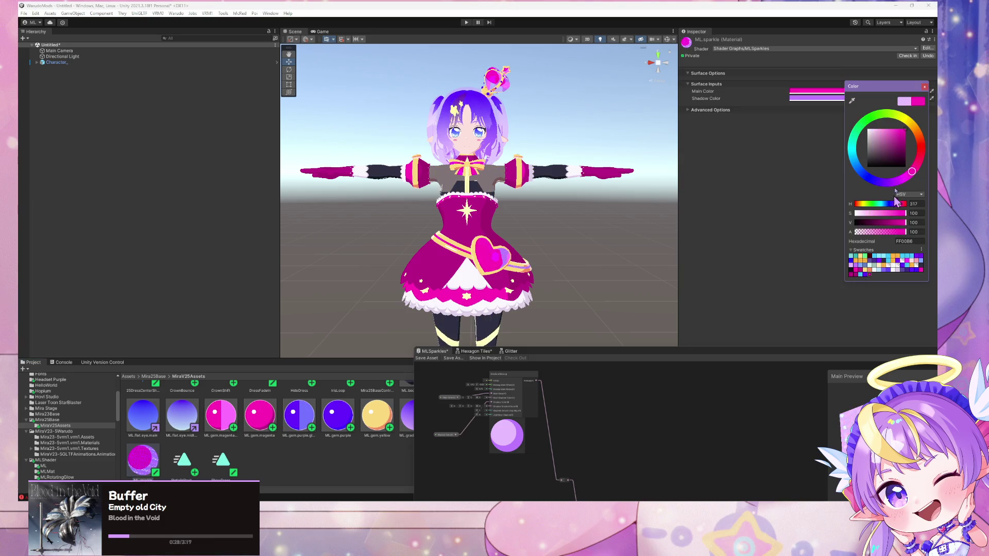
pyautogui.click(925, 87)
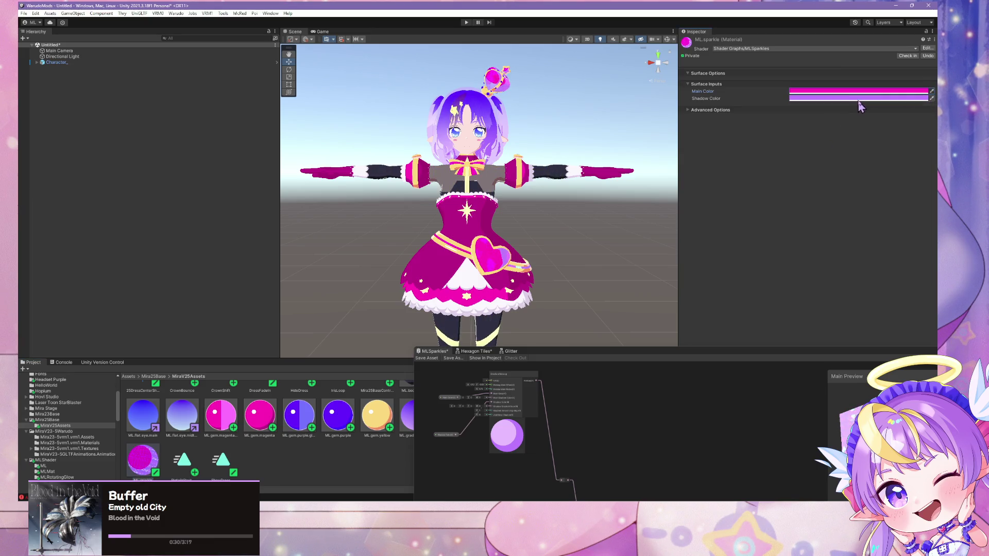
# - Try dark magenta, then pale lavender, for the Shadow Color while comparing the scene
pyautogui.click(858, 98)
pyautogui.click(866, 281)
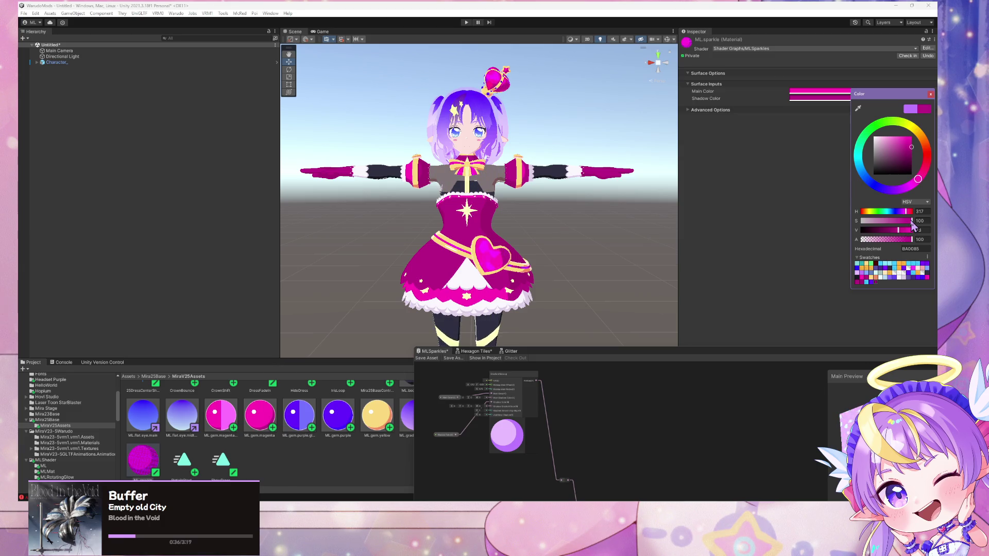
pyautogui.moveTo(862, 223); pyautogui.dragTo(880, 223)
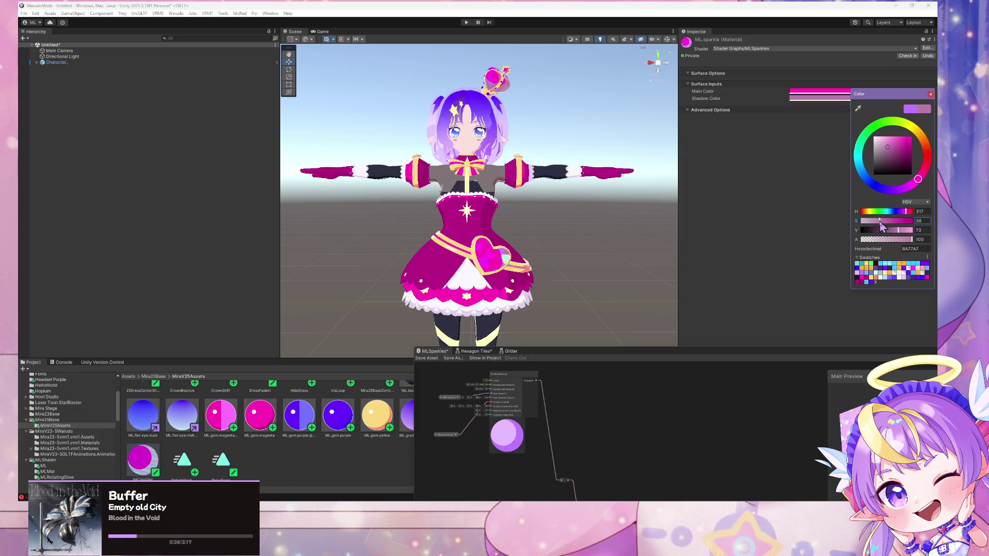
pyautogui.click(858, 273)
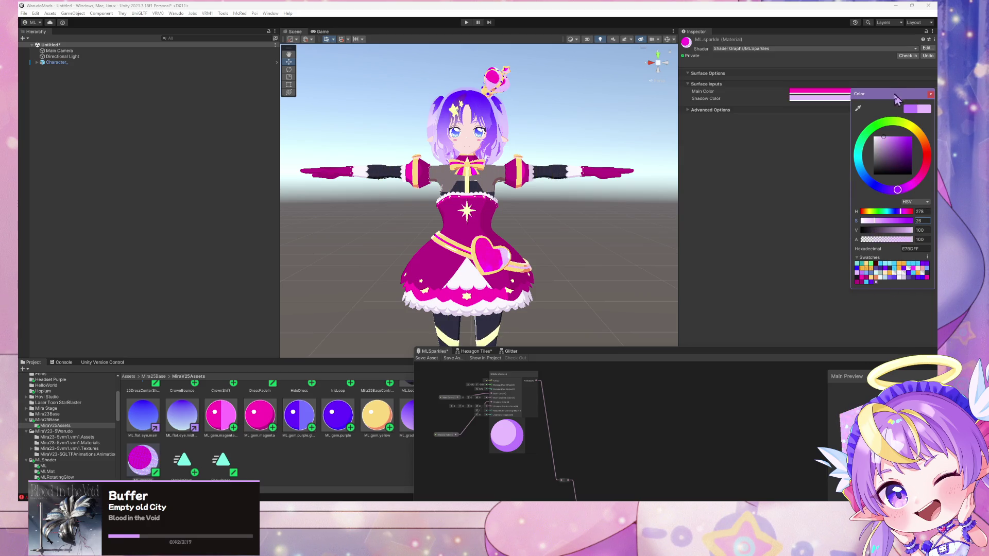
pyautogui.moveTo(896, 99); pyautogui.dragTo(611, 100)
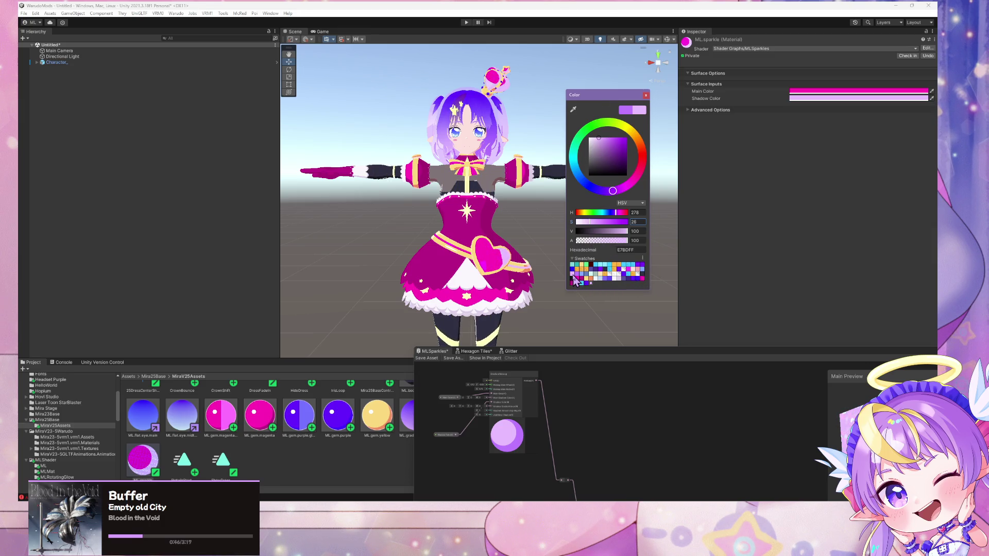
pyautogui.click(646, 96)
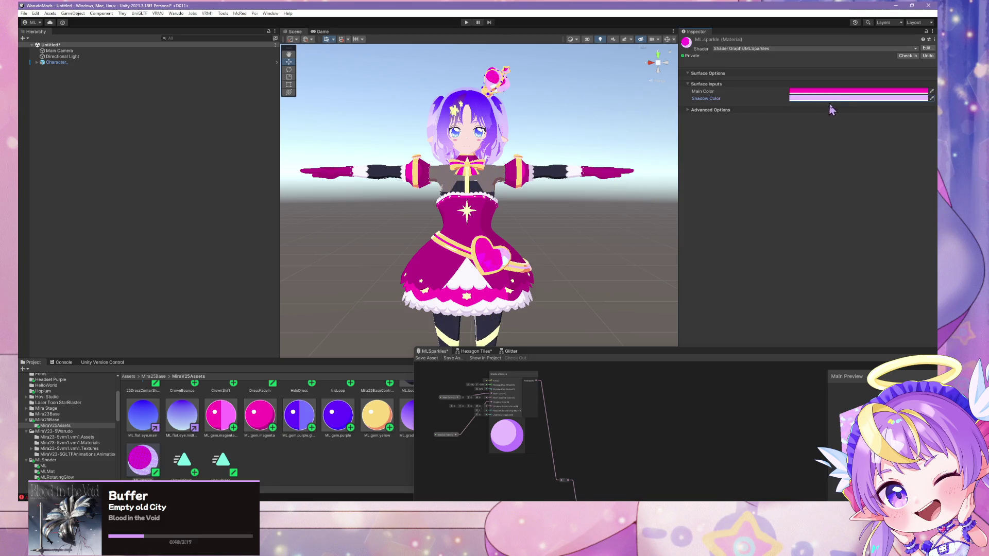
# - Set Main Color to pale lilac E7BDFF and Shadow Color to deeper purple BD78FF
pyautogui.click(839, 92)
pyautogui.click(845, 270)
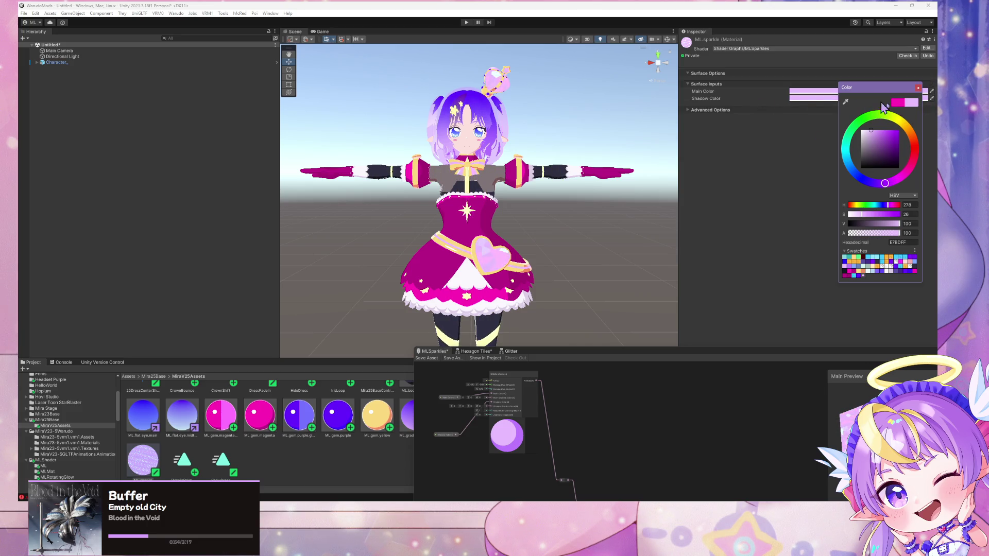
pyautogui.click(918, 89)
pyautogui.click(847, 99)
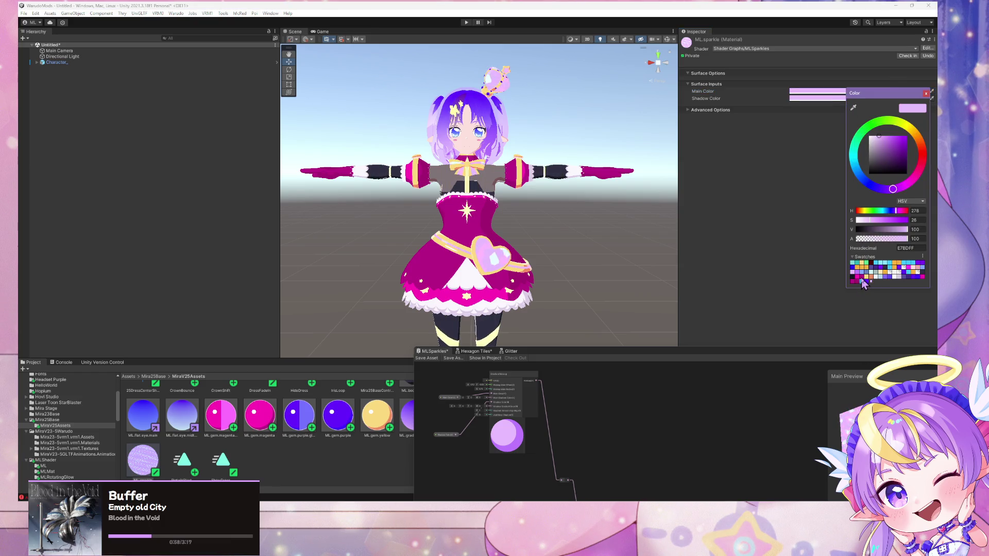
pyautogui.click(857, 276)
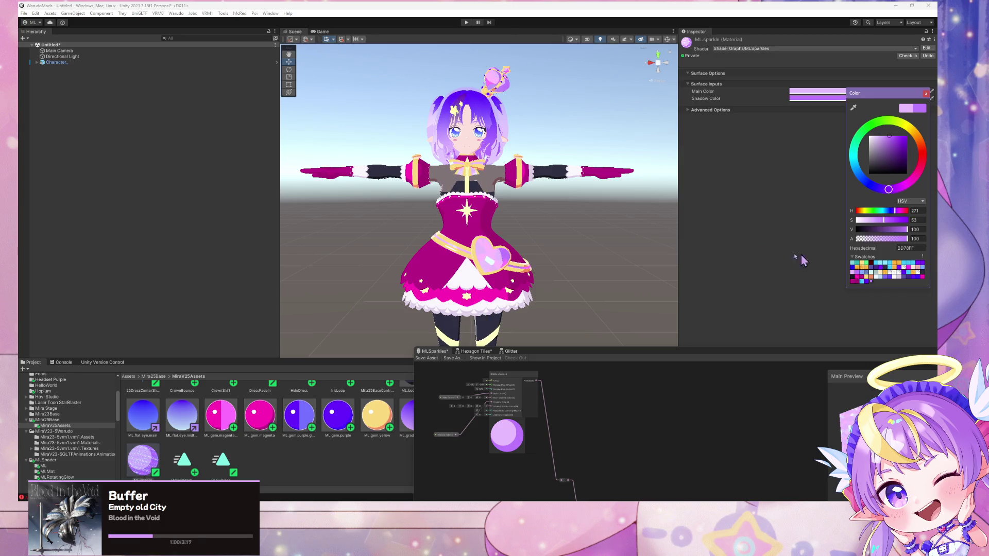
# - Close the colour picker, zoom in on the crown and heart's lilac sparkle, then switch to Blender
pyautogui.click(625, 229)
pyautogui.scroll(5, 613, 209)
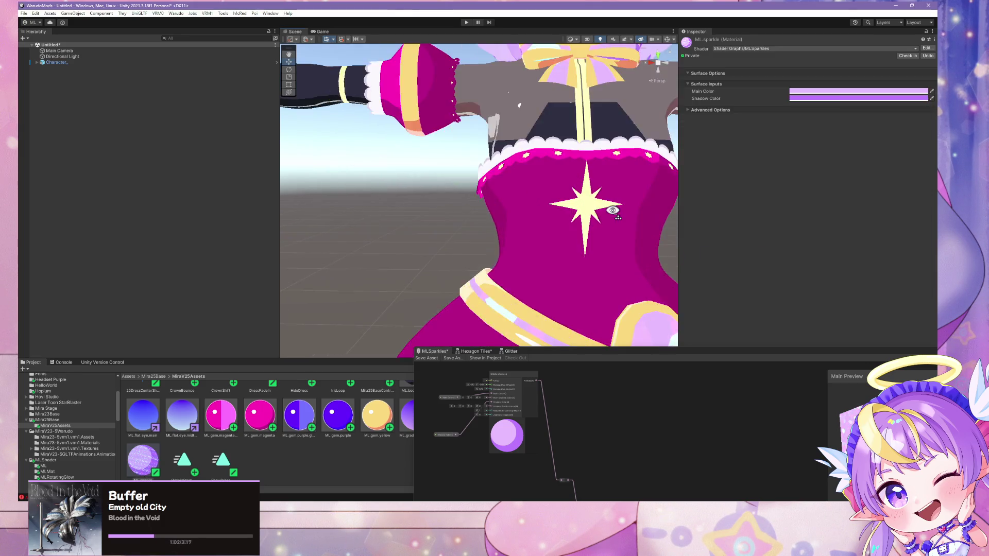
pyautogui.scroll(-4, 618, 205)
pyautogui.scroll(2, 621, 191)
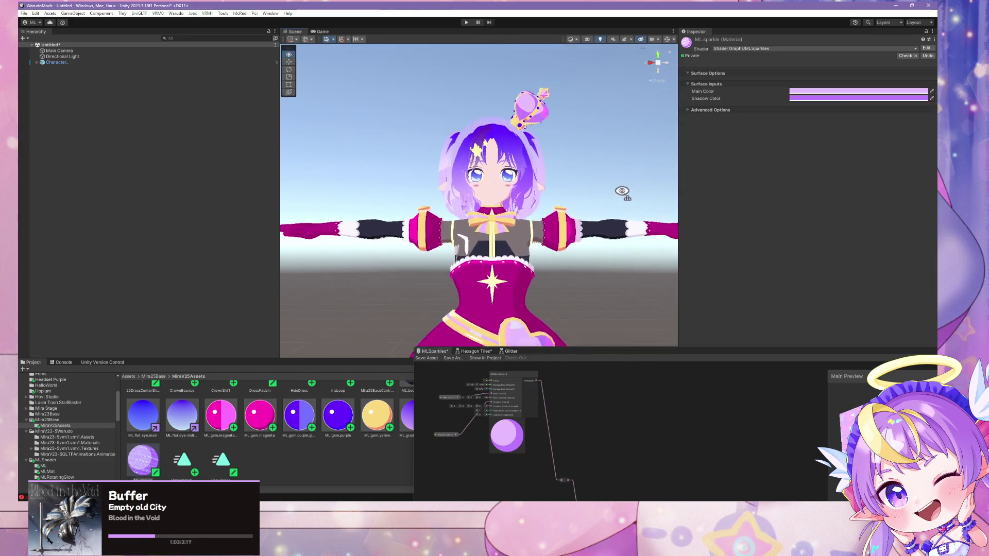
pyautogui.scroll(5, 620, 175)
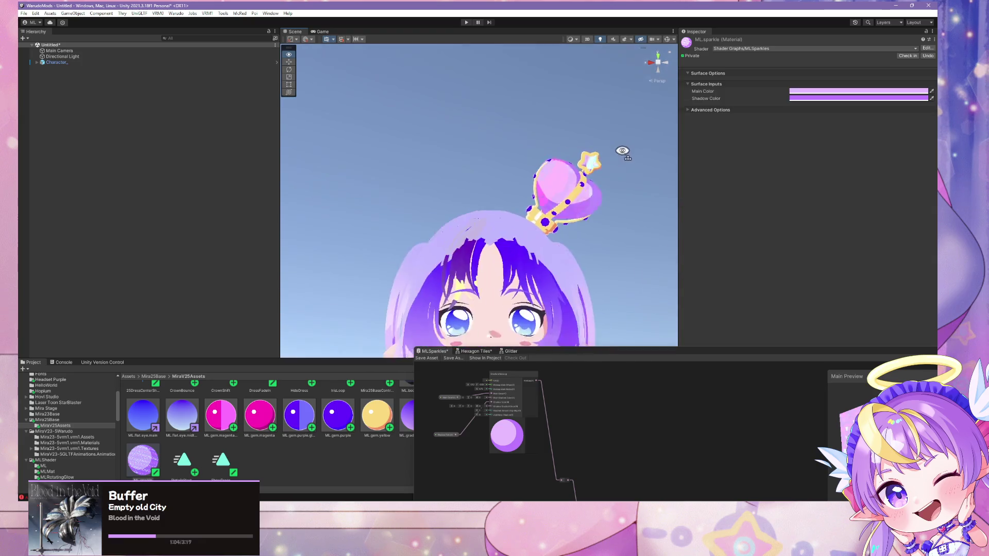
pyautogui.scroll(-2, 639, 154)
pyautogui.scroll(-4, 640, 203)
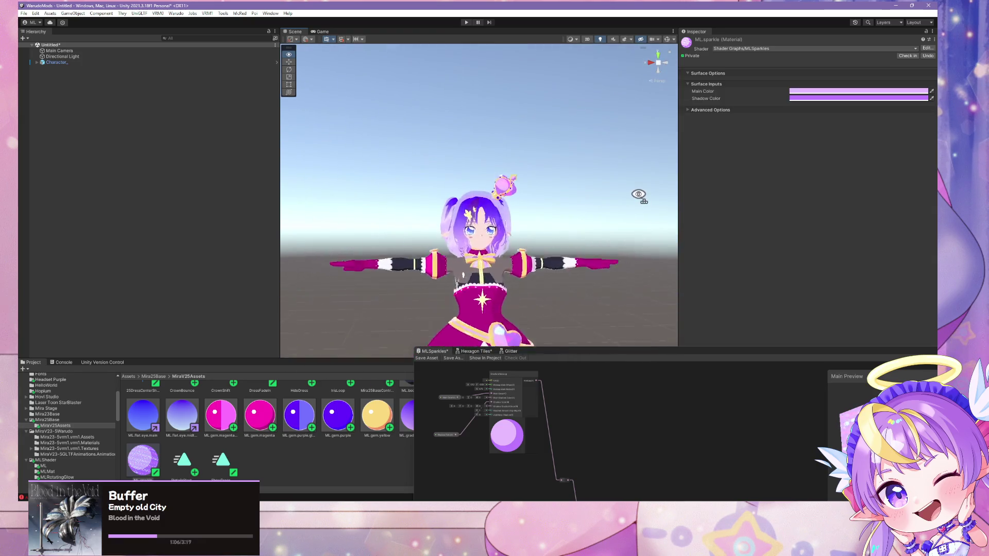
pyautogui.scroll(7, 640, 194)
pyautogui.scroll(-4, 642, 191)
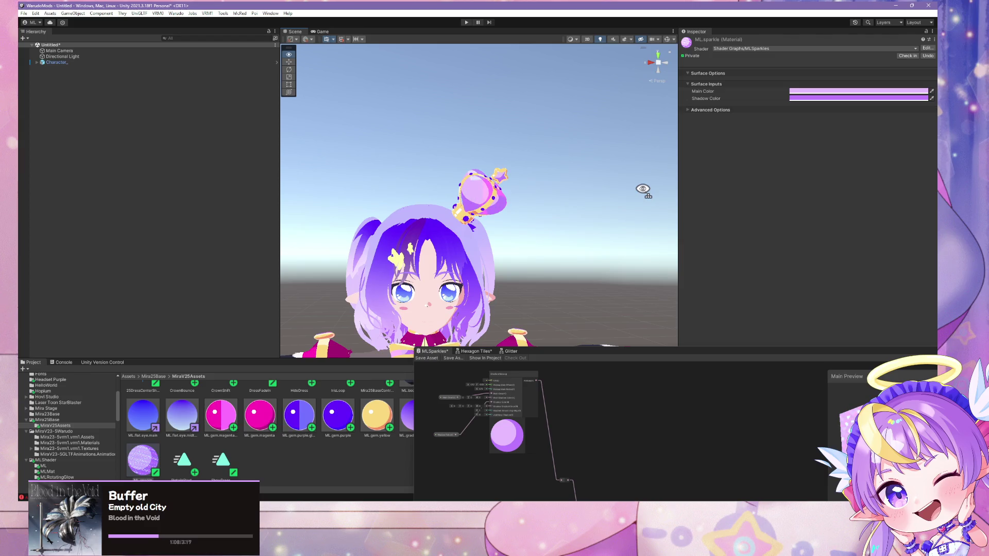
pyautogui.scroll(-4, 642, 189)
pyautogui.scroll(4, 642, 198)
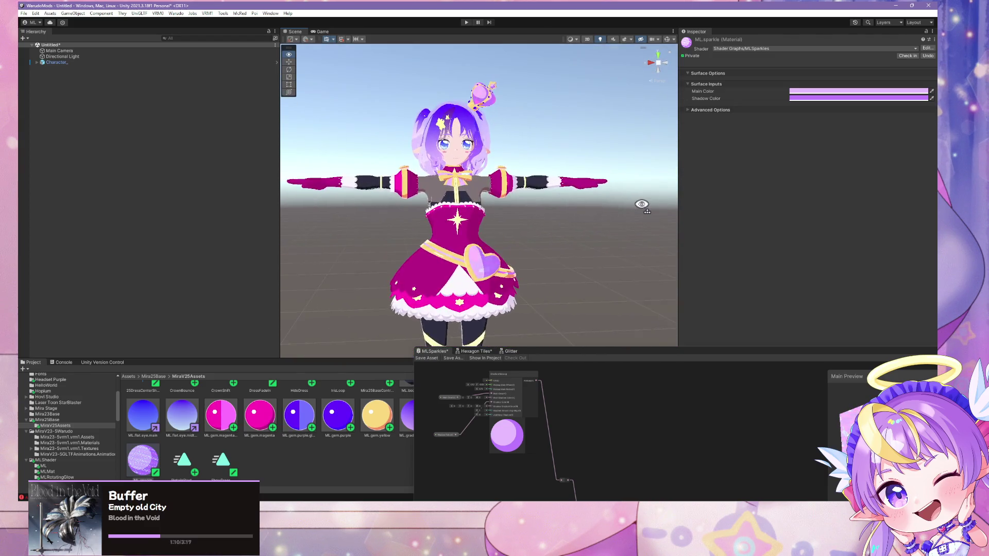
pyautogui.scroll(3, 641, 204)
pyautogui.scroll(-5, 638, 203)
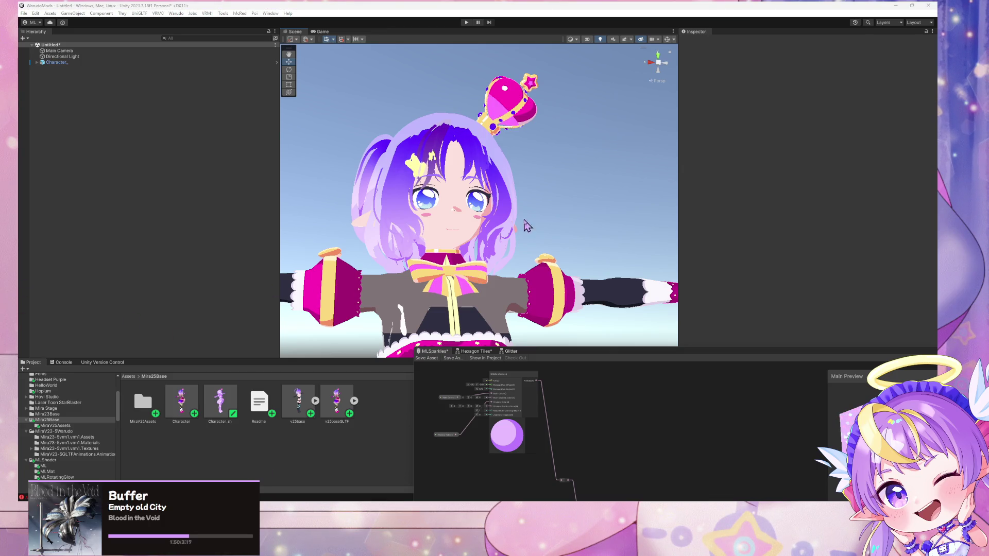
pyautogui.click(470, 468)
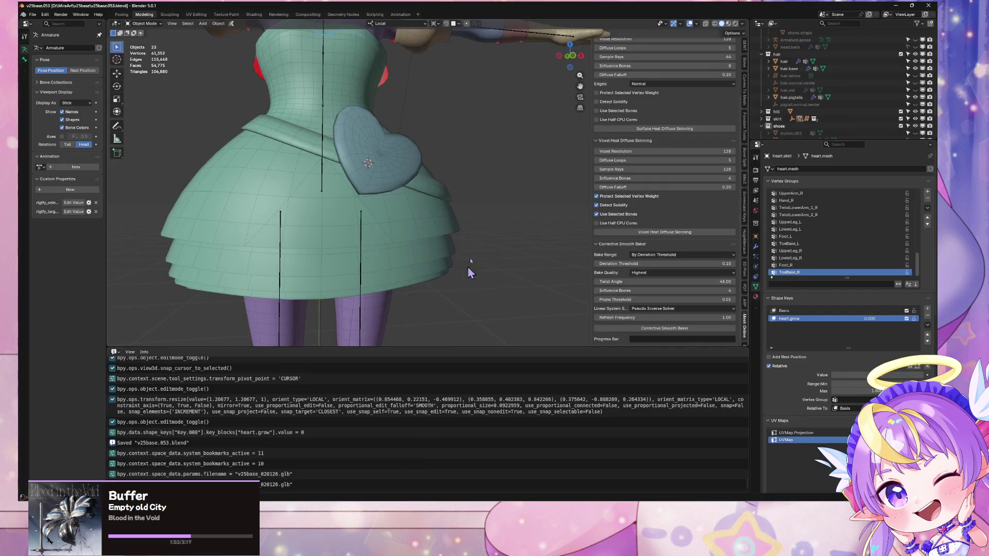
# - In Blender, set the pivot to Bounding Box Center, select the crown mesh and view its materials
pyautogui.scroll(5, 448, 77)
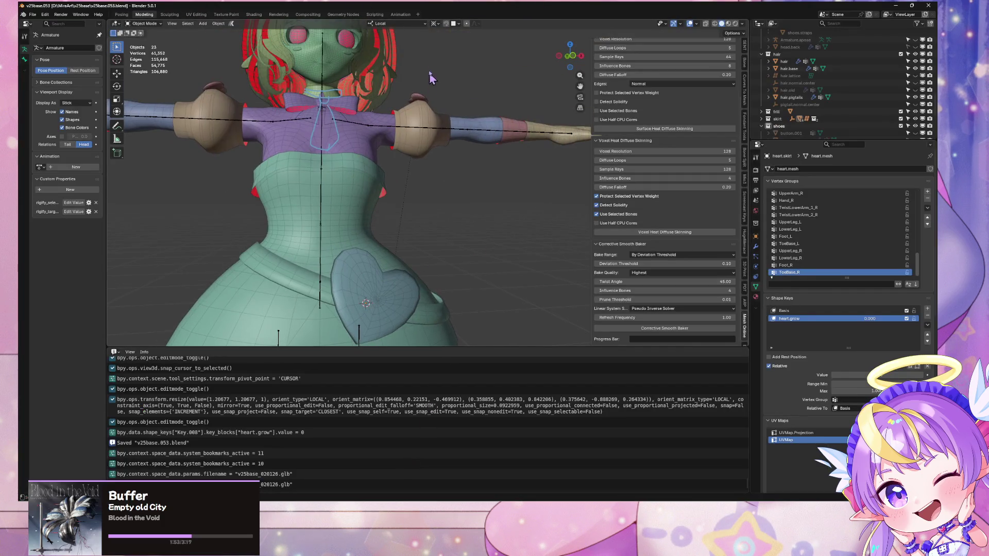
pyautogui.click(439, 24)
pyautogui.click(453, 40)
pyautogui.scroll(8, 325, 97)
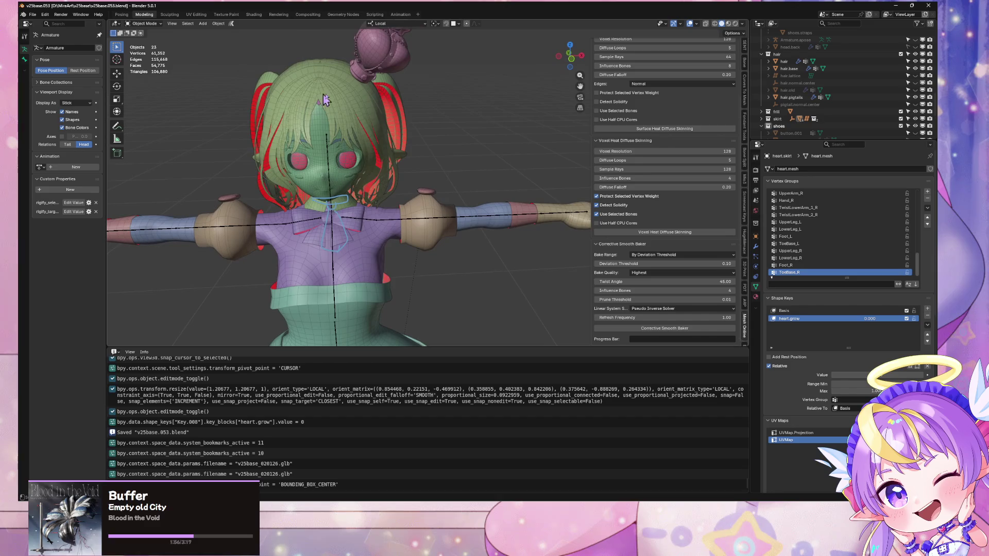
pyautogui.scroll(8, 324, 98)
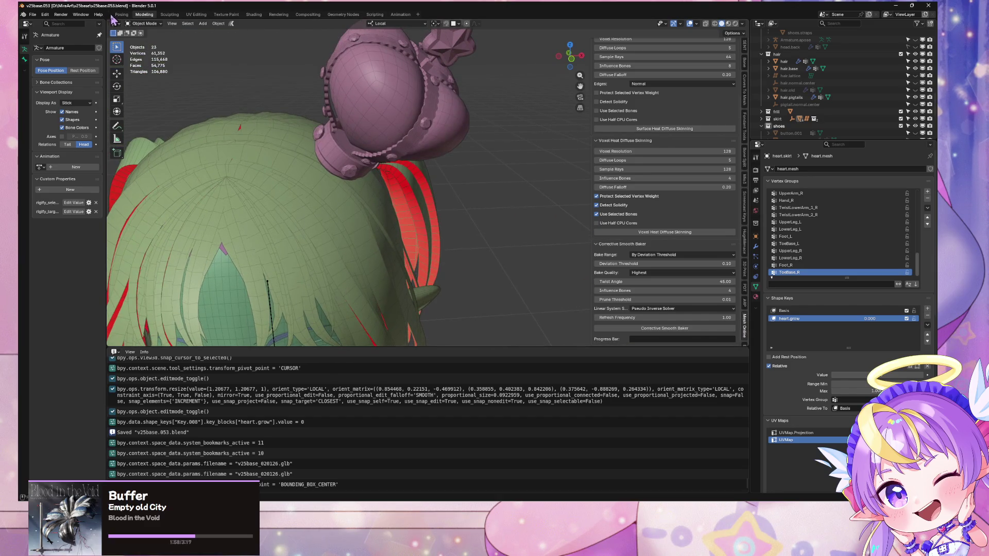
pyautogui.scroll(-8, 280, 88)
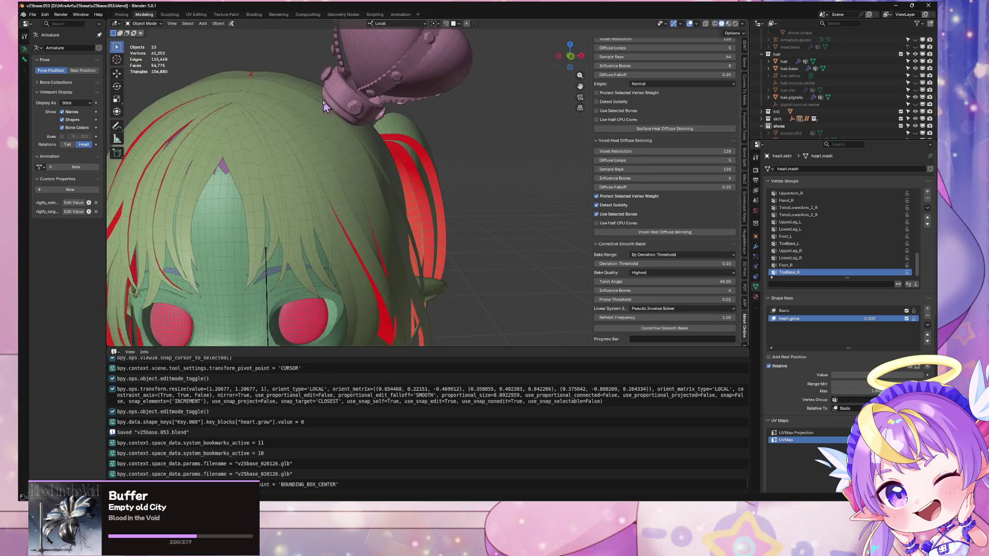
pyautogui.moveTo(473, 118)
pyautogui.mouseDown()
pyautogui.moveTo(458, 188)
pyautogui.moveTo(407, 140)
pyautogui.moveTo(451, 219)
pyautogui.mouseUp()
pyautogui.click(313, 332)
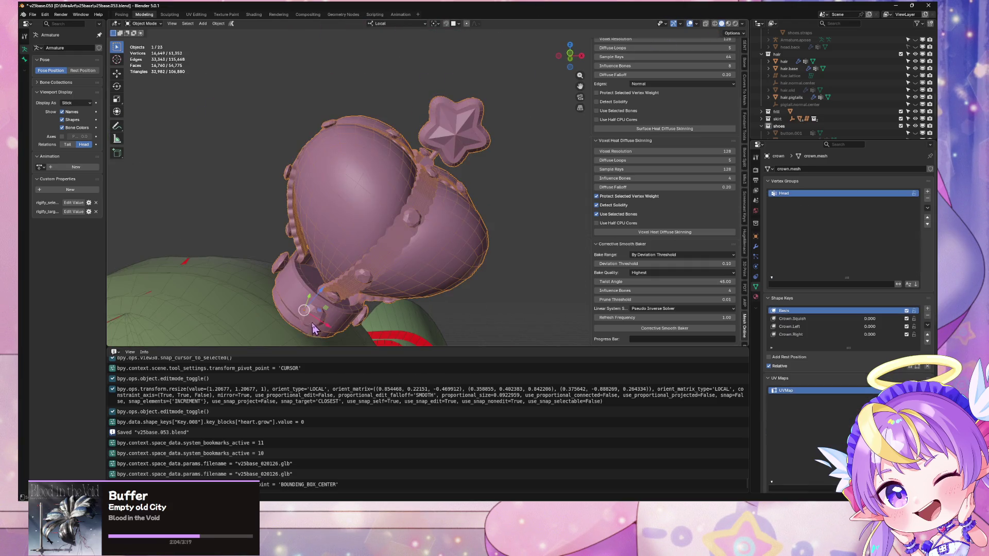
pyautogui.moveTo(328, 278); pyautogui.dragTo(348, 262)
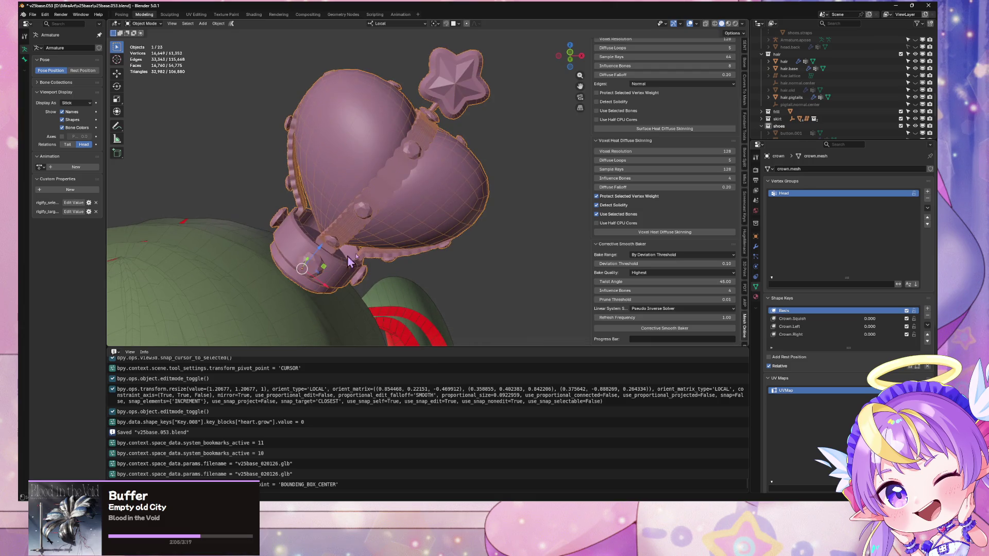
pyautogui.click(755, 298)
pyautogui.scroll(4, 447, 229)
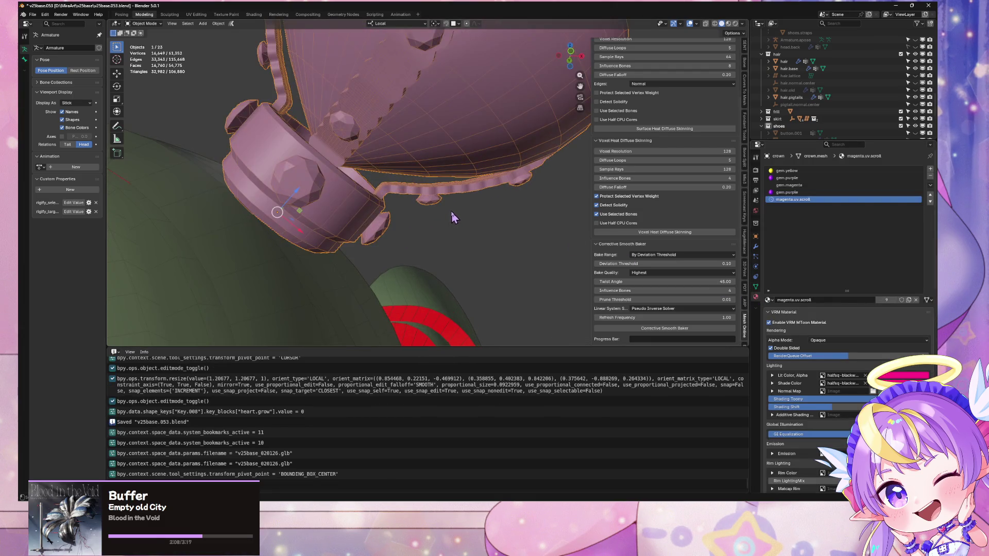
pyautogui.scroll(-3, 372, 191)
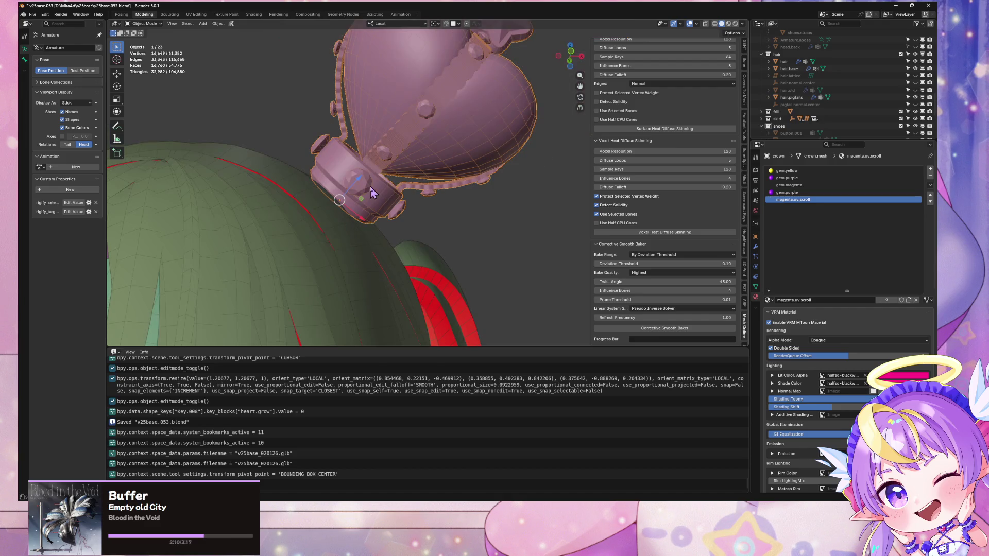
# - Switch through Warudo back to the Unity editor and select the crown on the avatar
pyautogui.moveTo(439, 507)
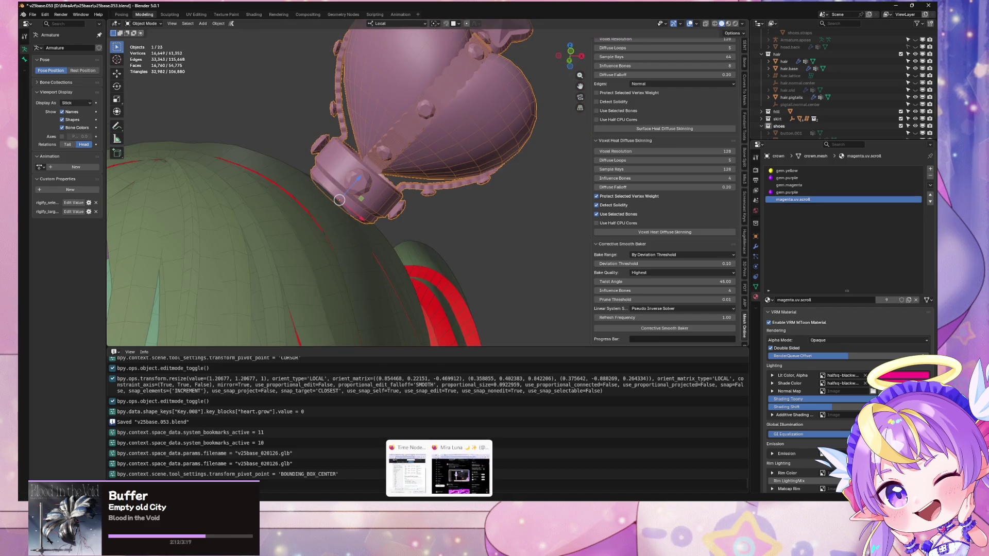
pyautogui.click(691, 469)
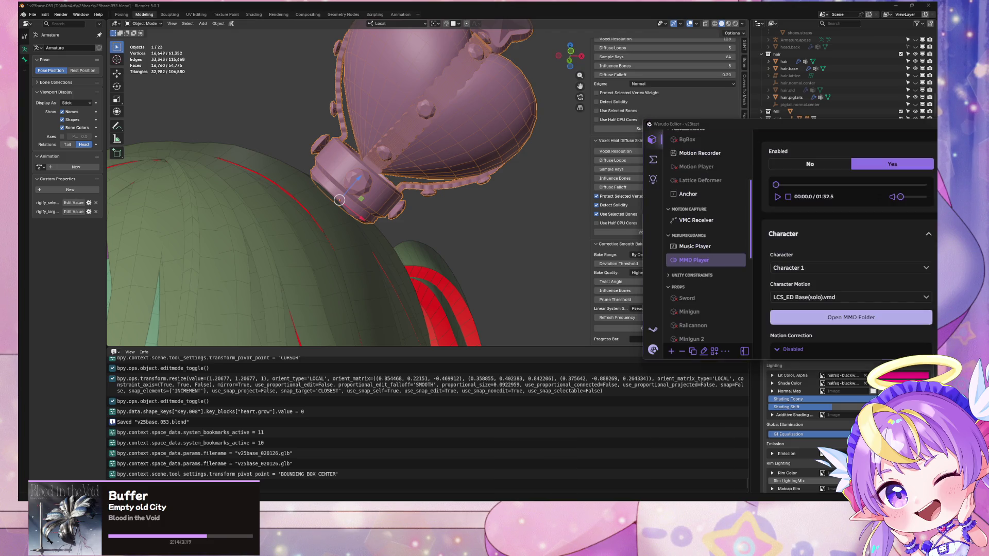
pyautogui.click(690, 466)
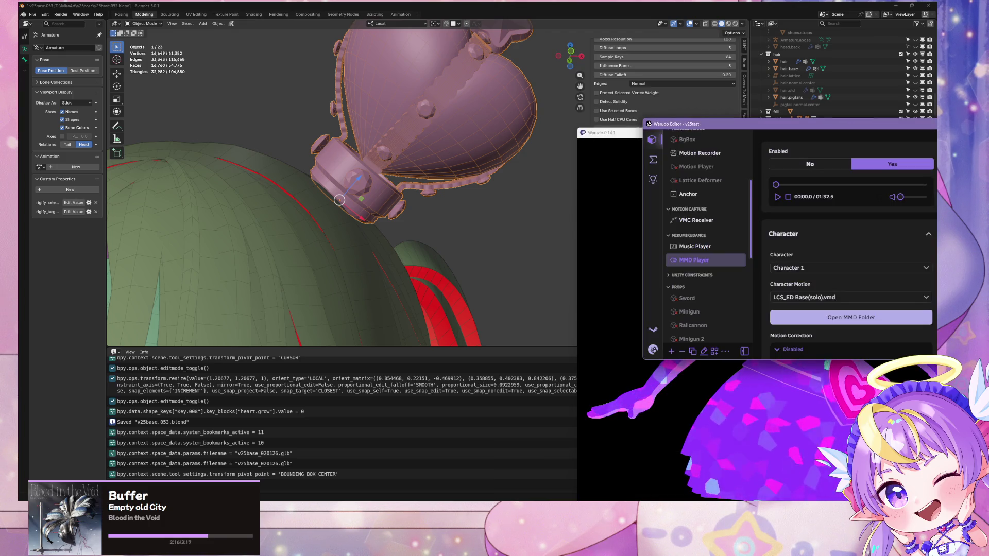
pyautogui.hotkey('alt', 'Tab')
pyautogui.scroll(-5, 466, 251)
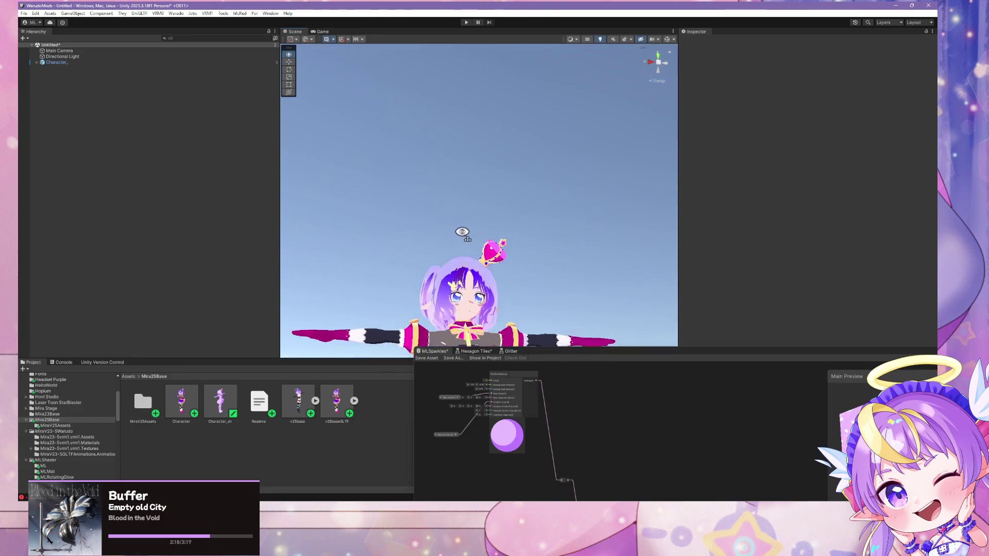
pyautogui.scroll(5, 466, 250)
pyautogui.scroll(5, 466, 251)
pyautogui.click(466, 255)
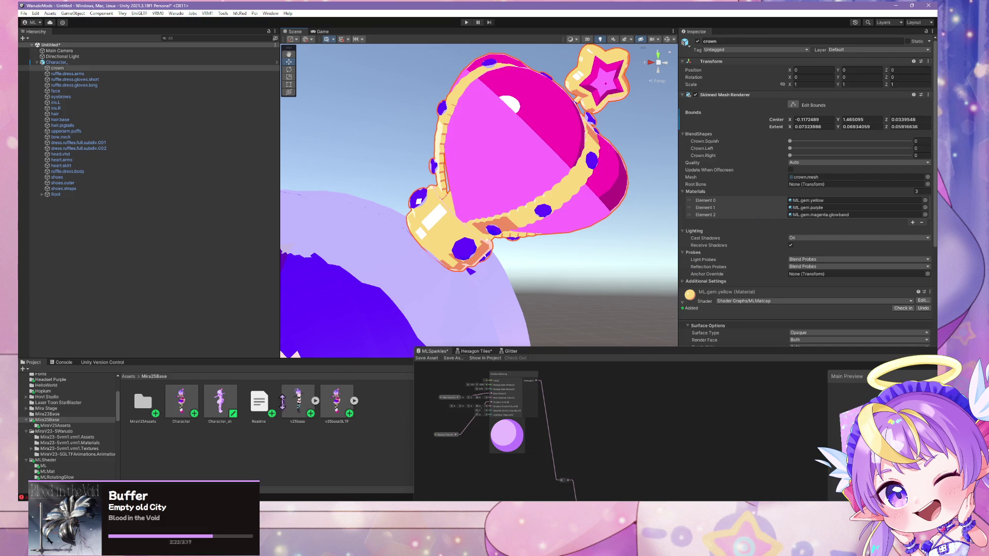
# - On v25baseGLTF, assign ML.sparkle to the gem.purple slot via a 'spark' search and apply
pyautogui.click(335, 398)
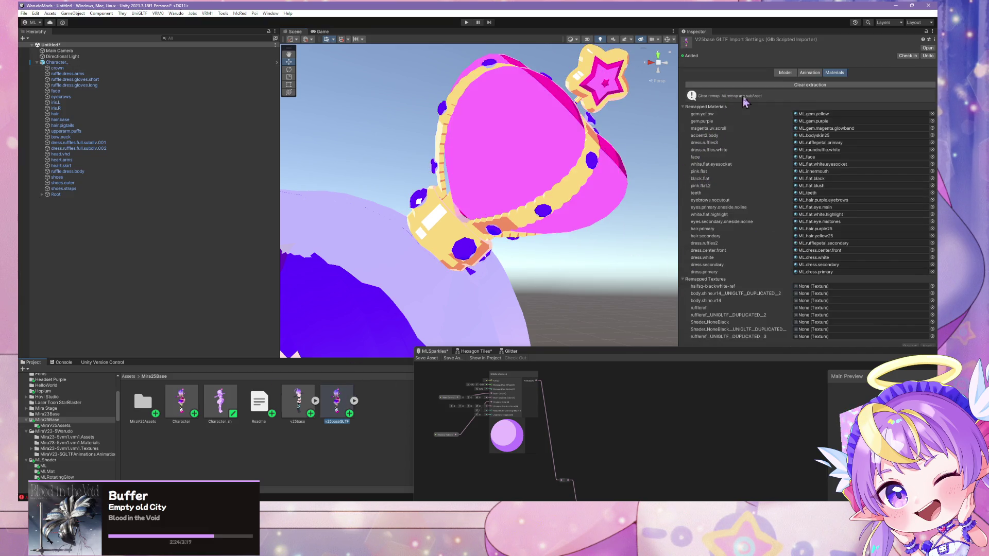
pyautogui.click(931, 121)
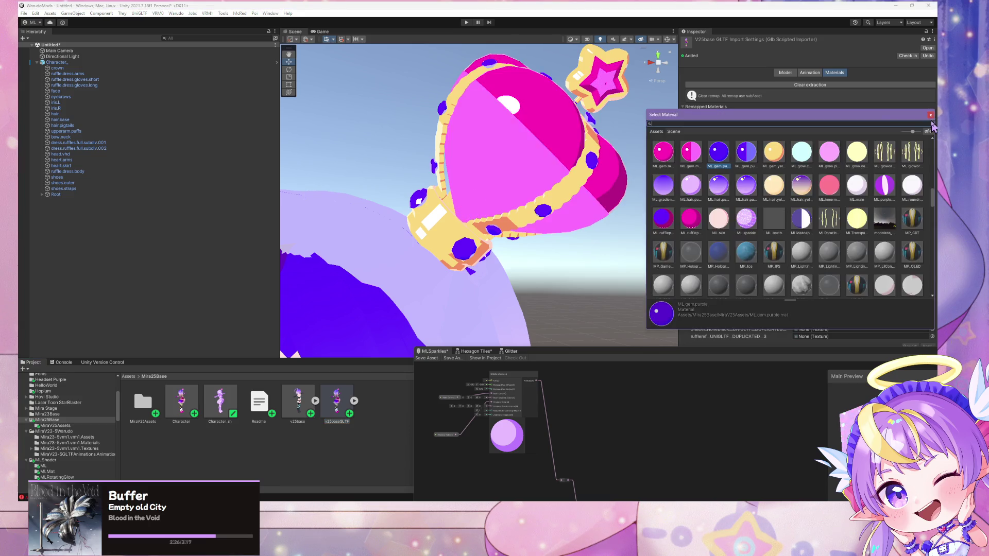
pyautogui.write('spark')
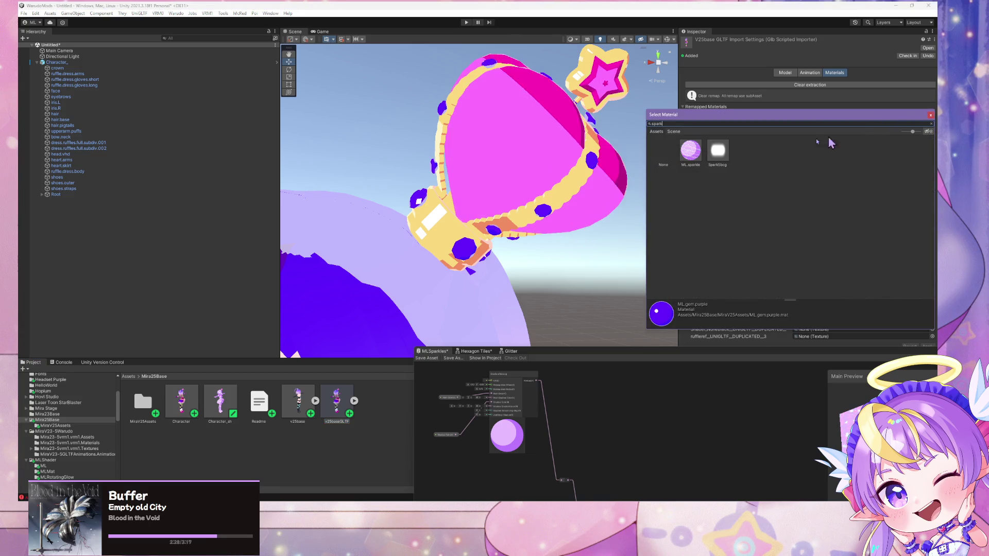
pyautogui.doubleClick(693, 155)
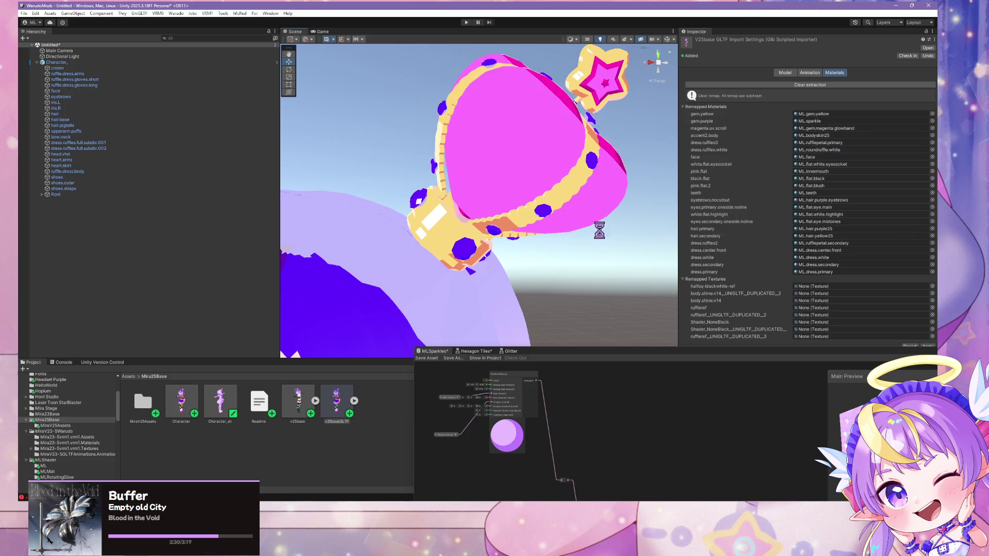
pyautogui.click(498, 281)
pyautogui.click(469, 269)
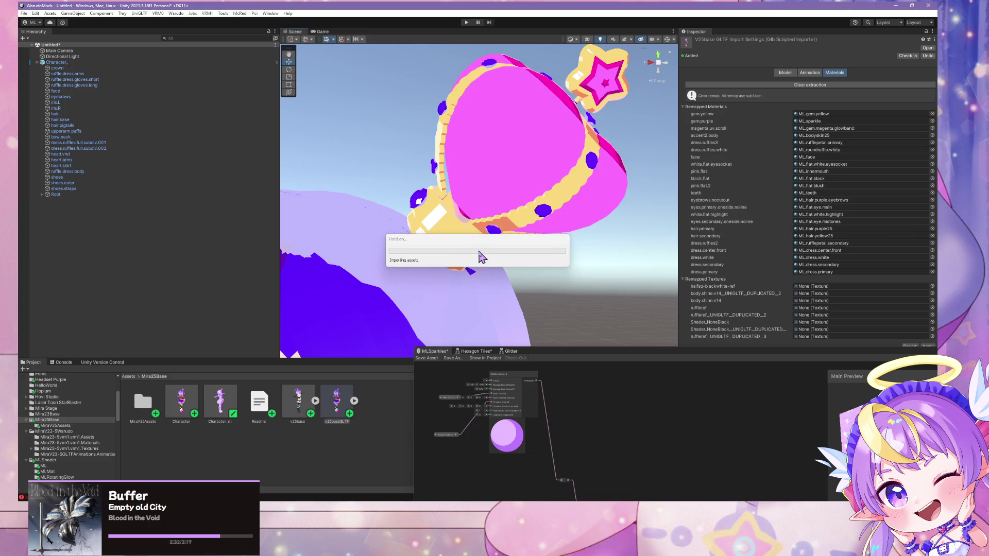
pyautogui.moveTo(479, 256); pyautogui.dragTo(528, 226)
pyautogui.scroll(5, 526, 225)
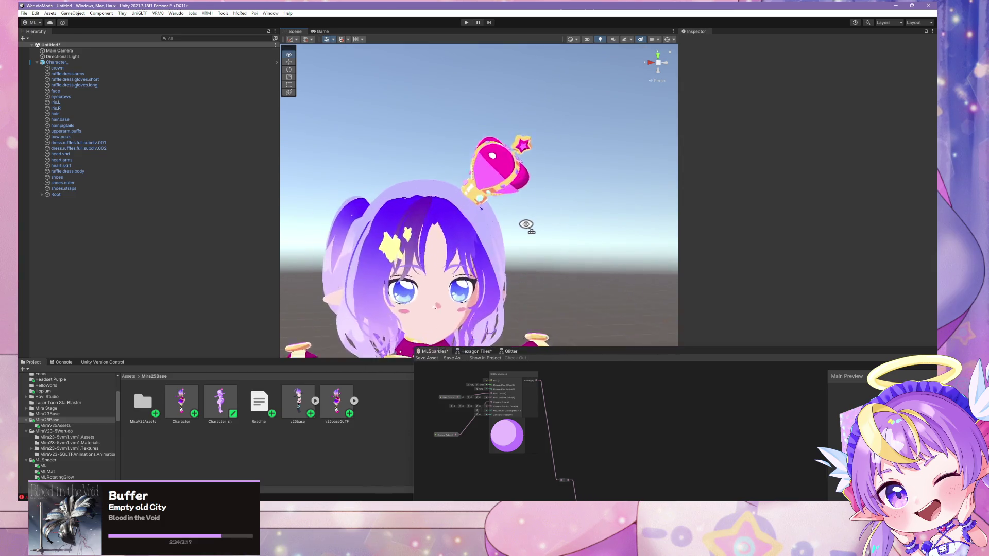
# - Open the MiraV25Assets folder, select the ML.sparkle material, and enlarge the MLSparkles graph window
pyautogui.scroll(5, 525, 225)
pyautogui.scroll(-3, 526, 223)
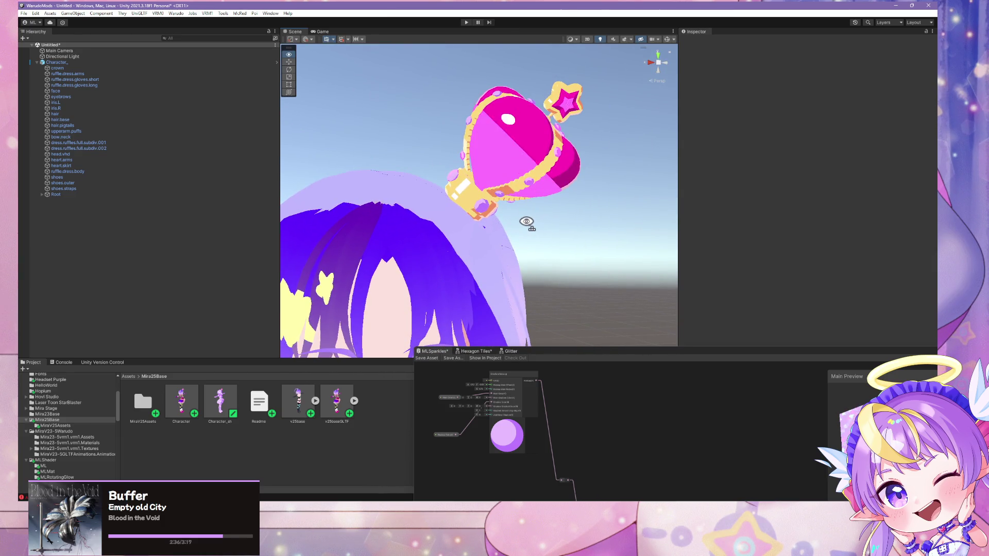
pyautogui.scroll(-5, 528, 225)
pyautogui.scroll(6, 525, 219)
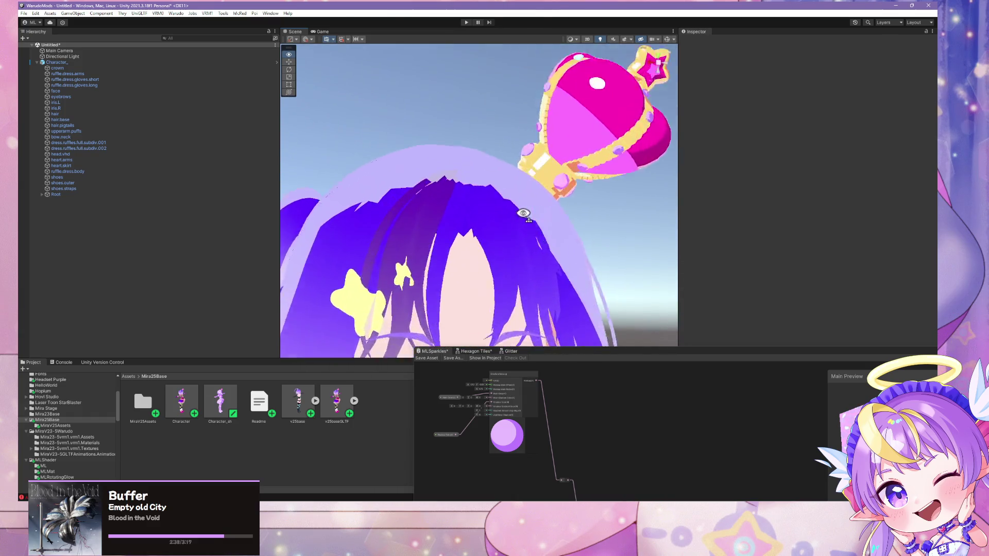
pyautogui.scroll(3, 523, 212)
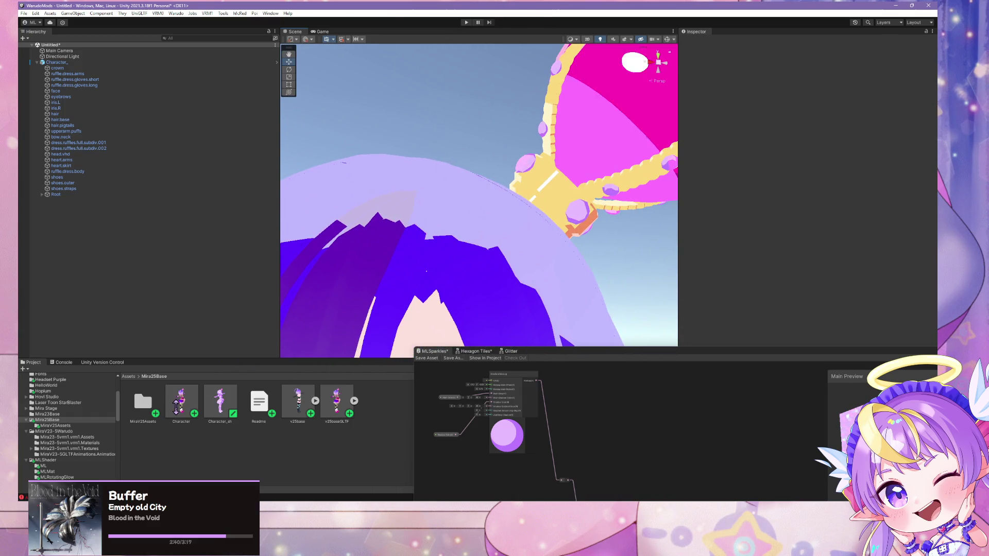
pyautogui.doubleClick(143, 402)
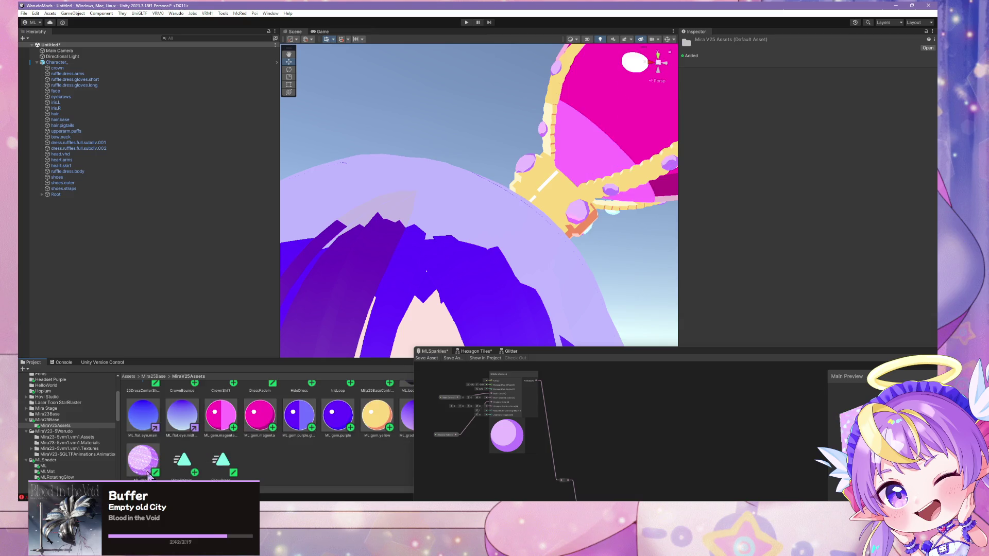
pyautogui.click(147, 471)
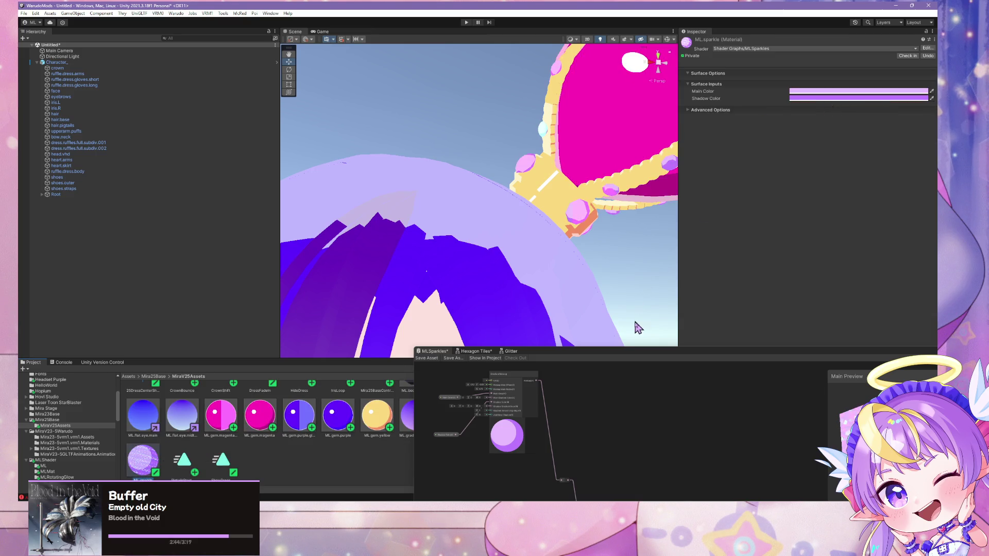
pyautogui.moveTo(600, 346)
pyautogui.mouseDown()
pyautogui.moveTo(593, 163)
pyautogui.moveTo(547, 74)
pyautogui.mouseUp()
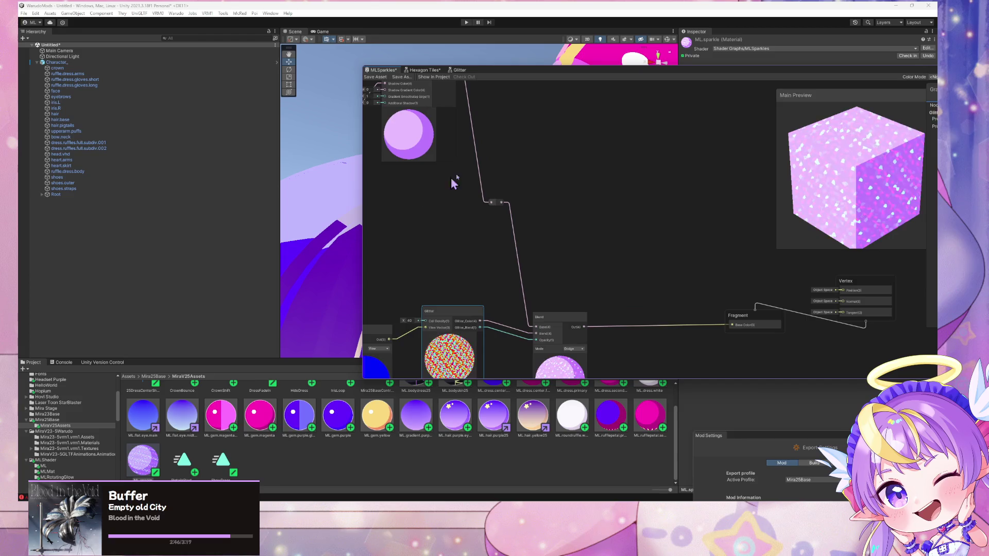
# - Add a Float node with value 1 near the Glitter node and convert it to a property
pyautogui.moveTo(453, 182); pyautogui.dragTo(572, 120)
pyautogui.rightClick(484, 204)
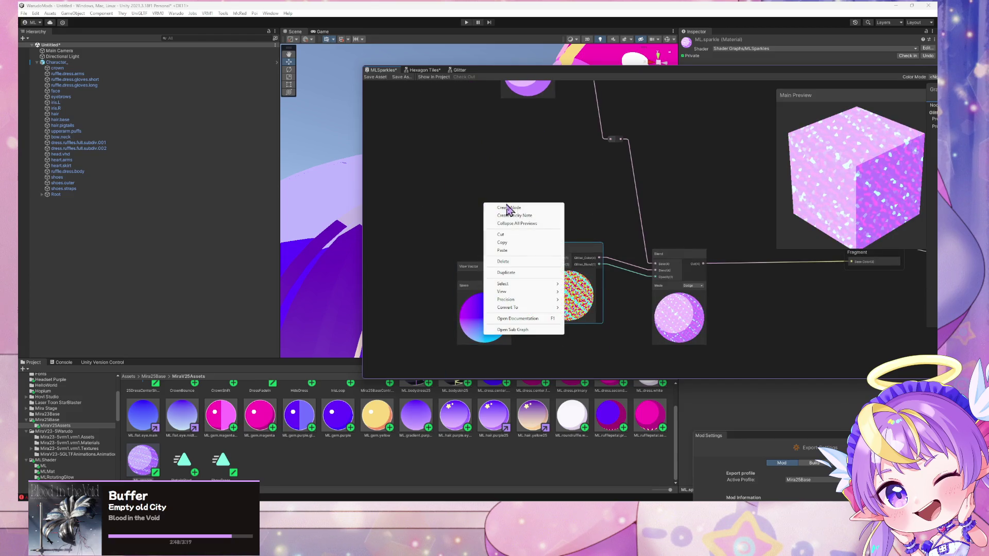
pyautogui.click(508, 208)
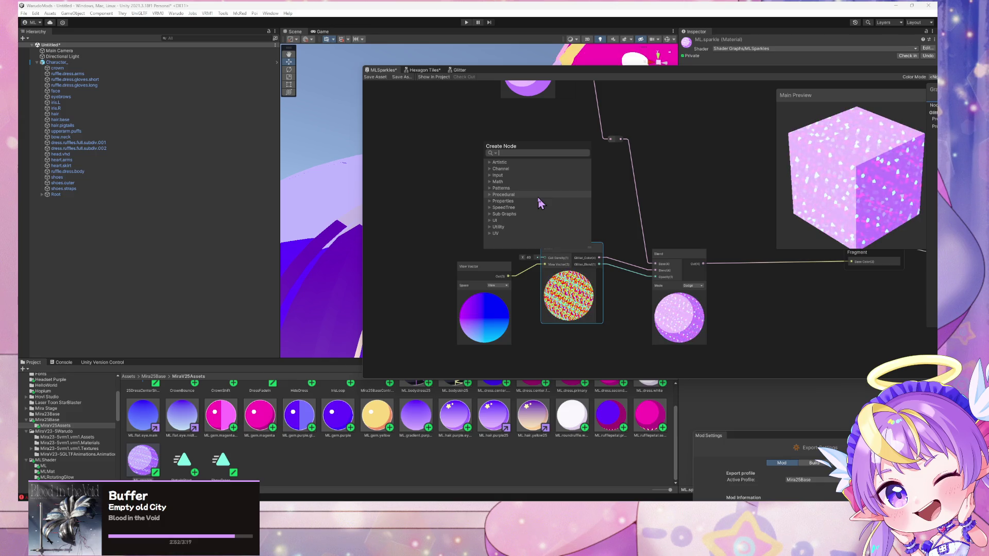
pyautogui.write('float')
pyautogui.press('Return')
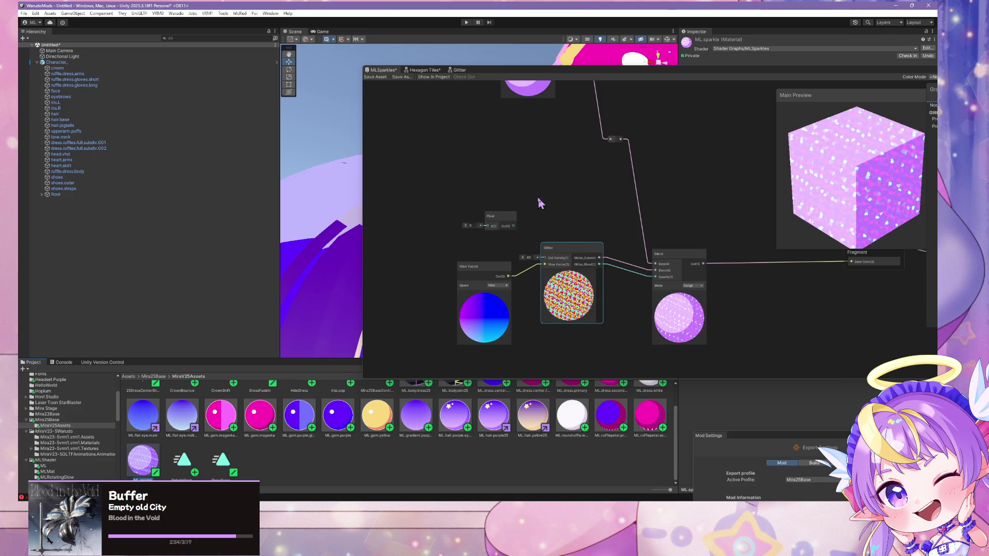
pyautogui.click(473, 225)
pyautogui.write('100')
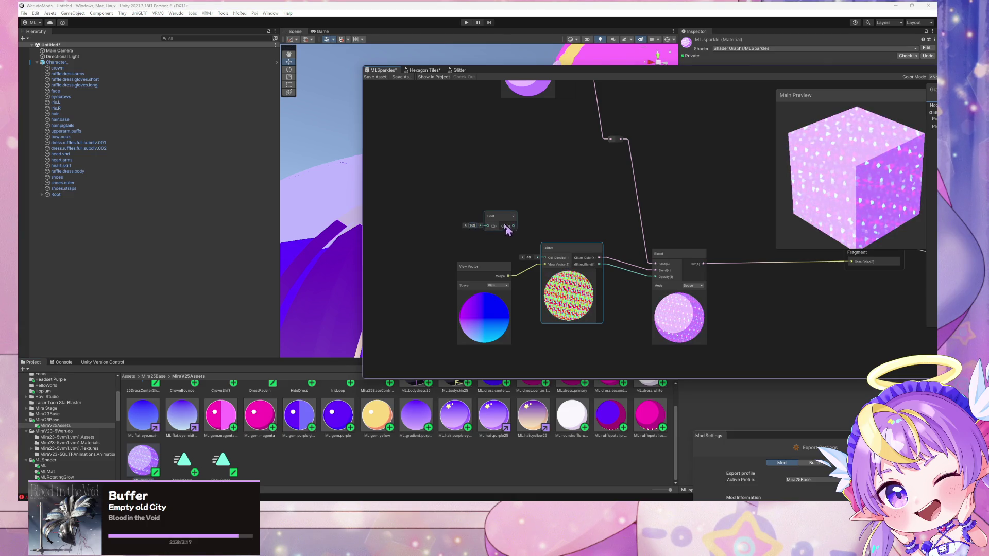
pyautogui.rightClick(505, 226)
pyautogui.click(620, 314)
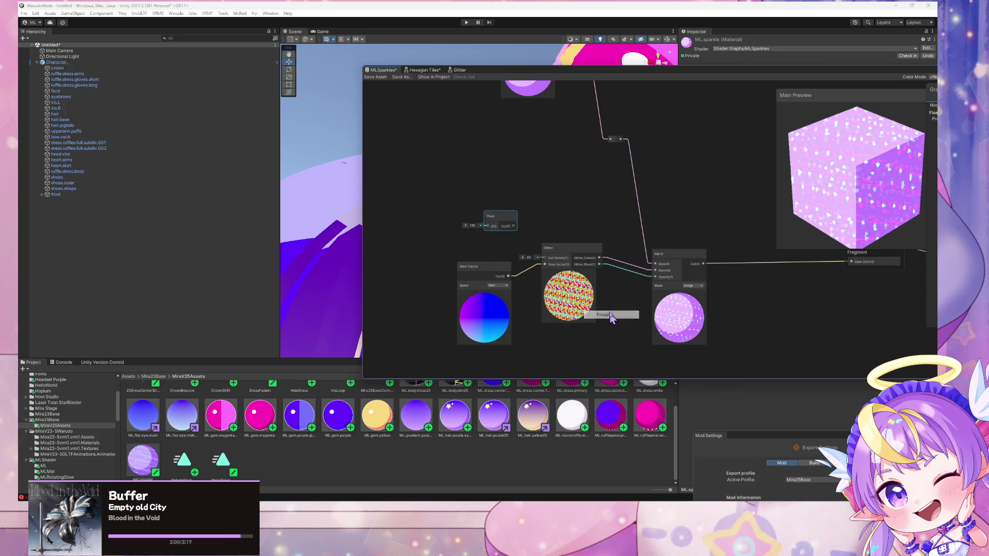
# - Rename the property 'Glitter Cell Density', wire it into Cell Density, and save the graph
pyautogui.moveTo(639, 69); pyautogui.dragTo(366, 58)
pyautogui.click(689, 182)
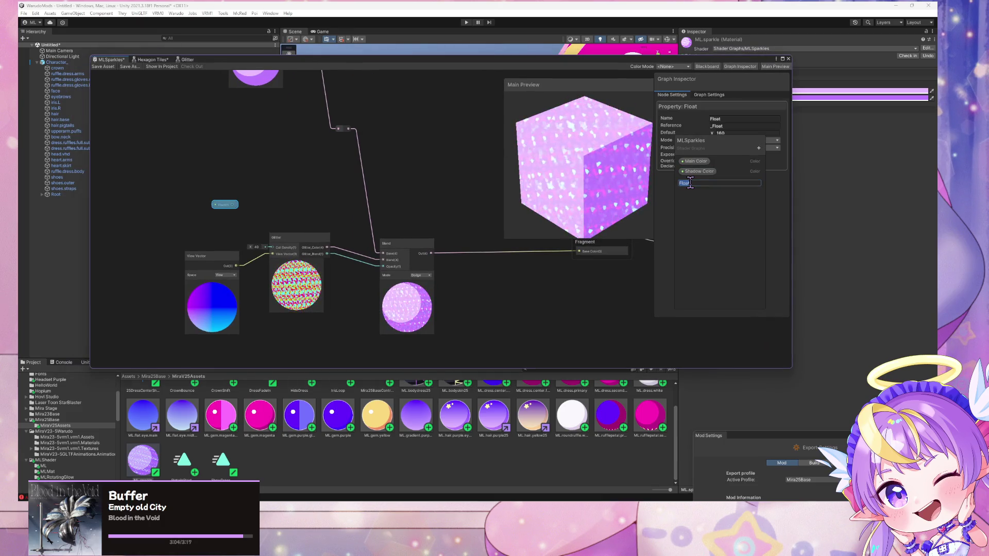
pyautogui.write('Glitter')
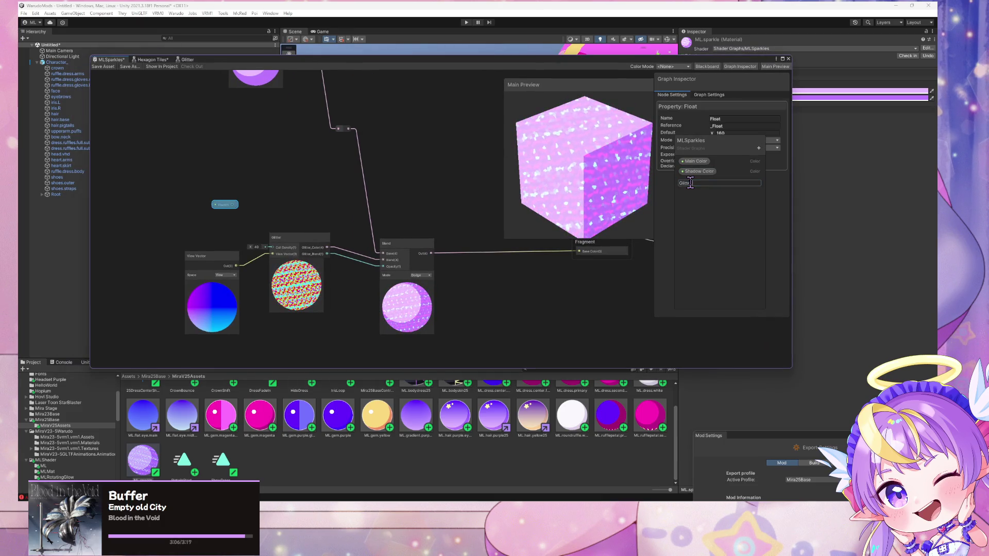
pyautogui.write(' Cell Density')
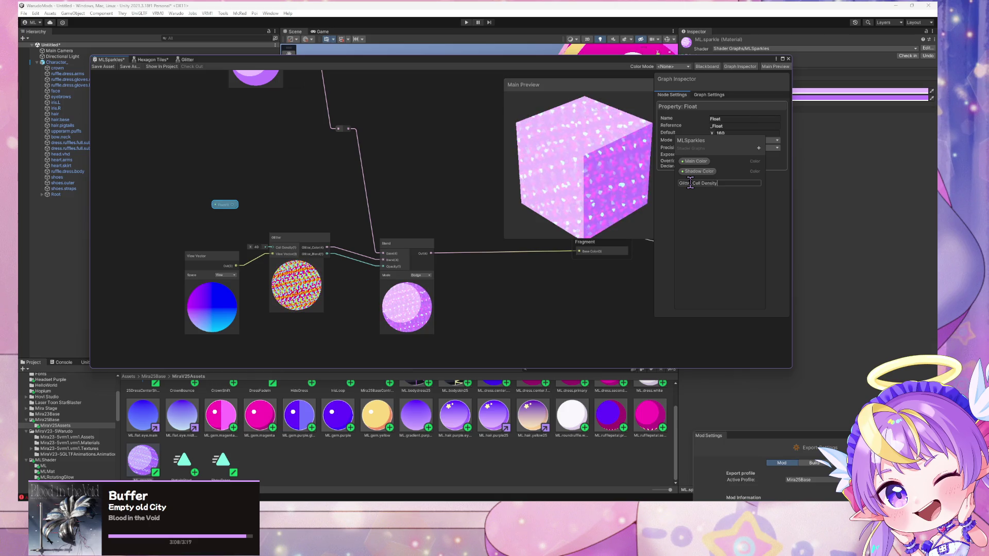
pyautogui.press('Return')
pyautogui.moveTo(254, 204); pyautogui.dragTo(272, 248)
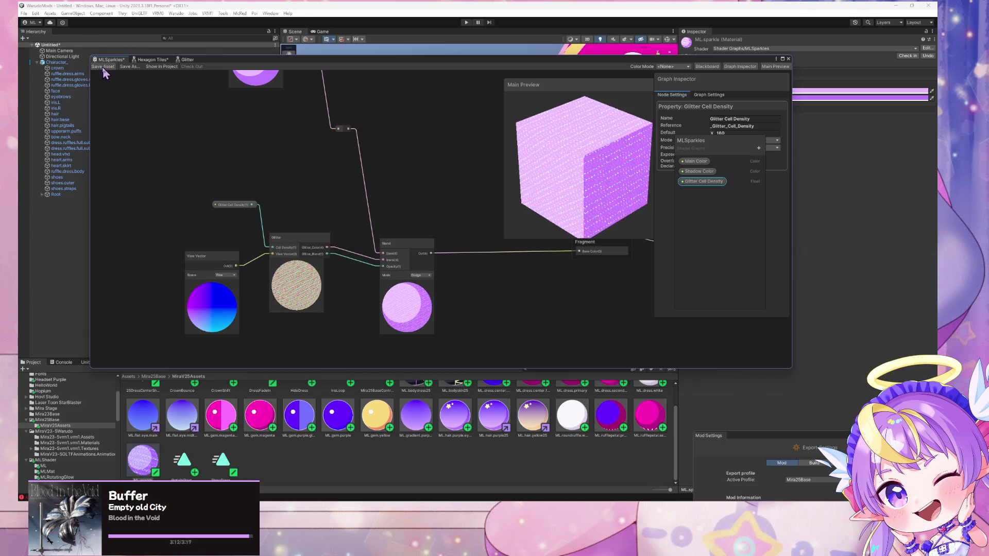
pyautogui.hotkey('ctrl', 's')
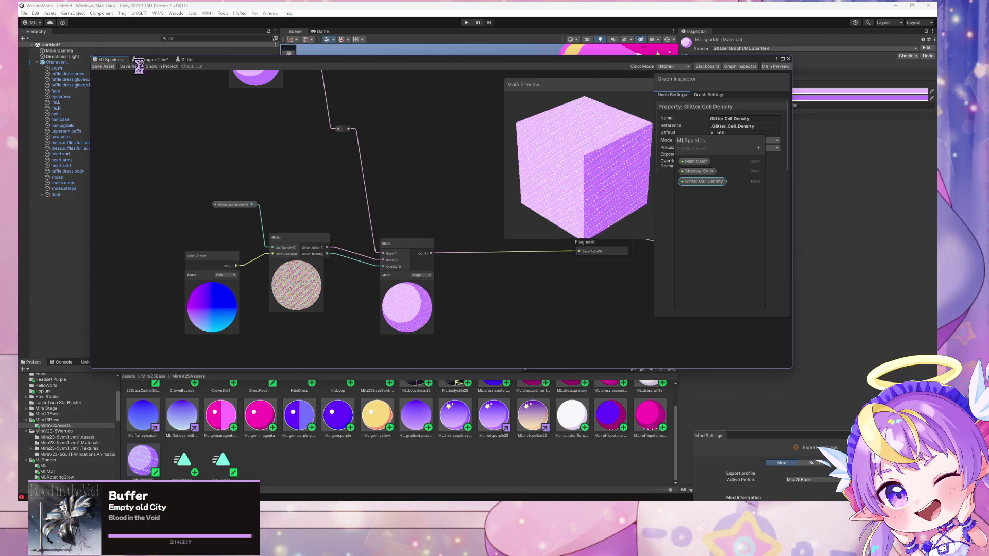
pyautogui.moveTo(305, 64)
pyautogui.mouseDown()
pyautogui.moveTo(601, 222)
pyautogui.moveTo(629, 280)
pyautogui.mouseUp()
pyautogui.moveTo(566, 175)
pyautogui.mouseDown()
pyautogui.moveTo(534, 159)
pyautogui.moveTo(531, 213)
pyautogui.moveTo(543, 139)
pyautogui.moveTo(536, 154)
pyautogui.mouseUp()
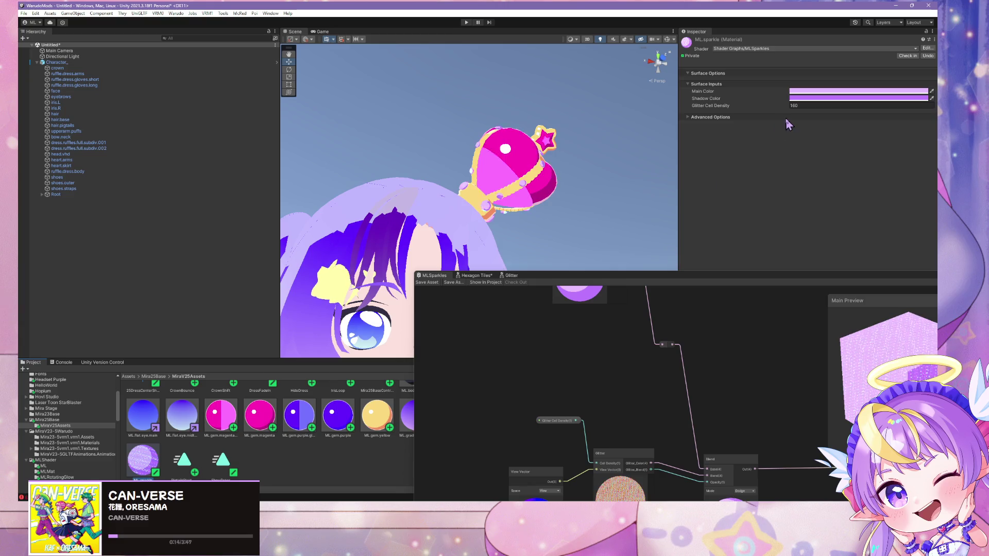
# - Insert a Tiling And Offset node between View Vector and the Glitter node's View Vector input
pyautogui.moveTo(665, 279); pyautogui.dragTo(641, 104)
pyautogui.moveTo(463, 298)
pyautogui.mouseDown()
pyautogui.moveTo(474, 309)
pyautogui.moveTo(403, 299)
pyautogui.moveTo(443, 281)
pyautogui.mouseUp()
pyautogui.press('space')
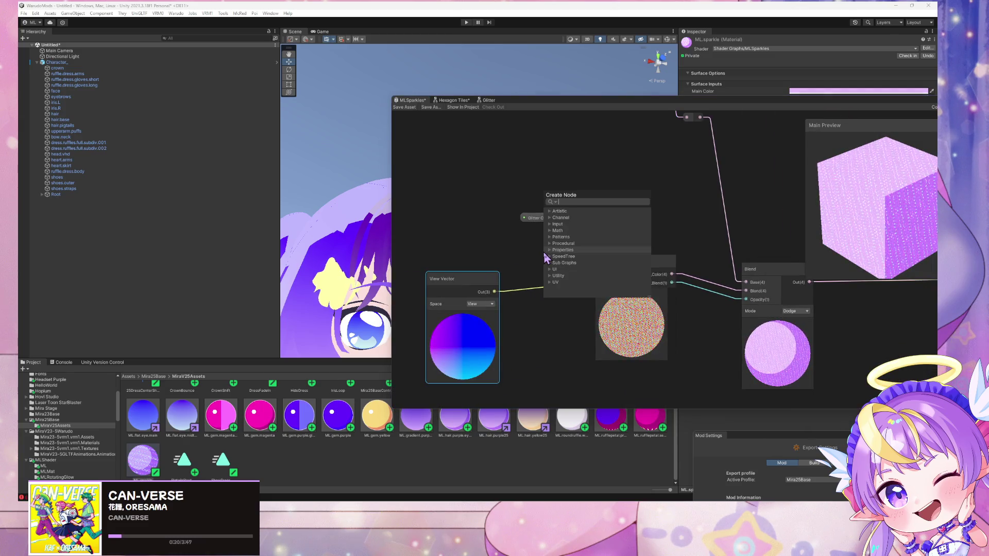
pyautogui.write('uv')
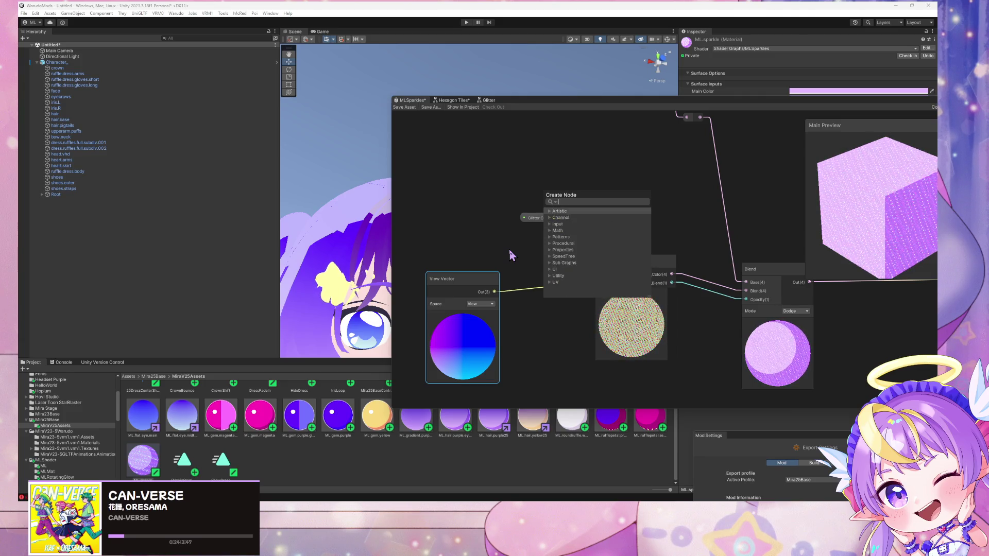
pyautogui.press('BackSpace')
pyautogui.press('BackSpace')
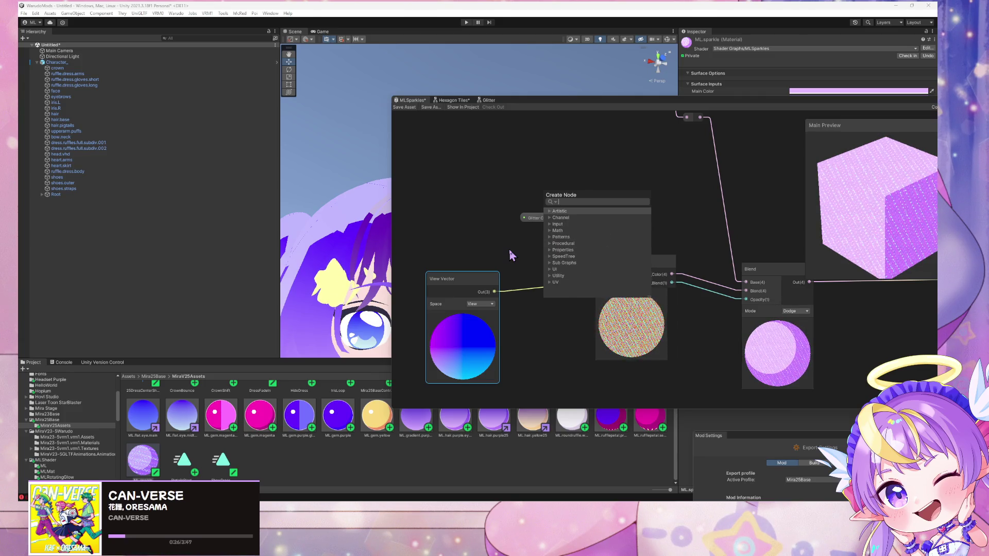
pyautogui.write('til')
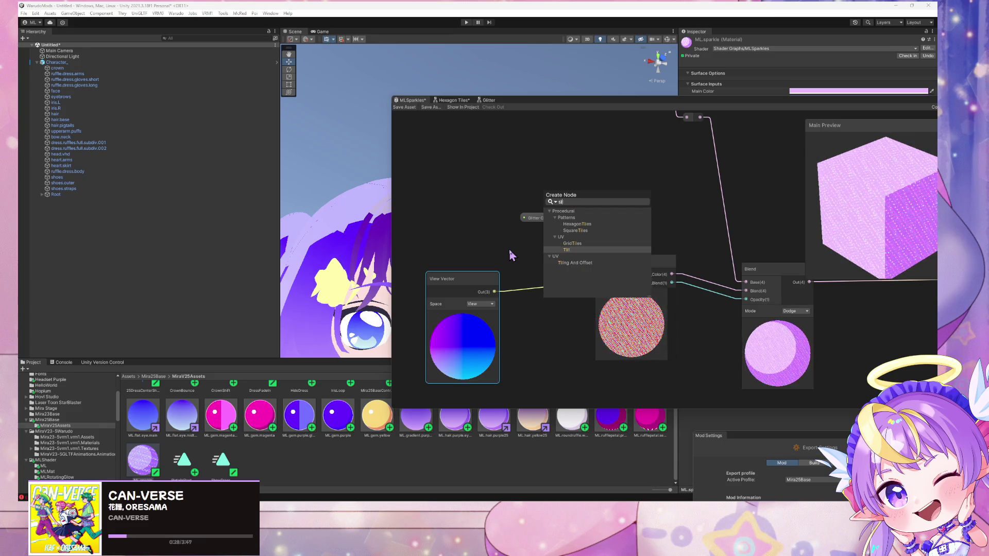
pyautogui.press('Down')
pyautogui.press('Down')
pyautogui.press('Return')
pyautogui.moveTo(566, 277); pyautogui.dragTo(437, 280)
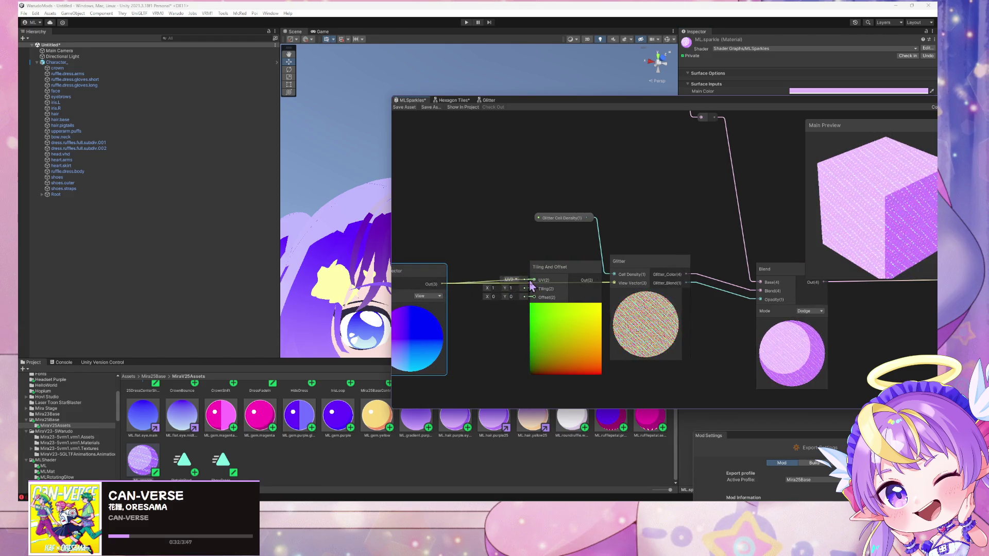
pyautogui.moveTo(532, 286); pyautogui.dragTo(530, 268)
pyautogui.moveTo(614, 283); pyautogui.dragTo(573, 282)
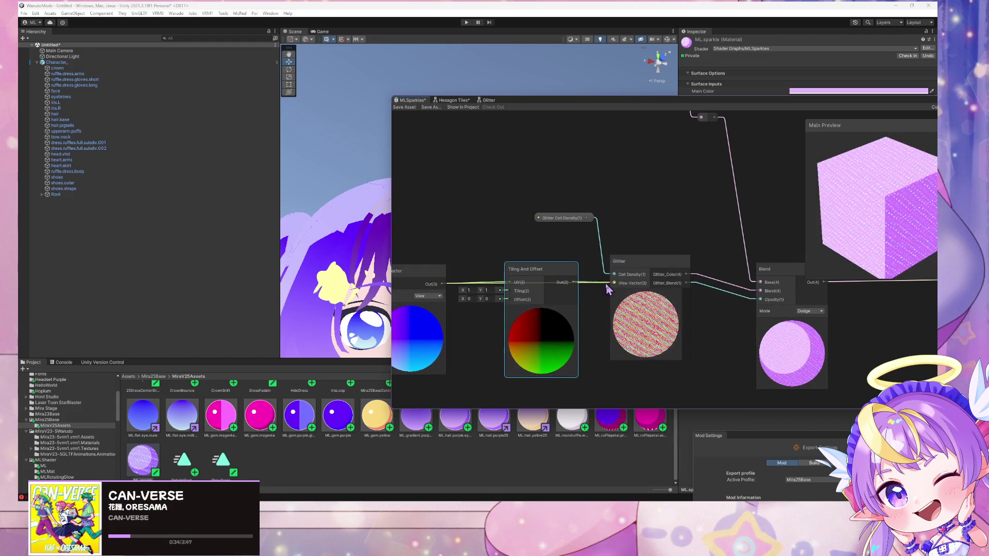
# - Wire a Float node with value 1 into Tiling And Offset's Tiling and convert it to a property
pyautogui.press('space')
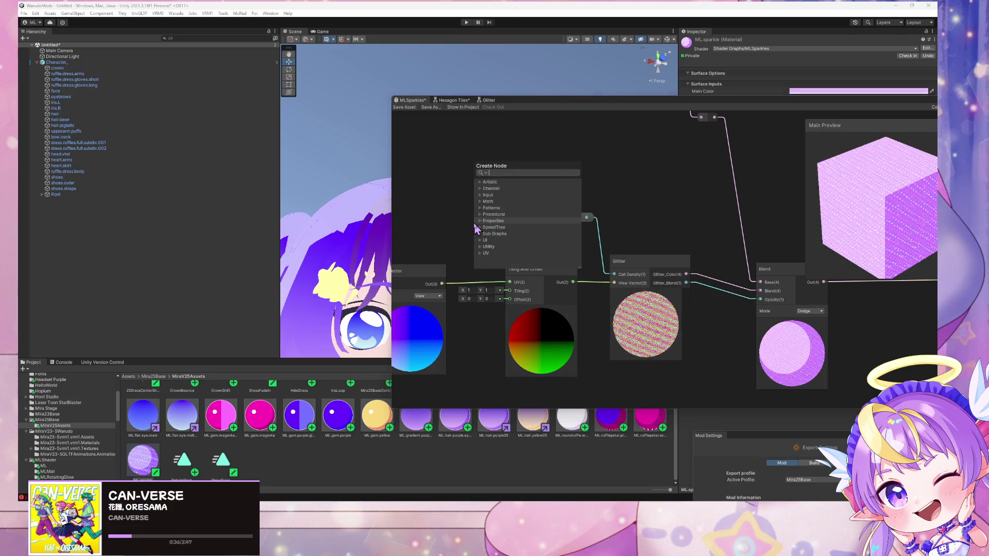
pyautogui.write('float')
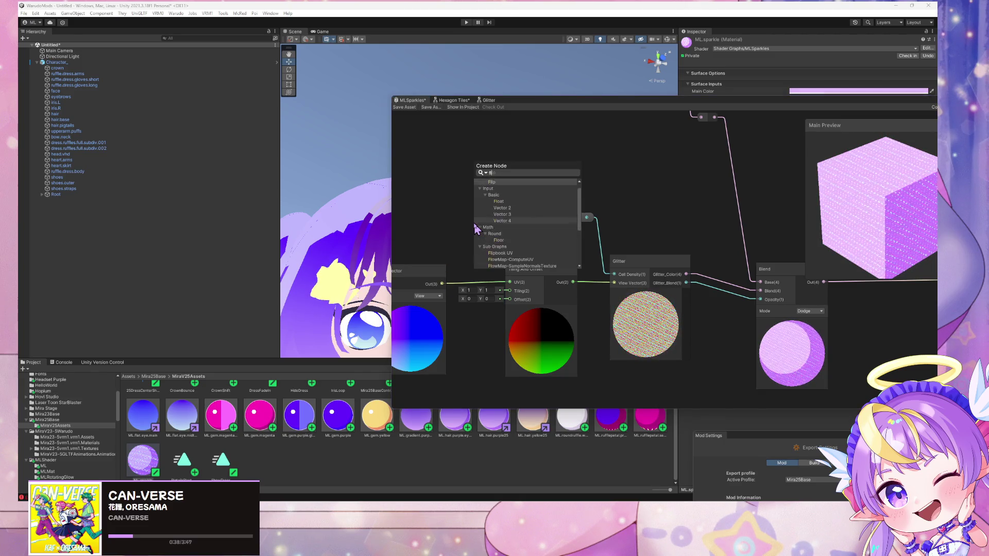
pyautogui.press('Return')
pyautogui.moveTo(514, 251); pyautogui.dragTo(508, 291)
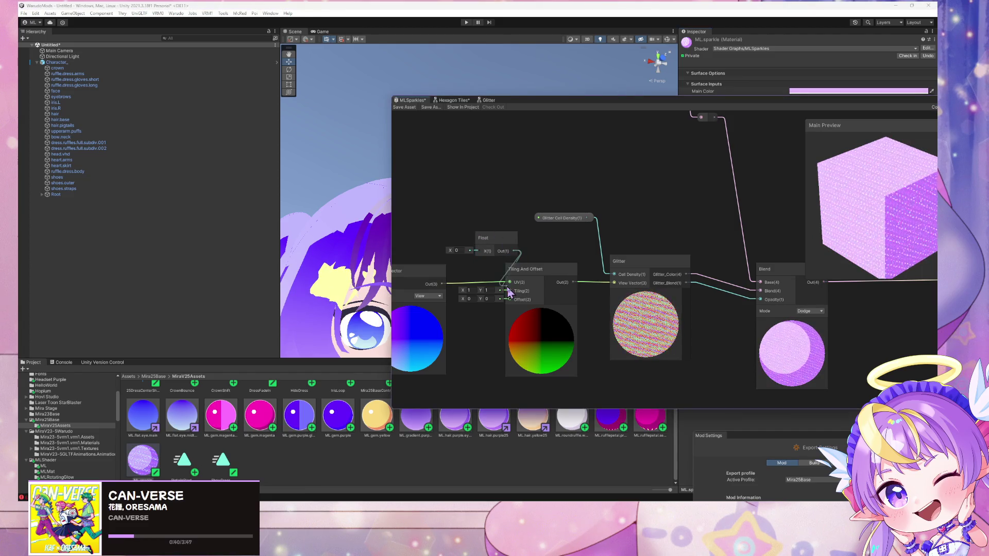
pyautogui.moveTo(478, 256); pyautogui.dragTo(464, 242)
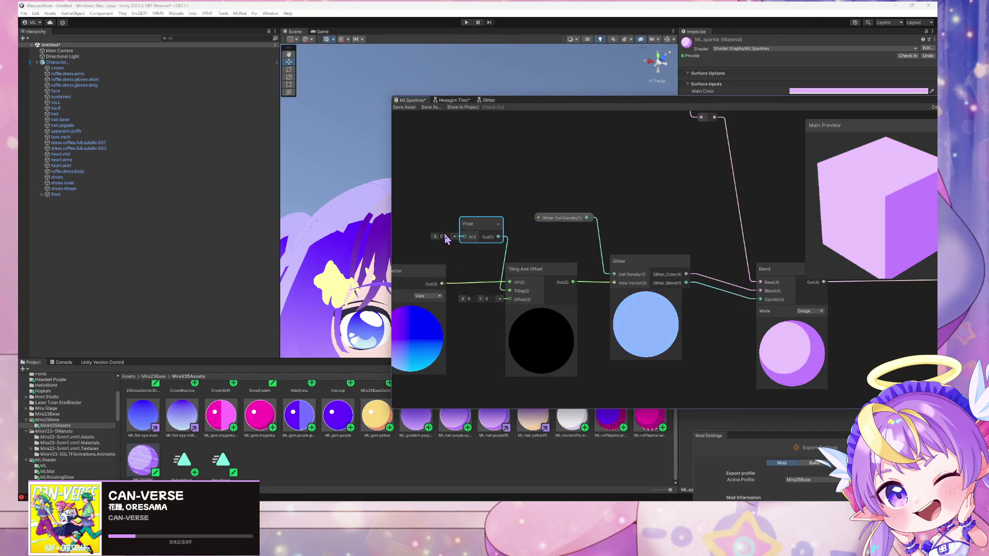
pyautogui.click(443, 237)
pyautogui.write('1')
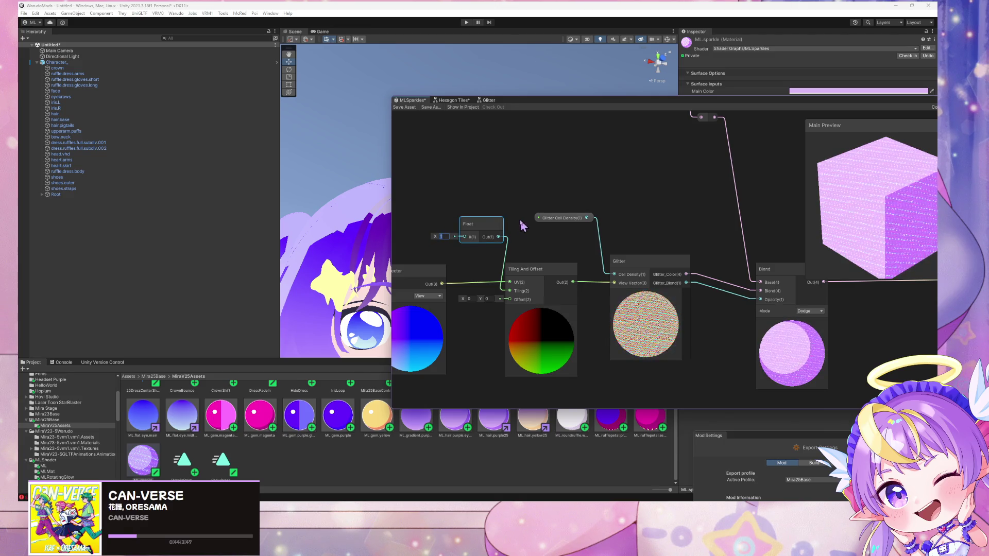
pyautogui.rightClick(486, 227)
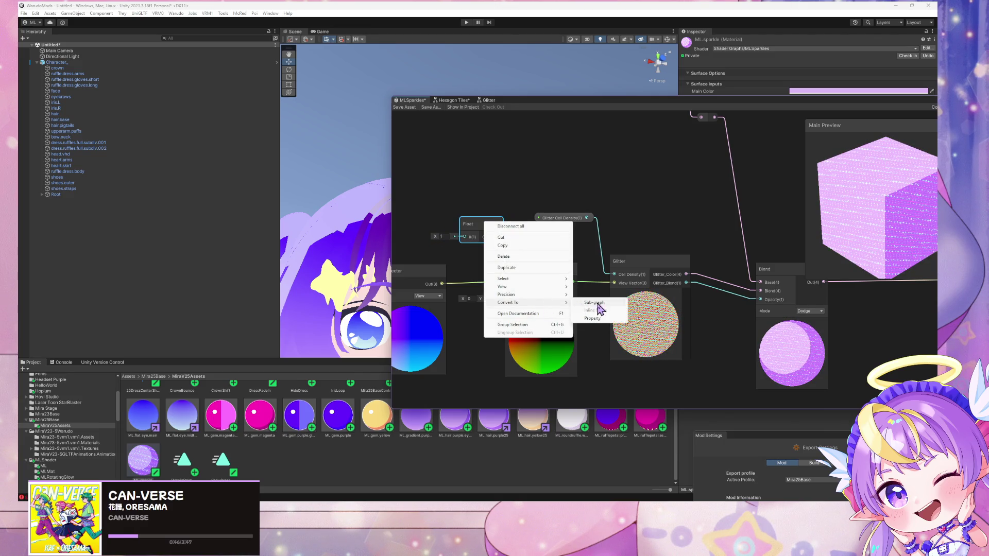
pyautogui.click(592, 318)
# - Rename the new property to 'Tiling' and tidy its position on the graph
pyautogui.moveTo(717, 103); pyautogui.dragTo(450, 88)
pyautogui.click(206, 207)
pyautogui.doubleClick(737, 219)
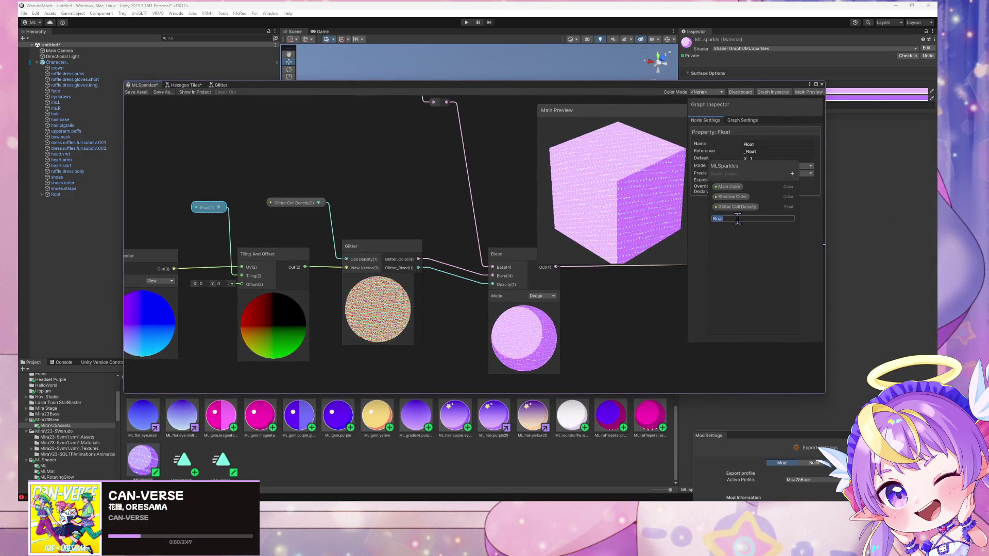
pyautogui.write('View V')
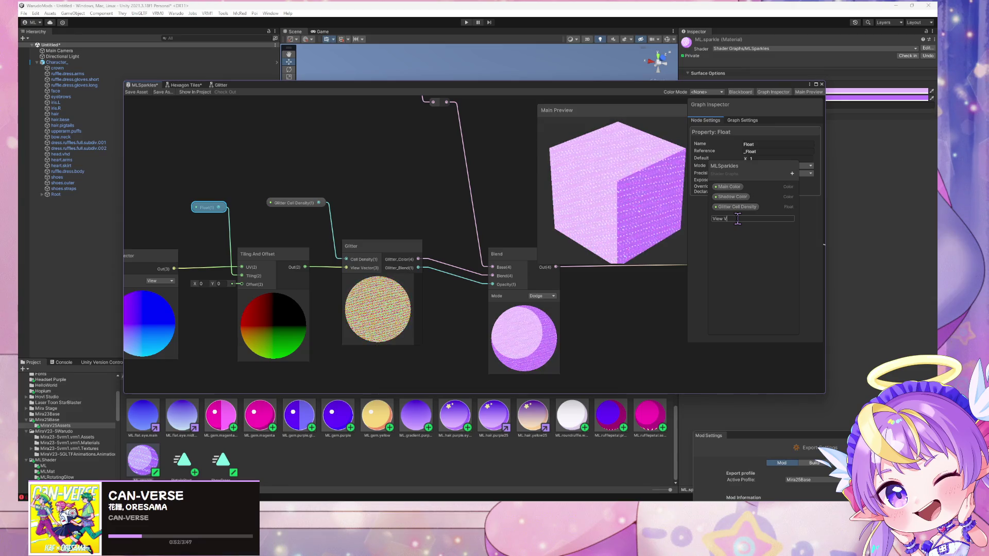
pyautogui.press('BackSpace')
pyautogui.press('BackSpace')
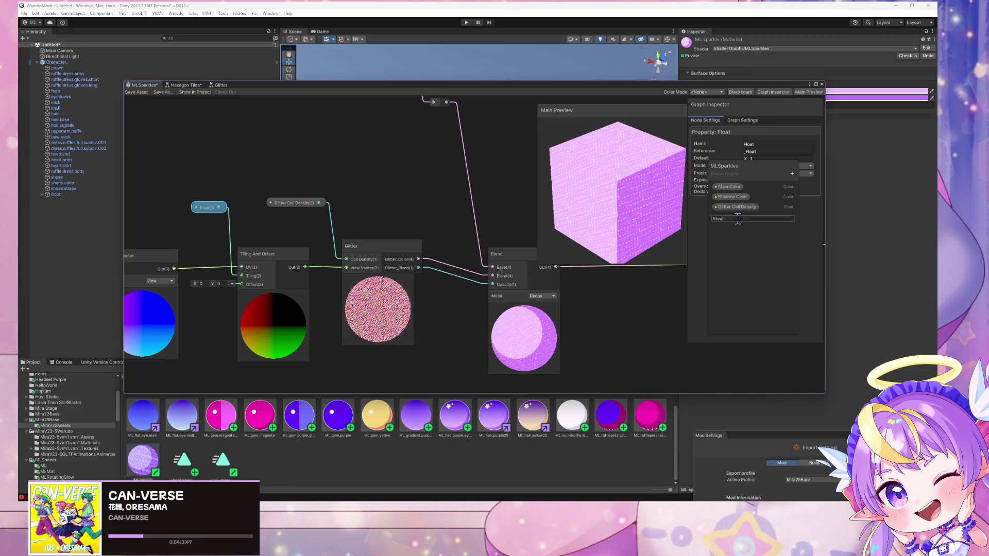
pyautogui.press('BackSpace')
pyautogui.press('BackSpace')
pyautogui.press('BackSpace')
pyautogui.write('Tiling')
pyautogui.press('Return')
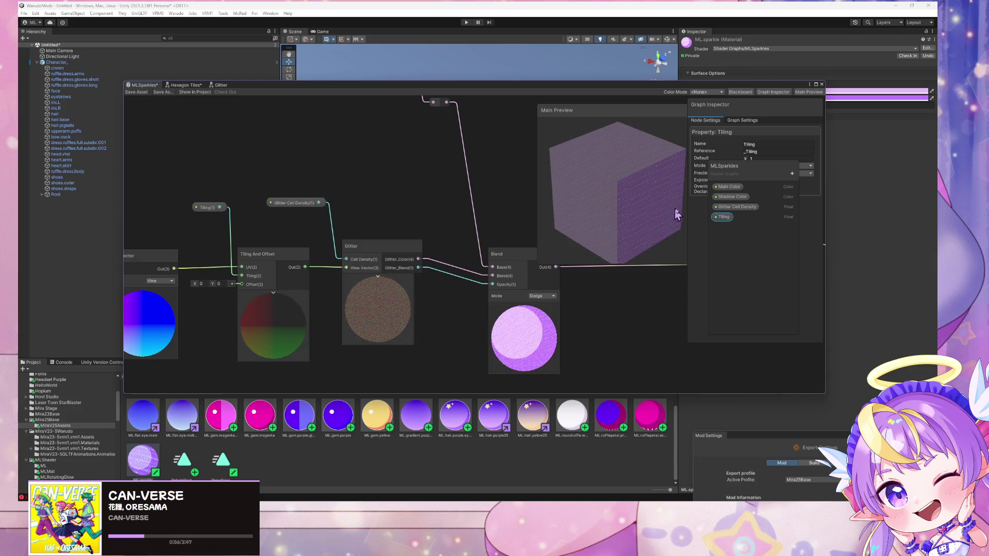
pyautogui.moveTo(208, 208); pyautogui.dragTo(168, 209)
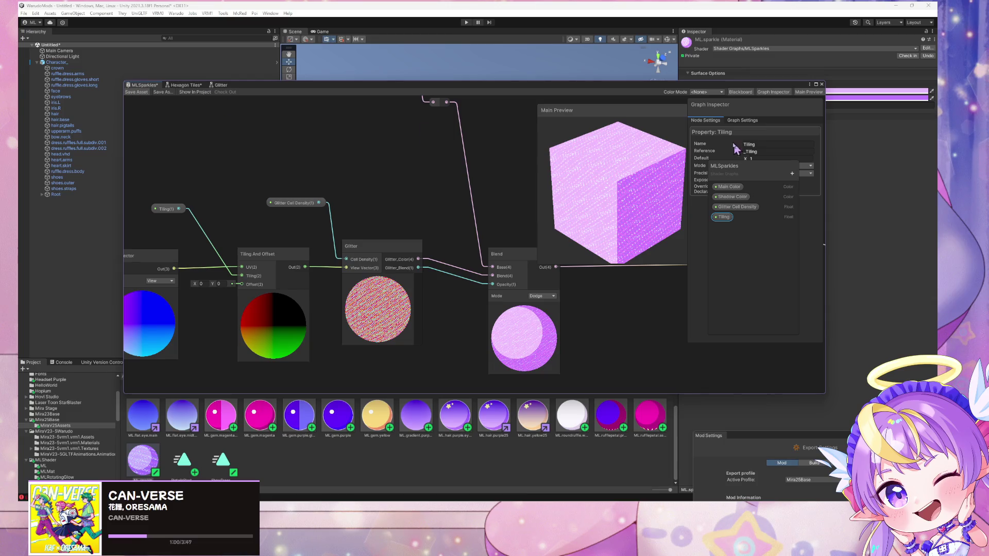
pyautogui.moveTo(569, 91); pyautogui.dragTo(635, 263)
pyautogui.scroll(3, 569, 186)
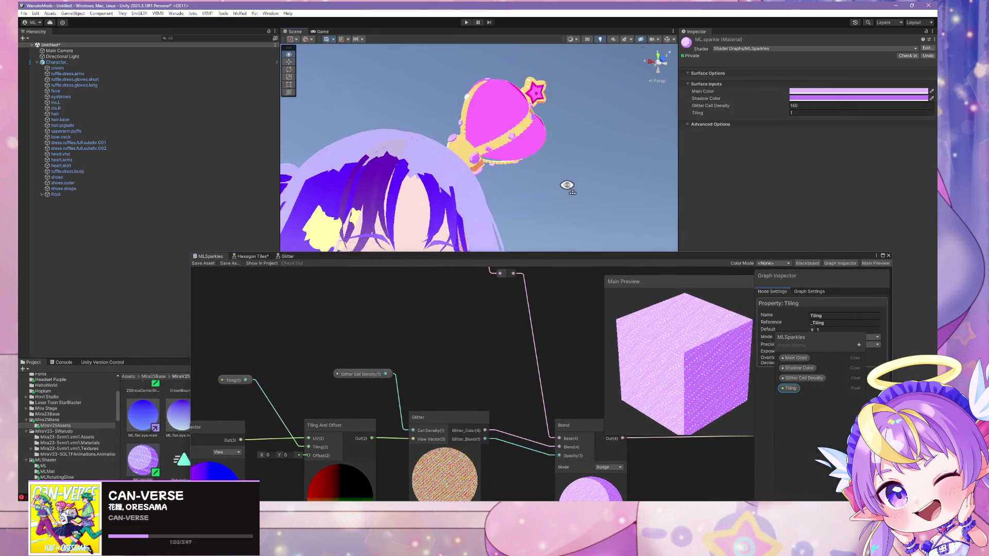
# - Add a Clamp node and delete it, then add an Absolute node beside the Tiling property
pyautogui.scroll(-2, 658, 155)
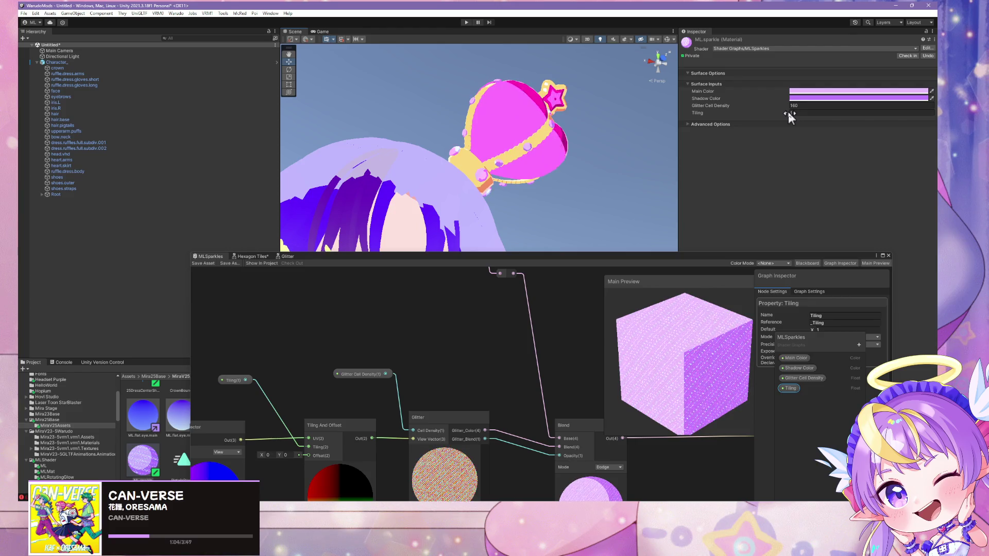
pyautogui.click(301, 331)
pyautogui.press('space')
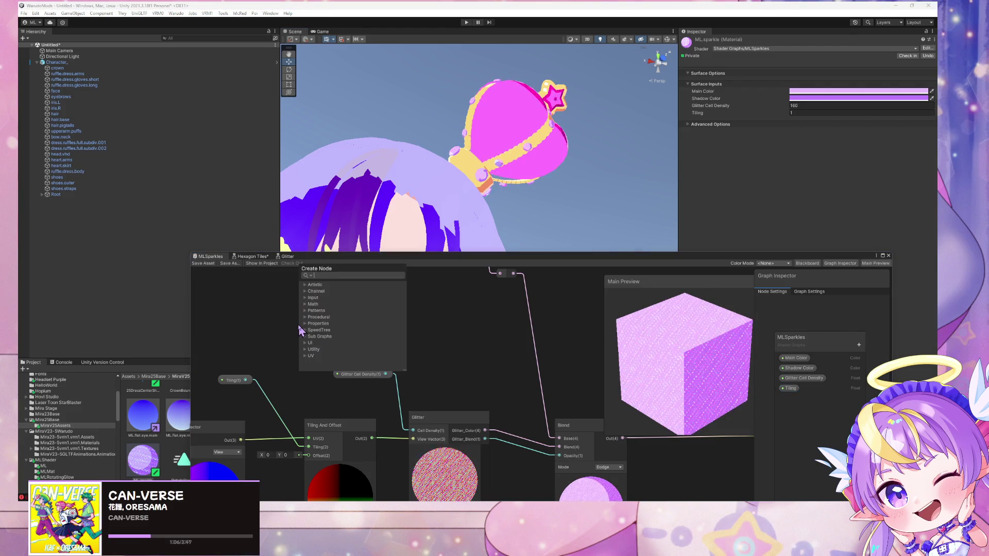
pyautogui.write('dampo')
pyautogui.press('BackSpace')
pyautogui.press('BackSpace')
pyautogui.press('BackSpace')
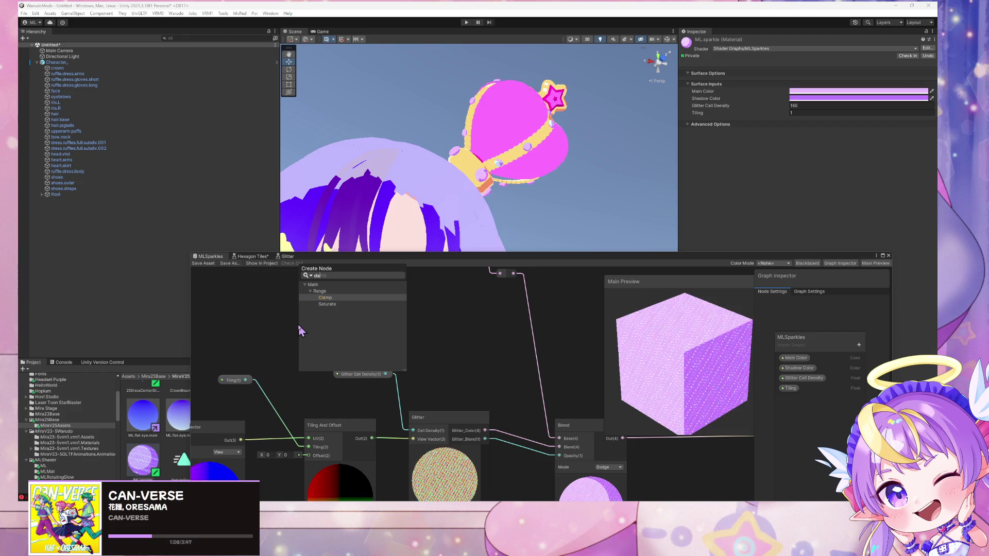
pyautogui.press('Return')
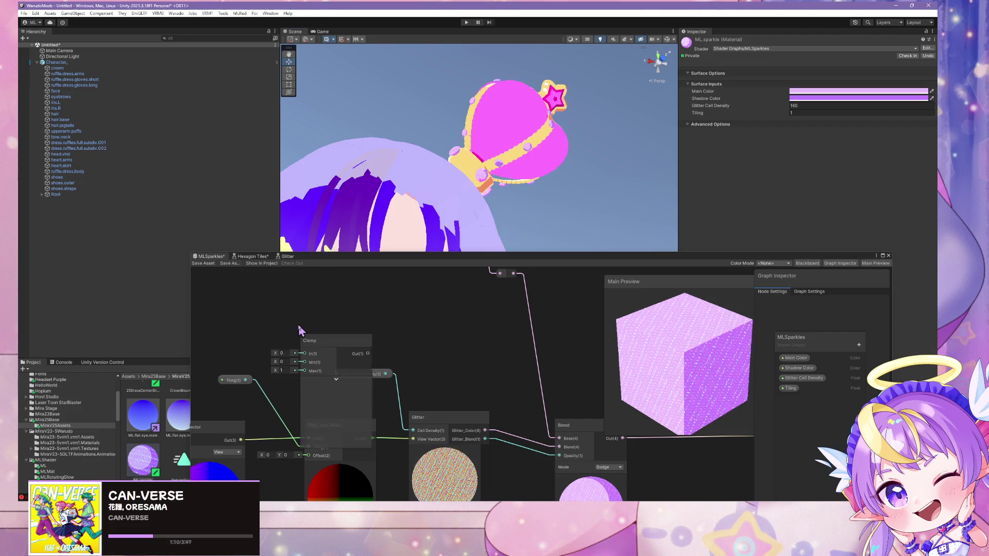
pyautogui.moveTo(345, 342); pyautogui.dragTo(312, 319)
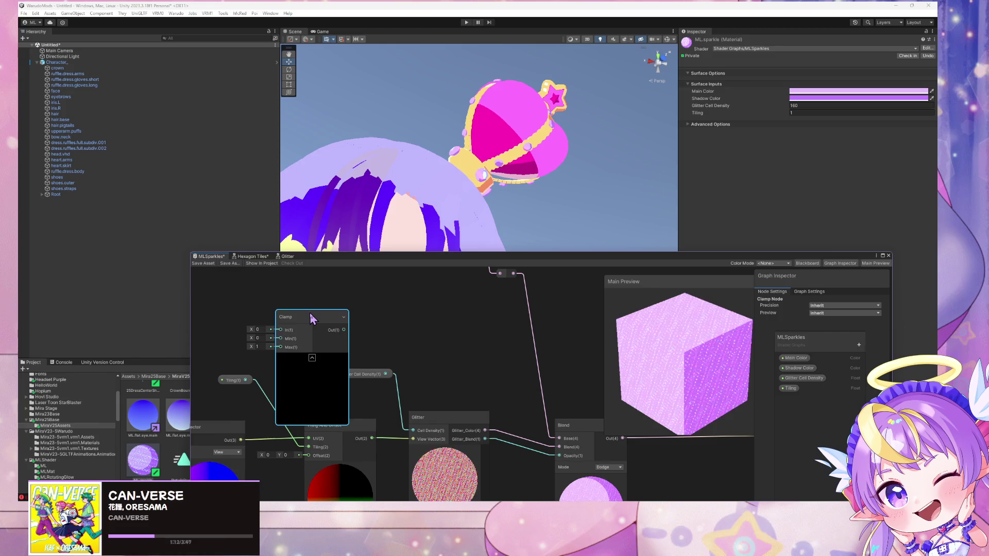
pyautogui.press('Delete')
pyautogui.press('space')
pyautogui.write('ab')
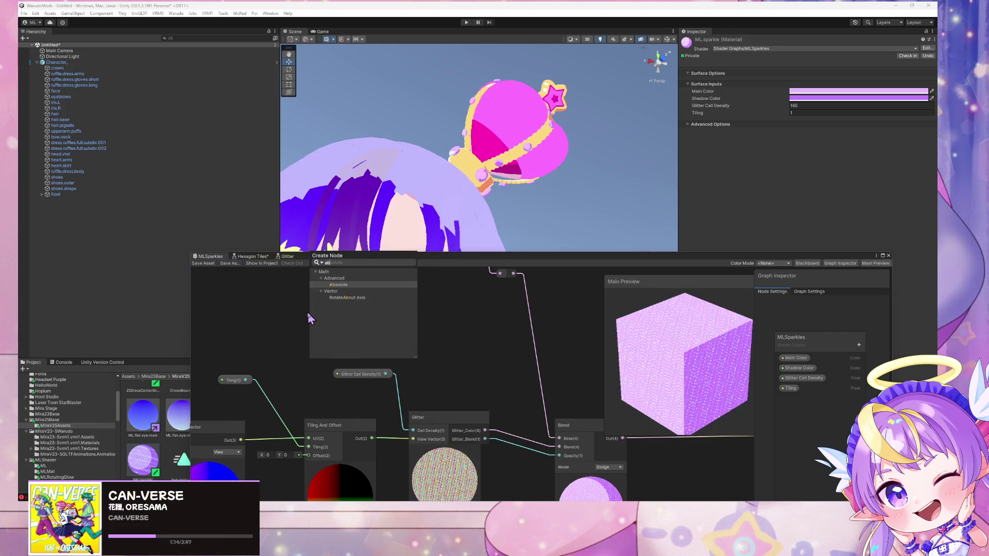
pyautogui.press('Return')
pyautogui.moveTo(325, 329); pyautogui.dragTo(287, 328)
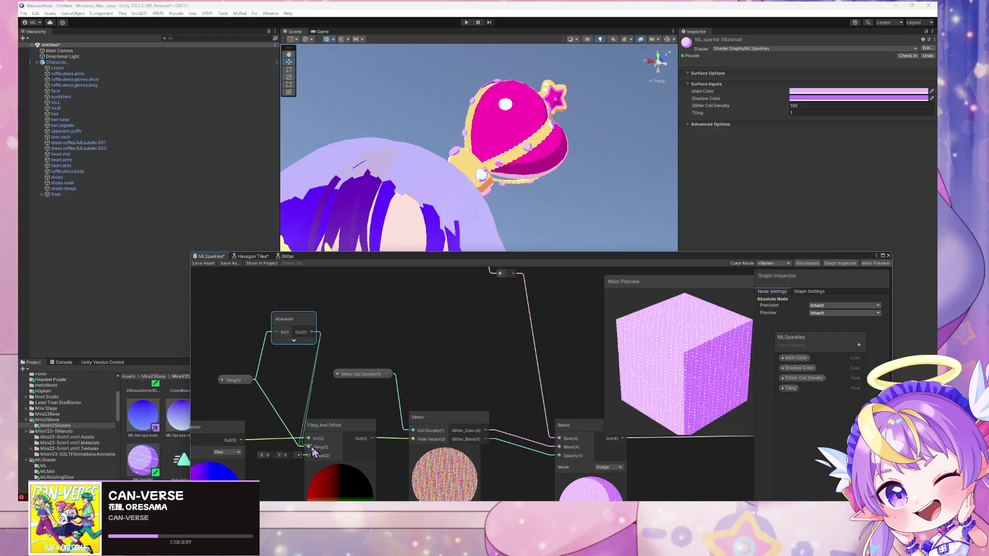
# - Wire Absolute's output into Tiling And Offset's Tiling and set the material's Tiling to 4.3
pyautogui.moveTo(307, 455); pyautogui.dragTo(308, 448)
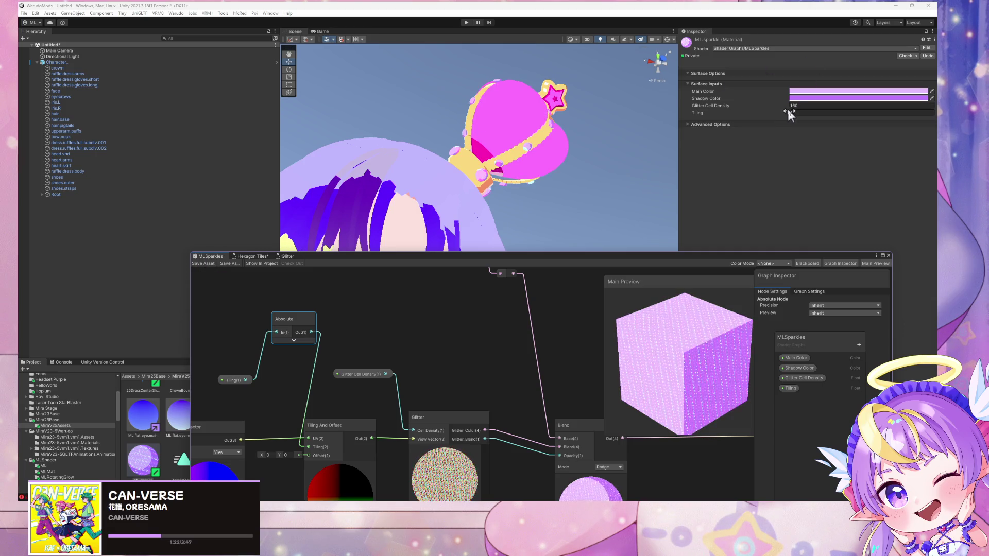
pyautogui.moveTo(788, 112); pyautogui.dragTo(801, 117)
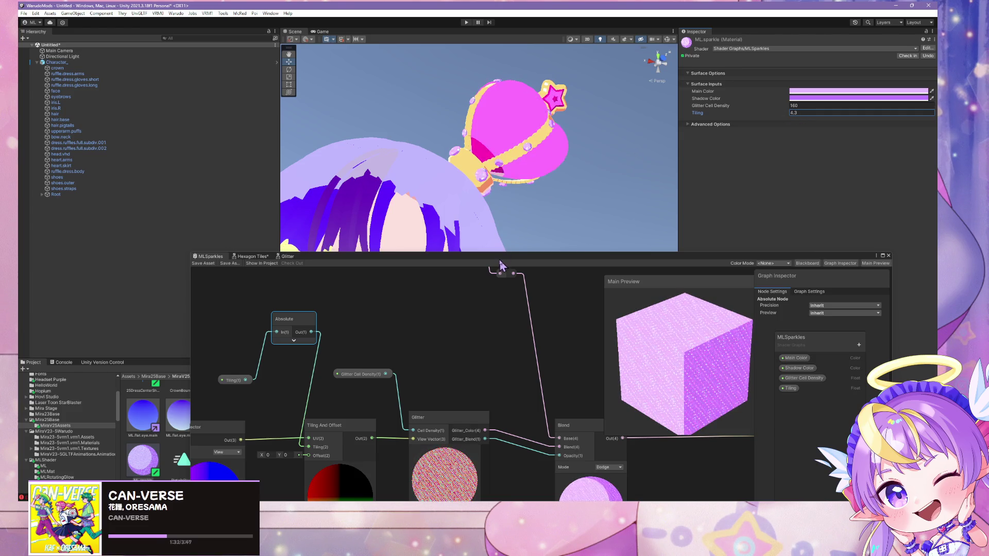
pyautogui.moveTo(499, 265); pyautogui.dragTo(672, 335)
pyautogui.scroll(-5, 548, 234)
pyautogui.scroll(5, 549, 234)
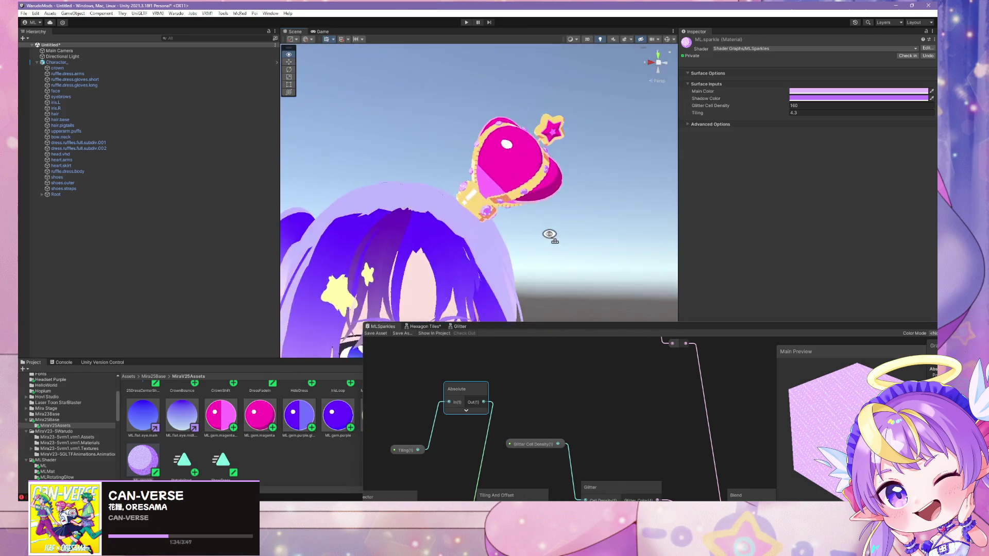
# - Set the sparkle material's Shadow Color to a dark purple
pyautogui.scroll(5, 549, 234)
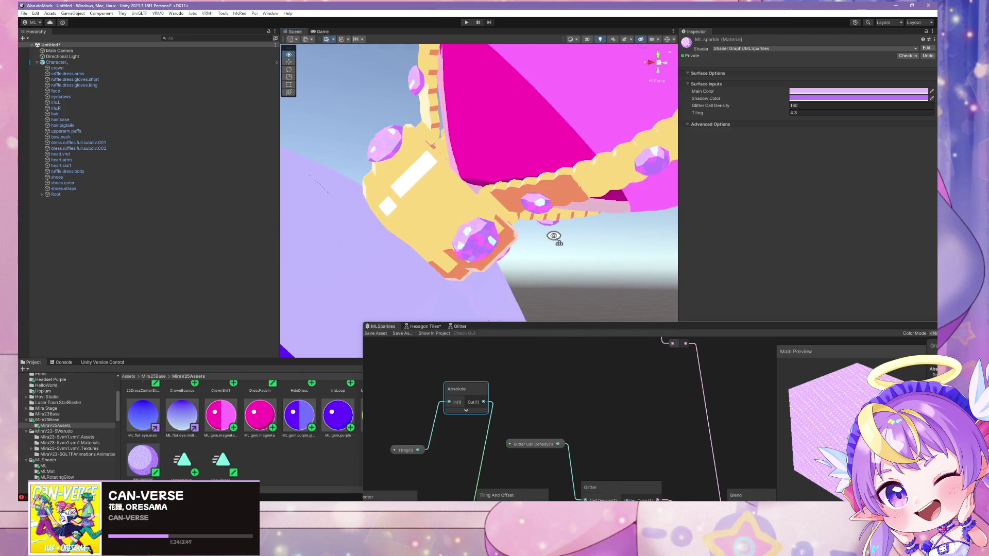
pyautogui.click(847, 99)
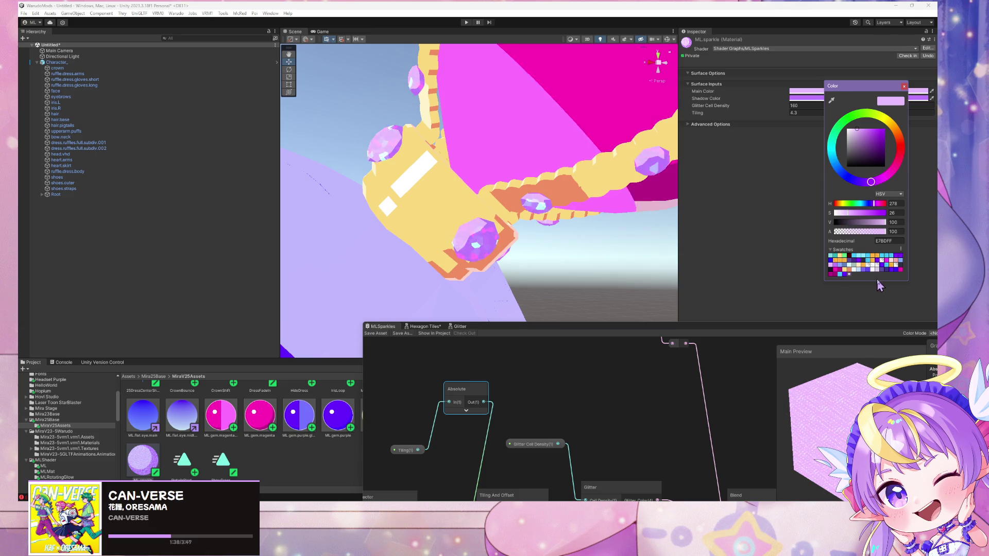
pyautogui.click(804, 92)
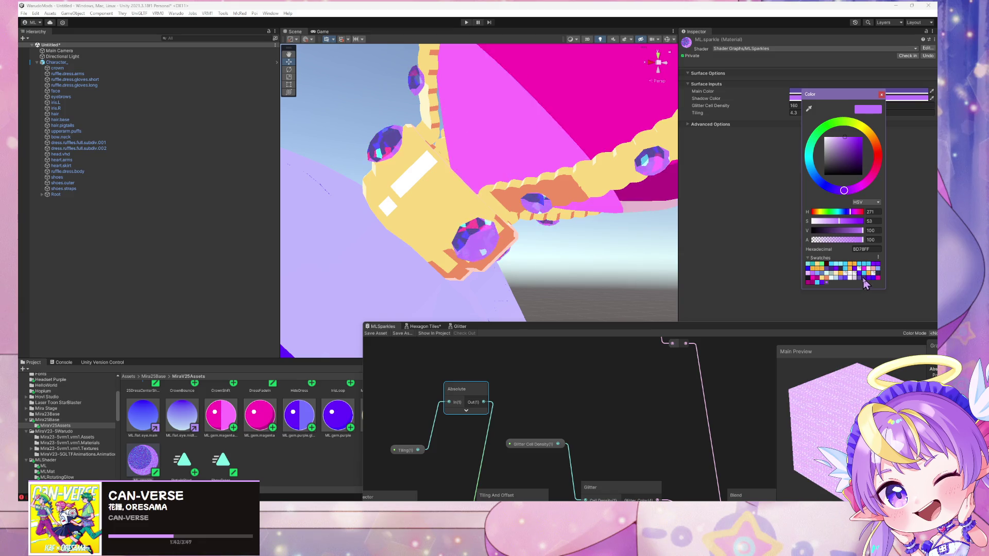
# - Fly in and out around the crown's glittering purple gems, then open the Main Color picker
pyautogui.moveTo(531, 206); pyautogui.dragTo(555, 211)
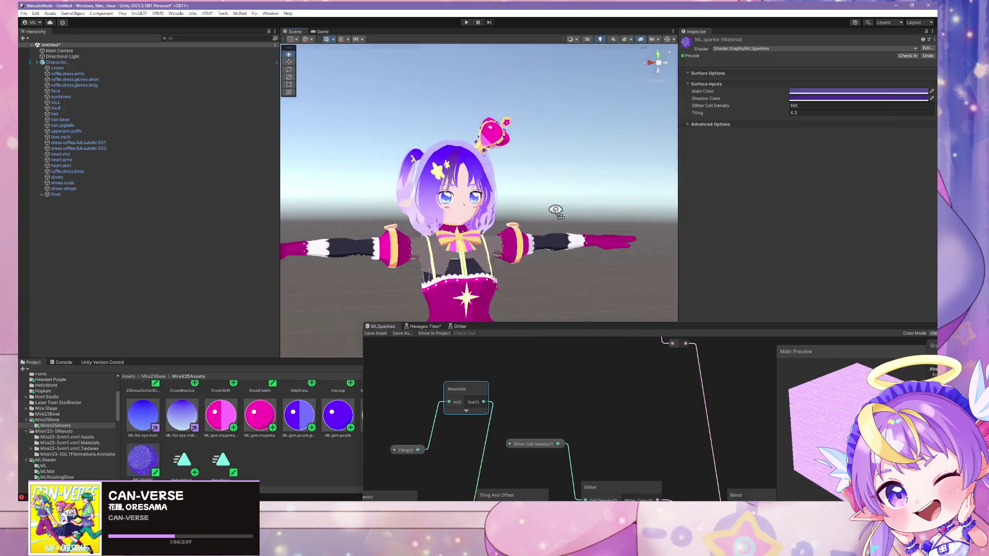
pyautogui.press('w')
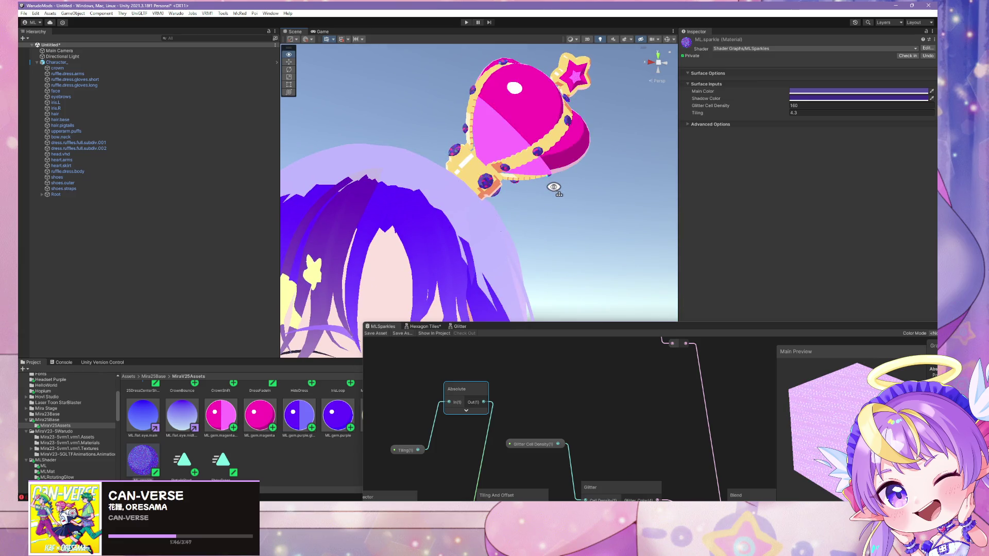
pyautogui.press('w')
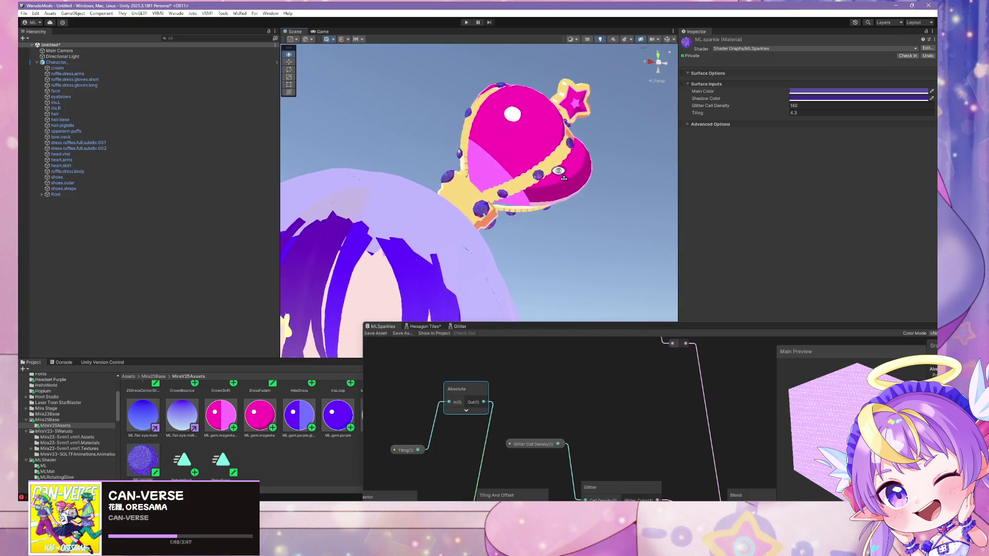
pyautogui.press('s')
pyautogui.press('w')
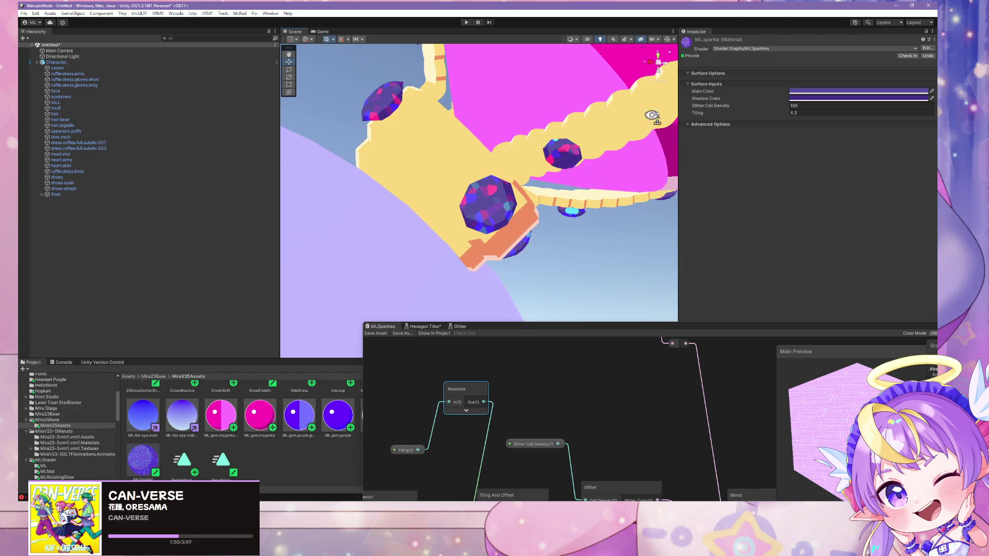
pyautogui.press('s')
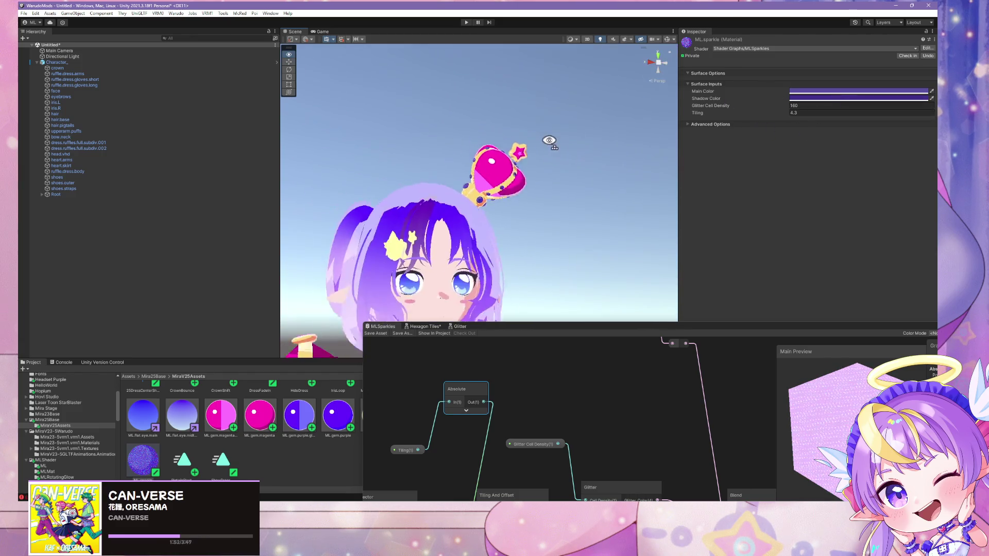
pyautogui.press('w')
pyautogui.press('s')
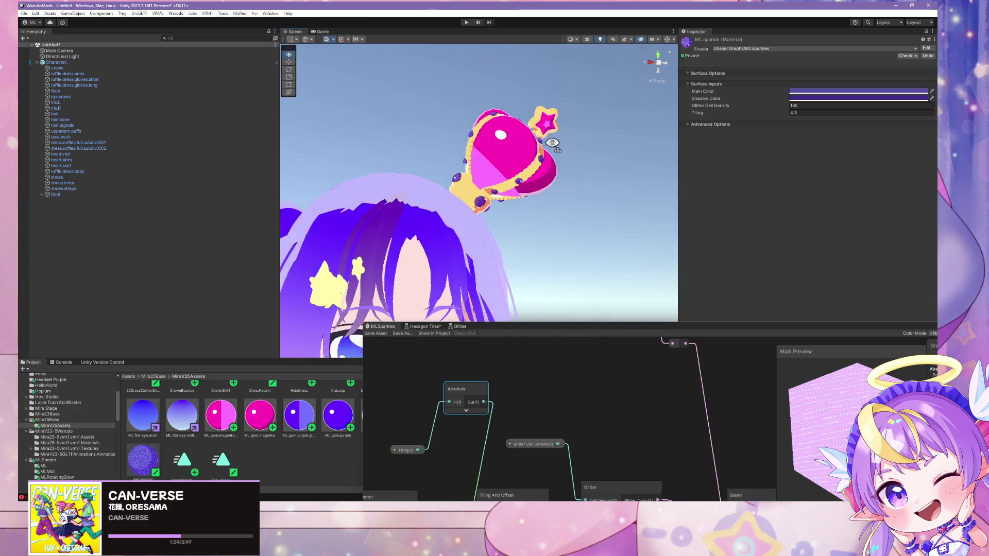
pyautogui.press('w')
pyautogui.press('s')
pyautogui.press('w')
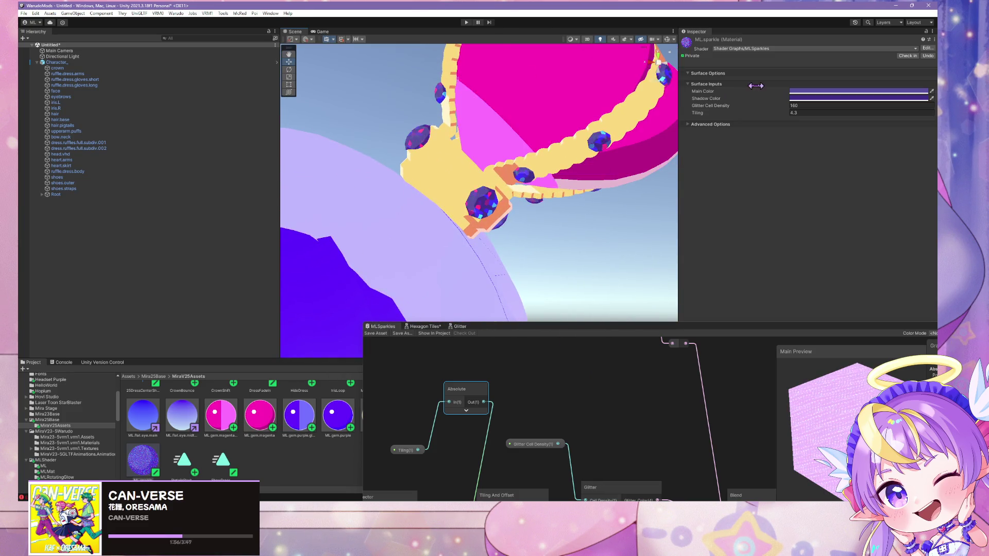
pyautogui.scroll(-5, 591, 146)
pyautogui.scroll(4, 591, 146)
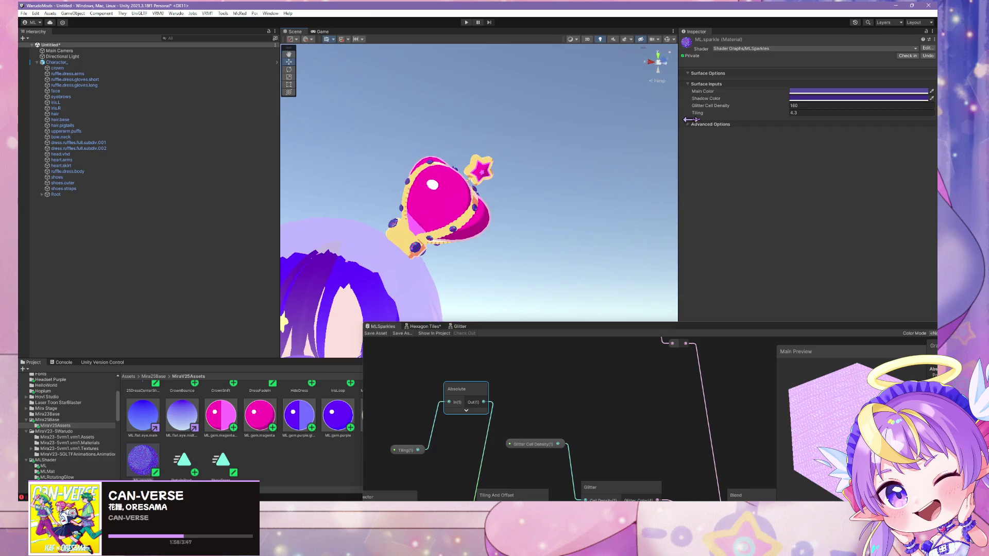
pyautogui.scroll(-2, 591, 145)
pyautogui.click(801, 91)
# - Set ML.sparkle's main colour to bright purple 6500FF and its shadow colour to 4100FF
pyautogui.click(869, 269)
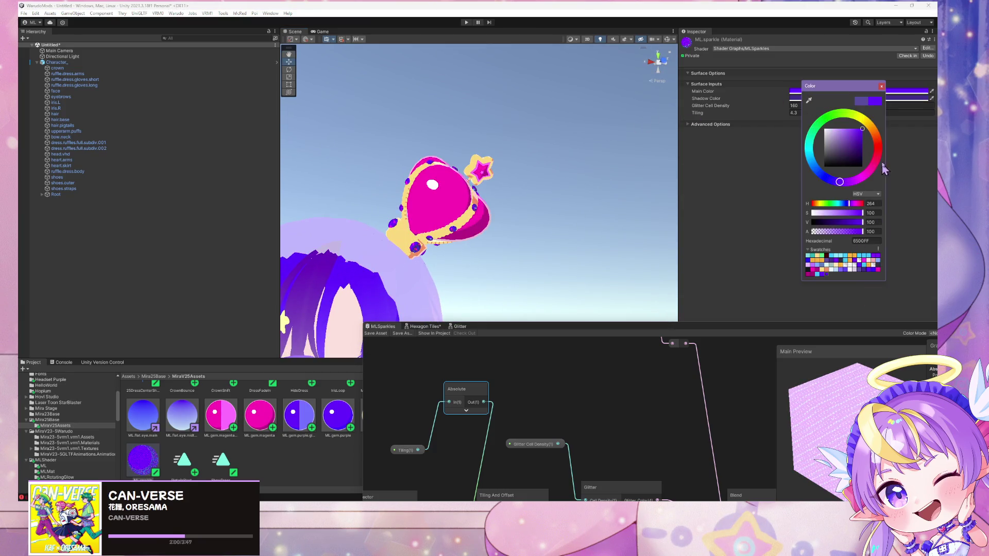
pyautogui.click(881, 86)
pyautogui.click(874, 100)
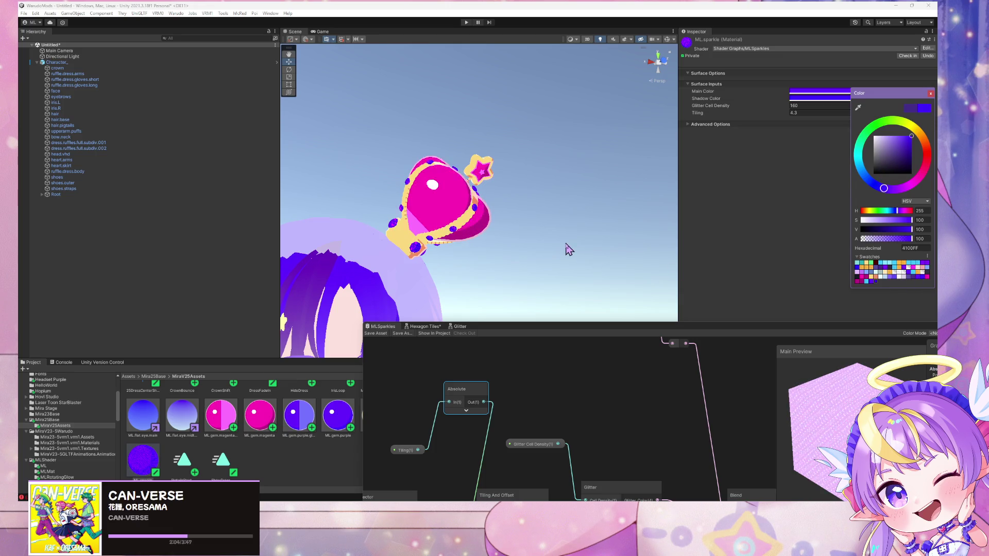
# - Orbit and zoom the Scene view to inspect the purple sparkle on the face and crown
pyautogui.moveTo(569, 250)
pyautogui.mouseDown()
pyautogui.moveTo(551, 245)
pyautogui.moveTo(549, 258)
pyautogui.mouseUp()
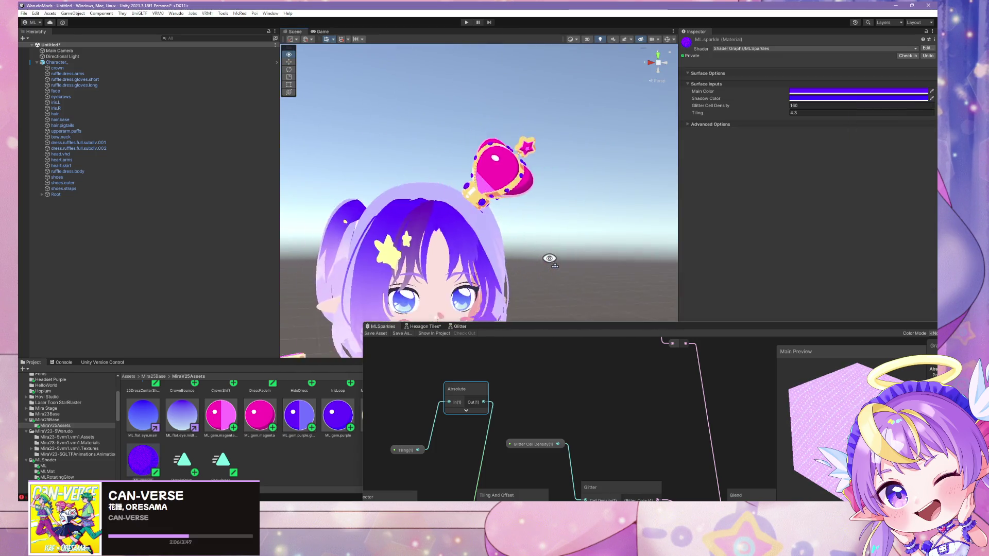
pyautogui.scroll(5, 549, 259)
pyautogui.scroll(-5, 549, 259)
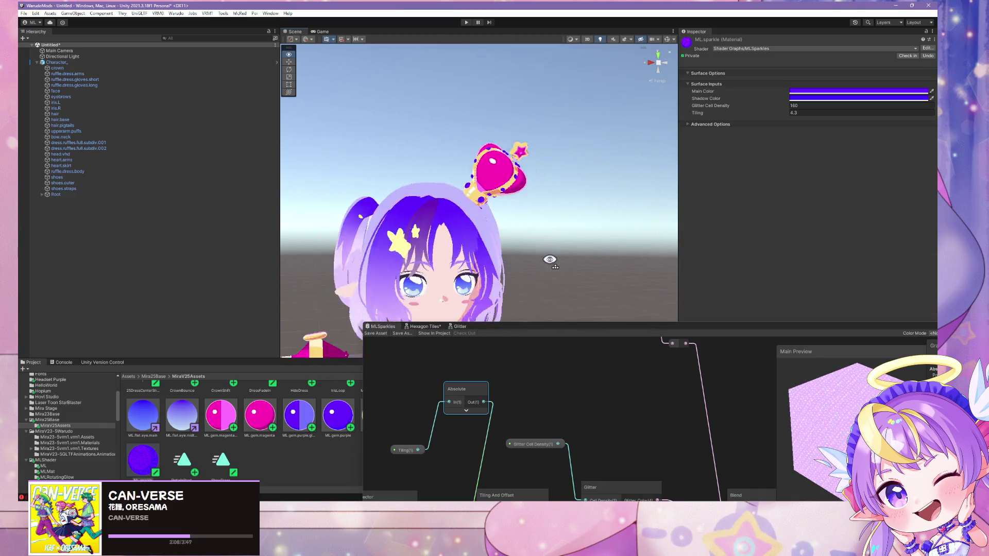
pyautogui.scroll(-4, 549, 260)
pyautogui.scroll(4, 549, 266)
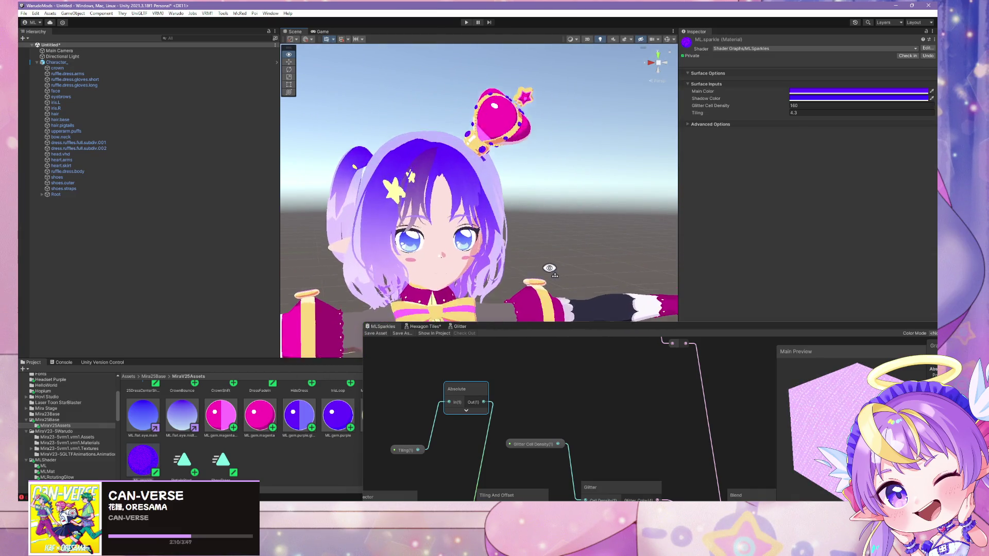
pyautogui.scroll(5, 549, 268)
pyautogui.scroll(-6, 555, 258)
pyautogui.moveTo(554, 274)
pyautogui.mouseDown()
pyautogui.moveTo(552, 238)
pyautogui.moveTo(556, 279)
pyautogui.mouseUp()
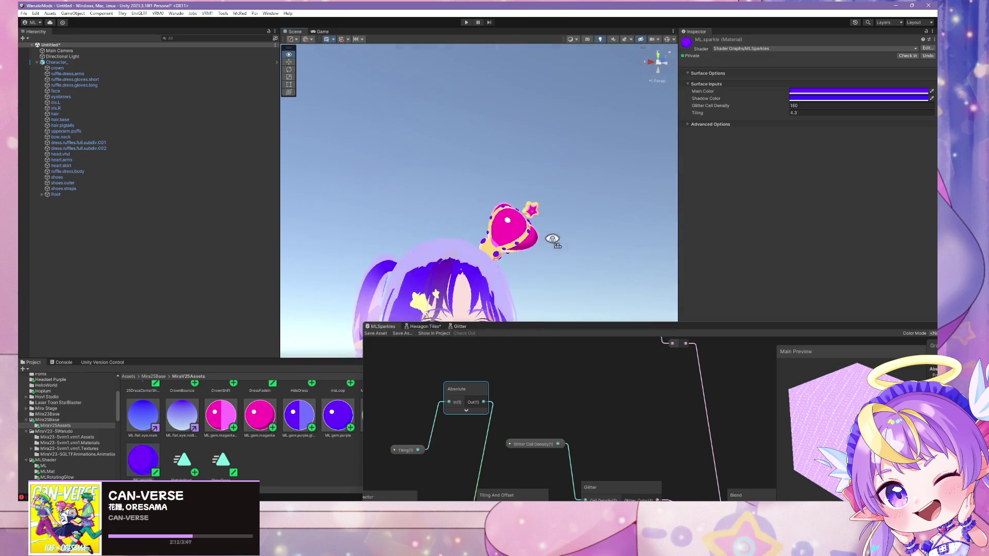
pyautogui.scroll(5, 552, 242)
pyautogui.scroll(-5, 552, 246)
pyautogui.scroll(3, 557, 282)
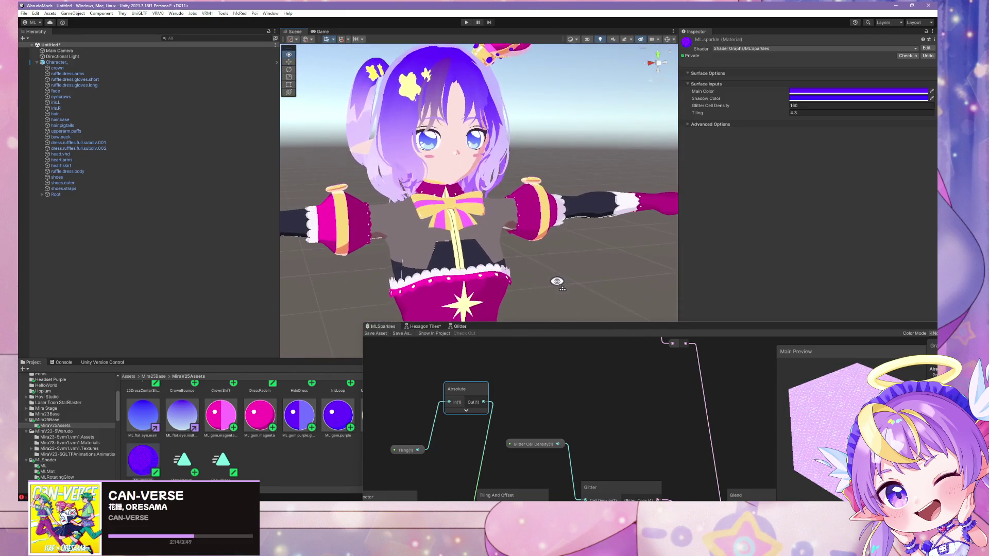
# - Move the Shader Graph window aside and drop ML.sparkle onto the arm puff stripes
pyautogui.moveTo(524, 334); pyautogui.dragTo(758, 293)
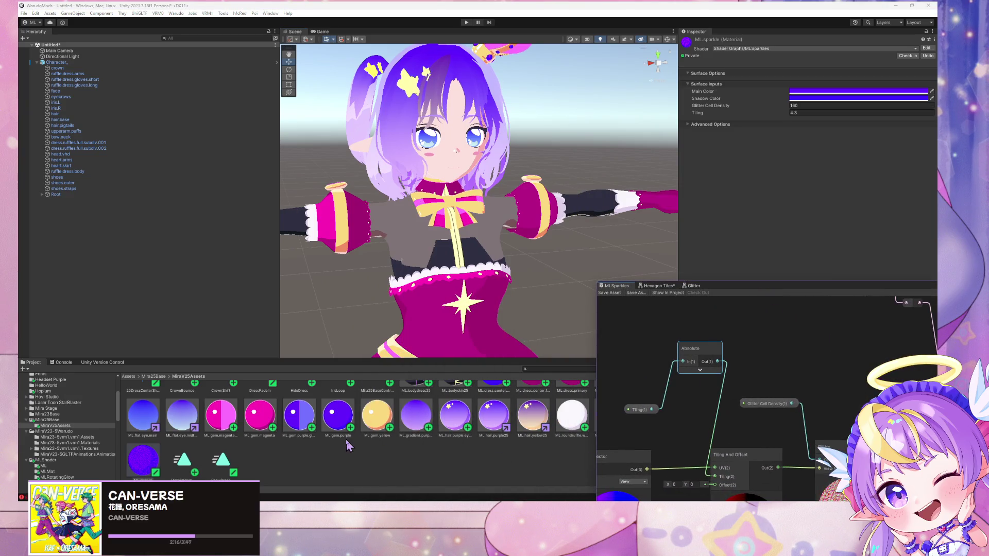
pyautogui.moveTo(143, 459); pyautogui.dragTo(489, 214)
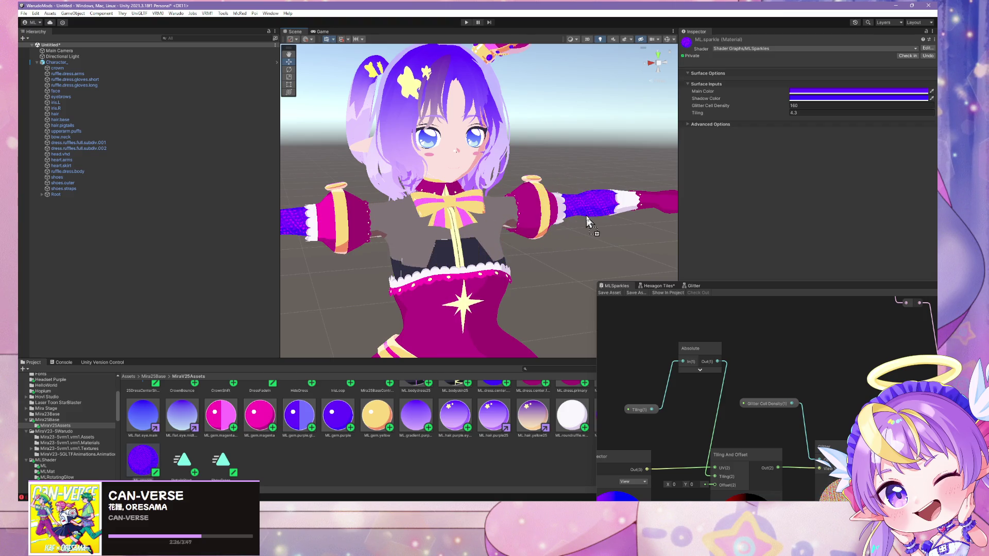
pyautogui.moveTo(587, 218); pyautogui.dragTo(342, 236)
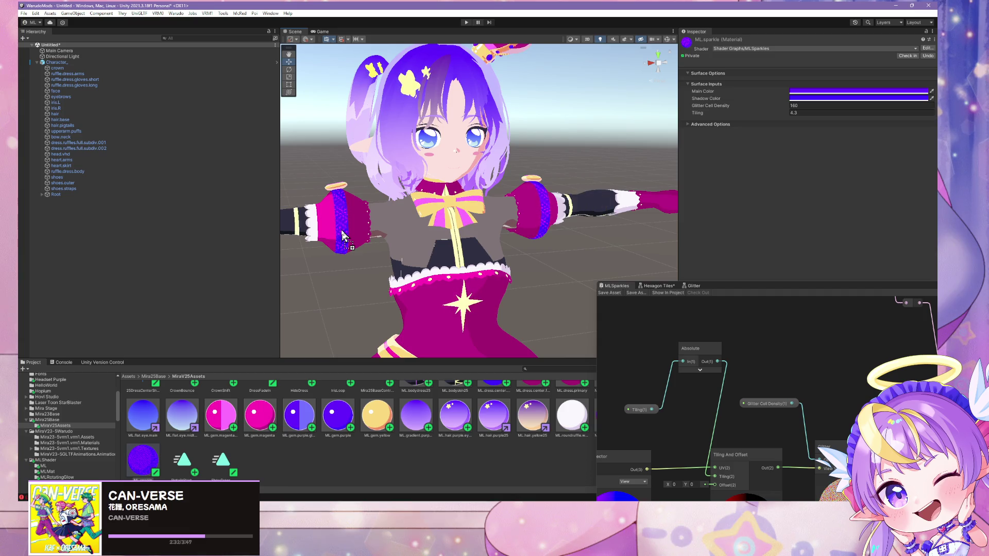
# - Zoom and orbit in on the right arm puff to check its sparkle stripes
pyautogui.scroll(-3, 405, 250)
pyautogui.scroll(4, 404, 250)
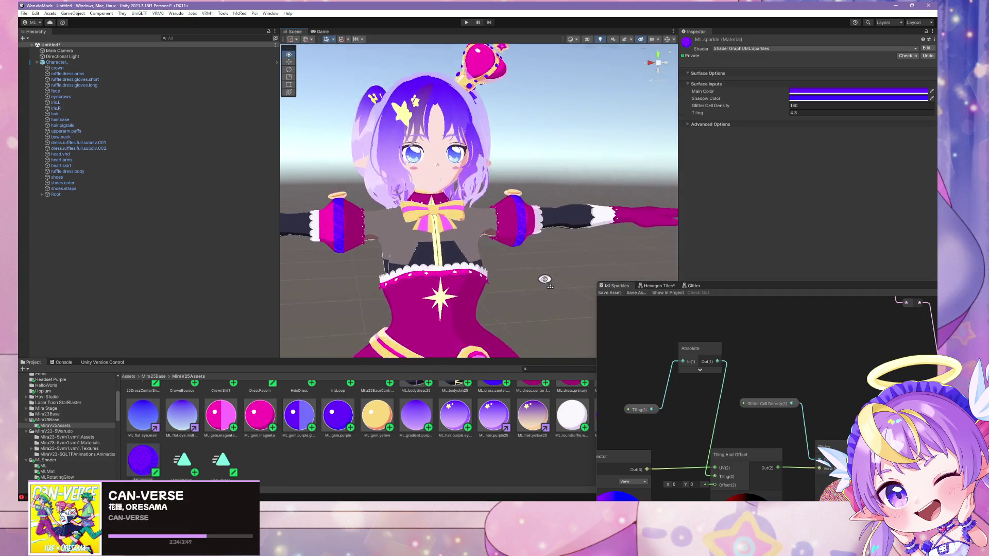
pyautogui.moveTo(405, 249); pyautogui.dragTo(552, 284)
pyautogui.scroll(-5, 551, 283)
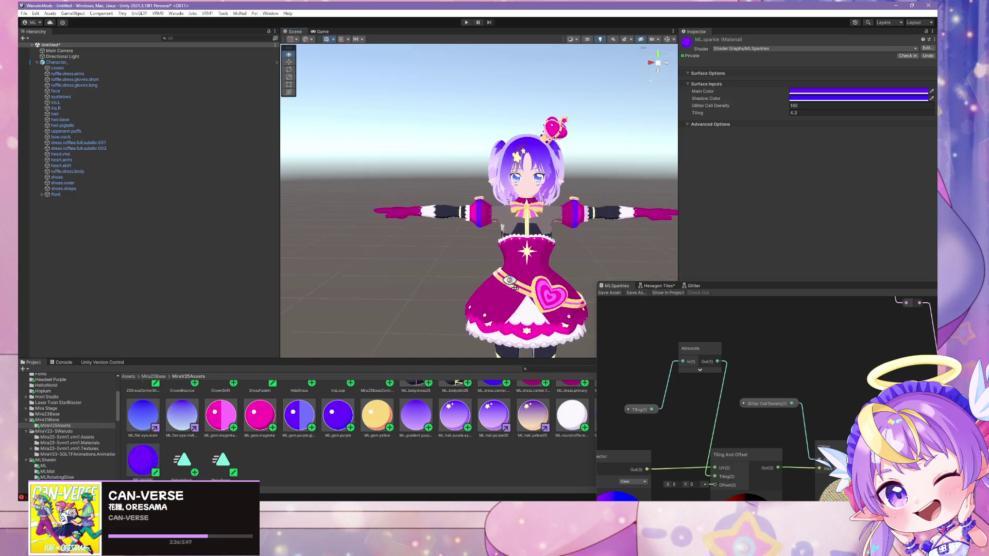
pyautogui.scroll(6, 536, 278)
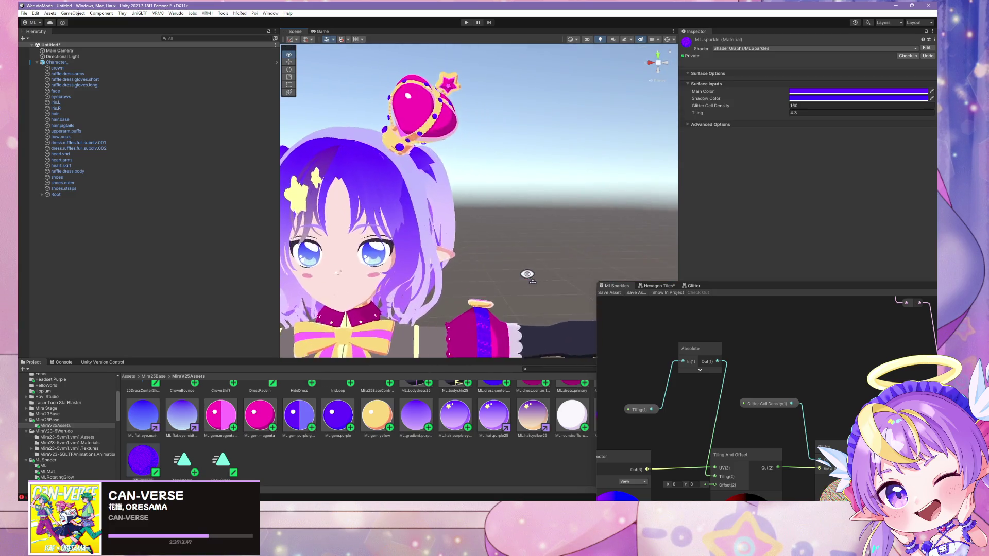
pyautogui.scroll(-5, 527, 274)
pyautogui.scroll(3, 521, 278)
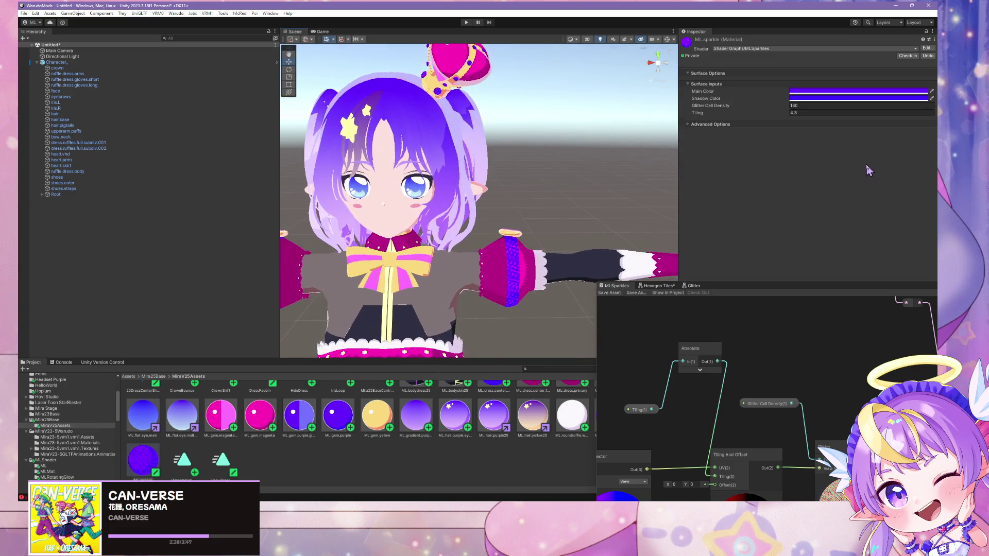
# - Change ML.sparkle to main colour light yellow FBDA7F and shadow colour salmon F08E62
pyautogui.click(823, 93)
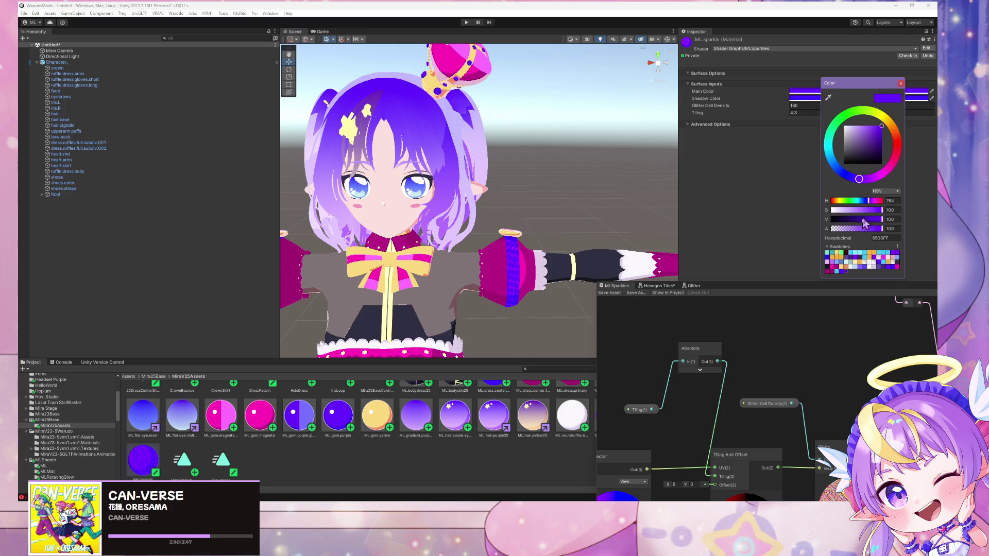
pyautogui.click(843, 268)
pyautogui.click(804, 98)
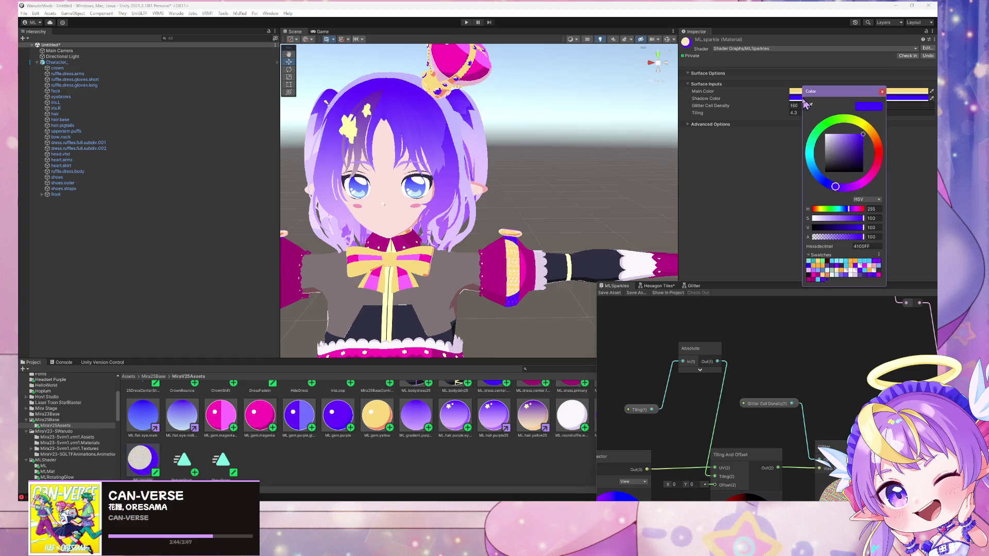
pyautogui.click(827, 275)
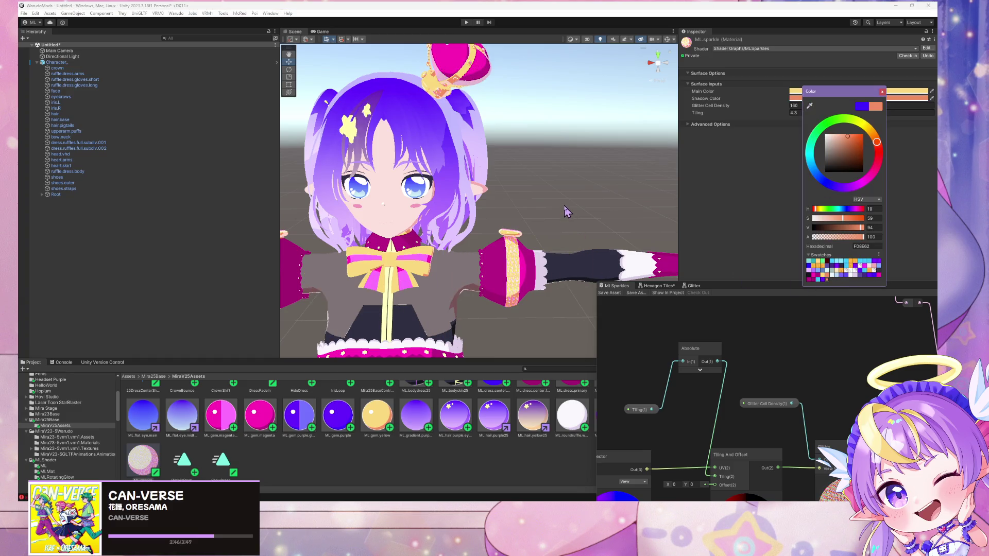
# - Turn to a front view of the avatar and zoom to look over the gold stripes
pyautogui.keyDown('alt'); pyautogui.moveTo(567, 210); pyautogui.dragTo(560, 191); pyautogui.keyUp('alt')
pyautogui.scroll(5, 563, 208)
pyautogui.scroll(-10, 565, 206)
pyautogui.scroll(3, 565, 207)
pyautogui.scroll(-4, 565, 206)
pyautogui.scroll(6, 561, 191)
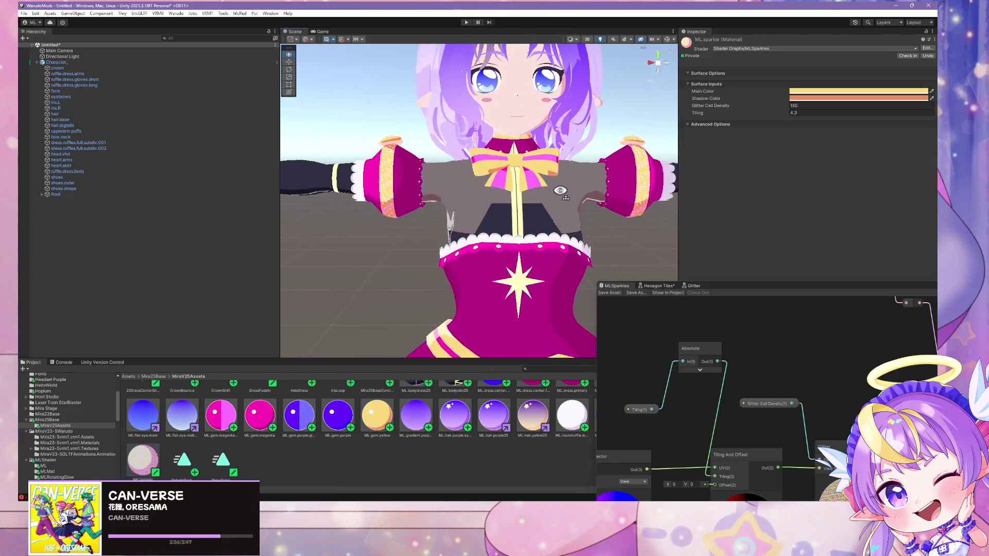
pyautogui.scroll(-8, 573, 186)
pyautogui.scroll(5, 573, 187)
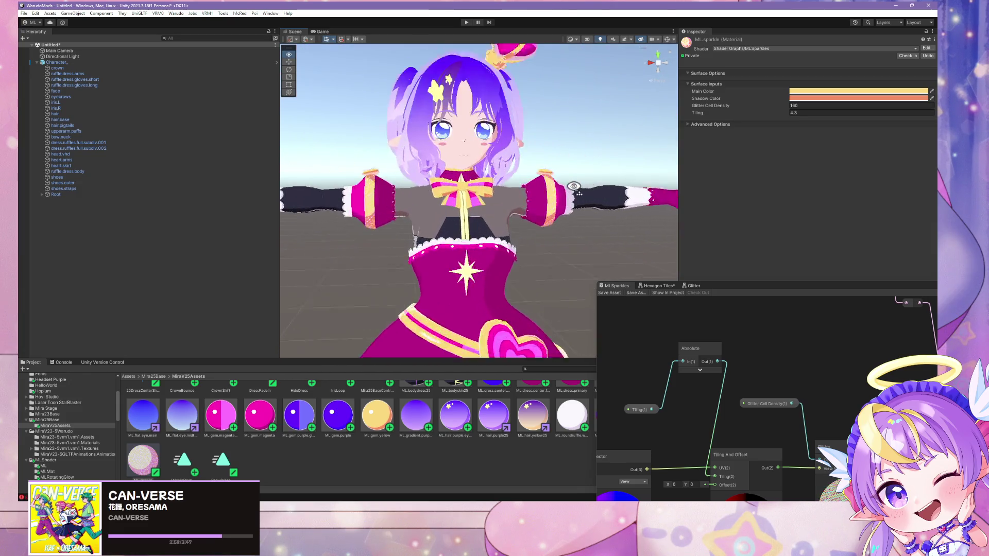
pyautogui.scroll(-2, 573, 186)
pyautogui.scroll(5, 574, 187)
pyautogui.scroll(-5, 574, 186)
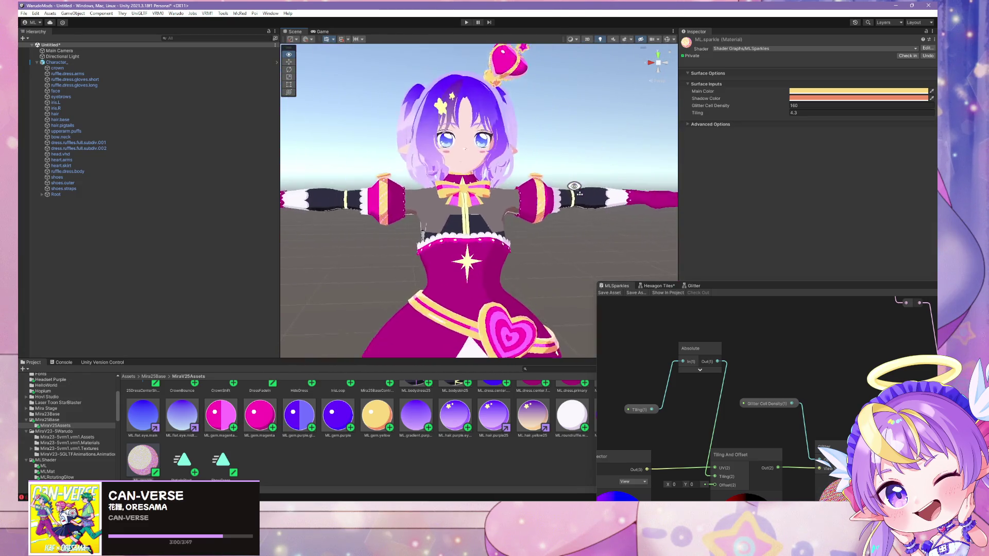
pyautogui.scroll(2, 573, 186)
# - Orbit and zoom to view the whole avatar, then enlarge the Project asset area
pyautogui.keyDown('alt'); pyautogui.moveTo(573, 186); pyautogui.dragTo(528, 187); pyautogui.keyUp('alt')
pyautogui.moveTo(471, 190); pyautogui.dragTo(574, 190)
pyautogui.scroll(5, 575, 190)
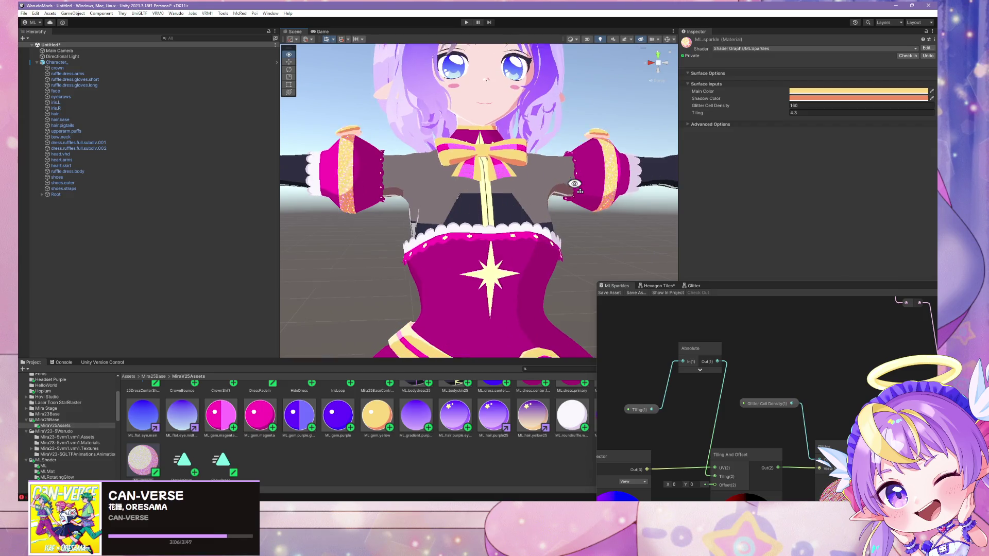
pyautogui.scroll(3, 575, 184)
pyautogui.scroll(-8, 574, 184)
pyautogui.scroll(2, 574, 184)
pyautogui.scroll(2, 574, 183)
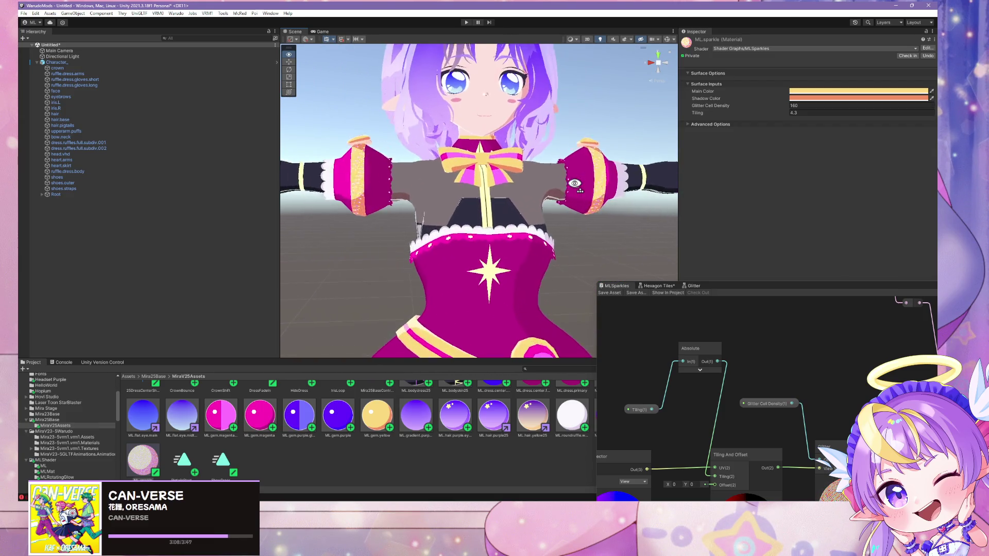
pyautogui.scroll(-5, 572, 187)
pyautogui.scroll(5, 569, 189)
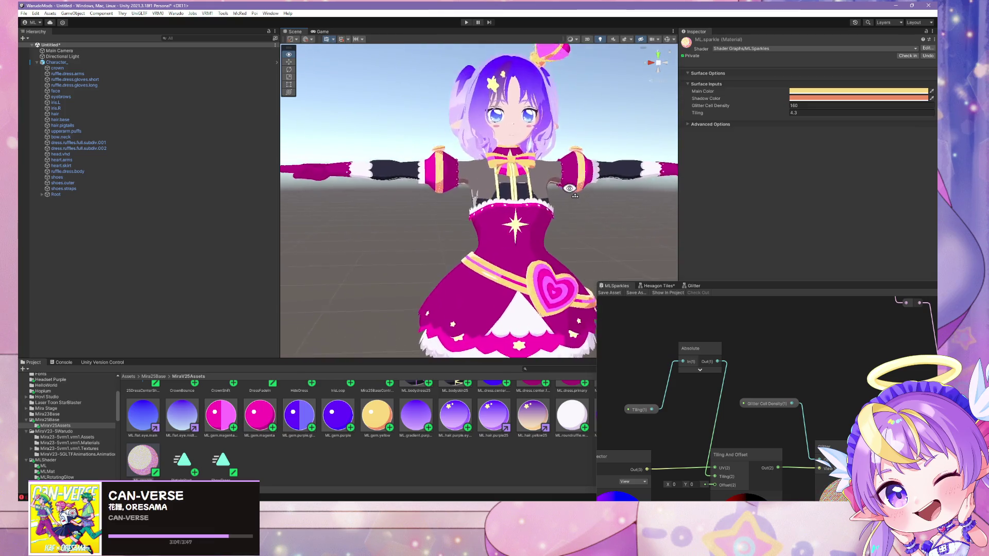
pyautogui.scroll(3, 570, 190)
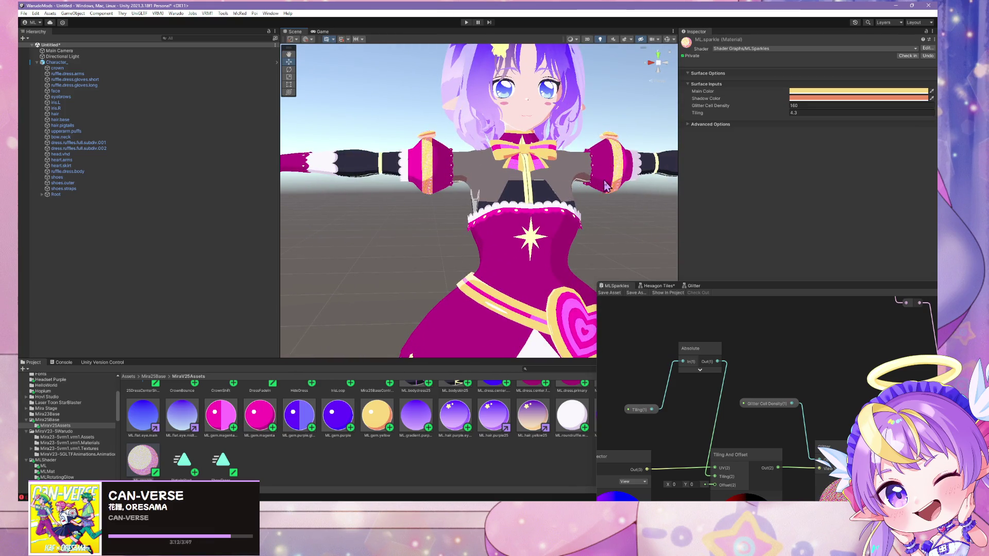
pyautogui.scroll(4, 607, 180)
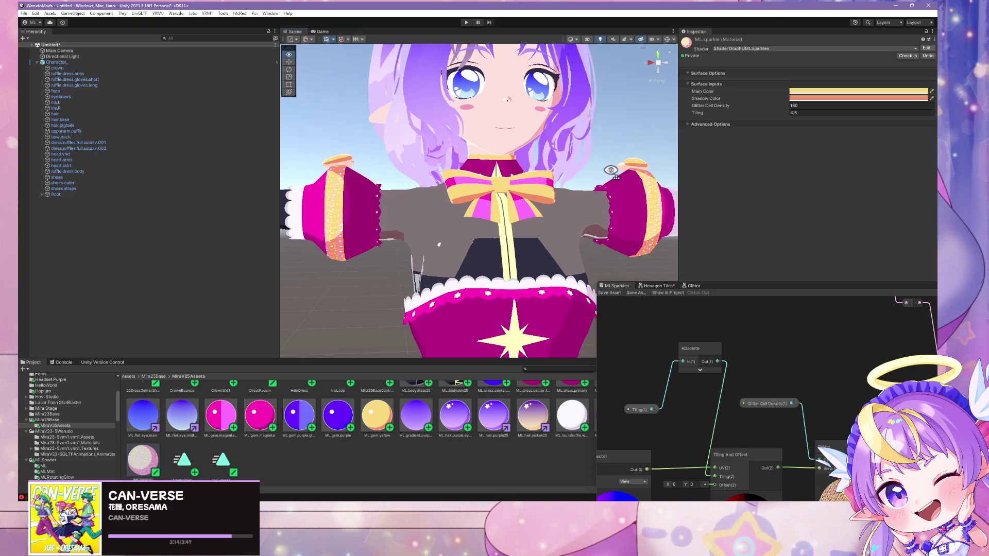
pyautogui.scroll(-8, 607, 171)
pyautogui.scroll(3, 582, 173)
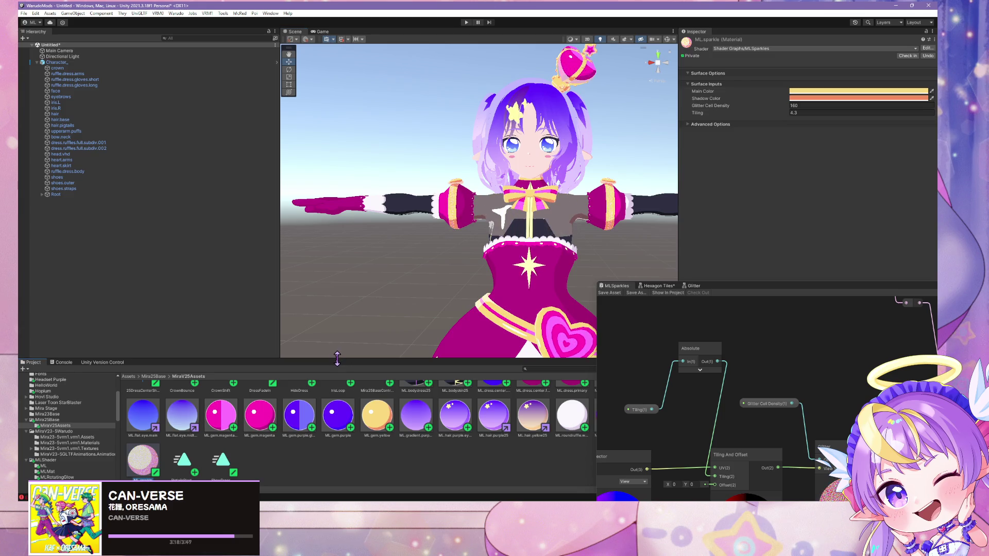
pyautogui.moveTo(336, 359); pyautogui.dragTo(335, 284)
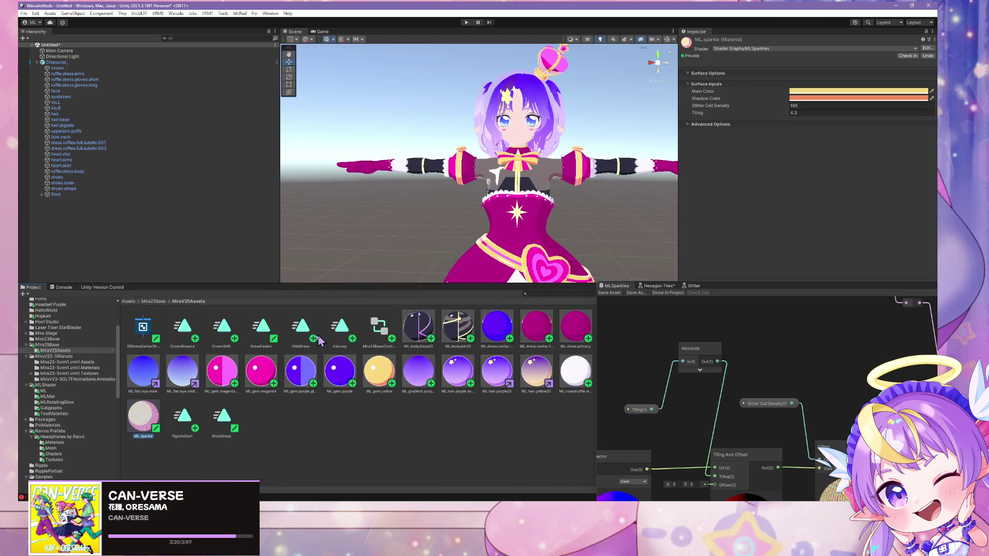
# - Select ML.hair.purple.eyebrows, check its Matcap Main Radius, and bring the MLSparkles graph to the middle
pyautogui.click(457, 370)
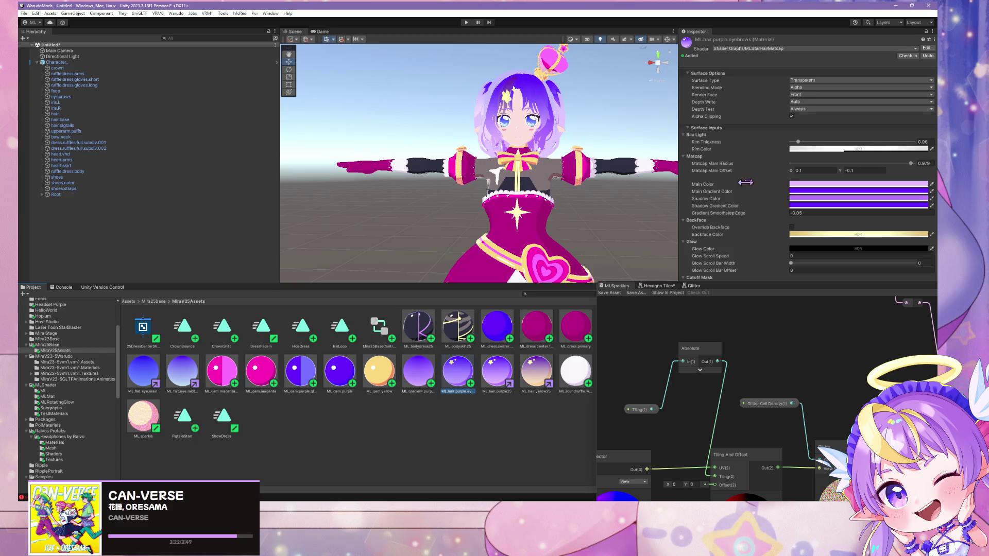
pyautogui.moveTo(753, 284)
pyautogui.mouseDown()
pyautogui.moveTo(616, 304)
pyautogui.moveTo(605, 366)
pyautogui.moveTo(528, 347)
pyautogui.mouseUp()
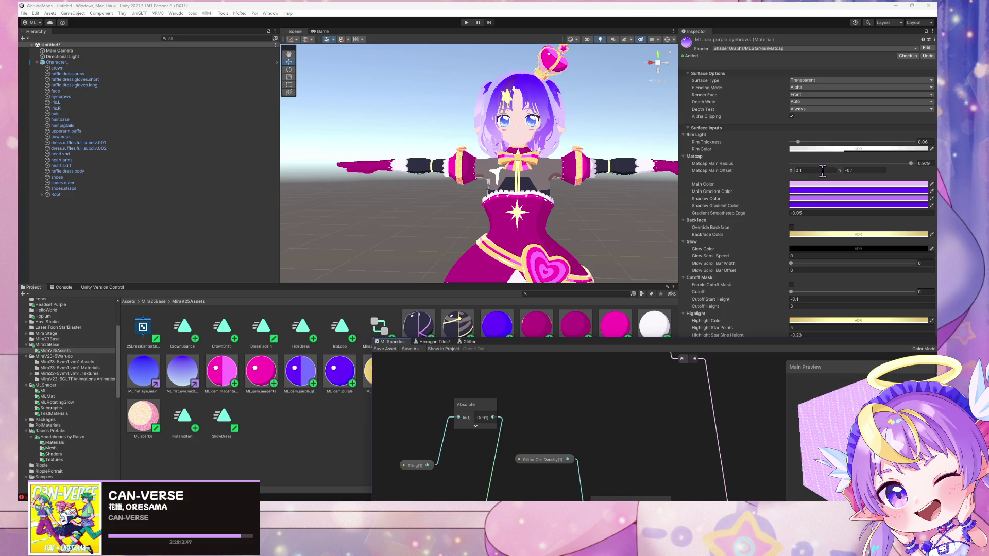
pyautogui.click(925, 162)
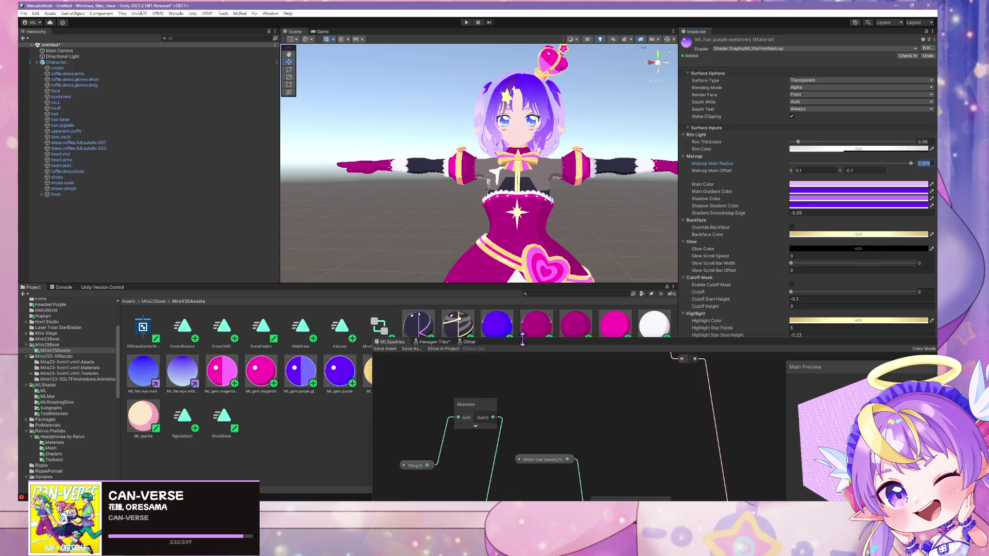
pyautogui.click(518, 360)
pyautogui.moveTo(542, 345); pyautogui.dragTo(299, 100)
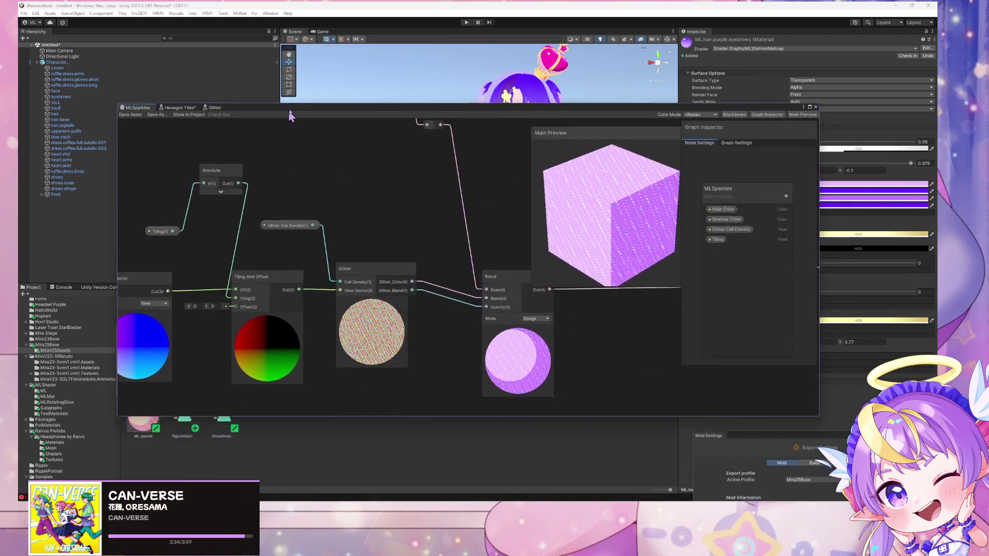
# - Pan to the GradientMatcap node and set its Matcap Main Radius to 0.97
pyautogui.scroll(-2, 437, 211)
pyautogui.moveTo(437, 210); pyautogui.dragTo(471, 377)
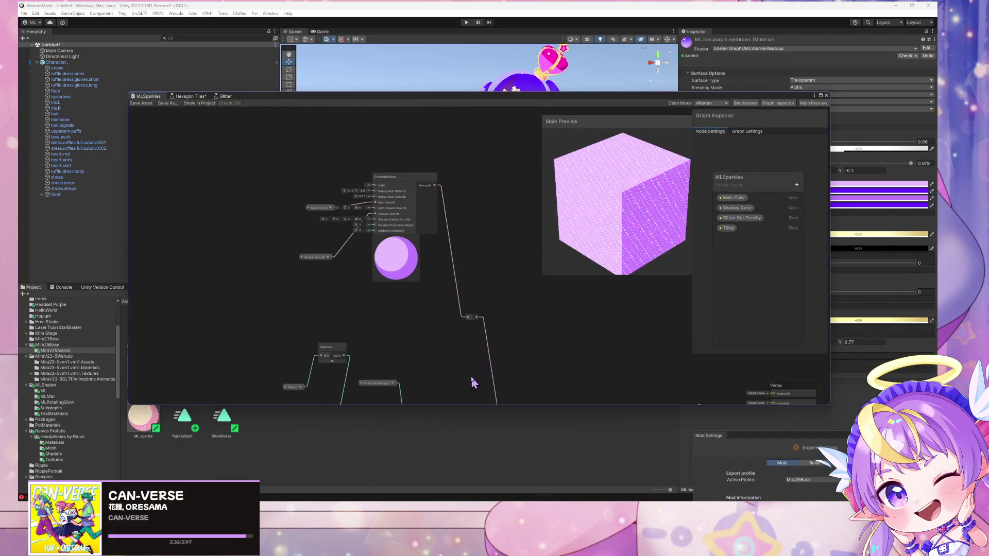
pyautogui.scroll(4, 342, 190)
pyautogui.click(387, 197)
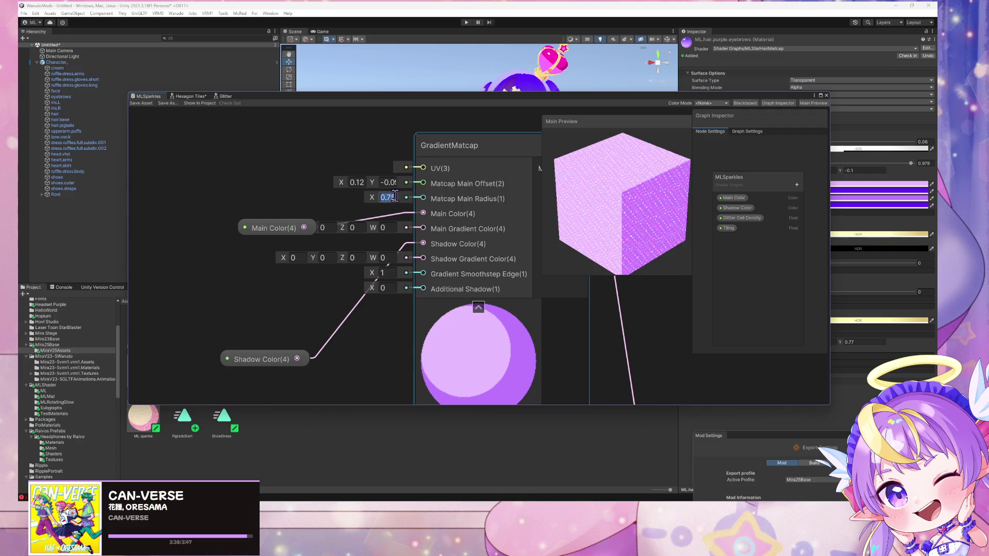
pyautogui.moveTo(763, 96)
pyautogui.mouseDown()
pyautogui.moveTo(564, 76)
pyautogui.moveTo(221, 95)
pyautogui.mouseUp()
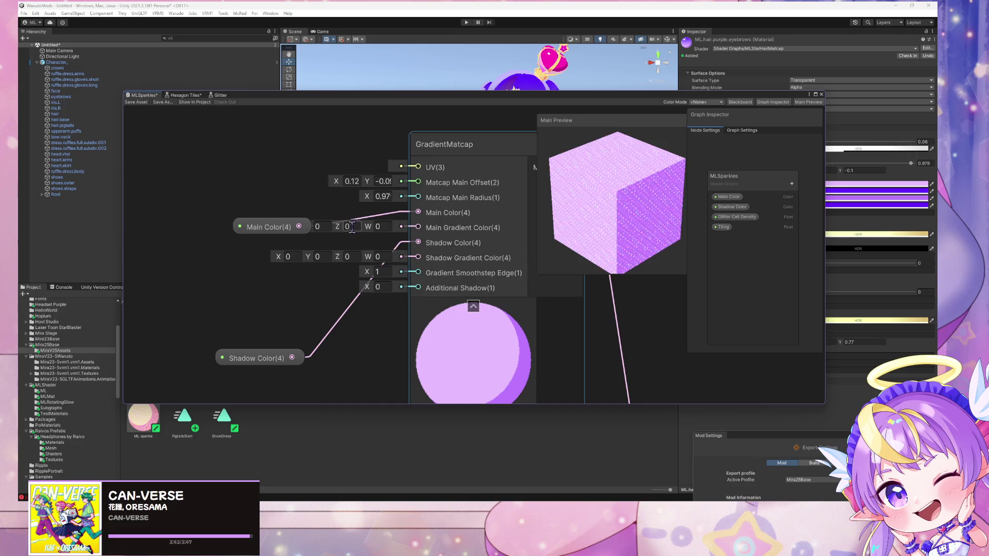
pyautogui.click(361, 184)
# - Enter 0.1 and -0.1 as the Matcap Main Offset X and Y values
pyautogui.moveTo(719, 103); pyautogui.dragTo(732, 139)
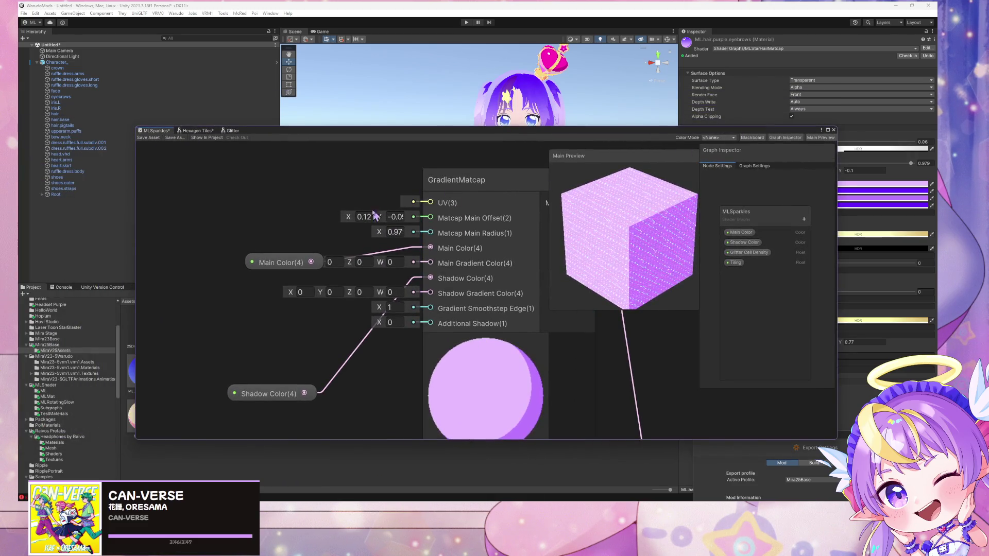
pyautogui.click(365, 216)
pyautogui.write('0.1')
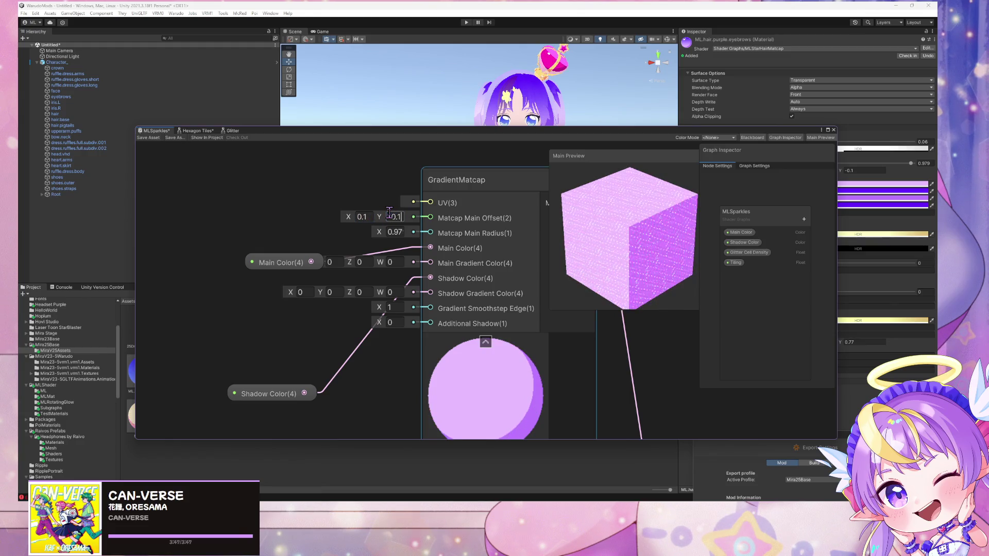
pyautogui.write('-0.1')
pyautogui.moveTo(603, 131)
pyautogui.mouseDown()
pyautogui.moveTo(540, 219)
pyautogui.moveTo(589, 102)
pyautogui.moveTo(573, 76)
pyautogui.mouseUp()
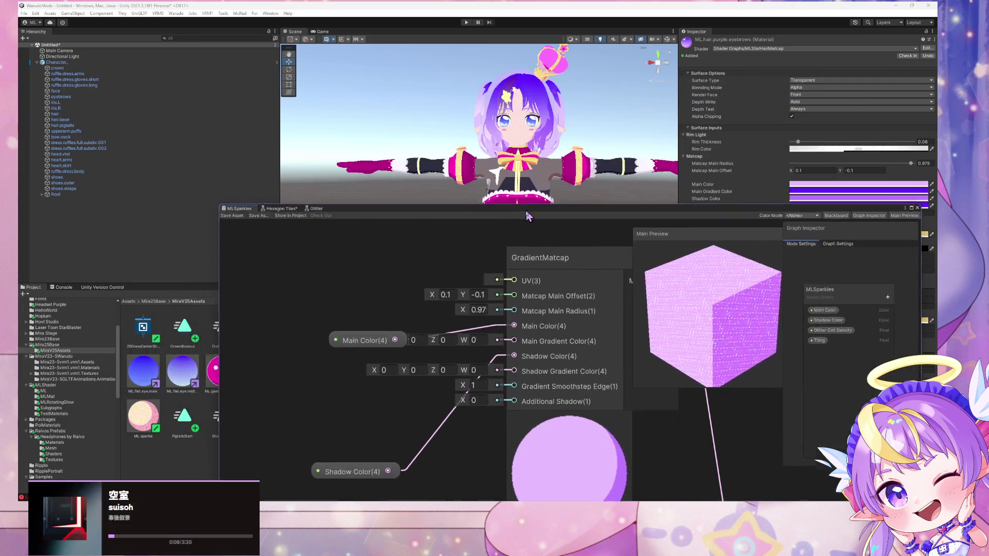
# - Fly the Scene camera in close to frame the character's arm and sleeve cuff
pyautogui.press('w')
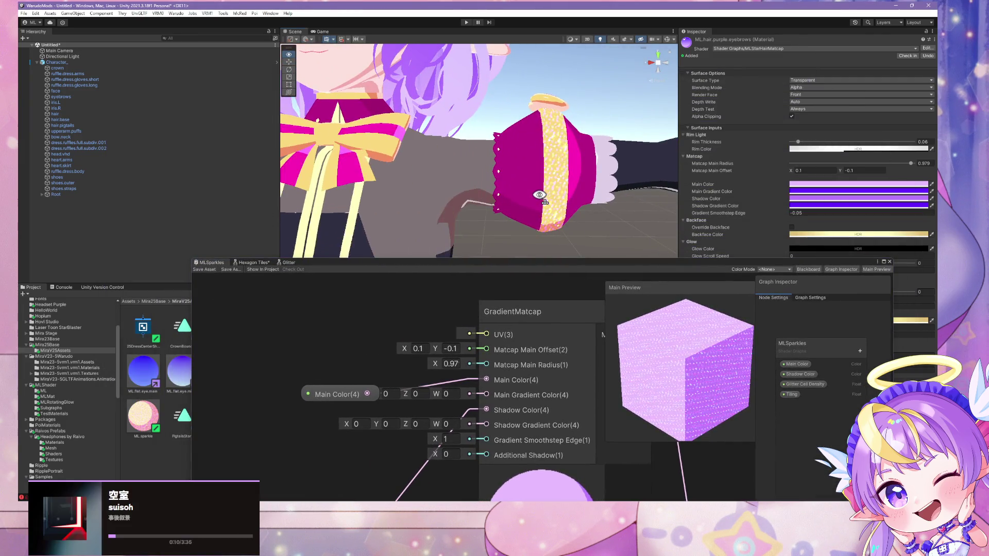
pyautogui.press('s')
pyautogui.press('w')
pyautogui.press('s')
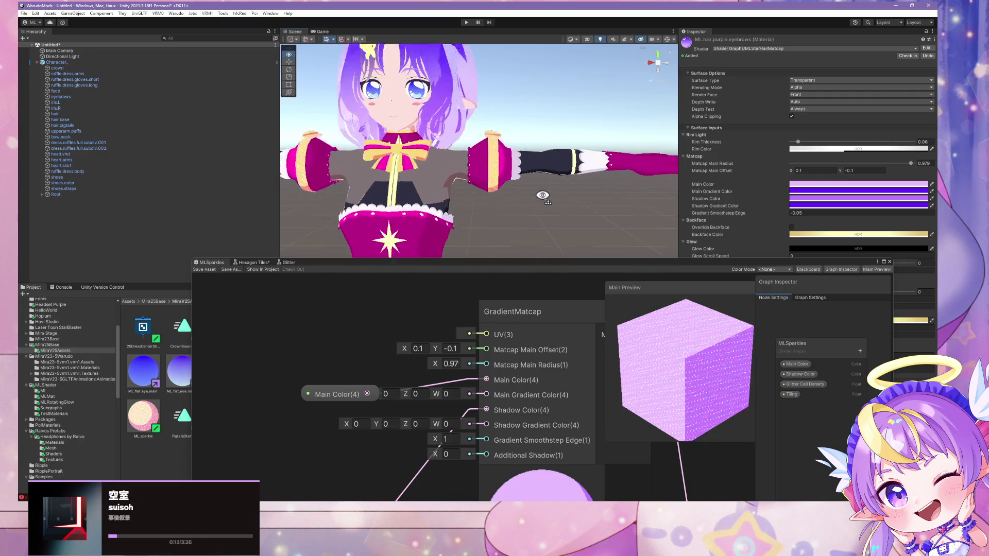
pyautogui.press('w')
# - Select the upperarm.puffs sleeve mesh in the Scene view
pyautogui.click(520, 175)
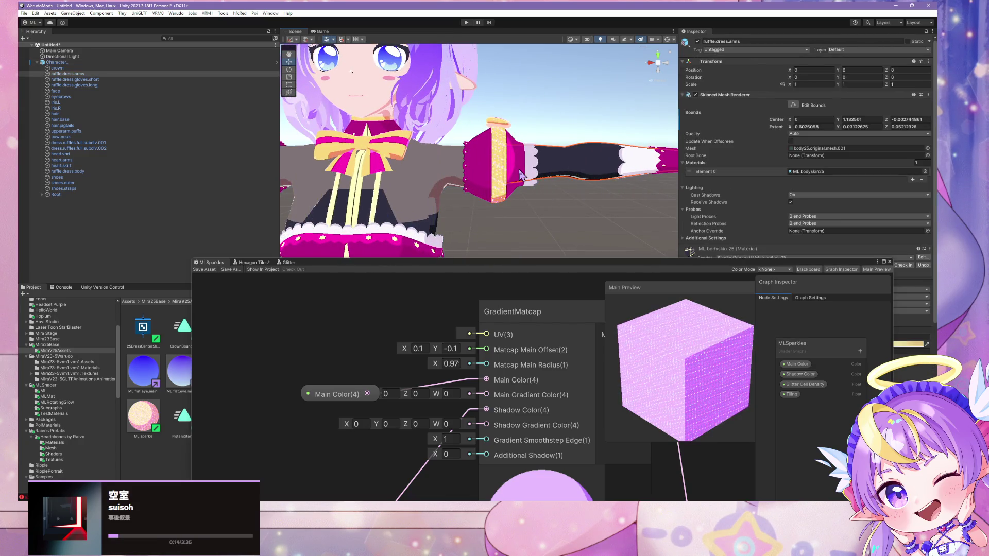
pyautogui.click(513, 147)
pyautogui.click(514, 144)
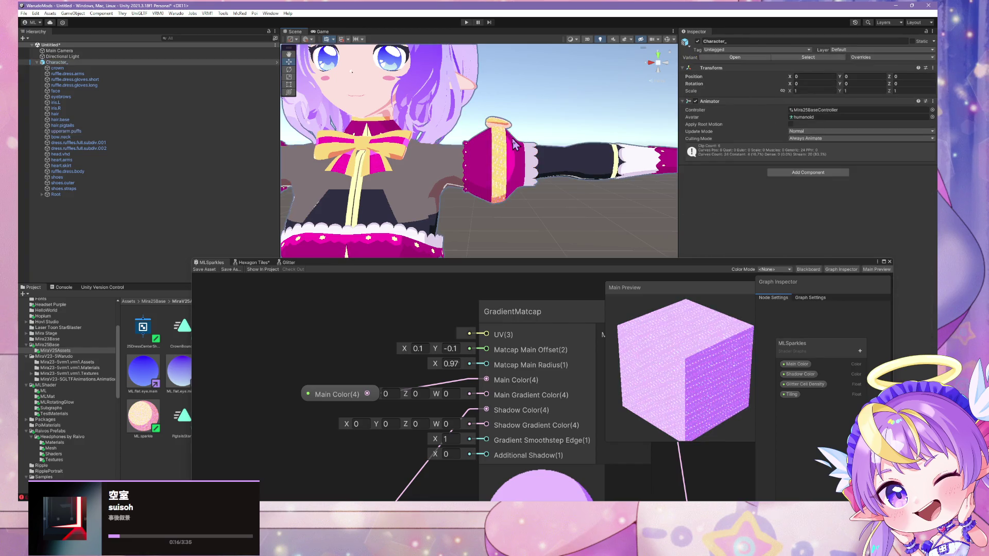
pyautogui.click(514, 145)
pyautogui.click(514, 144)
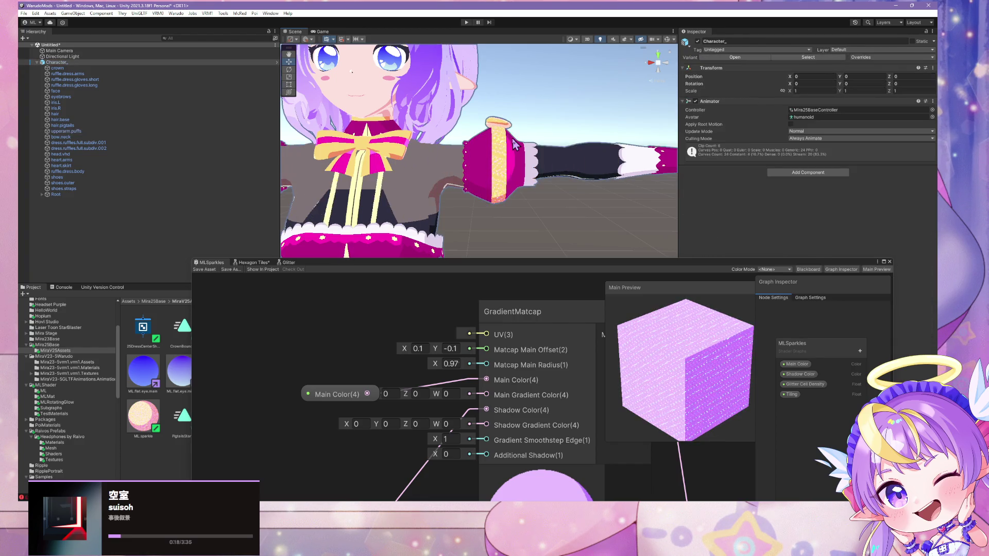
pyautogui.click(513, 144)
pyautogui.scroll(-8, 773, 205)
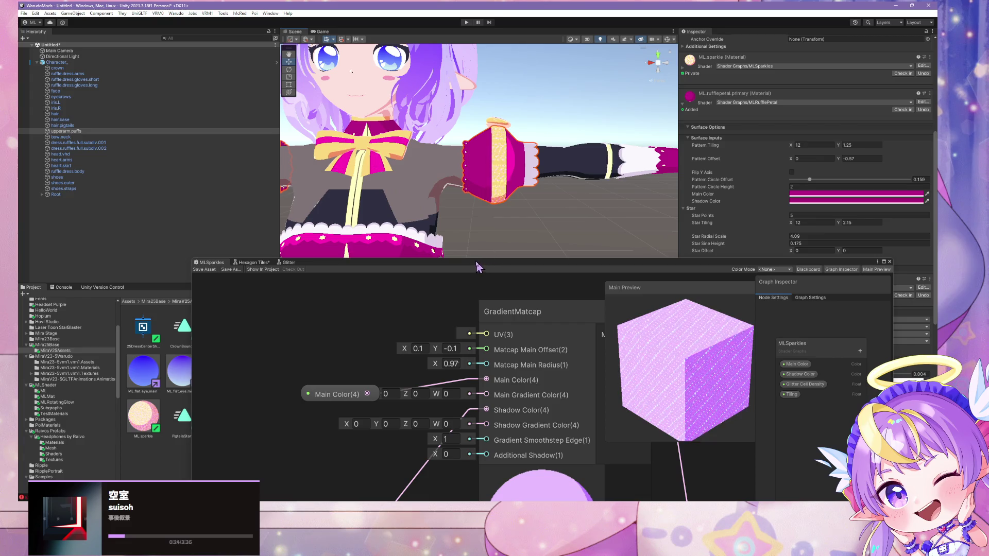
# - Orbit to the dress front and select the dress.ruffles.full.subdiv.002 mesh to show its materials
pyautogui.moveTo(453, 222)
pyautogui.mouseDown()
pyautogui.moveTo(434, 228)
pyautogui.moveTo(447, 184)
pyautogui.mouseUp()
pyautogui.click(448, 190)
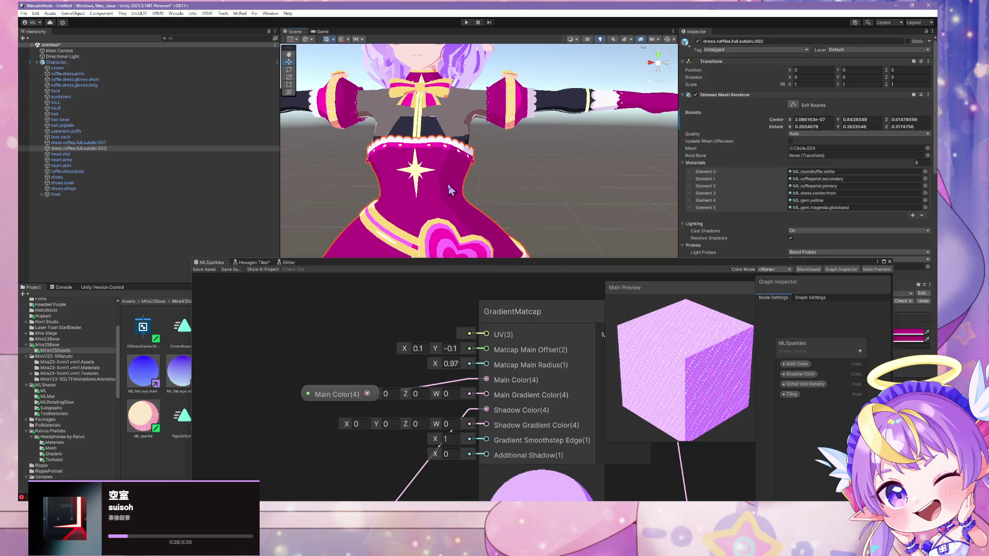
pyautogui.moveTo(700, 268)
pyautogui.mouseDown()
pyautogui.moveTo(310, 126)
pyautogui.moveTo(353, 237)
pyautogui.mouseUp()
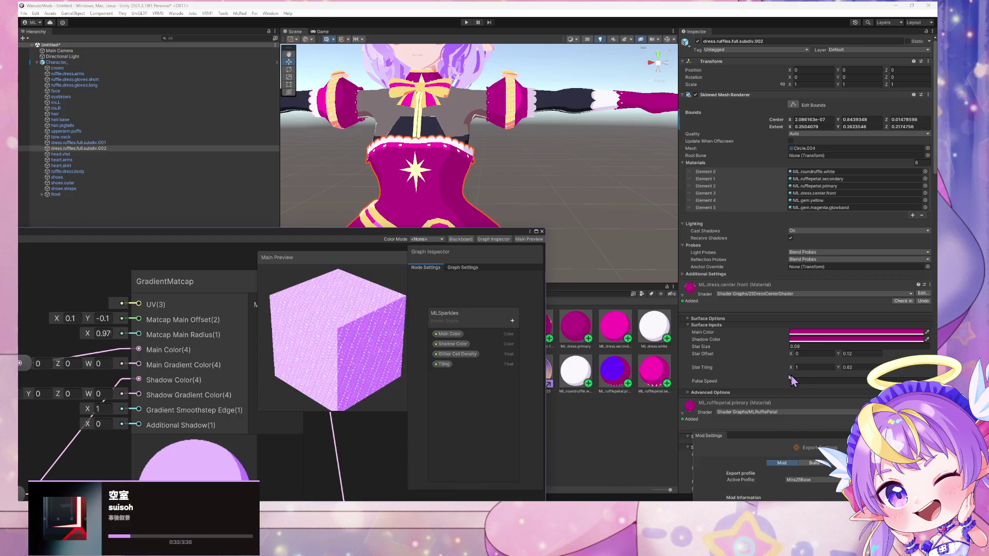
# - Open 25DressCenterShader and inspect its GradientMatcap node: radius 0.75, offset X 0.12
pyautogui.click(922, 293)
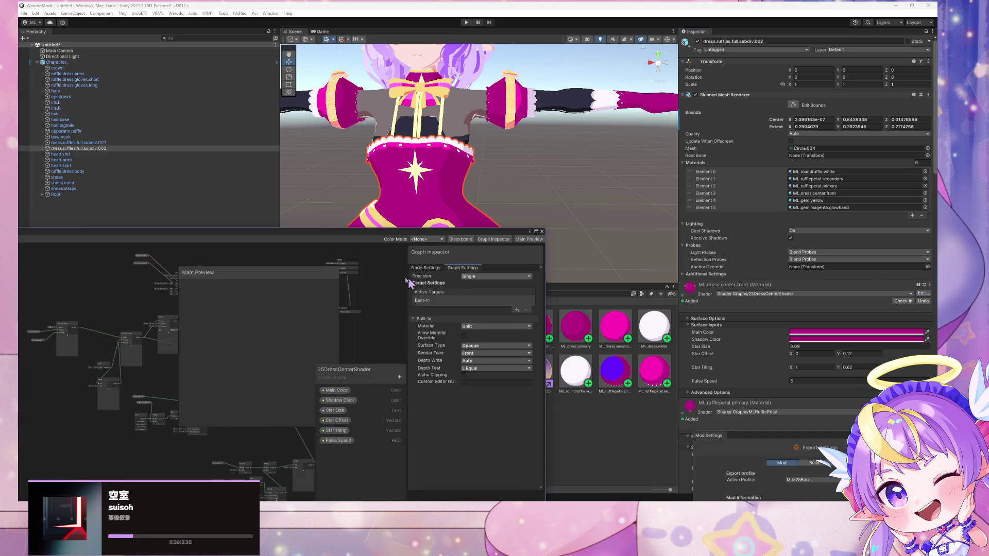
pyautogui.moveTo(214, 278); pyautogui.dragTo(41, 321)
pyautogui.scroll(3, 364, 308)
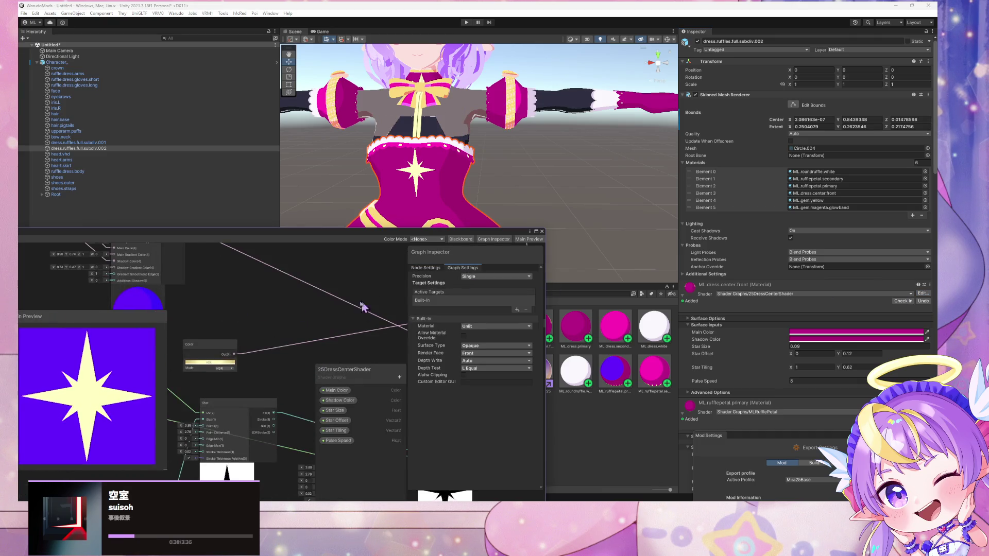
pyautogui.scroll(-3, 360, 288)
pyautogui.moveTo(360, 288)
pyautogui.mouseDown()
pyautogui.moveTo(355, 268)
pyautogui.moveTo(364, 335)
pyautogui.mouseUp()
pyautogui.scroll(5, 288, 289)
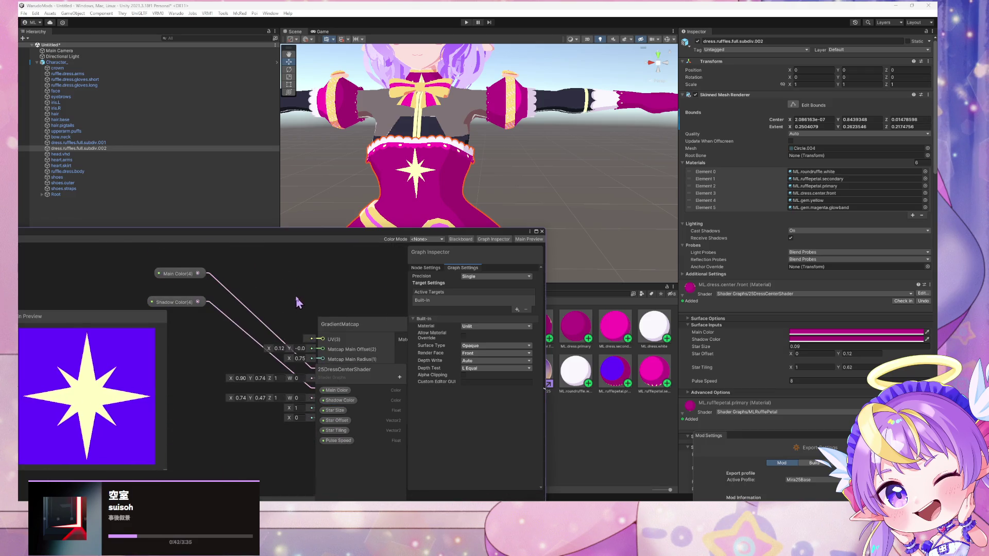
pyautogui.click(272, 338)
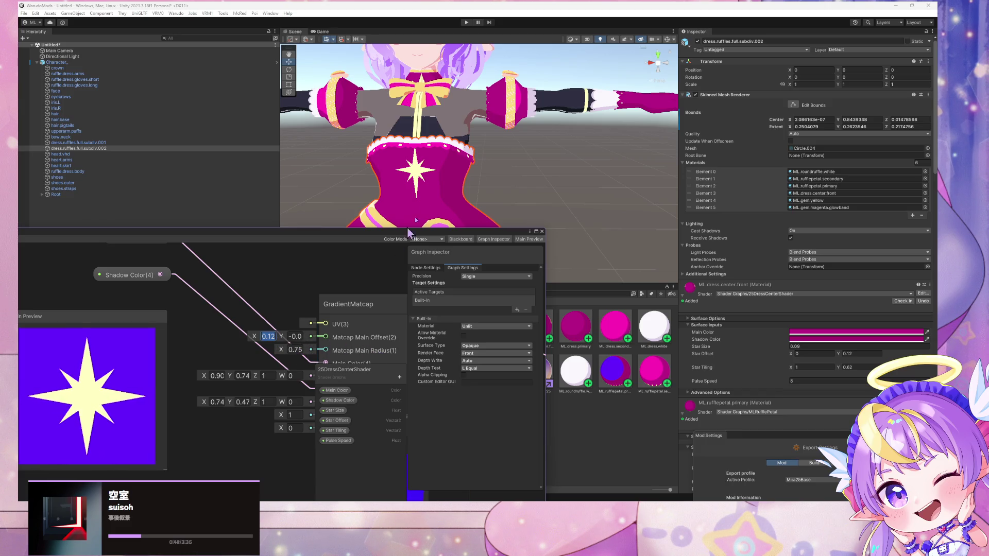
pyautogui.scroll(5, 469, 165)
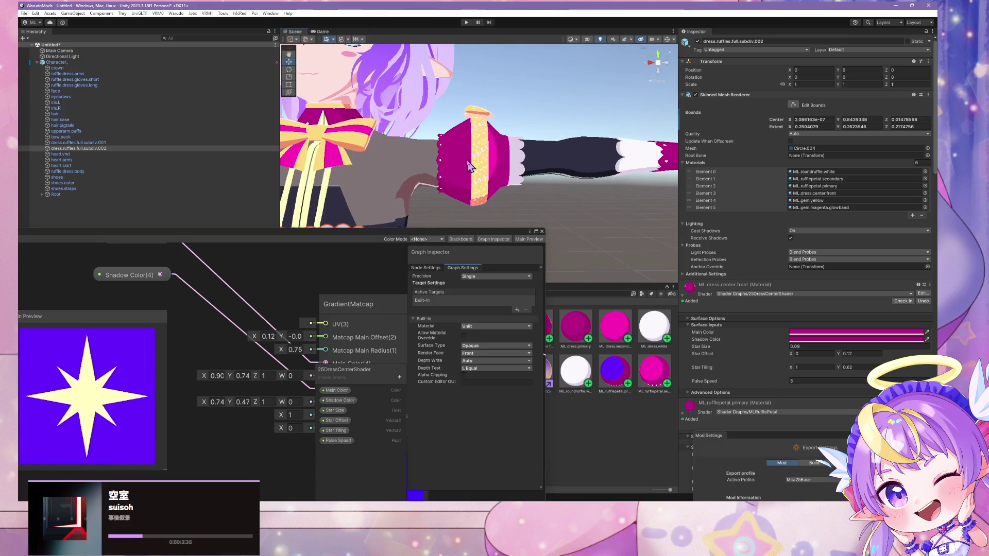
# - Reselect the upperarm.puffs cuff mesh in the Scene view
pyautogui.click(468, 166)
pyautogui.click(470, 167)
pyautogui.click(486, 172)
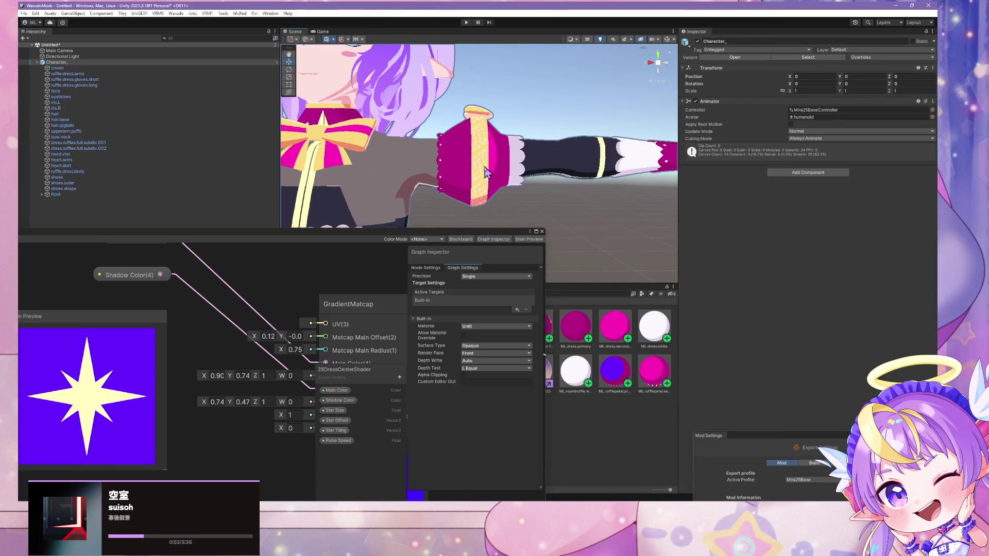
pyautogui.click(486, 173)
pyautogui.click(486, 172)
pyautogui.click(486, 172)
pyautogui.click(541, 242)
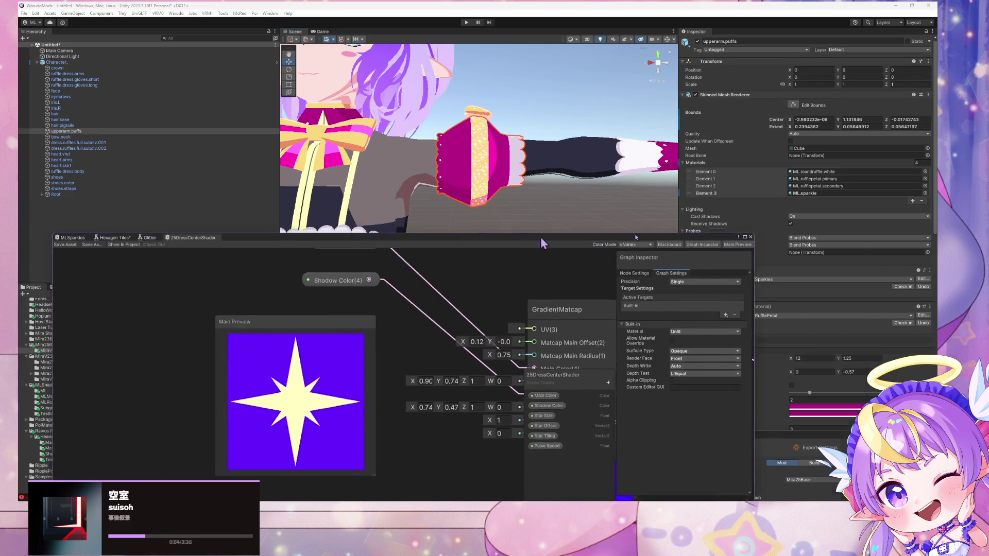
# - Reposition the Shader Graph window and confirm a Matcap Main Offset X of 0.1
pyautogui.moveTo(77, 242)
pyautogui.mouseDown()
pyautogui.moveTo(281, 315)
pyautogui.moveTo(310, 344)
pyautogui.mouseUp()
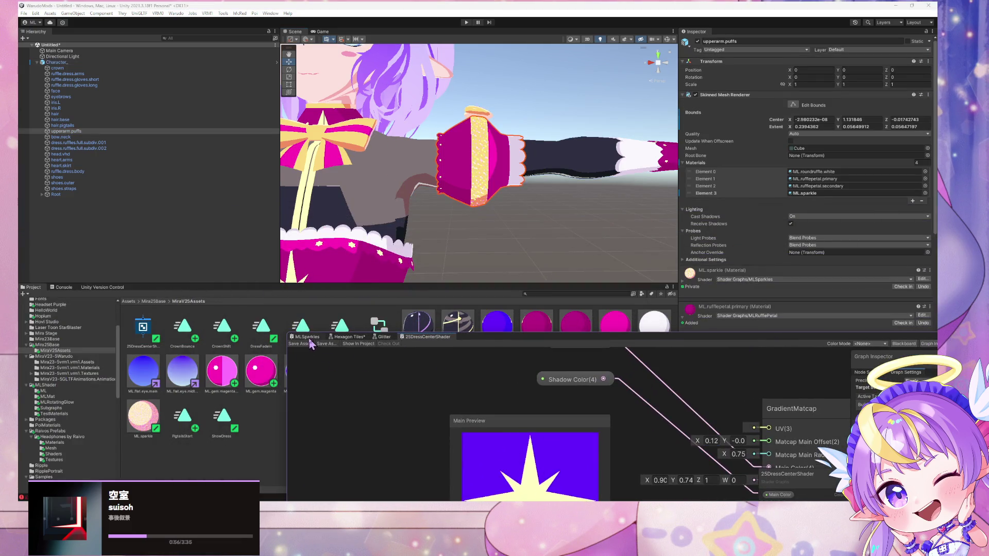
pyautogui.moveTo(581, 338); pyautogui.dragTo(527, 267)
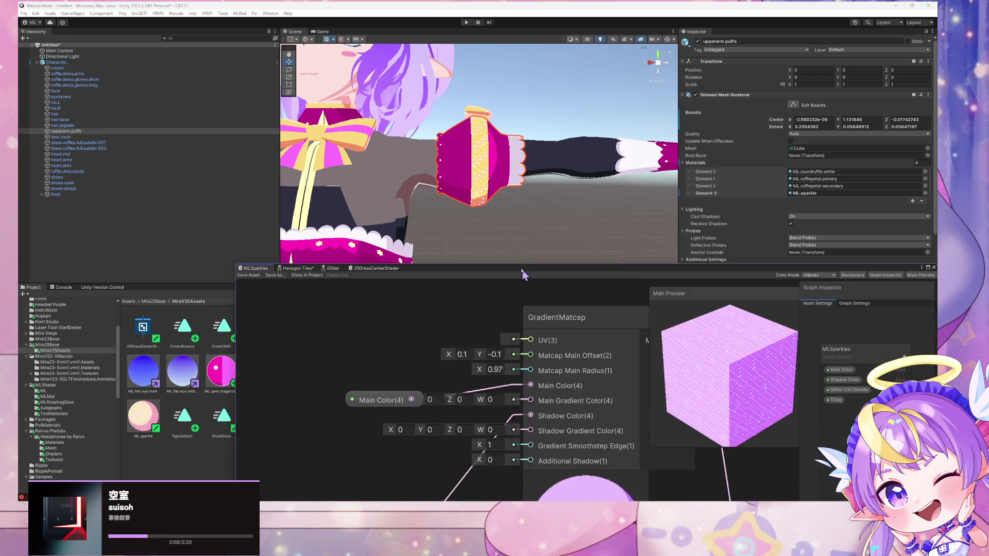
pyautogui.press('Return')
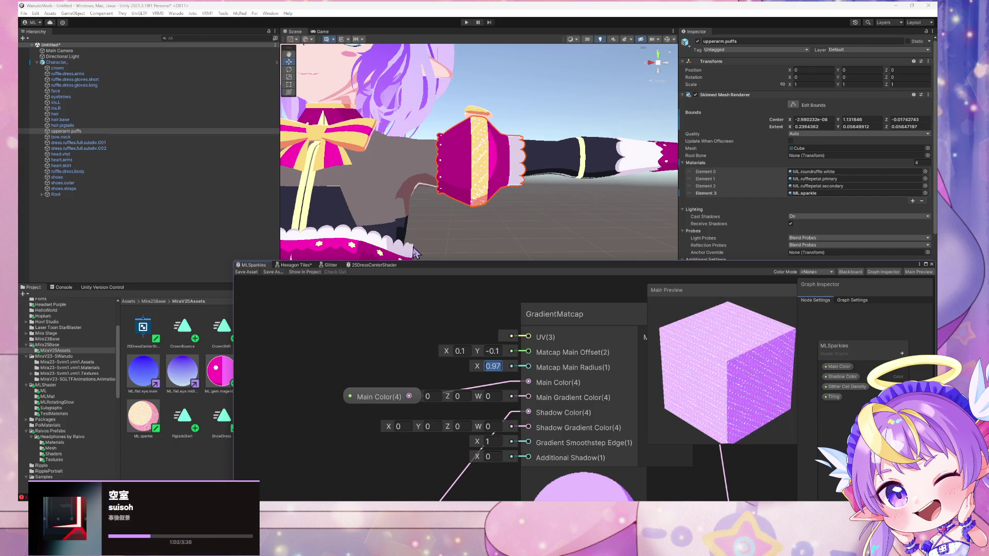
# - Show ML.gem.magenta.glowband's settings, select its Matcap Main Radius, and reveal more asset grid
pyautogui.click(209, 380)
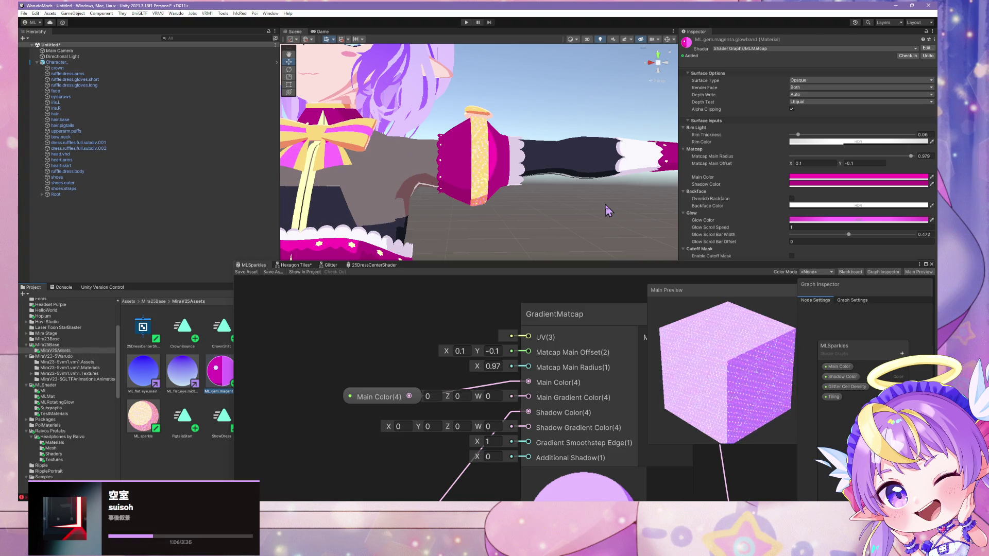
pyautogui.click(924, 156)
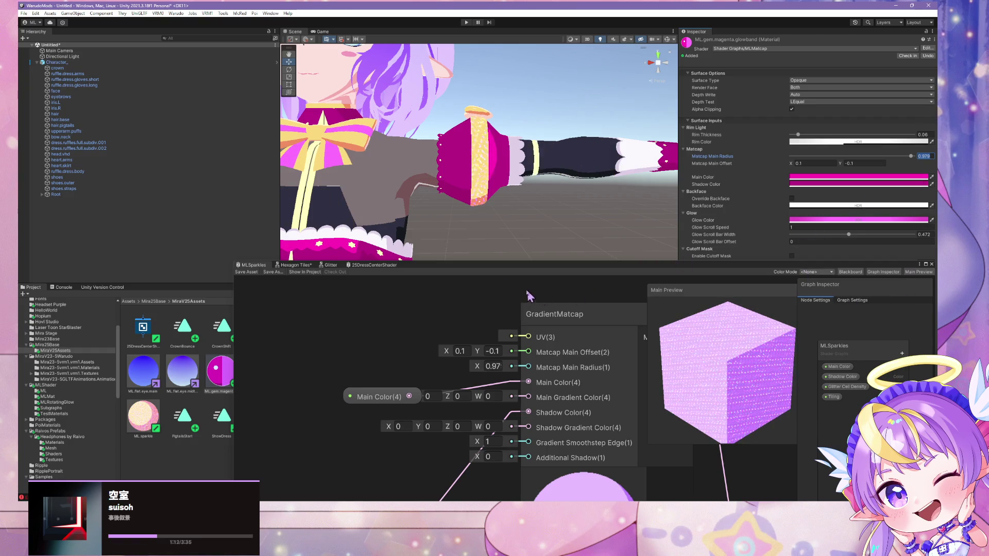
pyautogui.moveTo(432, 273); pyautogui.dragTo(282, 393)
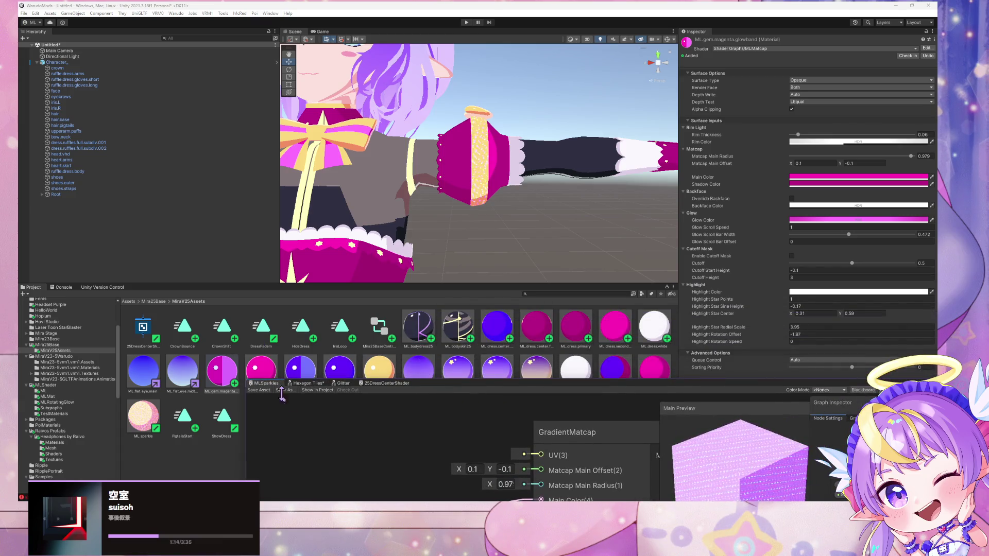
# - Inspect ML.gem.yellow and ML.gem.magenta.glowband, trying a range selection through ML.roundruffle
pyautogui.moveTo(425, 387); pyautogui.dragTo(403, 432)
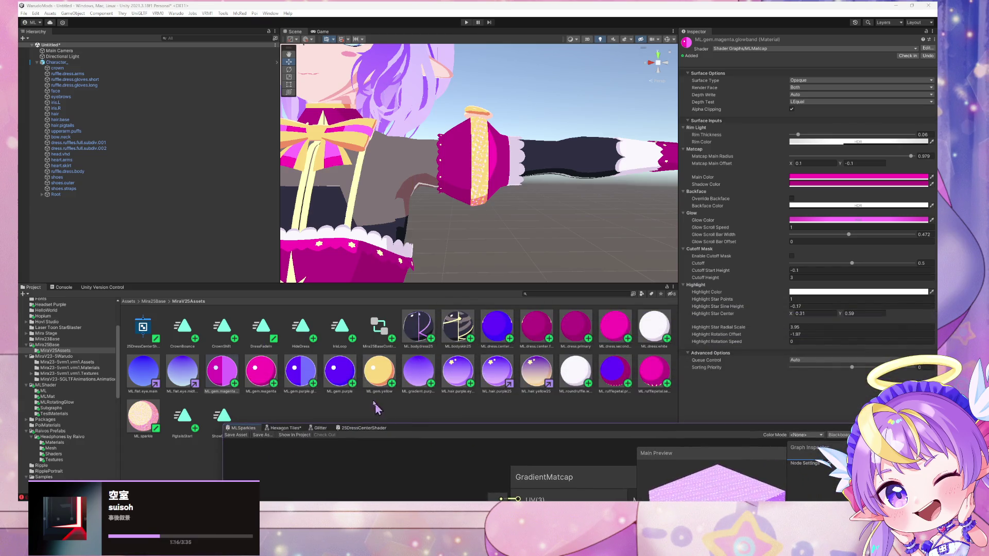
pyautogui.click(376, 374)
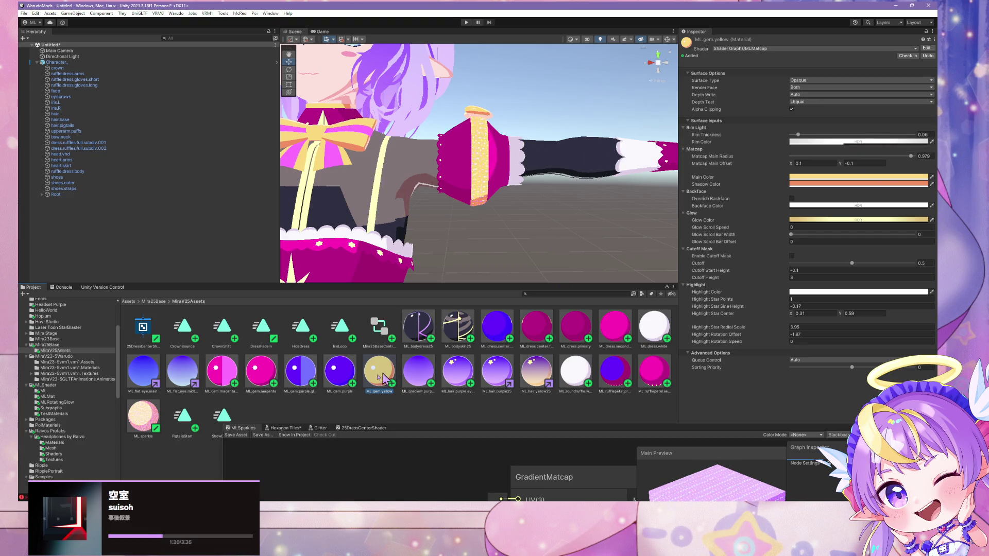
pyautogui.click(222, 371)
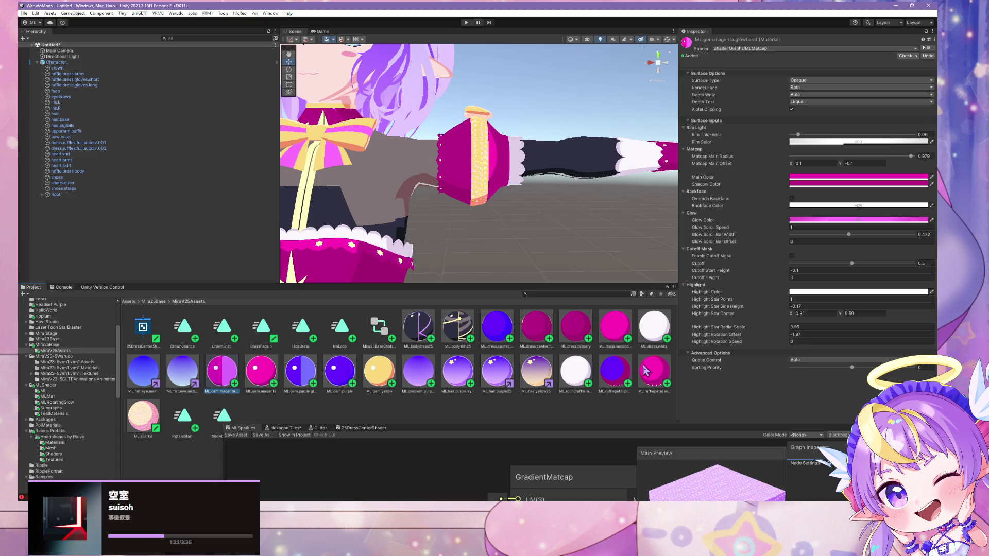
pyautogui.keyDown('shift'); pyautogui.click(576, 371); pyautogui.keyUp('shift')
pyautogui.click(527, 383)
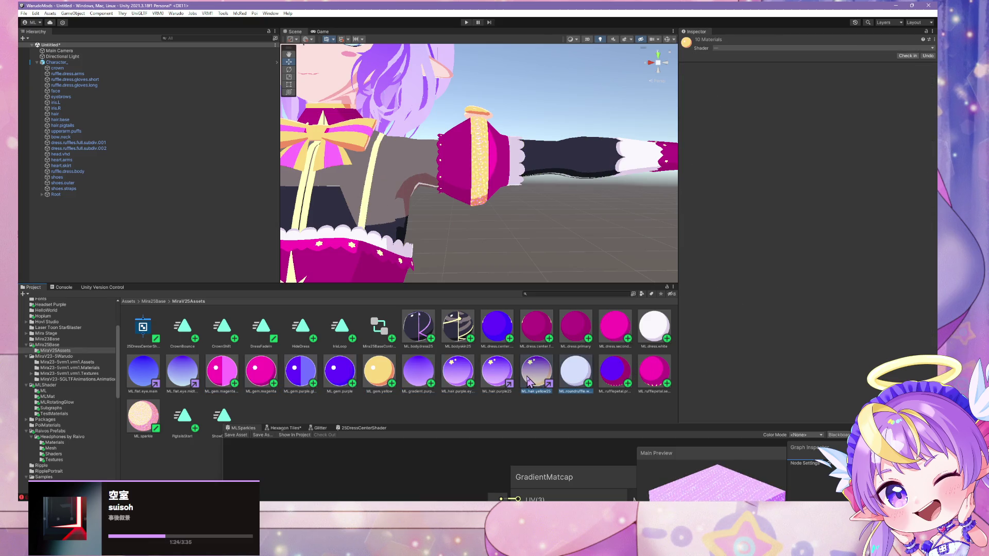
pyautogui.click(209, 380)
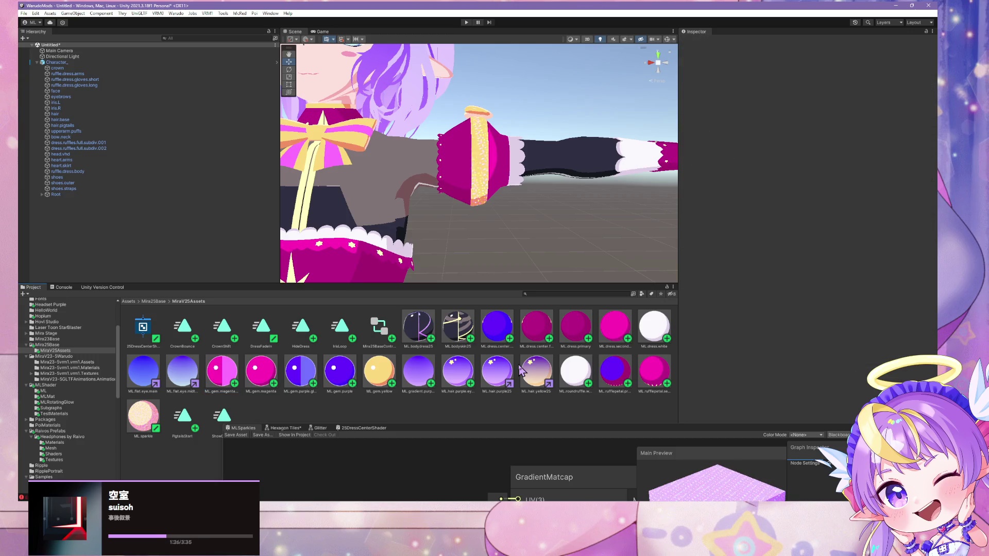
# - Select the four gem materials, then show ML.gradient.purple's properties in the Inspector
pyautogui.click(537, 371)
pyautogui.keyDown('shift'); pyautogui.click(227, 373); pyautogui.keyUp('shift')
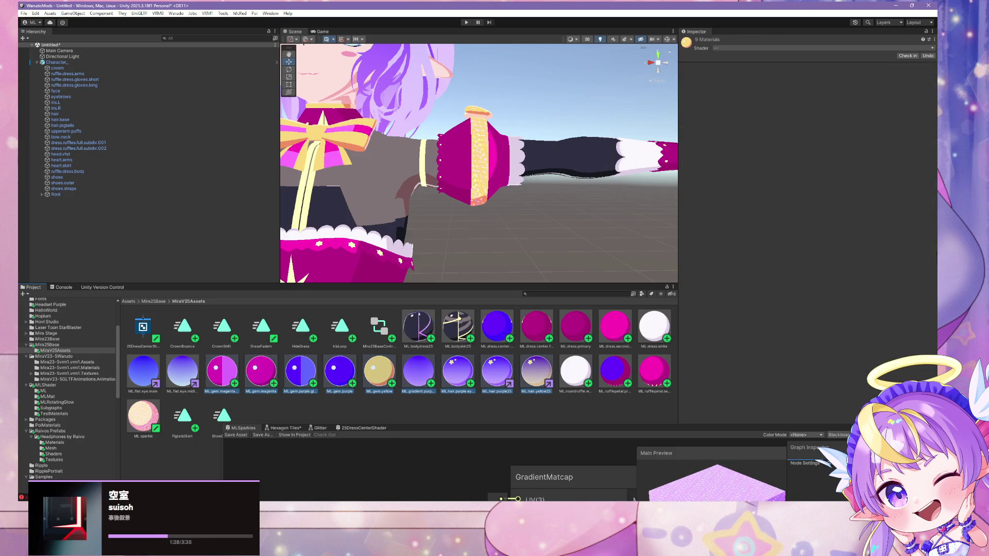
pyautogui.keyDown('shift'); pyautogui.click(340, 372); pyautogui.keyUp('shift')
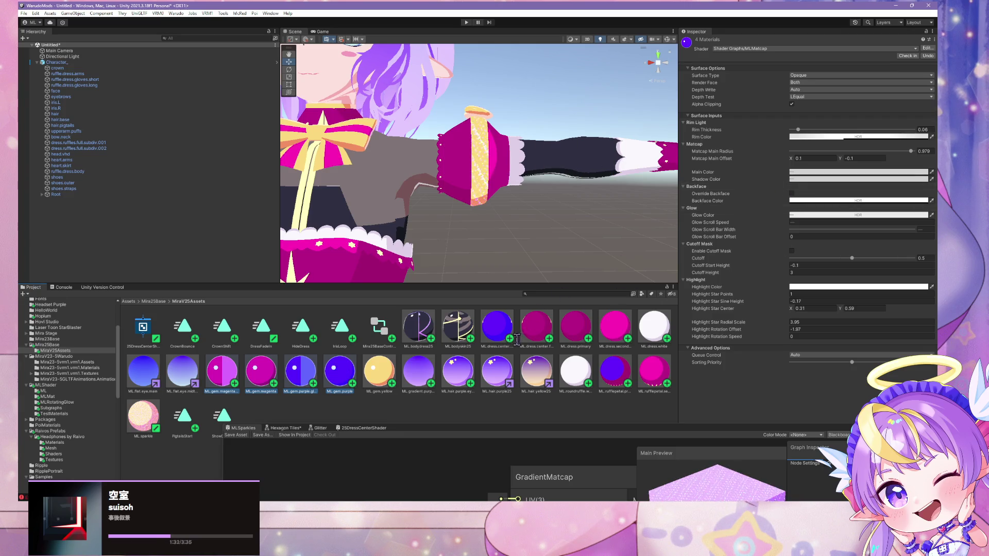
pyautogui.click(390, 366)
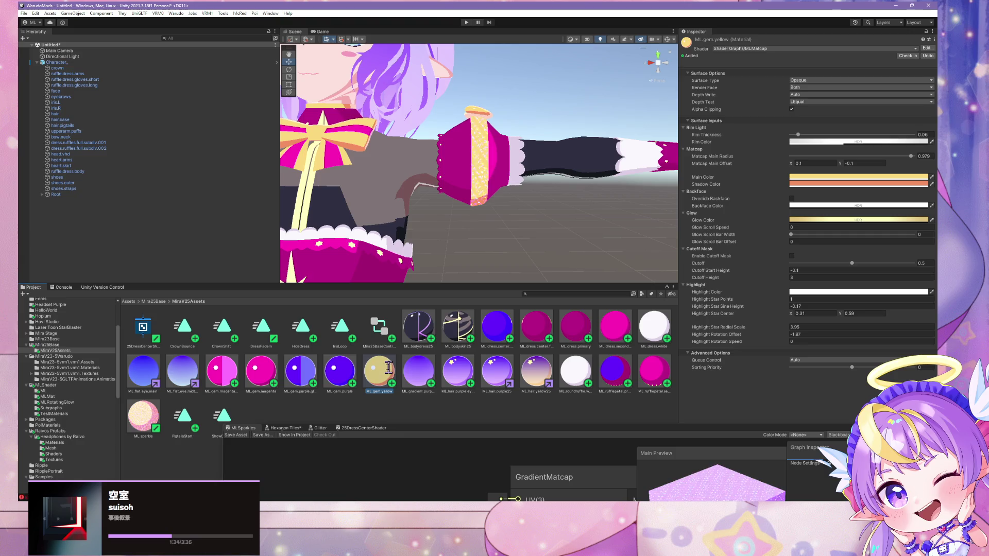
pyautogui.click(417, 367)
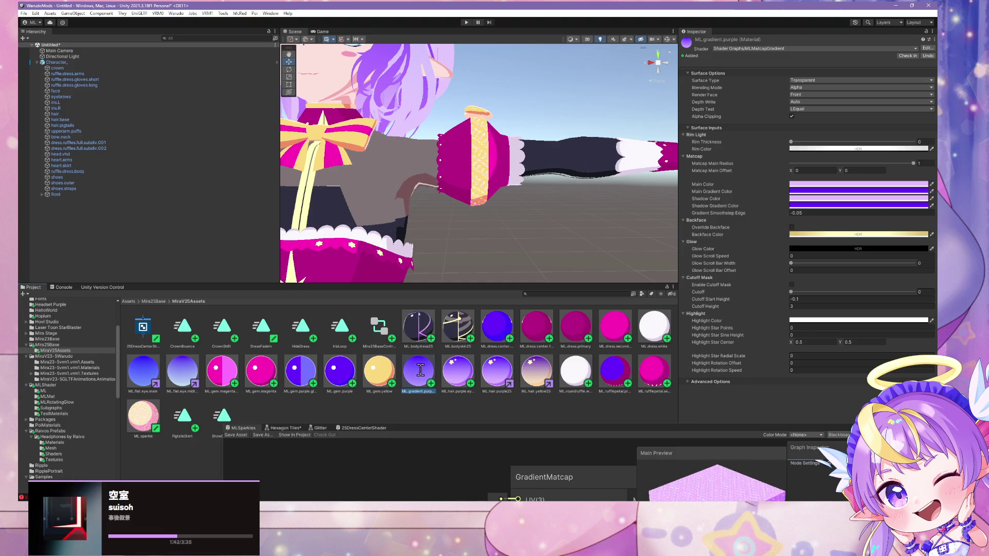
pyautogui.moveTo(512, 246); pyautogui.dragTo(539, 185)
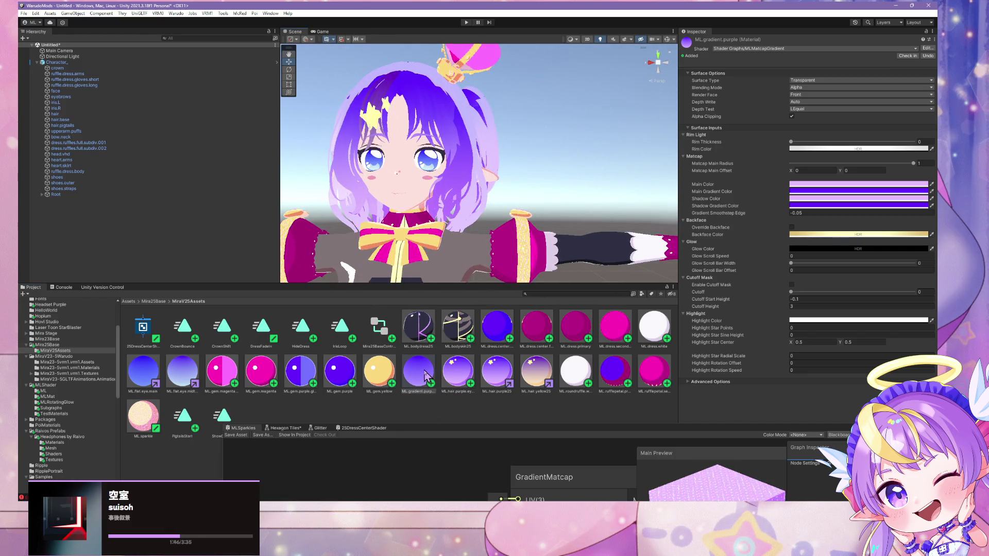
# - Delete ML.hair.purple.eyebrows from the Project panel, confirm, then switch to GitHub Desktop
pyautogui.scroll(-5, 445, 251)
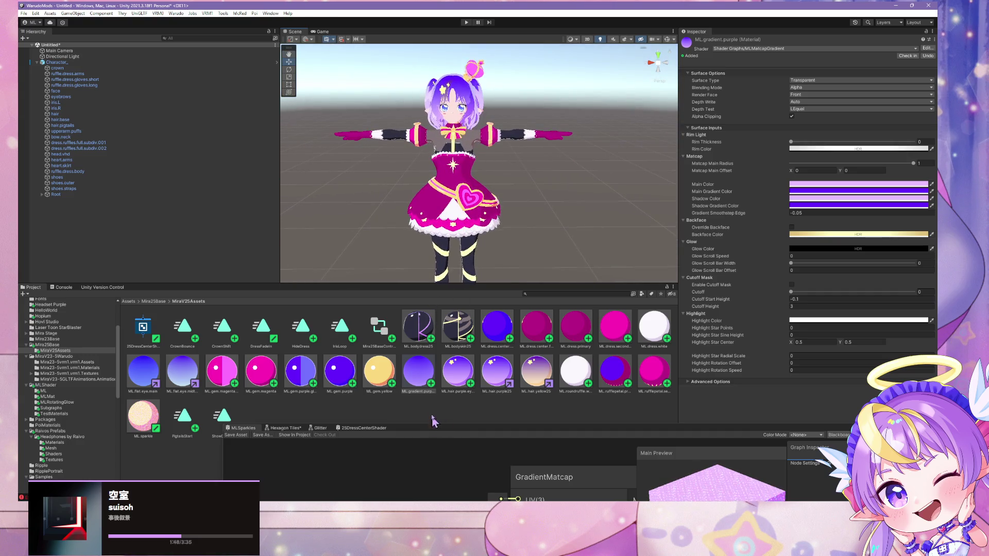
pyautogui.press('Right')
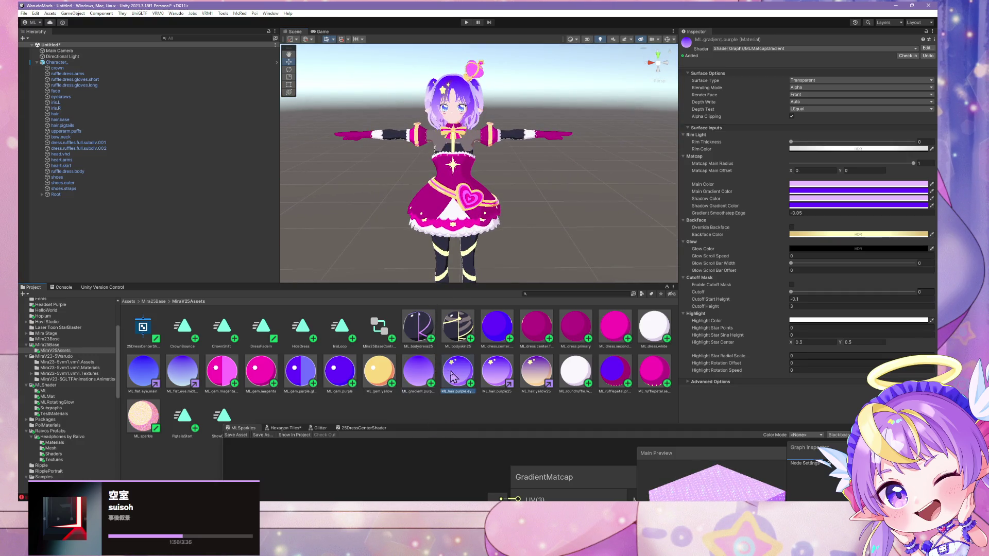
pyautogui.press('Delete')
pyautogui.click(511, 272)
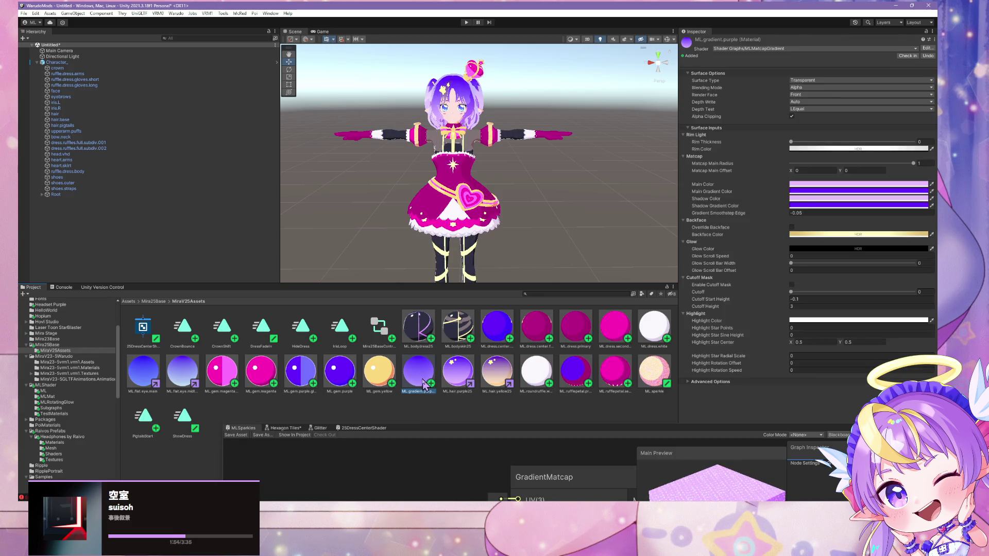
pyautogui.moveTo(405, 432)
pyautogui.mouseDown()
pyautogui.moveTo(705, 266)
pyautogui.moveTo(705, 331)
pyautogui.moveTo(690, 381)
pyautogui.mouseUp()
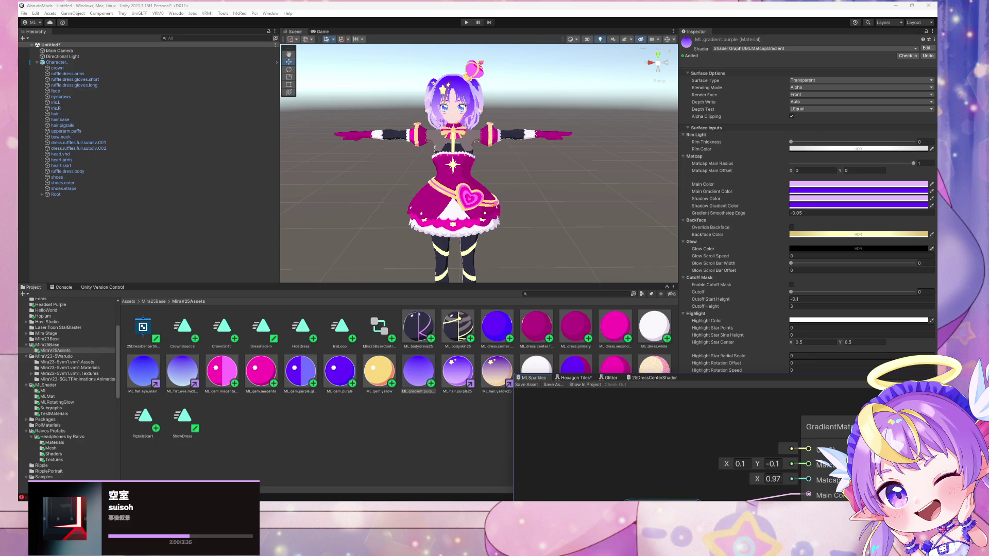
pyautogui.hotkey('alt', 'Tab')
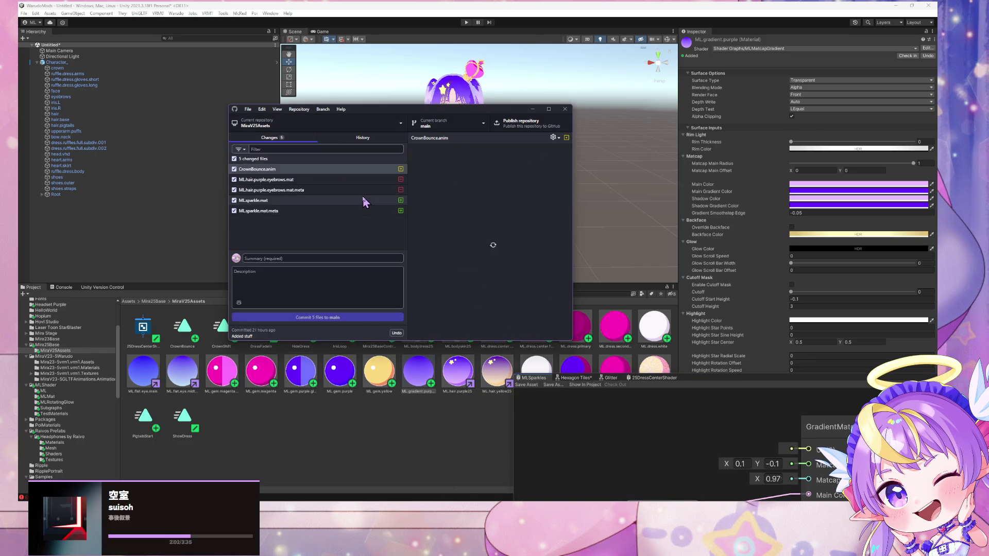
# - Discard both ML.hair.purple.eyebrows changes (.mat and .meta), then minimize GitHub Desktop
pyautogui.click(340, 183)
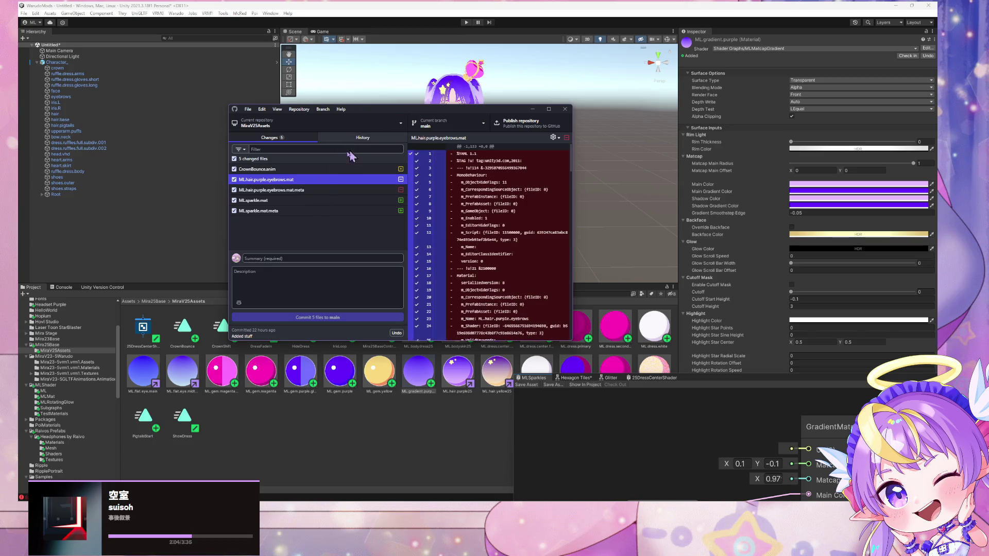
pyautogui.keyDown('shift'); pyautogui.click(325, 191); pyautogui.keyUp('shift')
pyautogui.rightClick(312, 189)
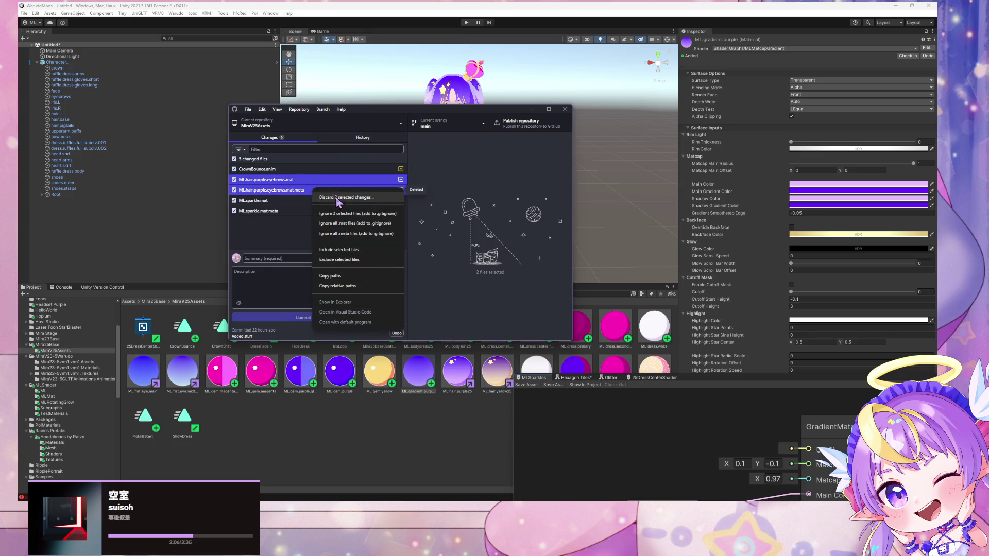
pyautogui.click(337, 197)
pyautogui.click(404, 257)
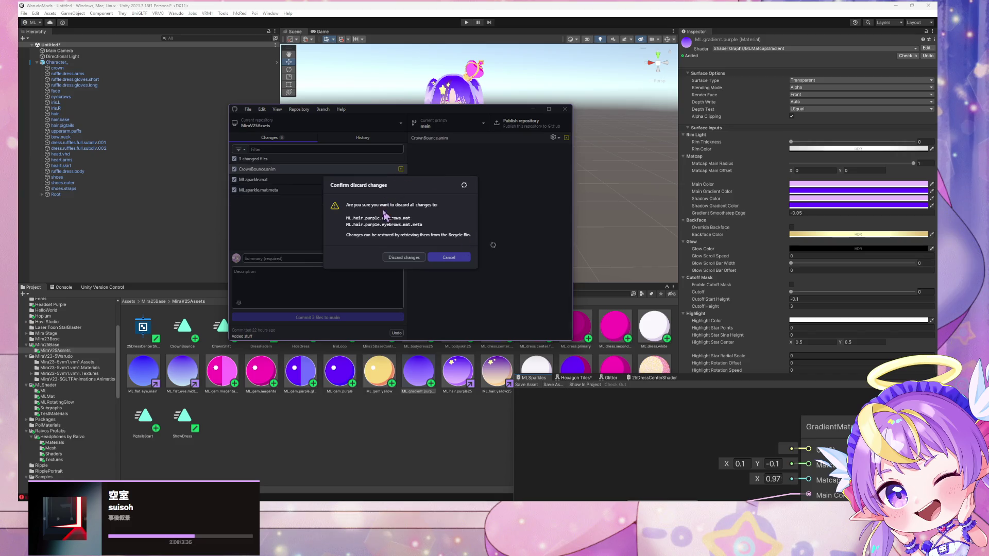
pyautogui.click(533, 108)
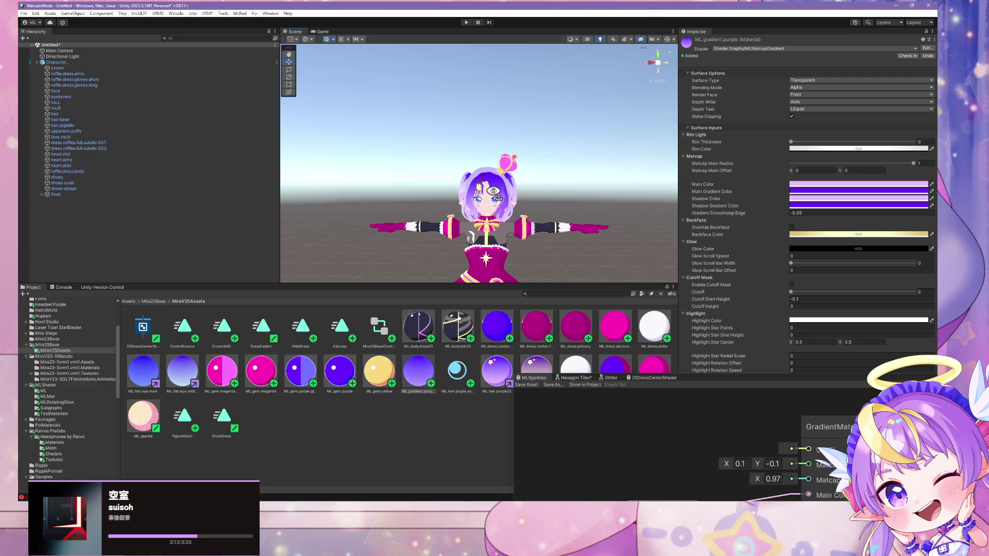
# - Zoom to the face and inspect the eyebrows, hair.purple25, hair.yellow25 and roundruffle.white materials
pyautogui.scroll(5, 479, 165)
pyautogui.click(457, 371)
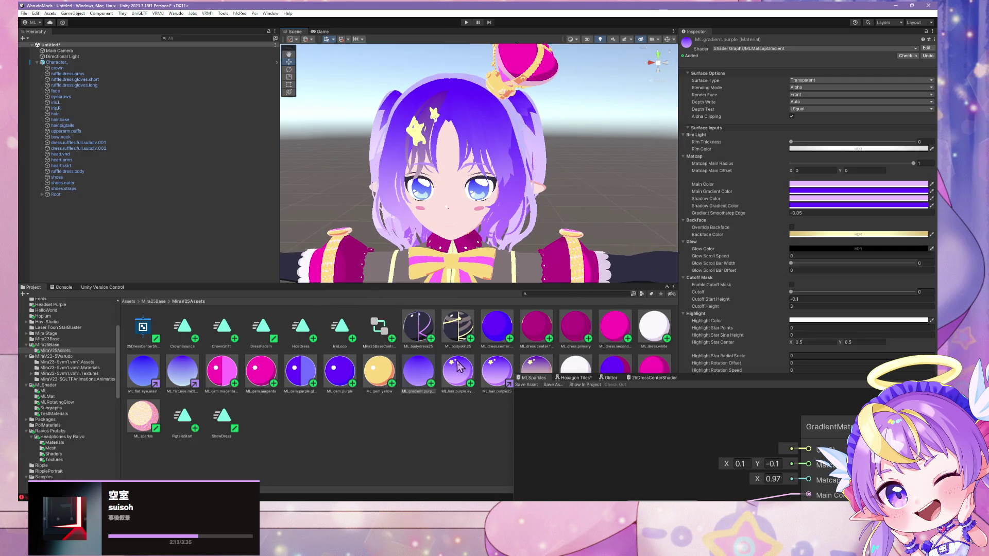
pyautogui.click(504, 370)
pyautogui.moveTo(503, 374); pyautogui.dragTo(497, 407)
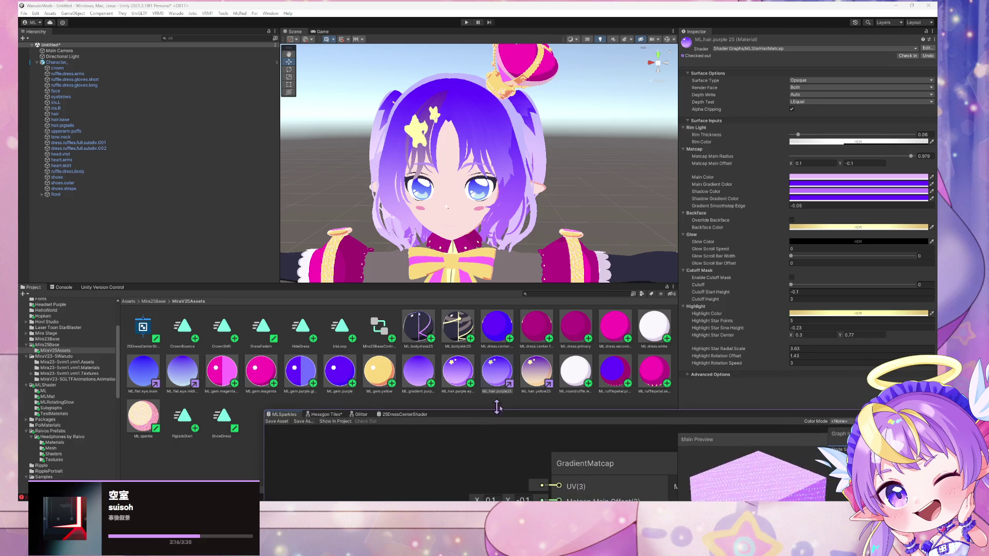
pyautogui.click(530, 381)
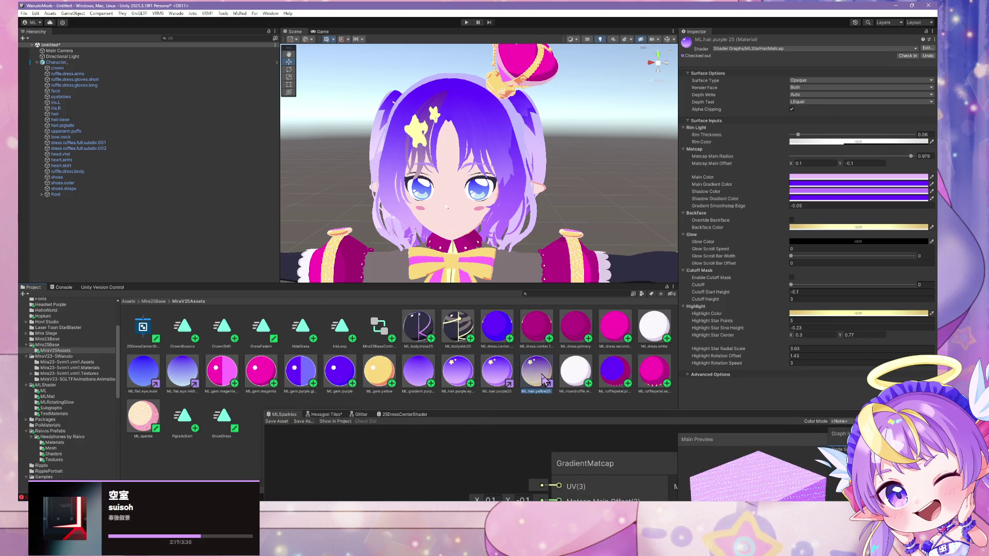
pyautogui.click(573, 379)
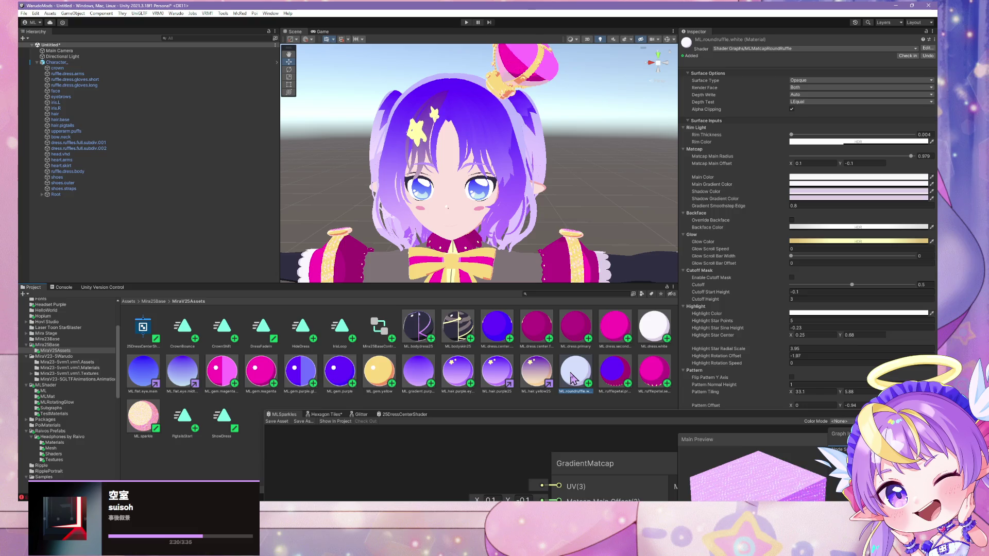
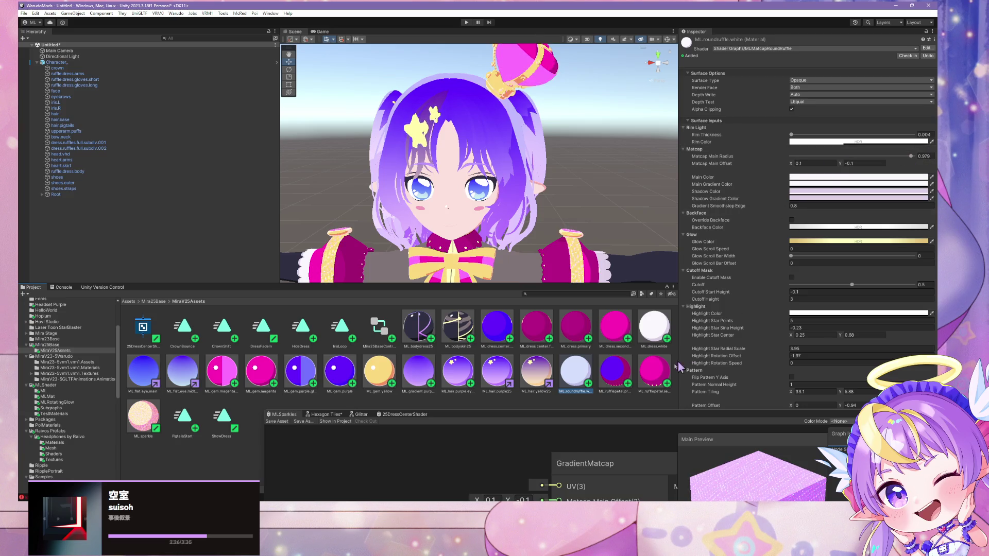
# - Open the MLRufflePetal graph from the ML_rufflepetal.primary material and enlarge the window
pyautogui.click(625, 380)
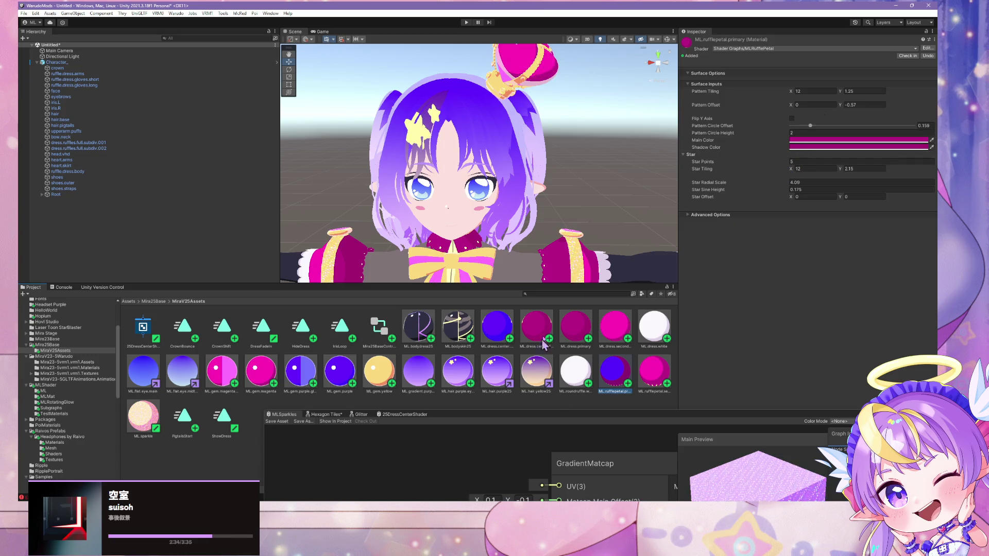
pyautogui.click(927, 47)
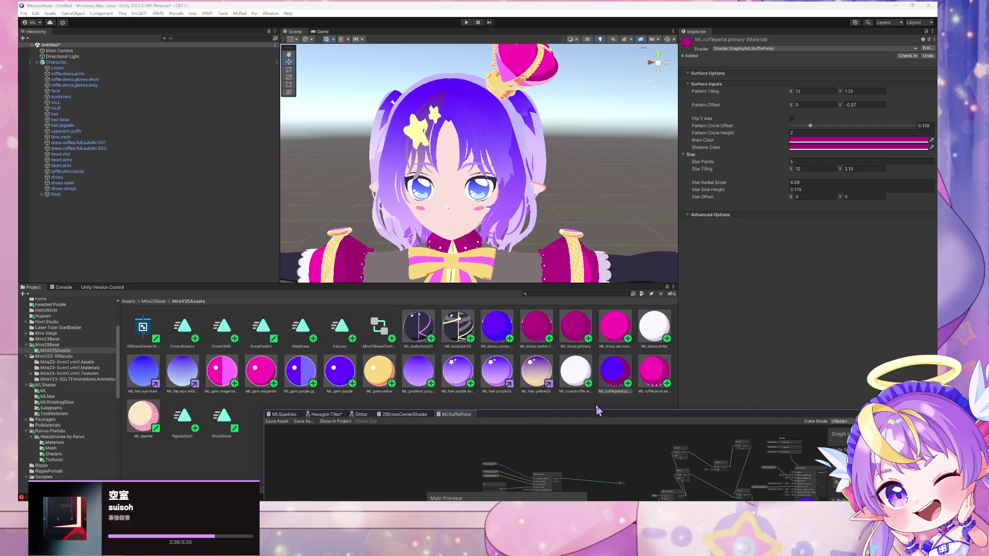
pyautogui.moveTo(593, 421); pyautogui.dragTo(481, 190)
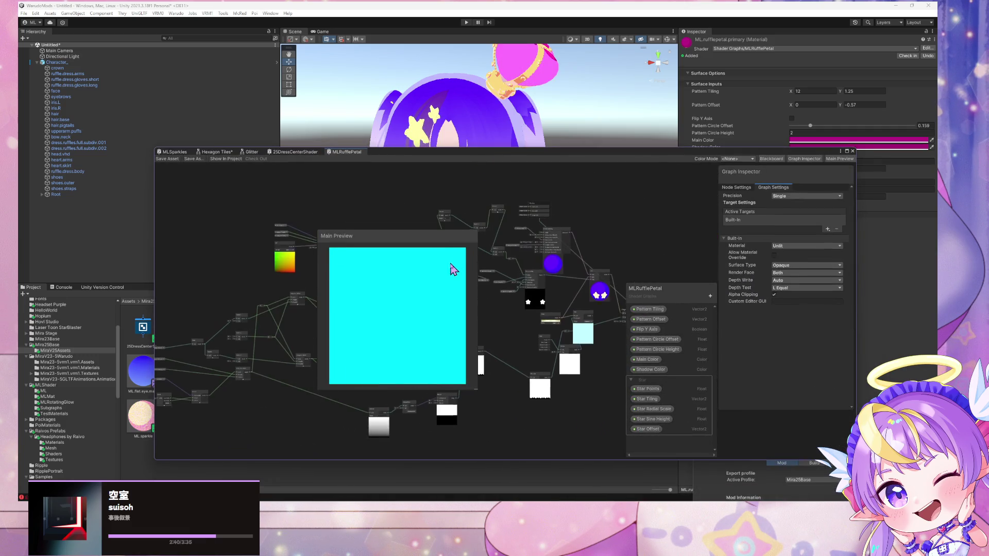
# - Set the GradientMatcap node's matcap offset to 0.1, -0.1 and radius to 0.97
pyautogui.scroll(6, 560, 276)
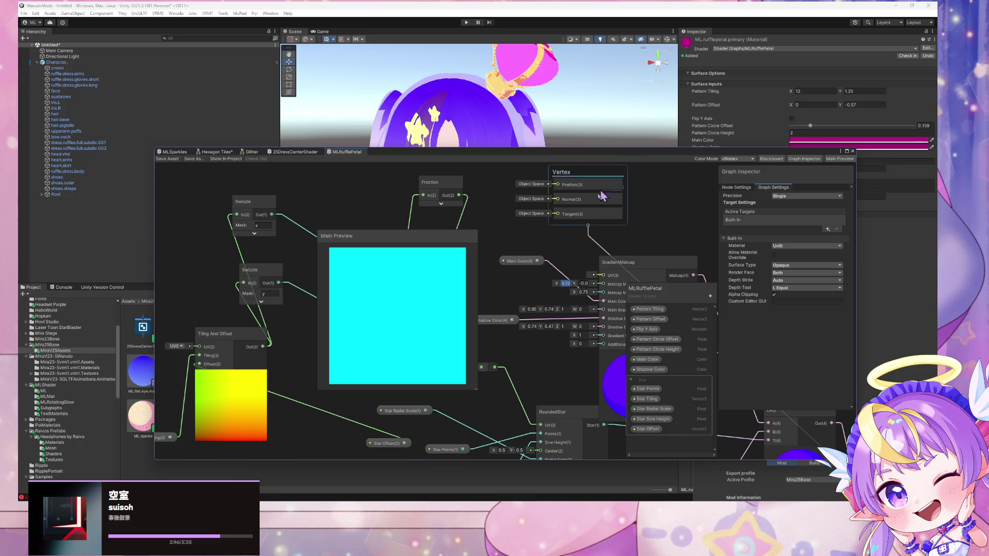
pyautogui.write('0')
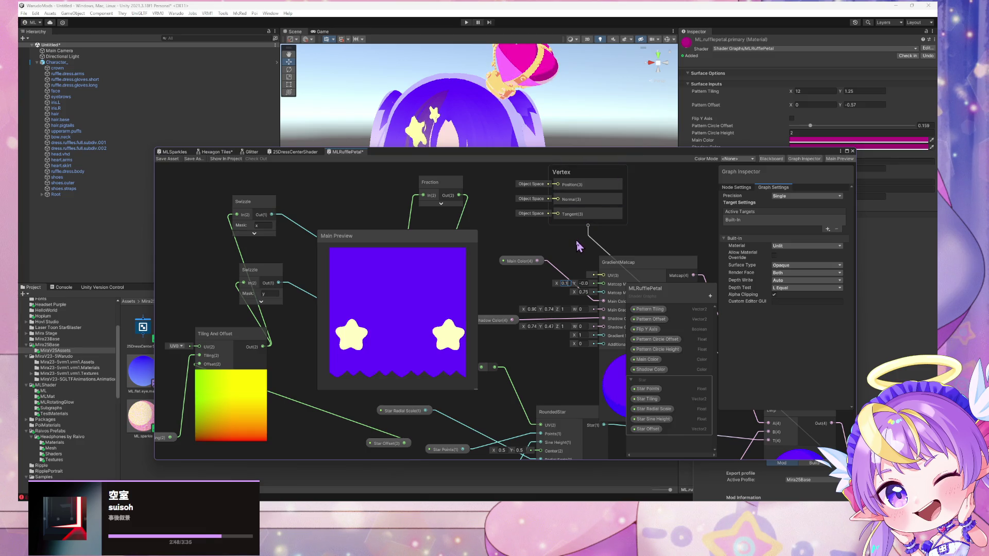
pyautogui.press('Tab')
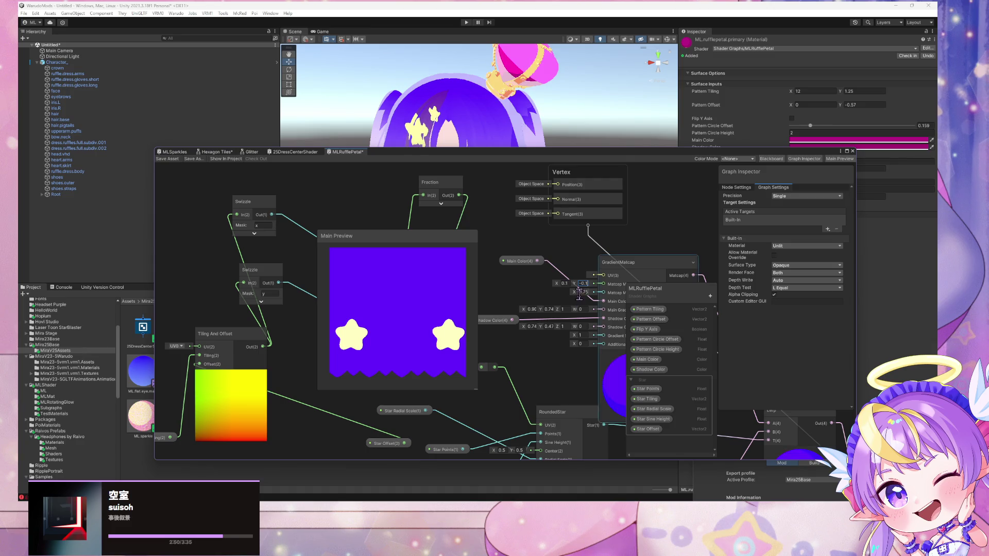
pyautogui.write('0.97')
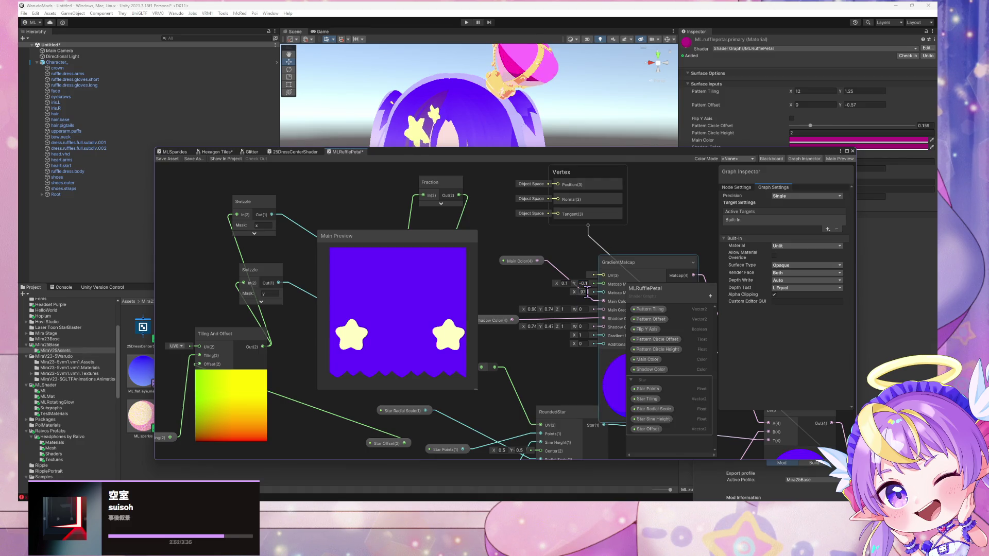
pyautogui.press('Return')
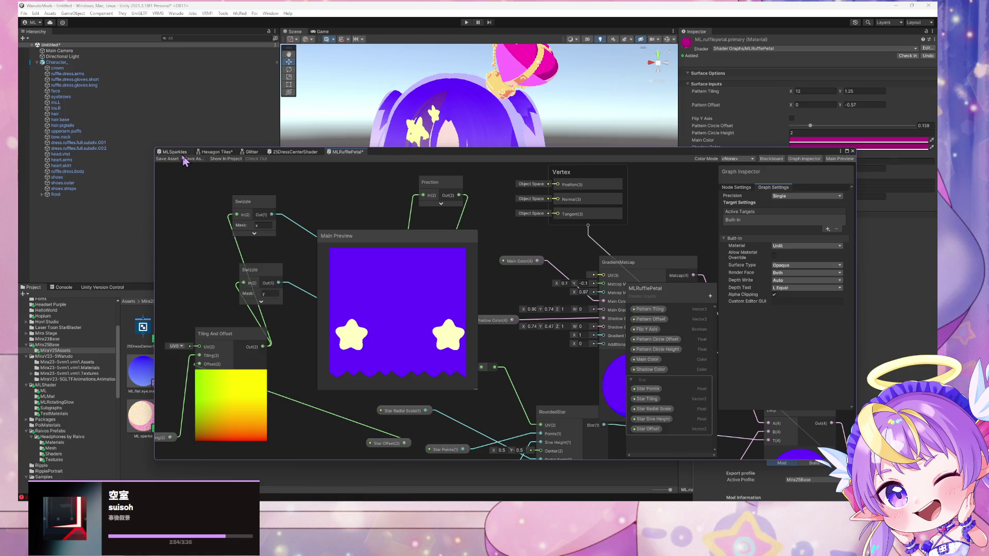
# - Dock the shader graph at the bottom and select the ruffle.dress.body mesh
pyautogui.moveTo(459, 157)
pyautogui.mouseDown()
pyautogui.moveTo(271, 309)
pyautogui.moveTo(313, 313)
pyautogui.mouseUp()
pyautogui.moveTo(491, 185)
pyautogui.mouseDown()
pyautogui.moveTo(495, 211)
pyautogui.moveTo(499, 168)
pyautogui.mouseUp()
pyautogui.click(499, 168)
pyautogui.click(502, 169)
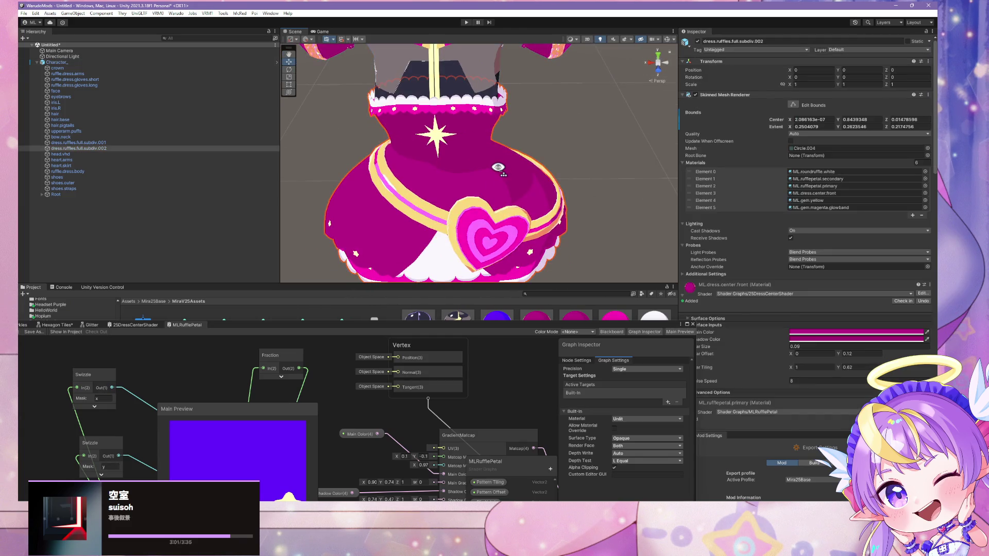
# - Click through the dress parts, then open the GradientMatcap subgraph
pyautogui.click(522, 174)
pyautogui.click(522, 173)
pyautogui.click(523, 174)
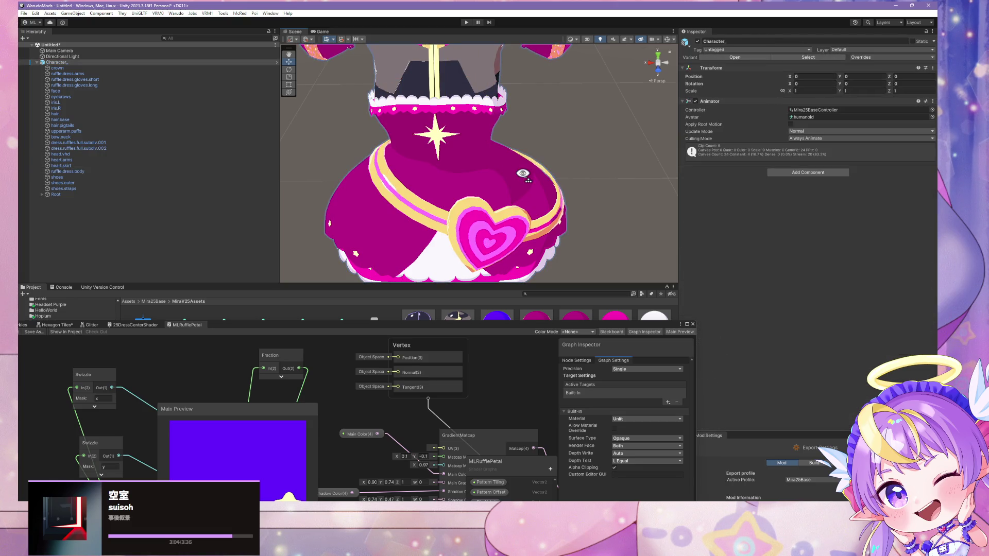
pyautogui.moveTo(490, 325); pyautogui.dragTo(544, 115)
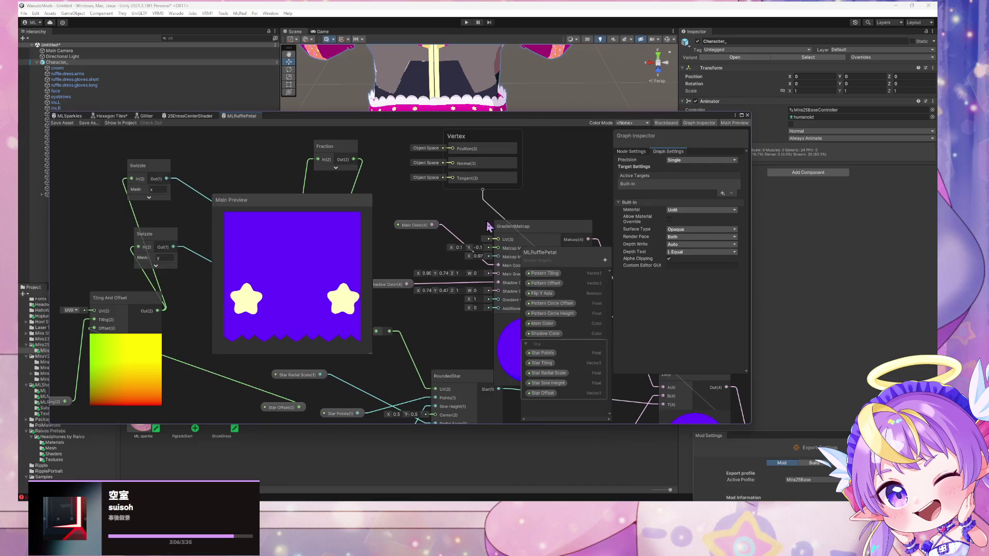
pyautogui.doubleClick(533, 227)
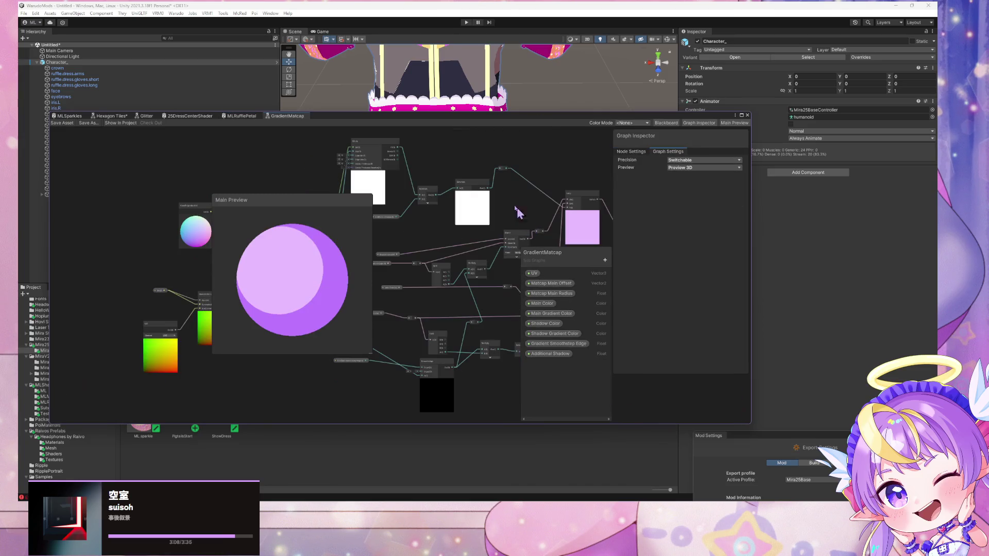
# - Set Matcap Main Offset's default to X 0.1, Y -0.1
pyautogui.click(550, 283)
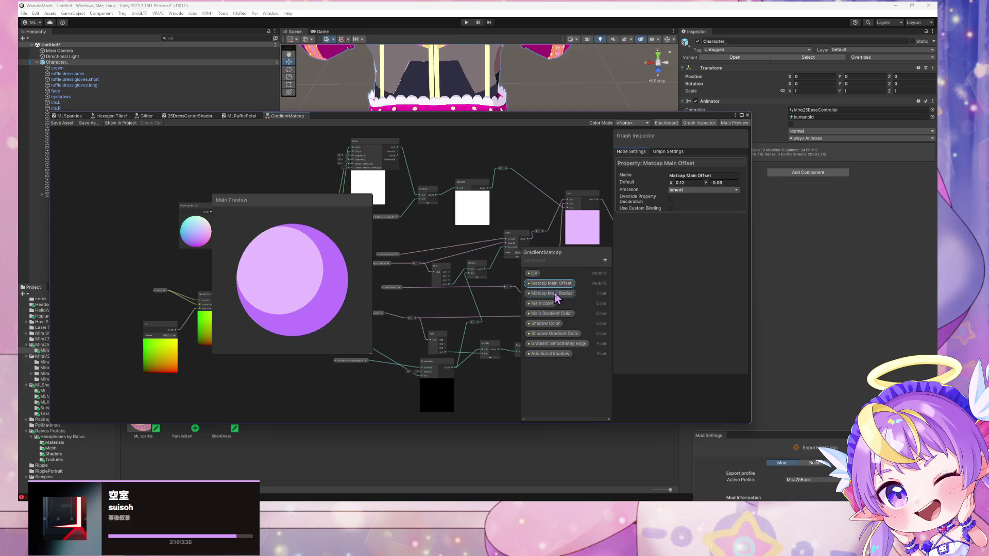
pyautogui.write('0.1')
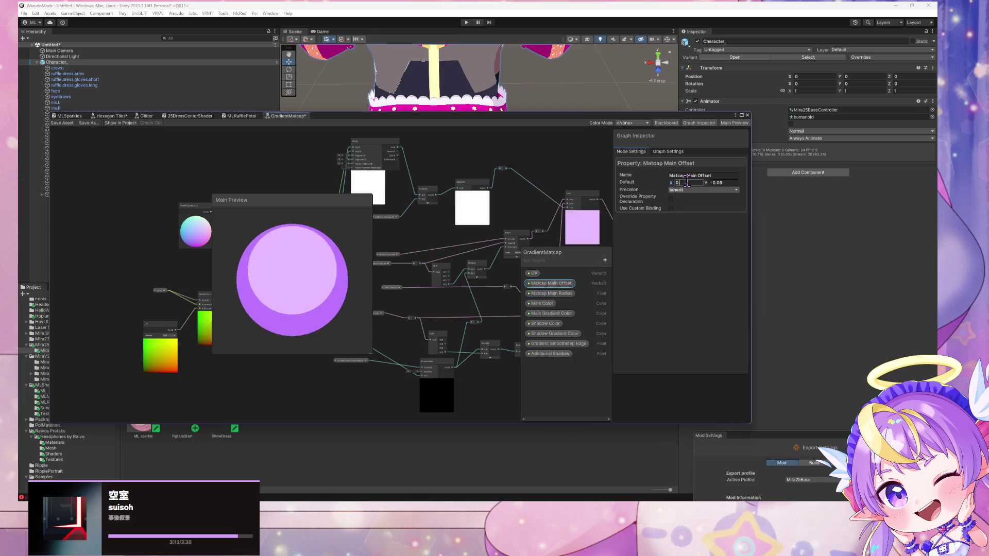
pyautogui.press('Tab')
pyautogui.write('-0.1')
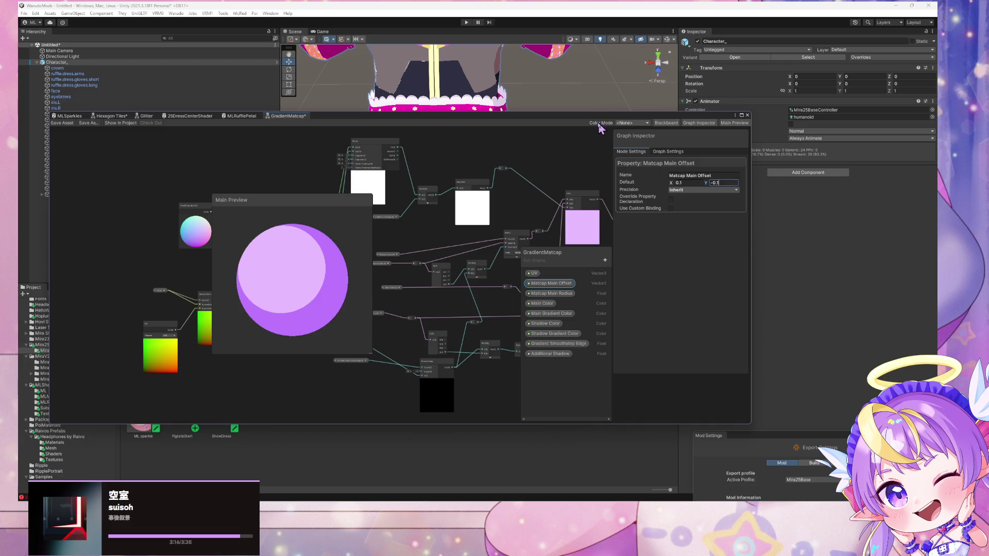
# - Move the shader graph aside and frame the full character in the scene
pyautogui.moveTo(599, 128)
pyautogui.mouseDown()
pyautogui.moveTo(605, 170)
pyautogui.moveTo(589, 259)
pyautogui.mouseUp()
pyautogui.moveTo(571, 134); pyautogui.dragTo(553, 106)
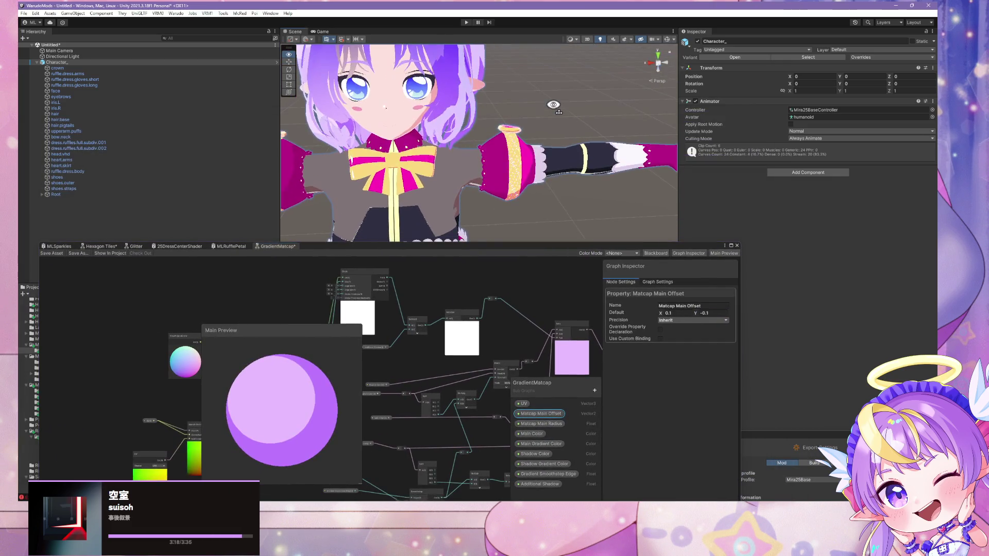
pyautogui.press('f')
pyautogui.moveTo(504, 249)
pyautogui.mouseDown()
pyautogui.moveTo(209, 370)
pyautogui.moveTo(173, 365)
pyautogui.mouseUp()
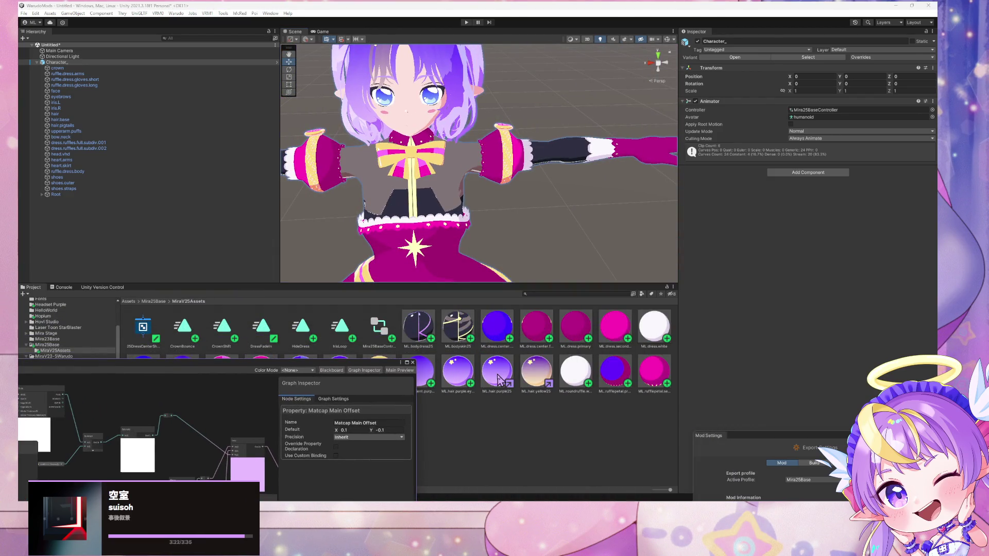
# - Select ML.hair.purple25 and enter 0.979 as the Matcap Main Radius default
pyautogui.click(498, 379)
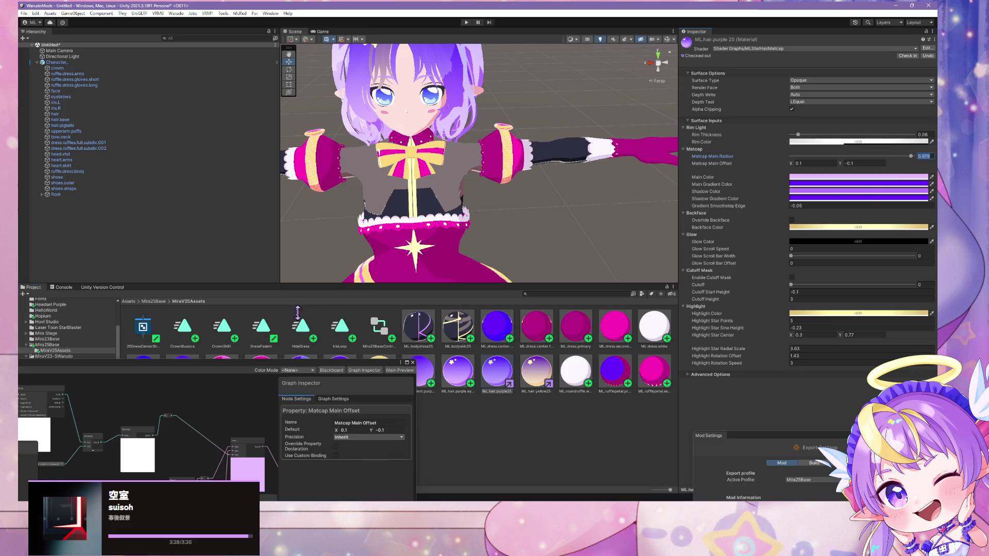
pyautogui.moveTo(334, 369)
pyautogui.mouseDown()
pyautogui.moveTo(412, 288)
pyautogui.moveTo(528, 138)
pyautogui.mouseUp()
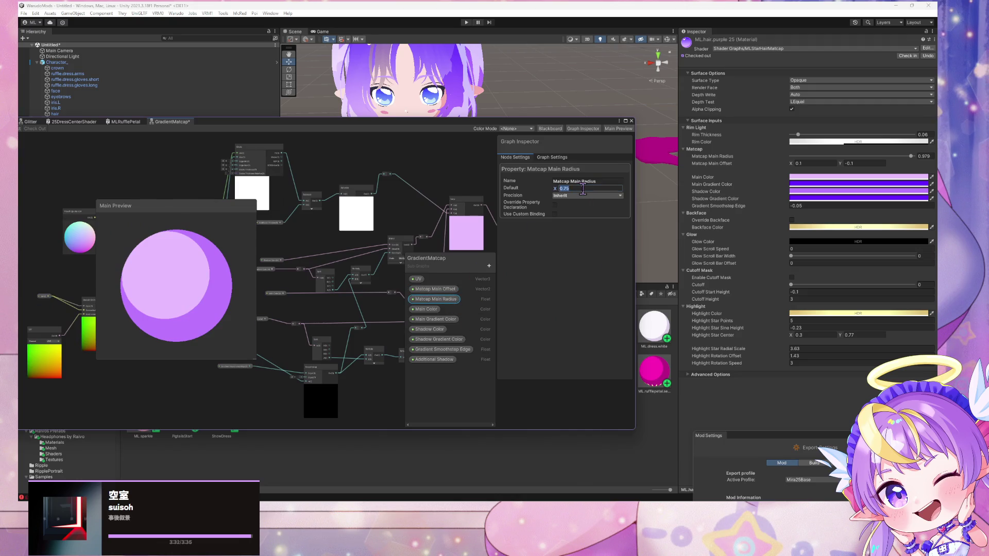
pyautogui.write('0.979')
pyautogui.moveTo(261, 125)
pyautogui.mouseDown()
pyautogui.moveTo(471, 273)
pyautogui.moveTo(479, 267)
pyautogui.mouseUp()
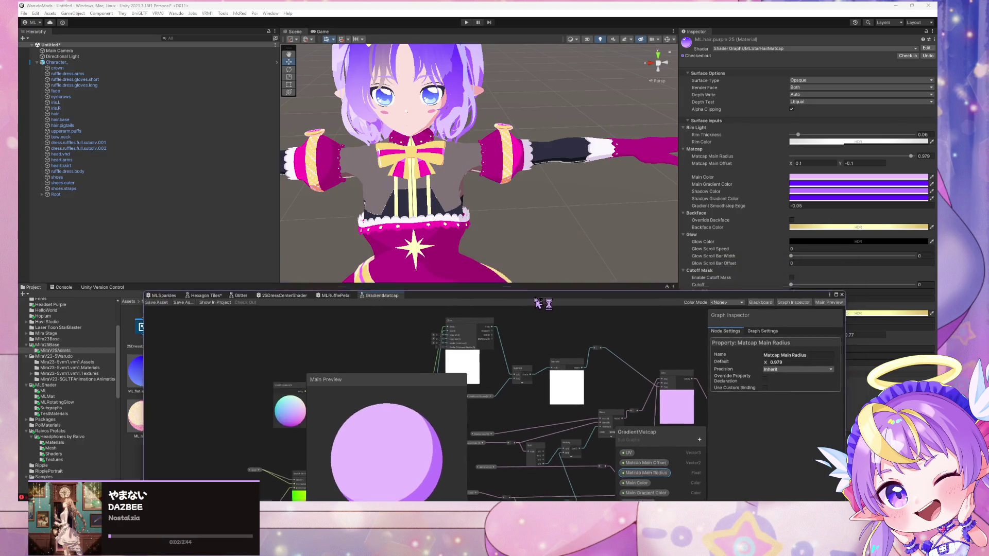
pyautogui.moveTo(502, 265); pyautogui.dragTo(500, 247)
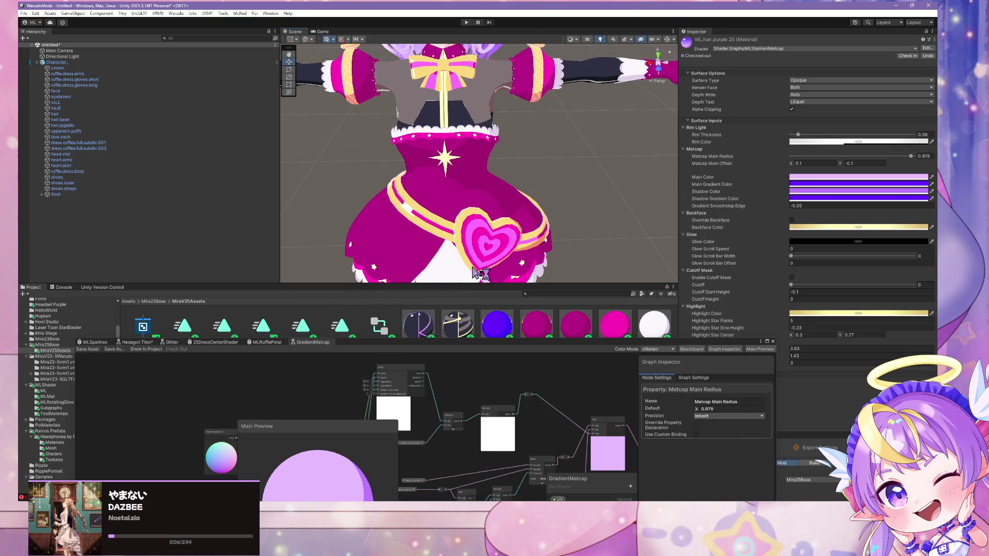
# - Set ML.bodyskin25's Matcap Main Radius to 0.979, then select the dress center material
pyautogui.click(454, 330)
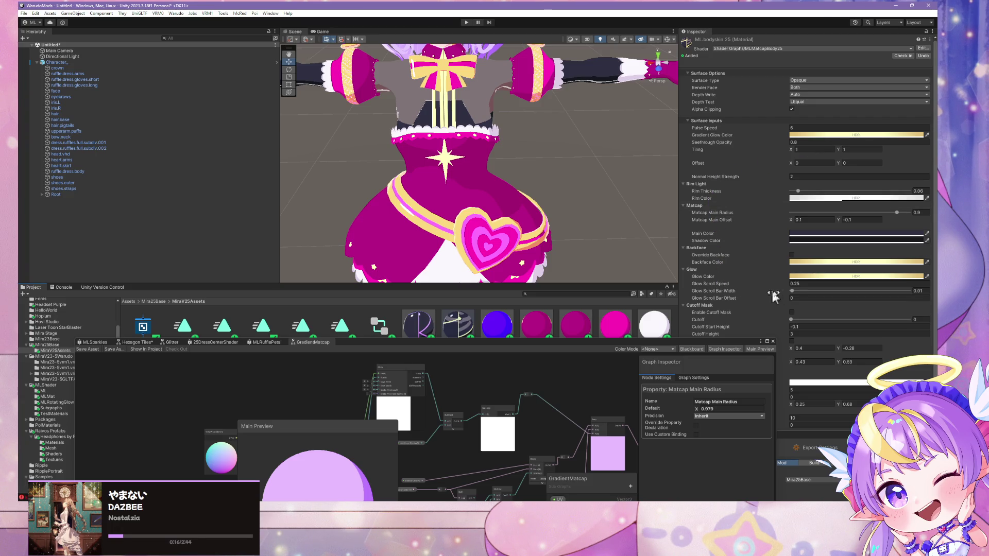
pyautogui.scroll(-1, 750, 237)
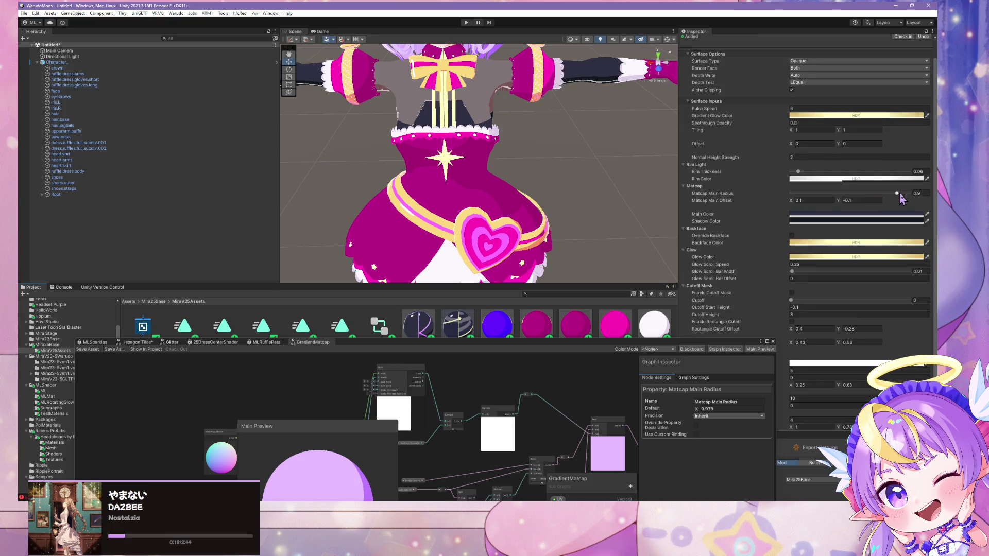
pyautogui.click(920, 193)
pyautogui.write('0.979')
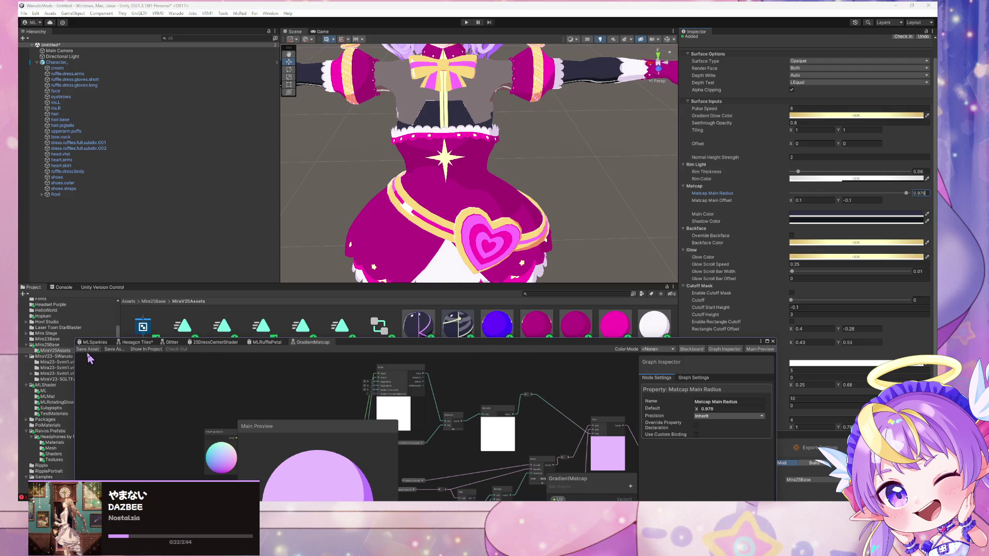
pyautogui.moveTo(463, 346); pyautogui.dragTo(451, 410)
pyautogui.click(499, 326)
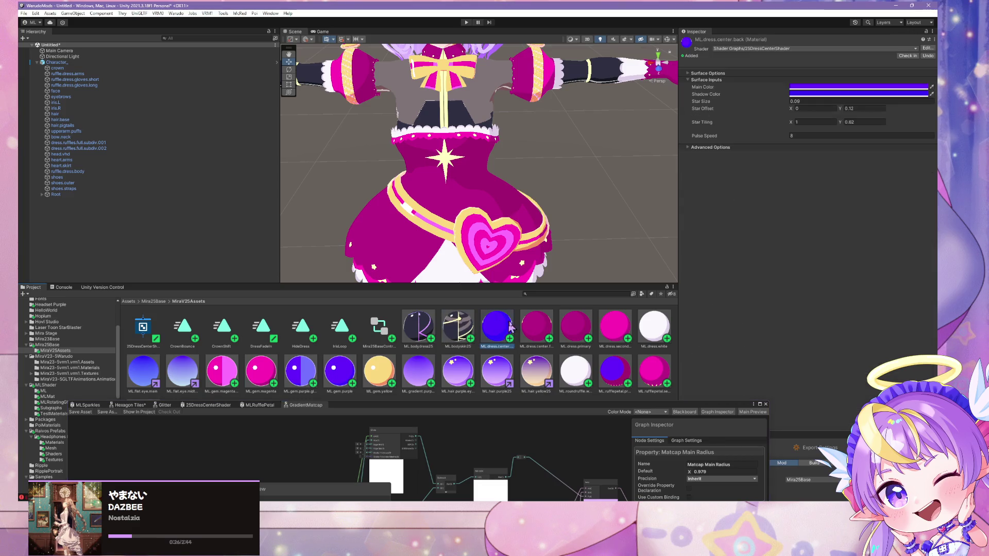
# - Select the back dress center material and open its 25DressCenterShader graph
pyautogui.keyDown('ctrl'); pyautogui.click(533, 321); pyautogui.keyUp('ctrl')
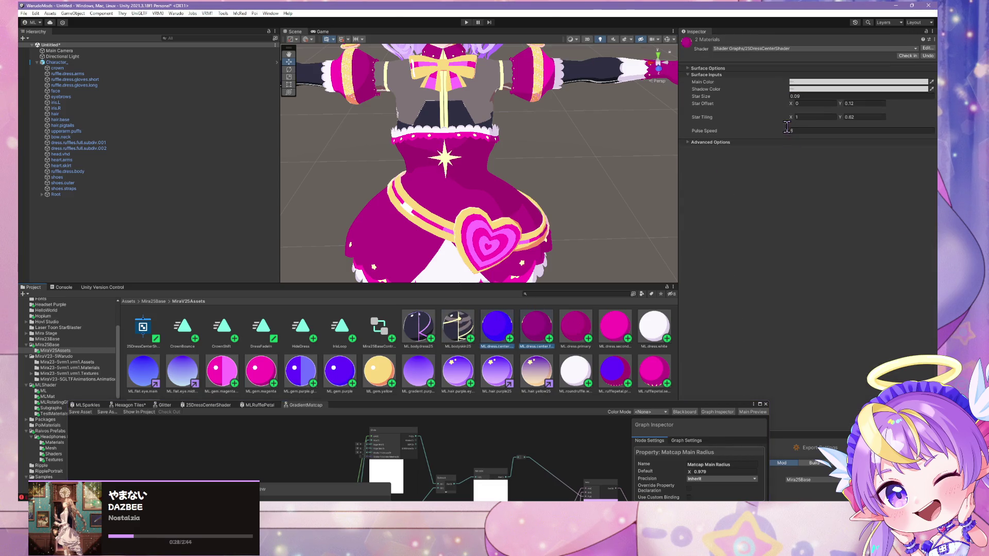
pyautogui.click(496, 329)
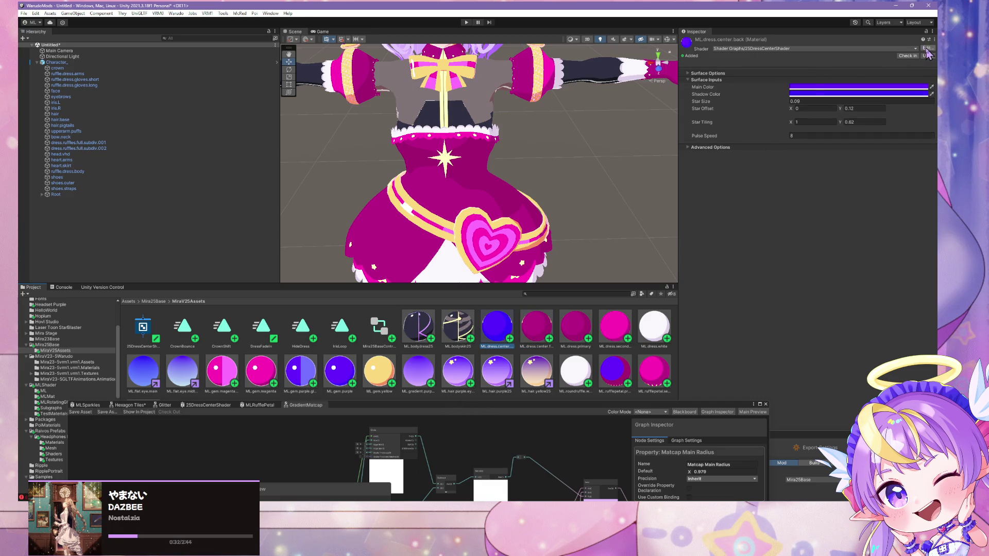
pyautogui.click(927, 49)
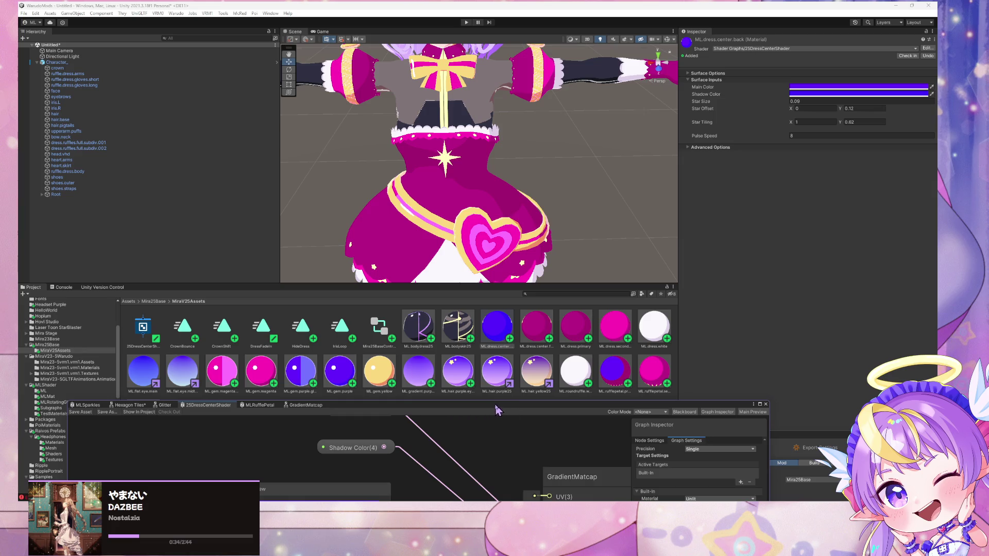
pyautogui.moveTo(496, 409); pyautogui.dragTo(514, 163)
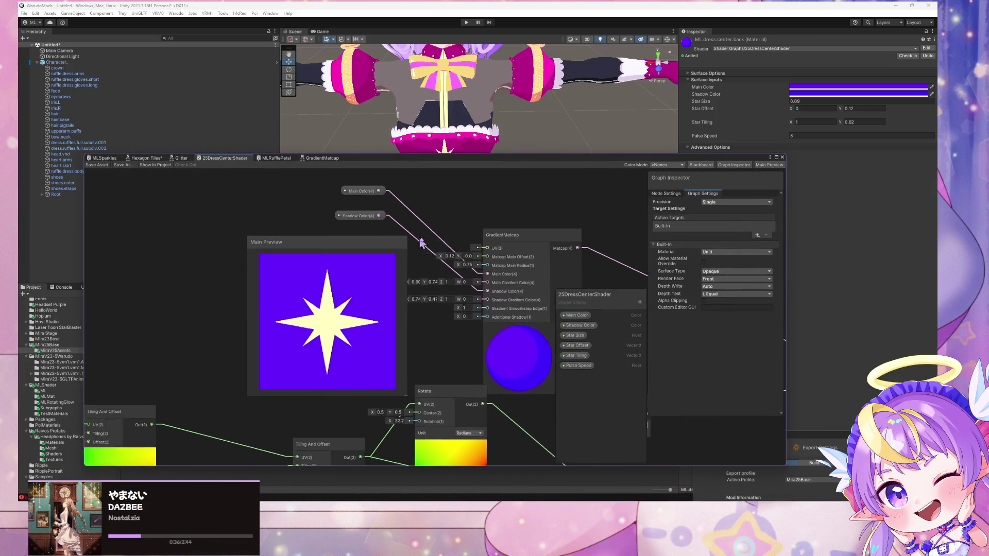
# - Set the matcap offset to 0.1, -0.1, then close the 25DressCenterShader tab
pyautogui.scroll(2, 442, 240)
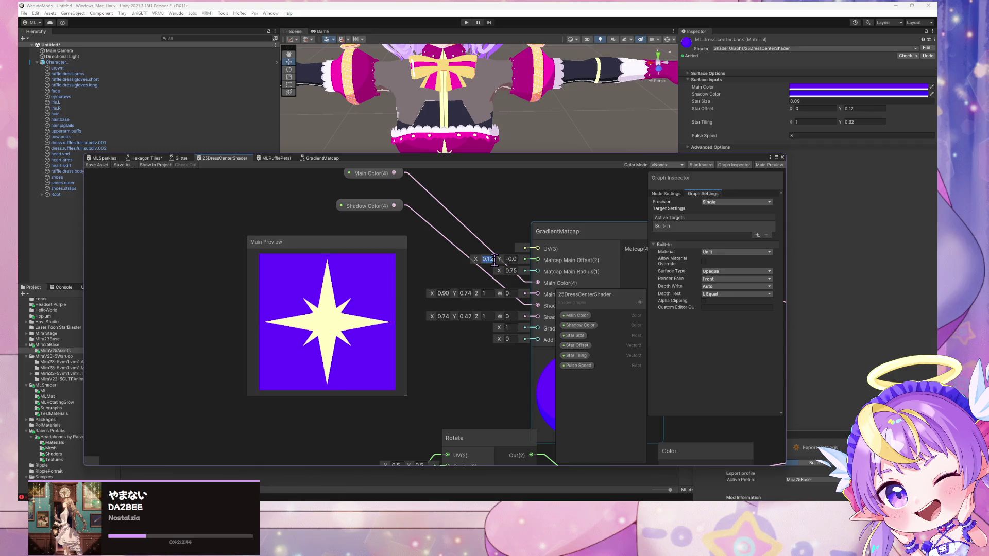
pyautogui.write('0.')
pyautogui.write('-0')
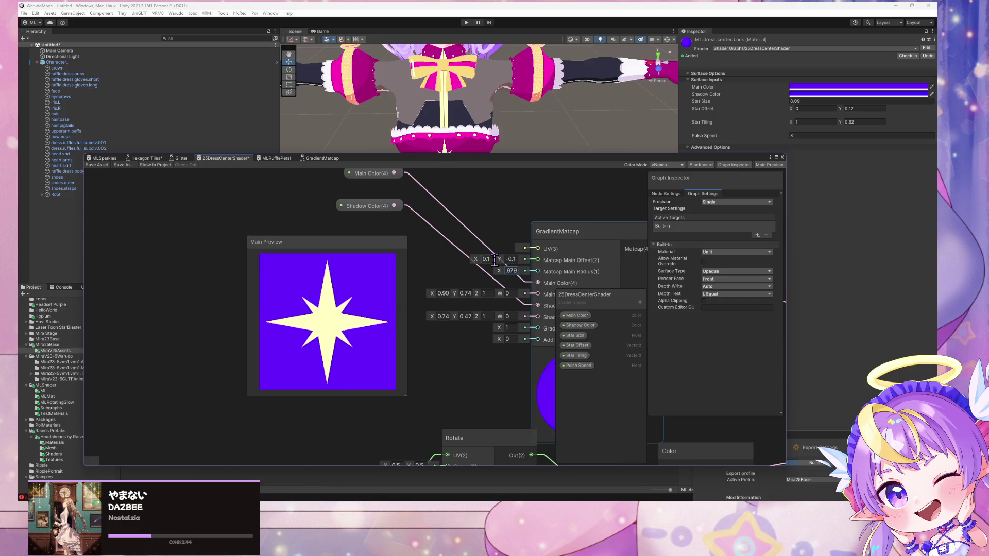
pyautogui.press('Return')
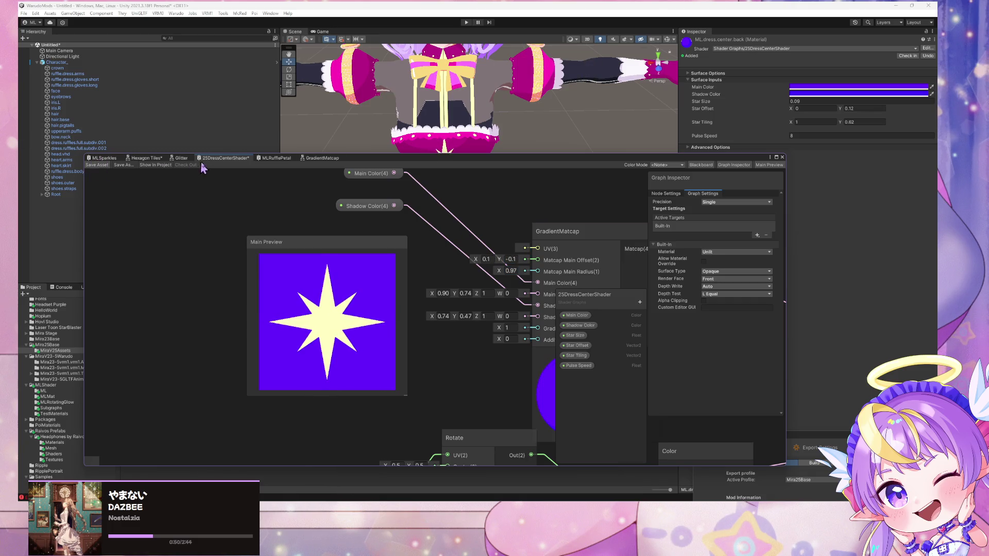
pyautogui.rightClick(220, 158)
pyautogui.click(258, 171)
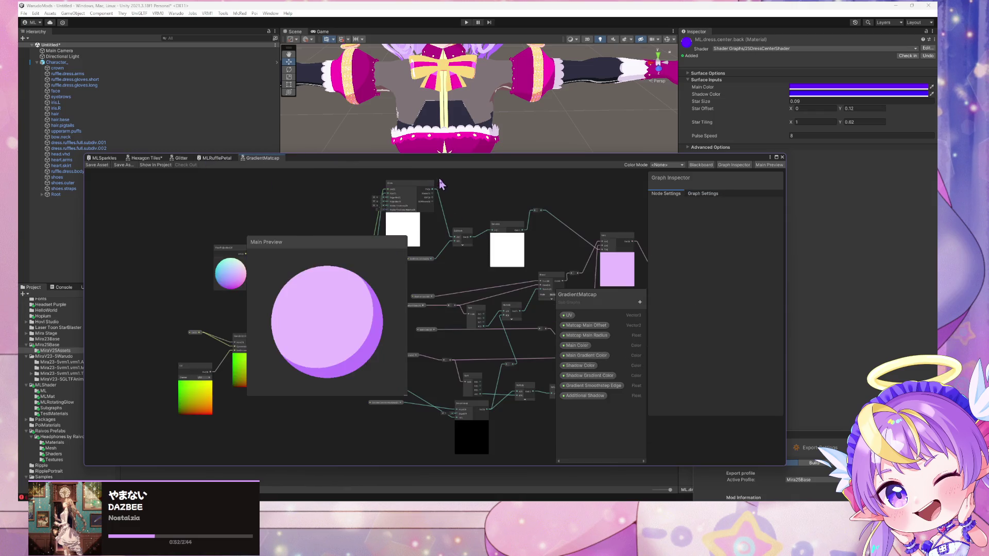
# - Dock the shader graph and click through the overlapping arm pieces in the scene
pyautogui.moveTo(456, 164)
pyautogui.mouseDown()
pyautogui.moveTo(498, 291)
pyautogui.moveTo(480, 291)
pyautogui.mouseUp()
pyautogui.moveTo(448, 242)
pyautogui.mouseDown()
pyautogui.moveTo(461, 176)
pyautogui.moveTo(483, 159)
pyautogui.moveTo(491, 171)
pyautogui.mouseUp()
pyautogui.click(490, 171)
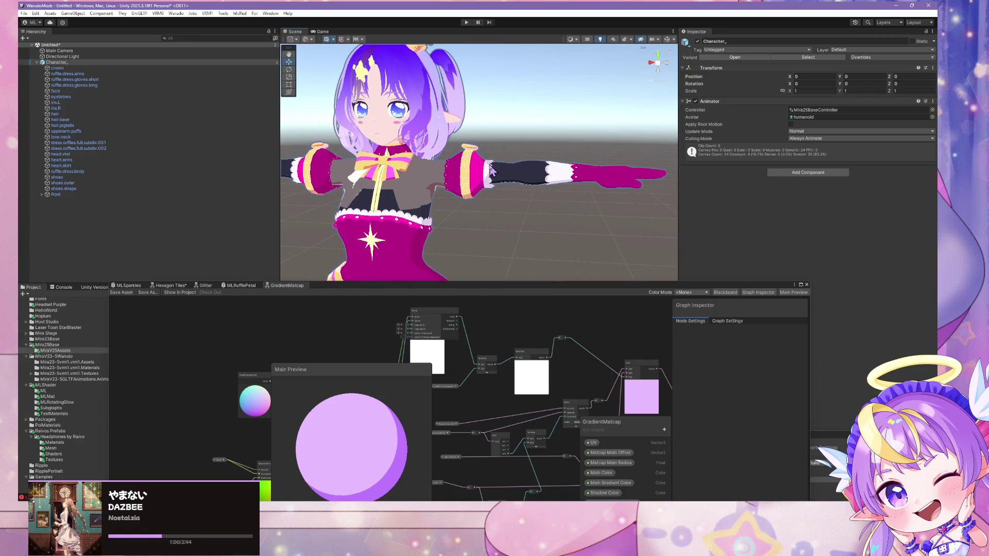
pyautogui.click(491, 171)
pyautogui.click(490, 171)
pyautogui.click(491, 170)
# - Select upperarm.puffs and open ML.rufflepetal.primary's MLRufflePetal graph
pyautogui.click(491, 169)
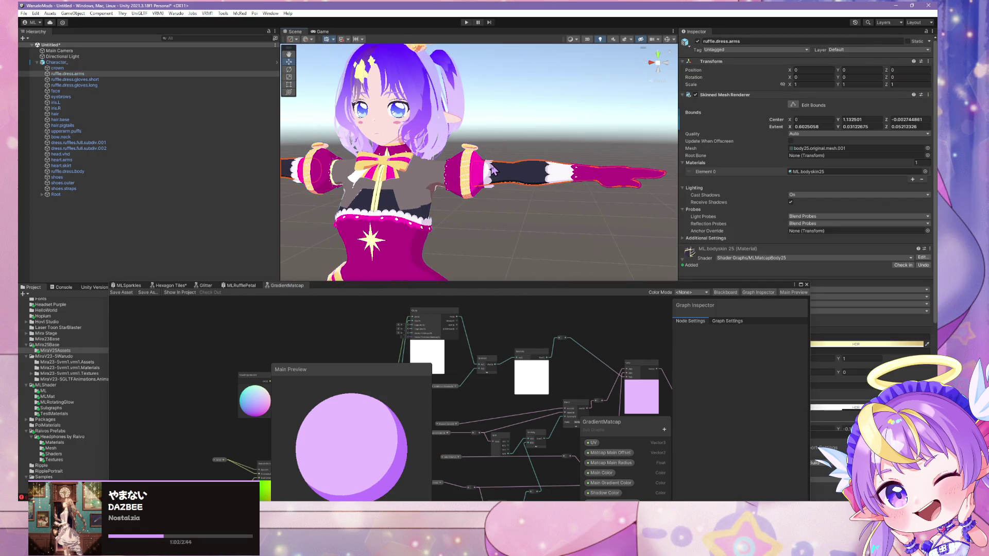
pyautogui.click(492, 169)
pyautogui.click(492, 168)
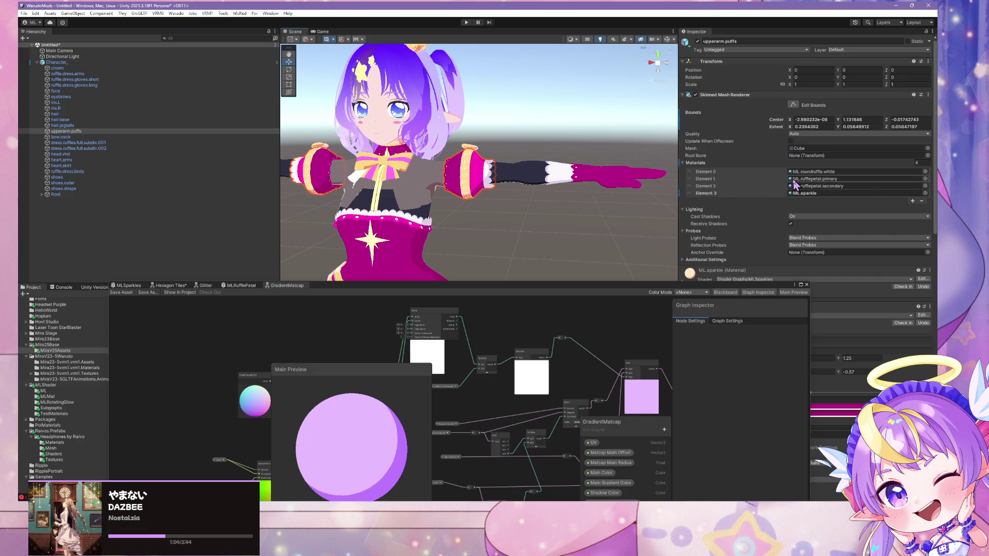
pyautogui.scroll(-5, 829, 206)
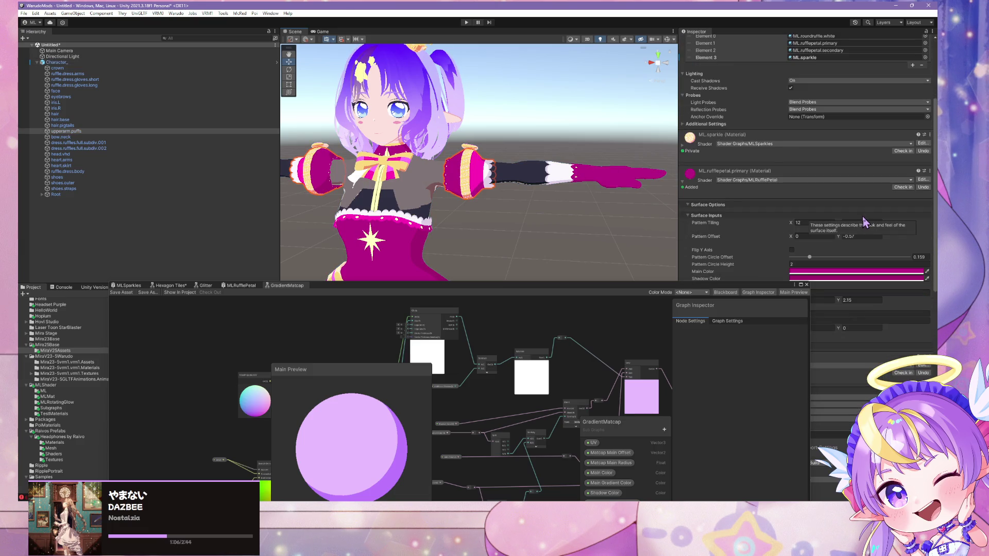
pyautogui.click(921, 180)
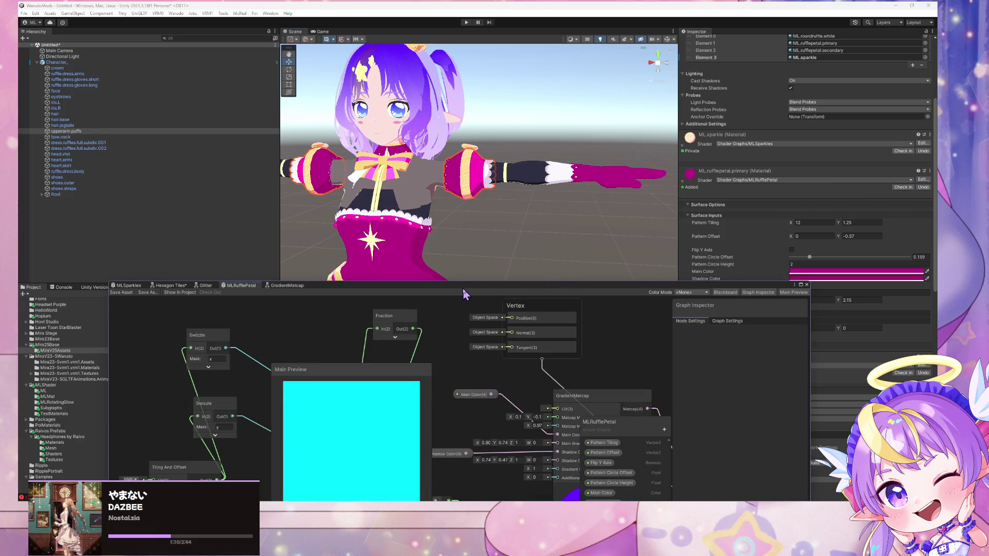
# - Move the shader graph aside and zoom the scene to the skirt's heart
pyautogui.moveTo(463, 294); pyautogui.dragTo(431, 137)
pyautogui.scroll(5, 458, 191)
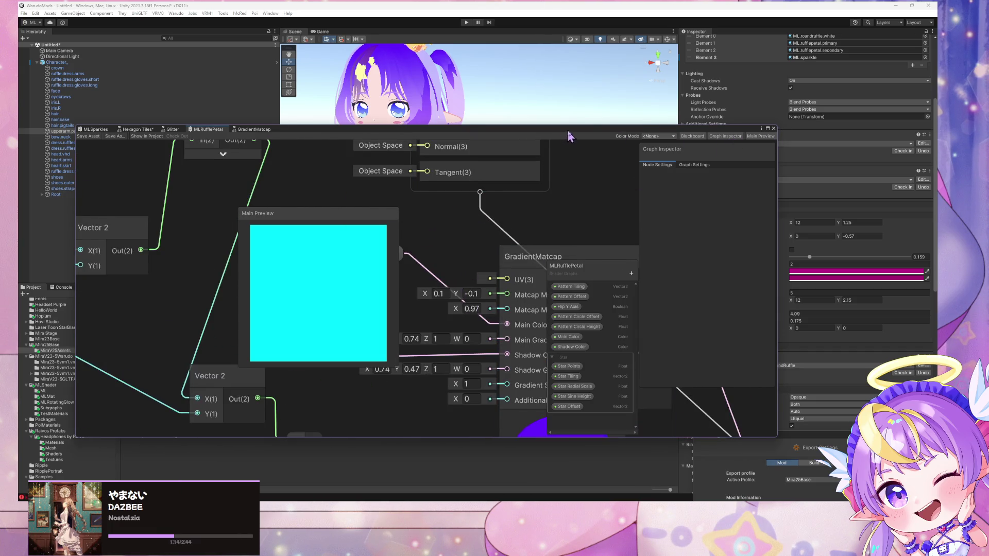
pyautogui.moveTo(569, 135); pyautogui.dragTo(654, 275)
pyautogui.scroll(5, 454, 137)
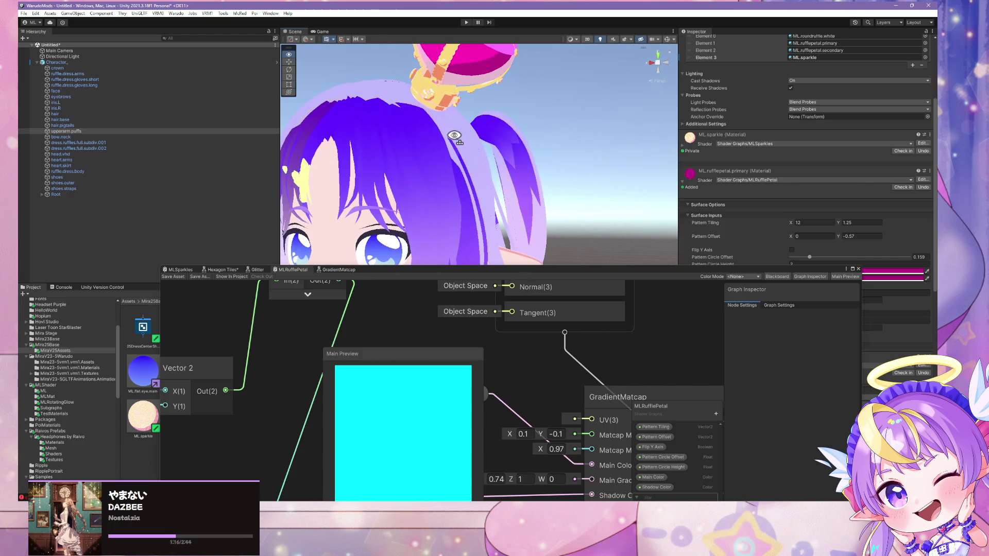
pyautogui.scroll(-5, 454, 136)
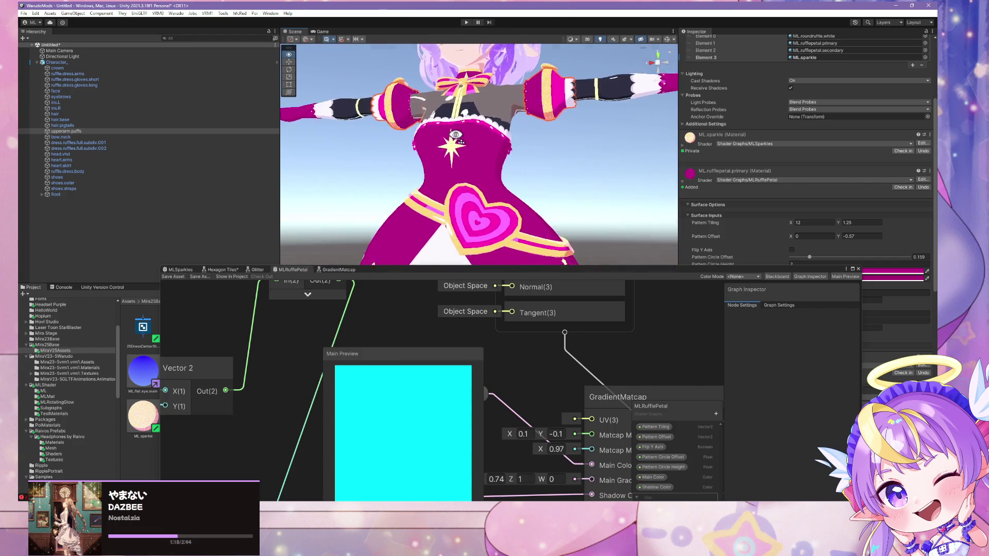
pyautogui.scroll(5, 455, 135)
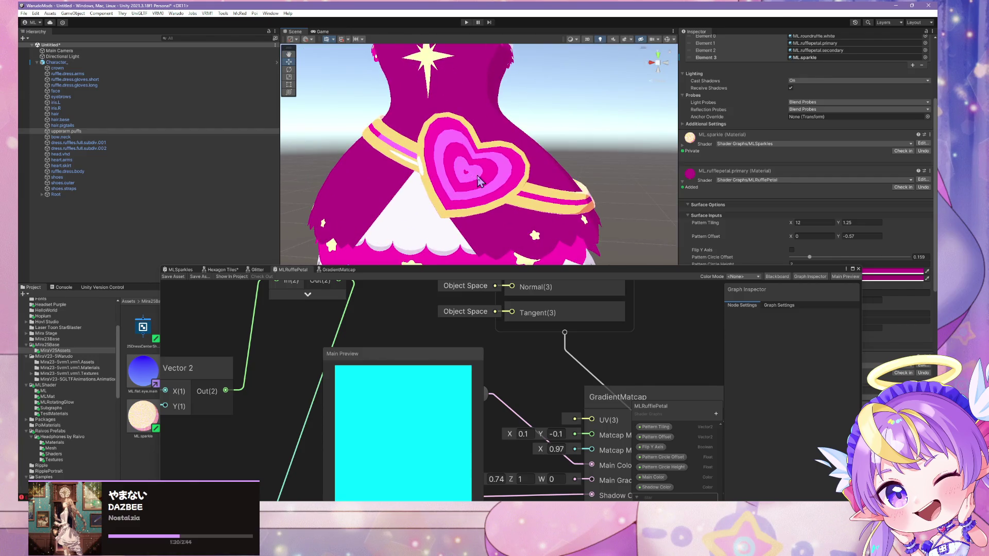
# - Select heart.skirt, scroll to its ML.gem.yellow material, and shrink the graph
pyautogui.click(479, 181)
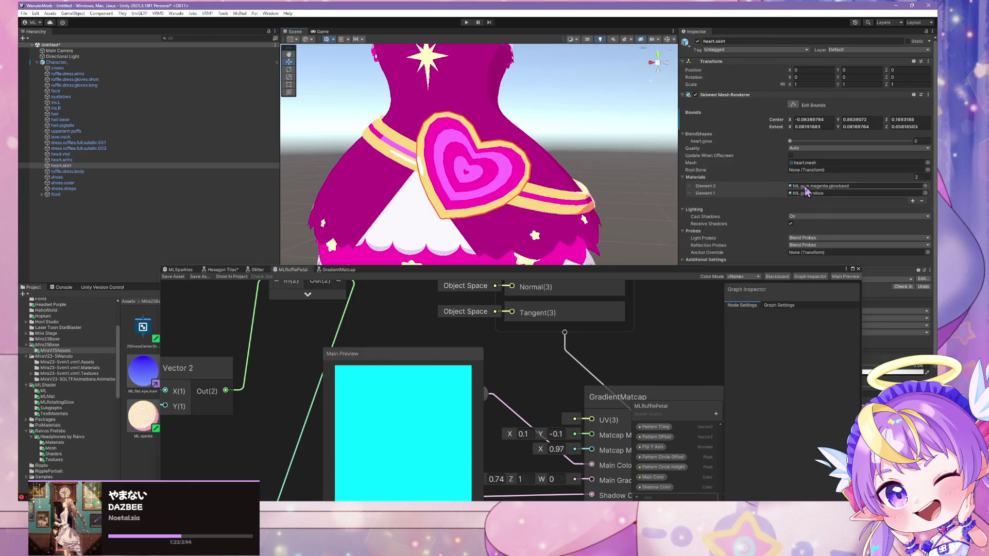
pyautogui.scroll(-5, 807, 192)
pyautogui.moveTo(732, 274); pyautogui.dragTo(313, 216)
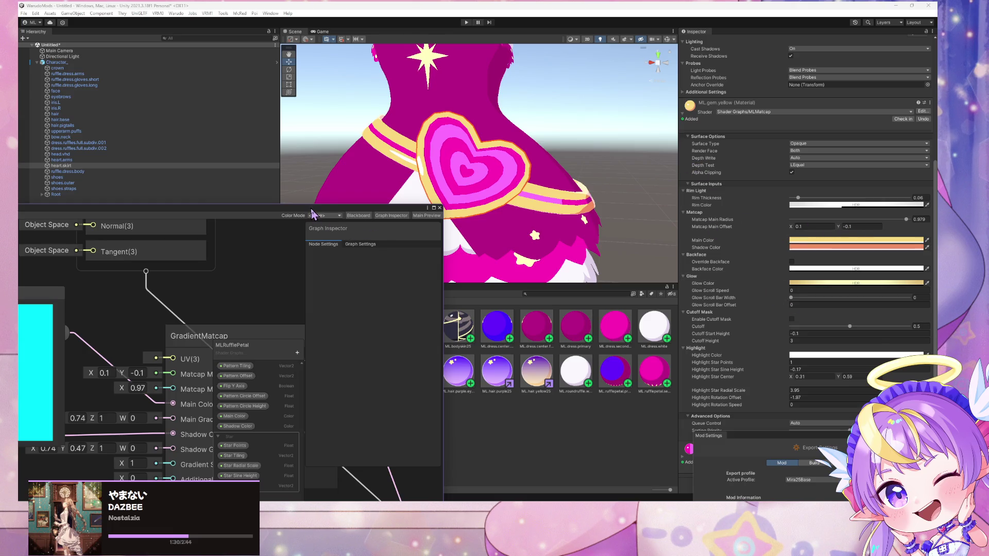
pyautogui.moveTo(312, 214)
pyautogui.mouseDown()
pyautogui.moveTo(312, 438)
pyautogui.moveTo(312, 420)
pyautogui.mouseUp()
# - Inspect ML.rufflepetal.primary, ML.bodydress25, and the magenta, purple and yellow gem materials
pyautogui.click(611, 380)
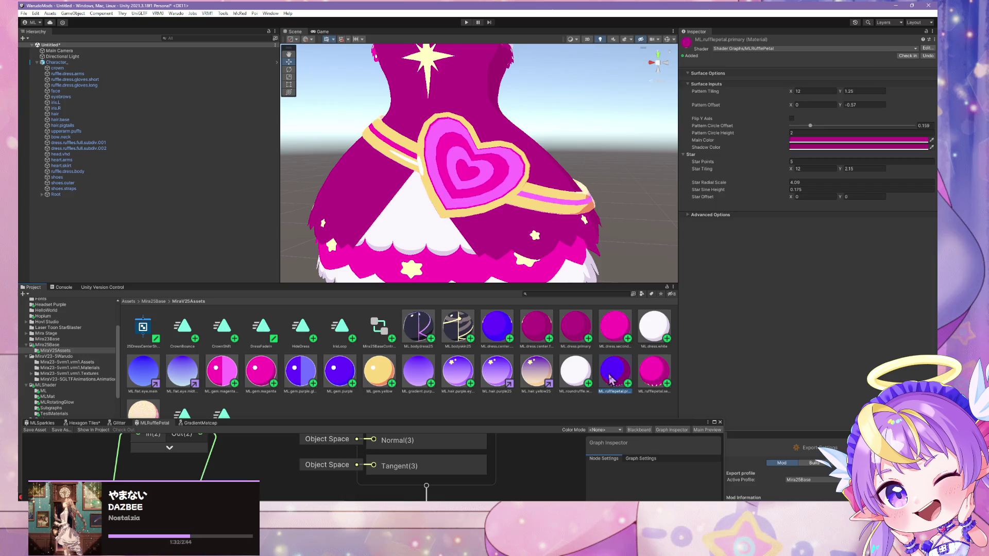
pyautogui.click(412, 333)
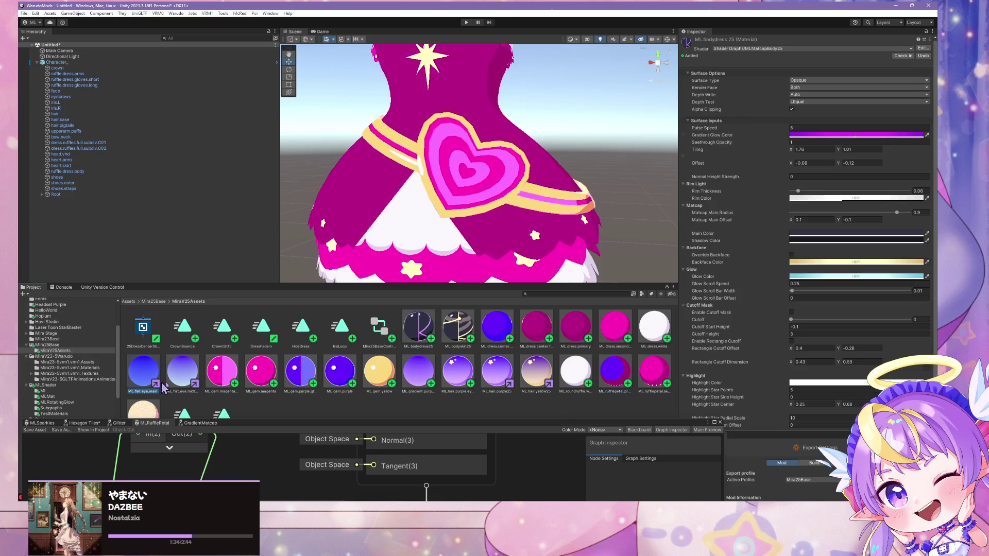
pyautogui.click(222, 373)
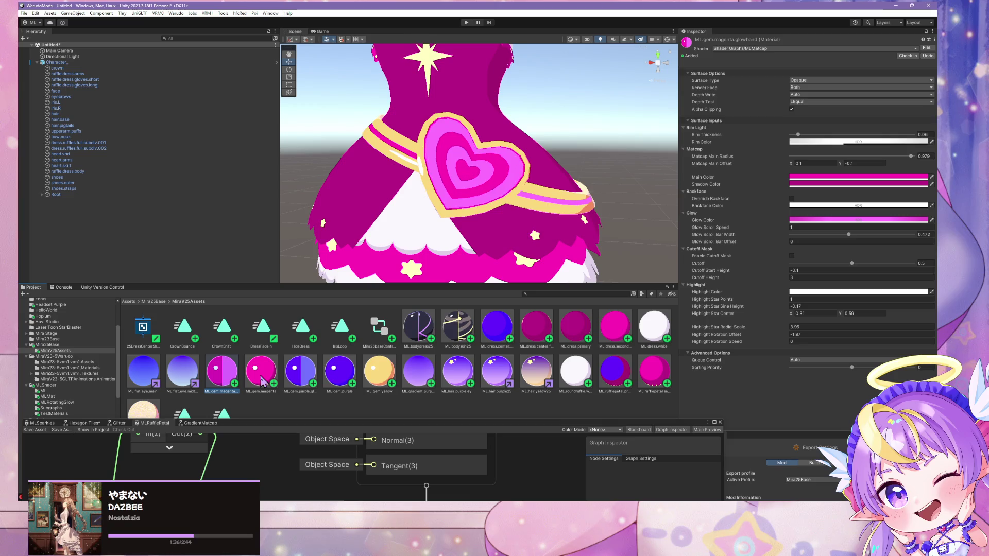
pyautogui.click(264, 382)
pyautogui.click(298, 380)
pyautogui.click(344, 380)
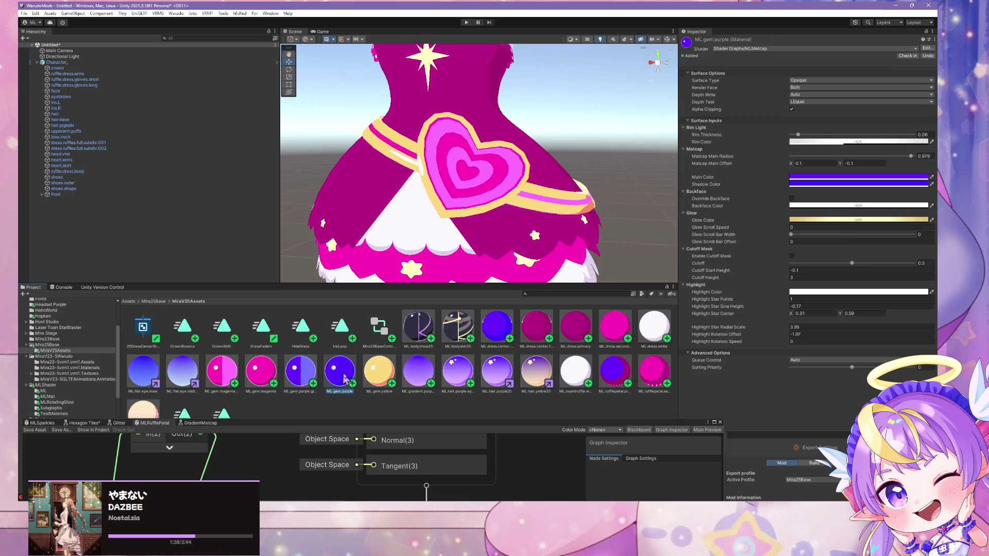
pyautogui.click(379, 379)
# - Inspect the purple gradient, hair and ruffle materials, ending on ML.rufflepetal.secondary
pyautogui.click(428, 380)
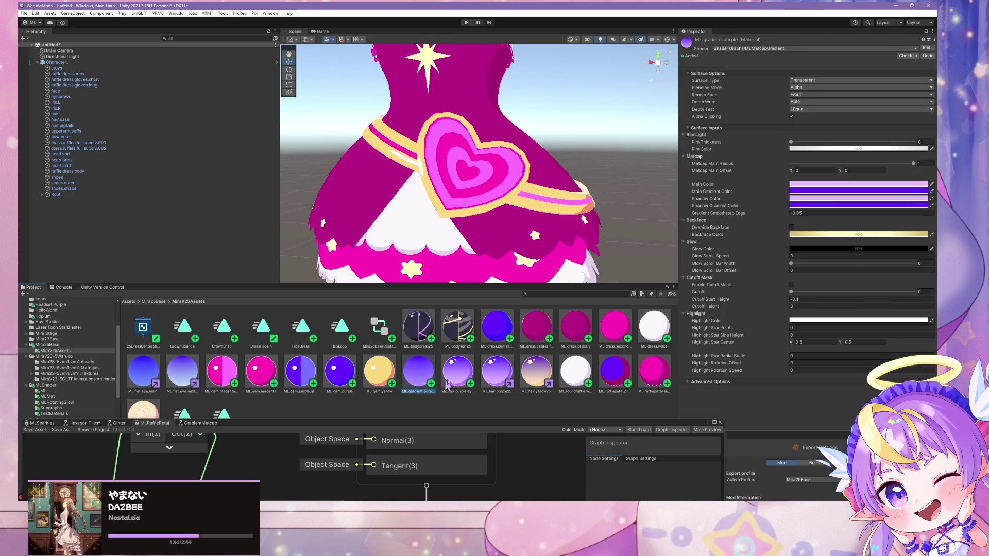
pyautogui.click(463, 385)
pyautogui.click(485, 385)
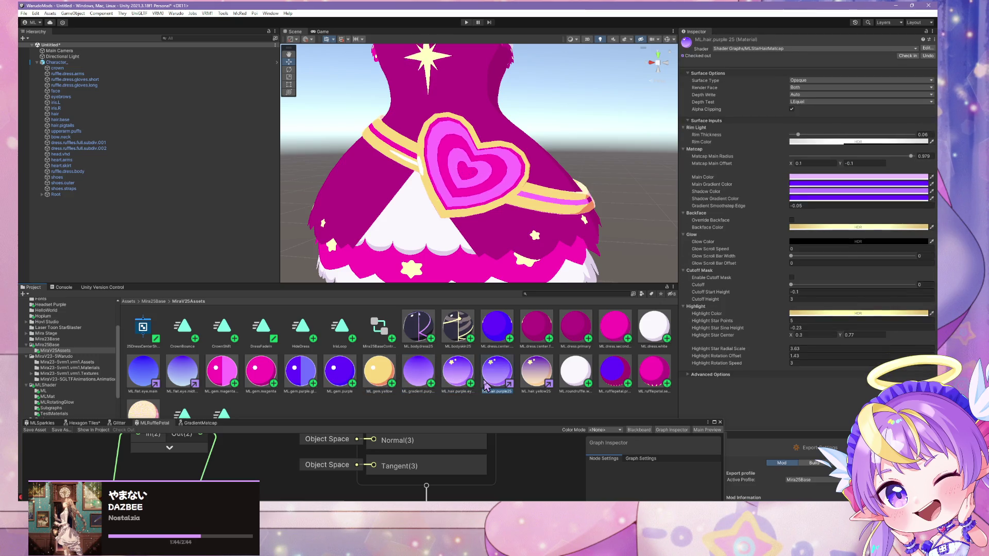
pyautogui.click(536, 380)
pyautogui.click(576, 380)
pyautogui.click(617, 382)
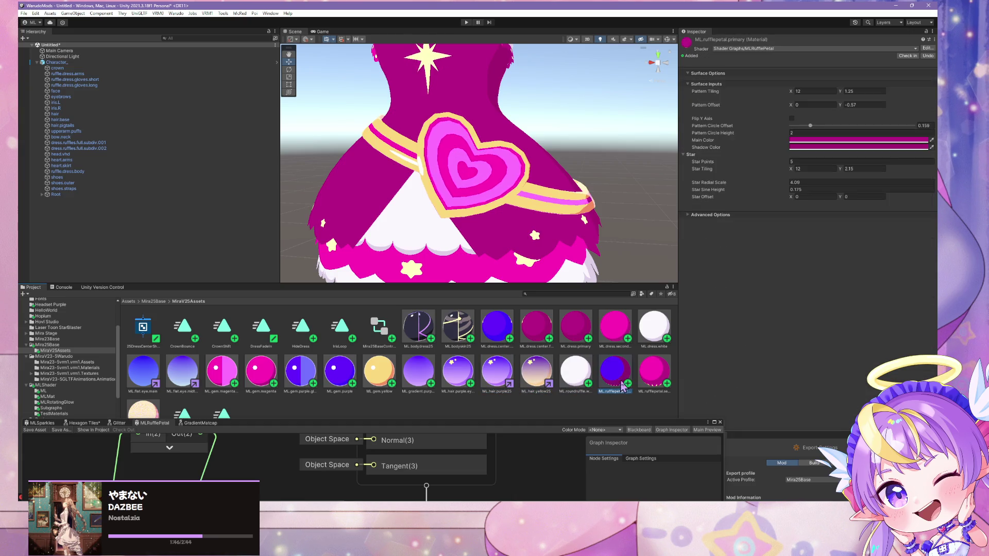
pyautogui.click(655, 381)
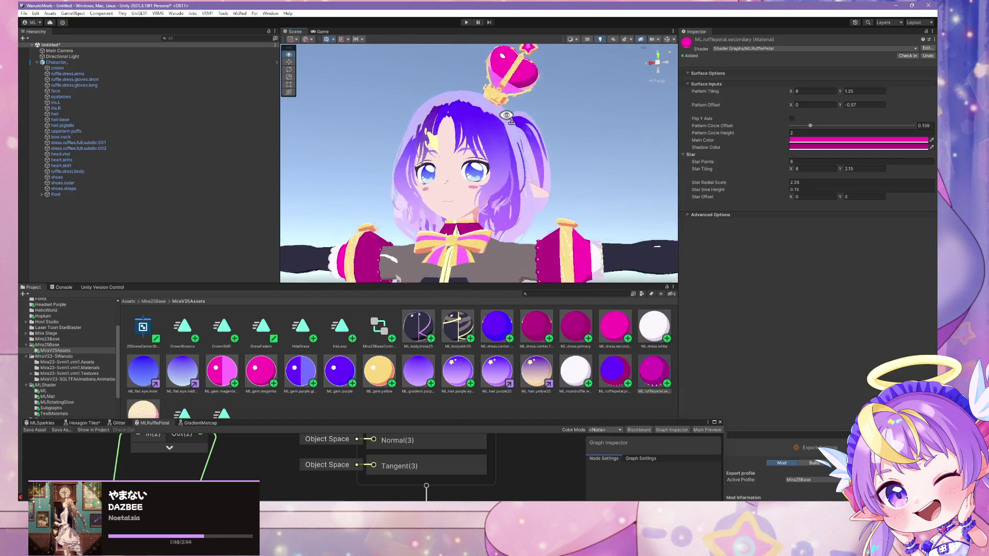
pyautogui.moveTo(507, 83); pyautogui.dragTo(411, 216)
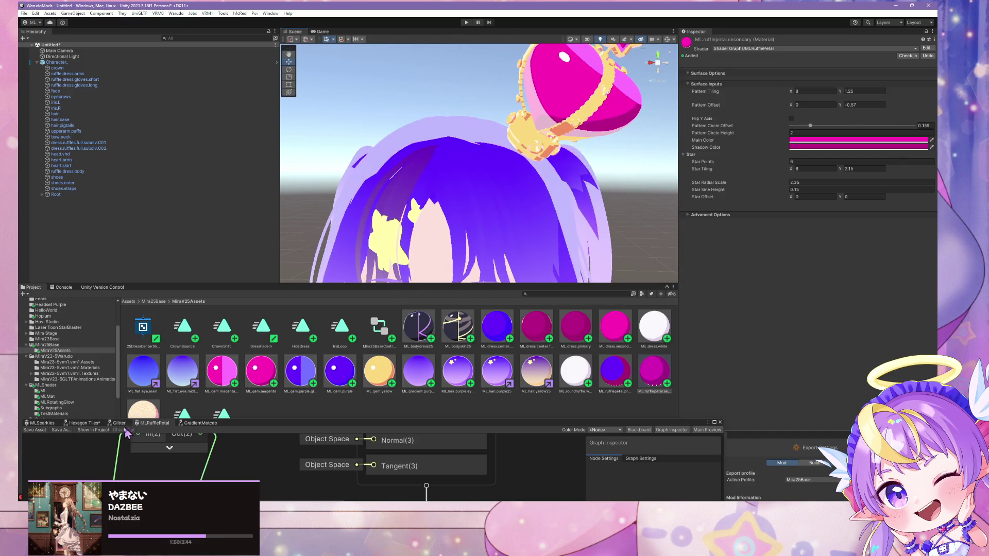
# - Set ML.sparkle's Main Color to lavender E7BDFF and Shadow Color to BD78FF
pyautogui.click(142, 408)
pyautogui.click(806, 91)
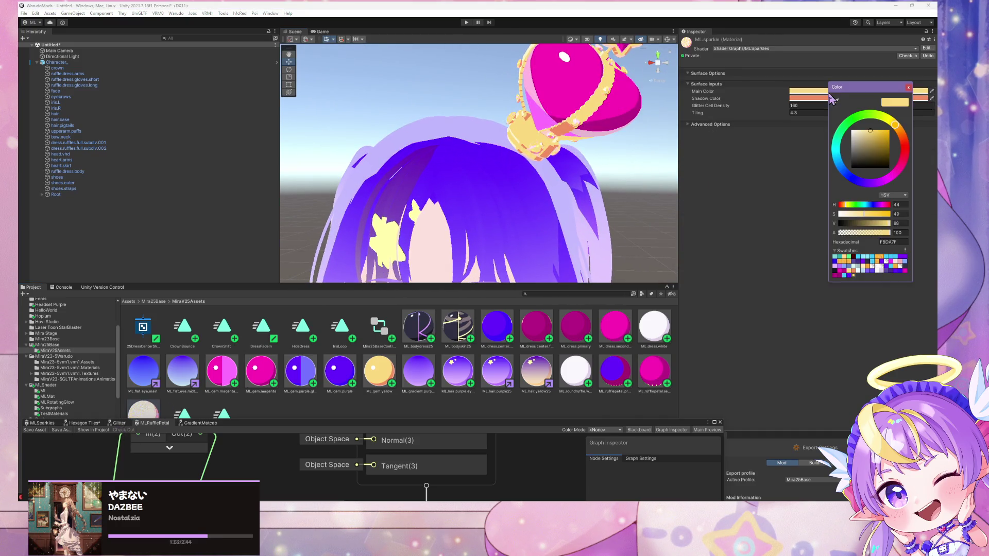
pyautogui.click(839, 266)
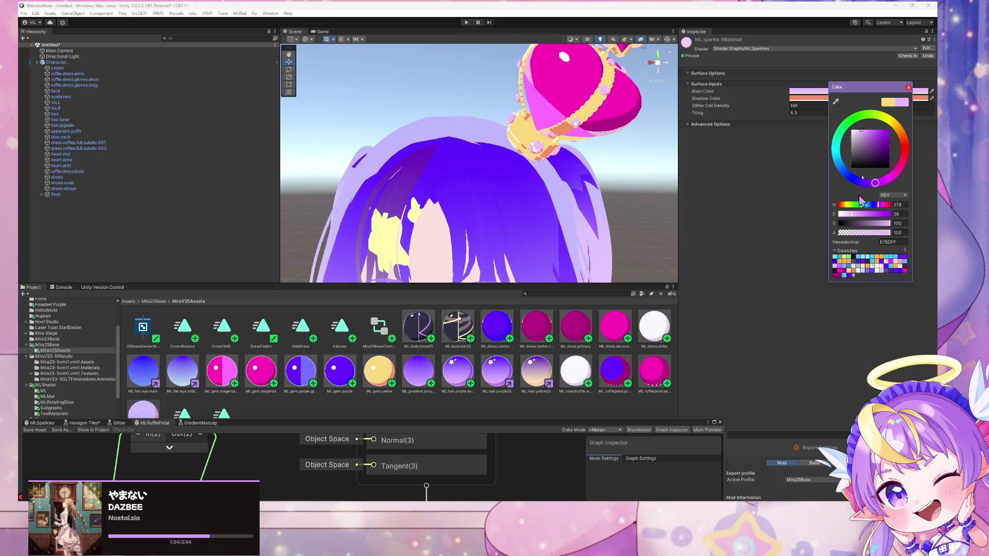
pyautogui.click(907, 88)
pyautogui.click(818, 98)
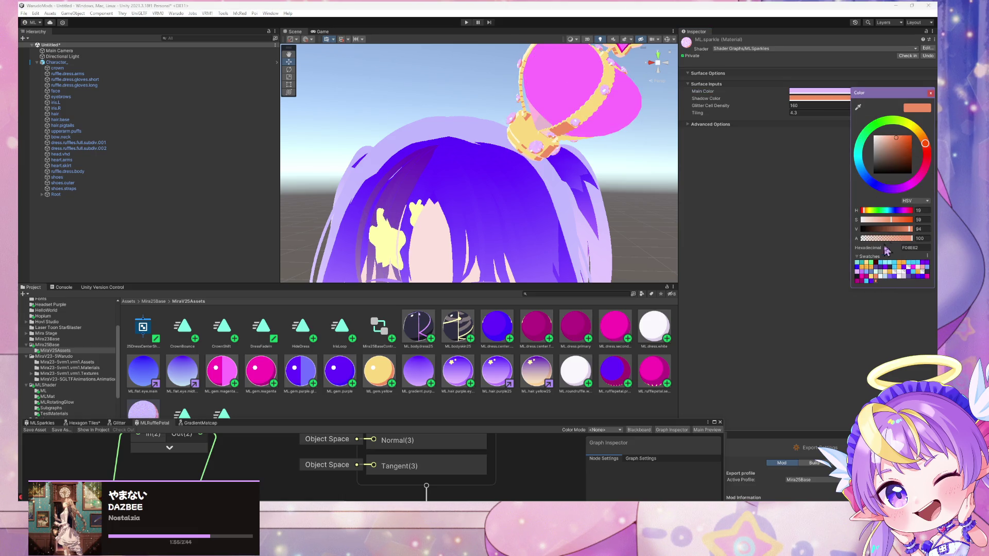
pyautogui.click(862, 273)
pyautogui.moveTo(587, 155); pyautogui.dragTo(570, 139)
pyautogui.scroll(5, 577, 144)
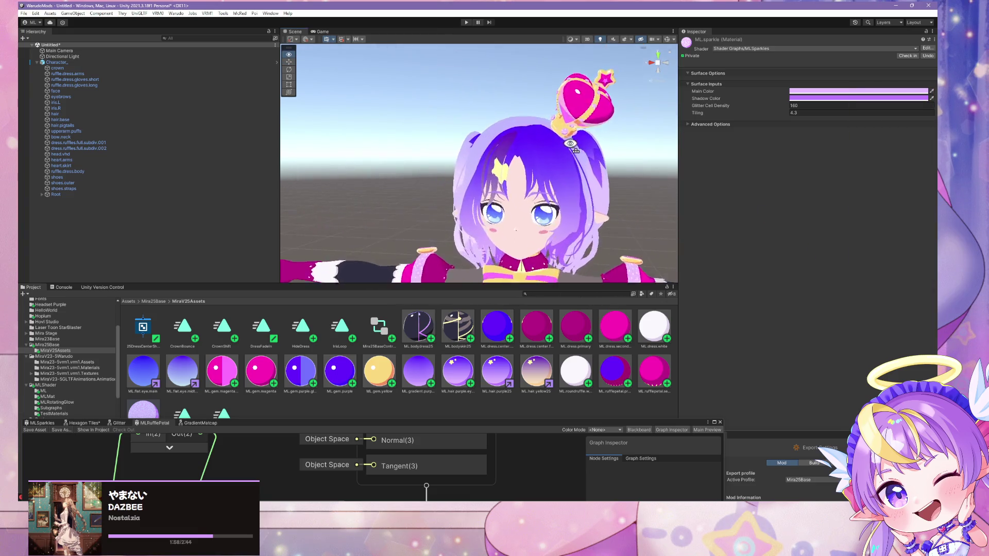
pyautogui.scroll(-10, 585, 144)
# - Drag the ML.sparkle material onto the avatar's right iris
pyautogui.scroll(15, 592, 129)
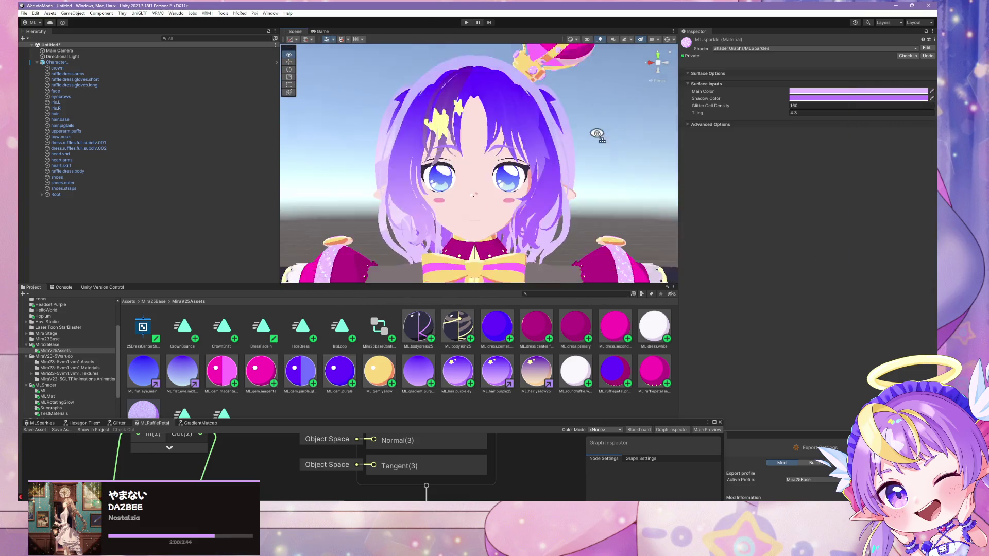
pyautogui.scroll(-3, 595, 123)
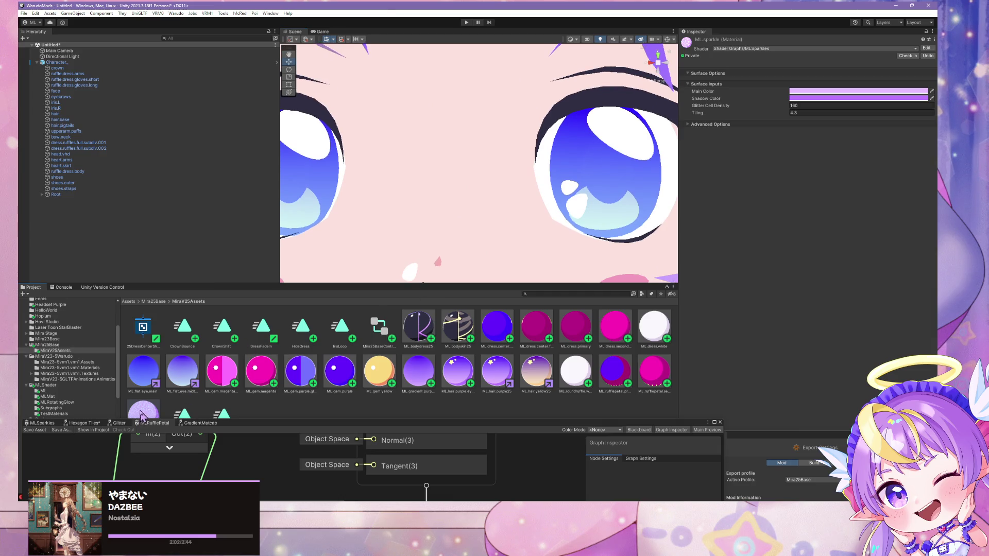
pyautogui.moveTo(142, 416)
pyautogui.mouseDown()
pyautogui.moveTo(515, 180)
pyautogui.moveTo(600, 193)
pyautogui.moveTo(575, 184)
pyautogui.moveTo(608, 185)
pyautogui.moveTo(578, 181)
pyautogui.mouseUp()
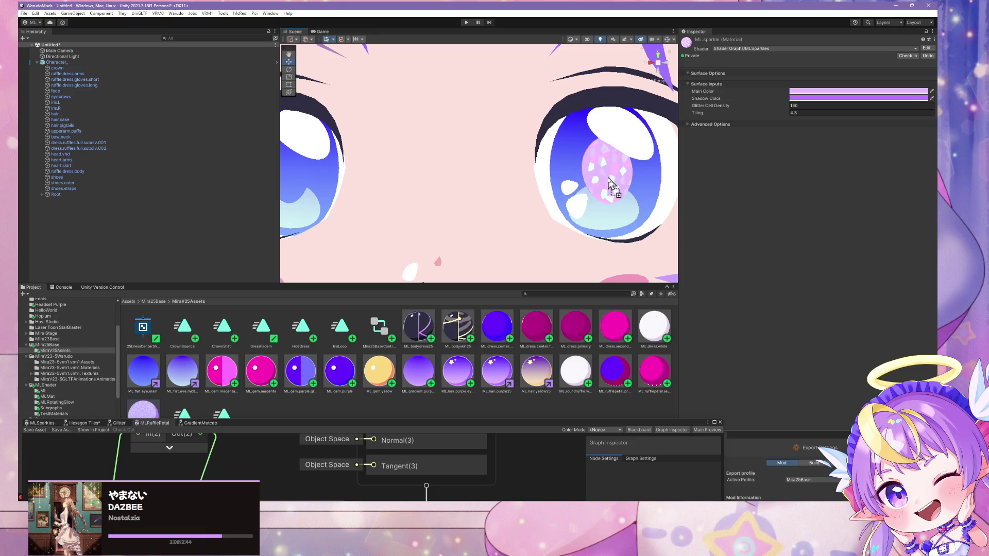
pyautogui.scroll(-5, 503, 187)
pyautogui.scroll(8, 504, 185)
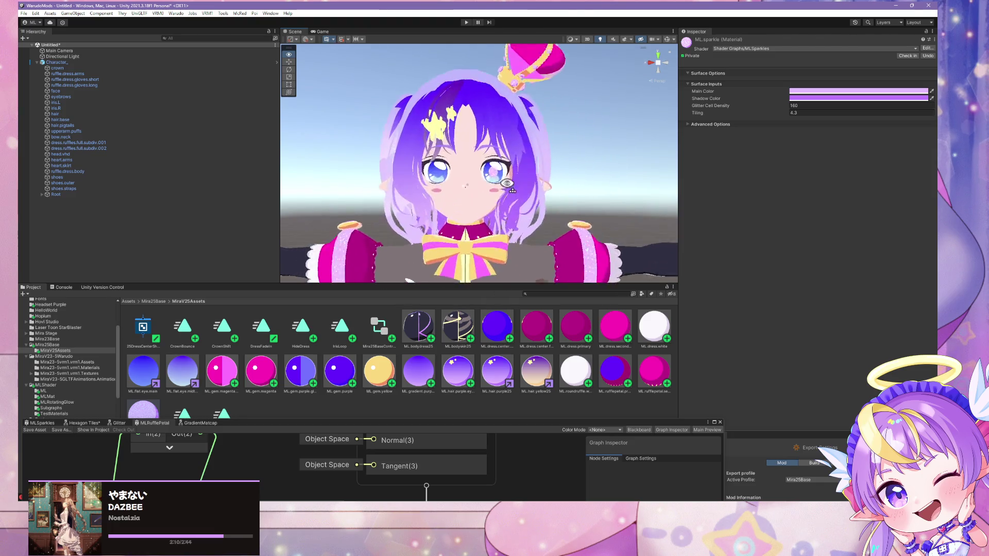
pyautogui.scroll(-5, 504, 184)
pyautogui.scroll(3, 508, 185)
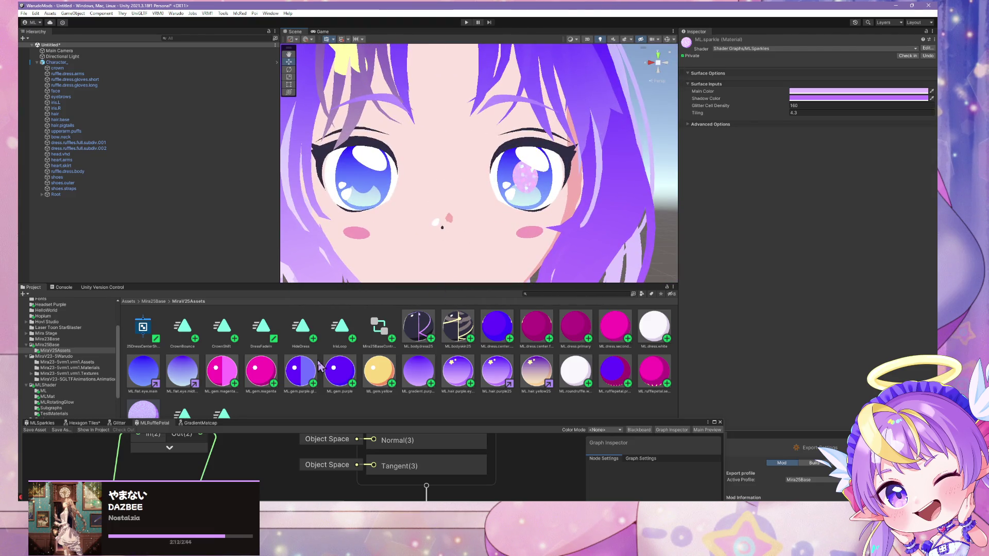
# - Give the left eye ML.sparkle too, then show the MLRufflePetal graph's Graph Settings
pyautogui.moveTo(143, 396)
pyautogui.mouseDown()
pyautogui.moveTo(342, 170)
pyautogui.moveTo(355, 159)
pyautogui.moveTo(332, 180)
pyautogui.moveTo(368, 183)
pyautogui.mouseUp()
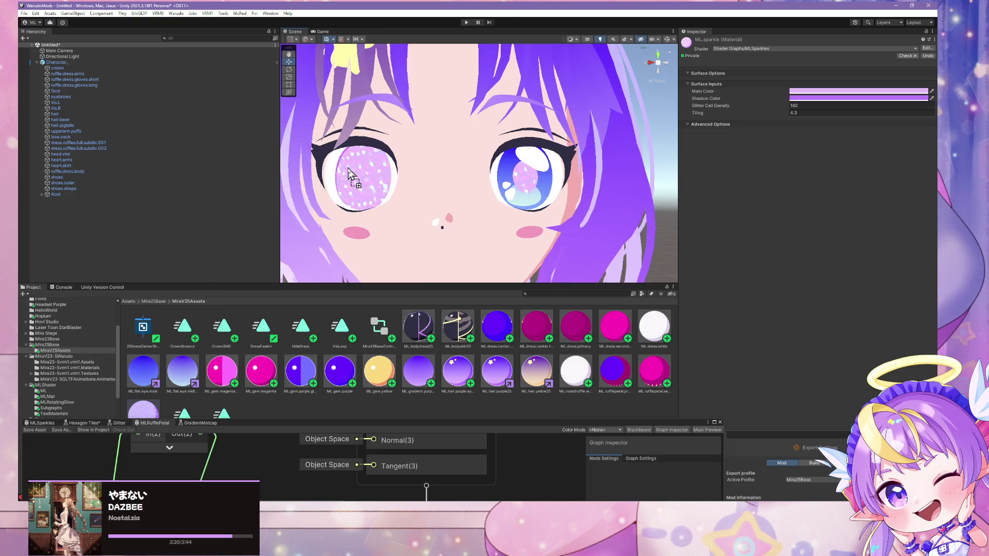
pyautogui.moveTo(348, 171); pyautogui.dragTo(490, 176)
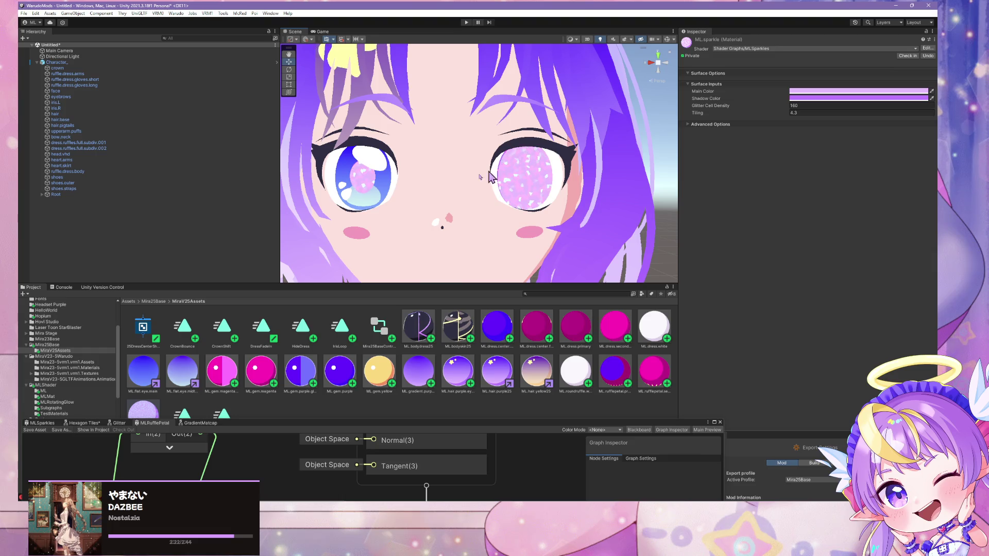
pyautogui.moveTo(264, 224); pyautogui.dragTo(345, 170)
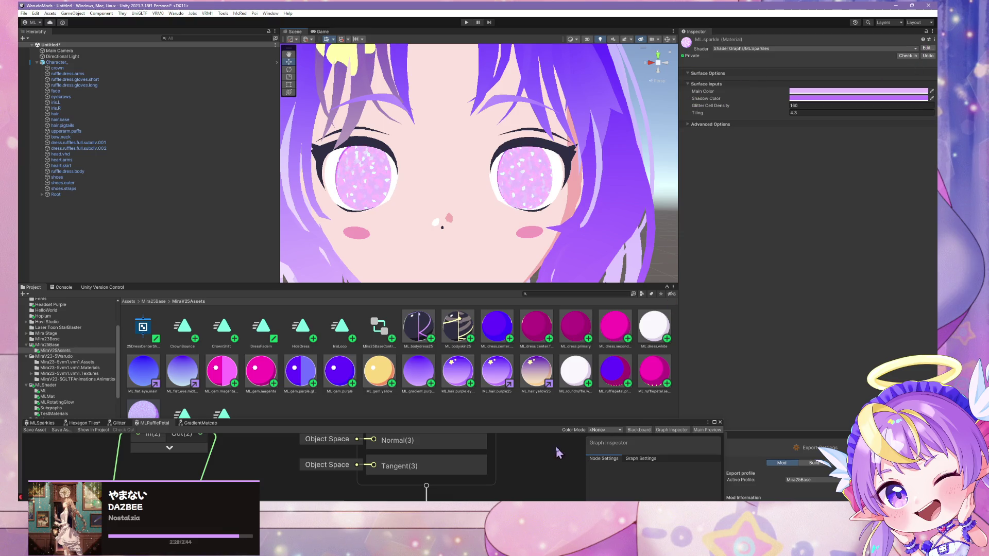
pyautogui.moveTo(561, 418); pyautogui.dragTo(535, 119)
pyautogui.click(615, 159)
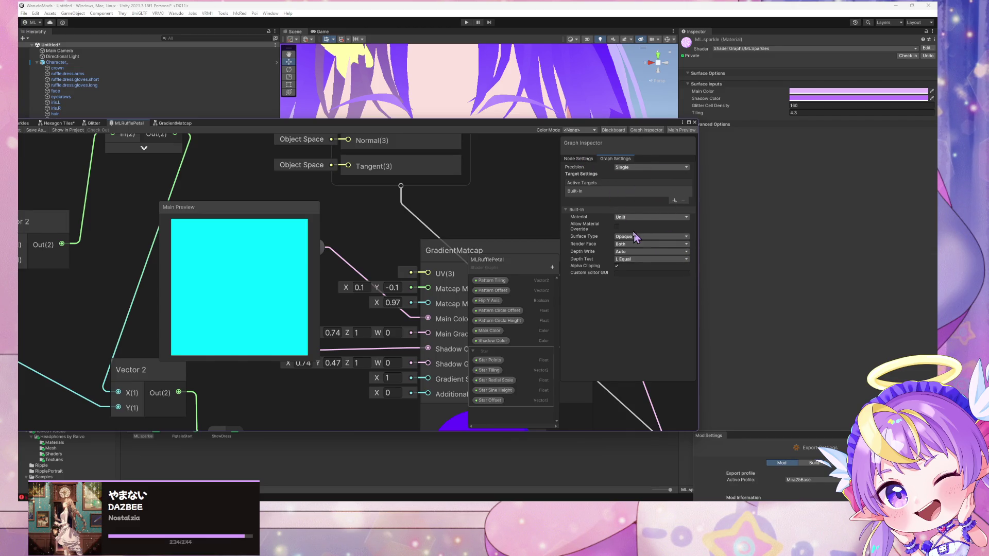
# - Tick Allow Material Override in MLRufflePetal's Graph Settings and expand the material's Advanced Options
pyautogui.click(616, 227)
pyautogui.moveTo(155, 123)
pyautogui.mouseDown()
pyautogui.moveTo(263, 284)
pyautogui.moveTo(190, 312)
pyautogui.mouseUp()
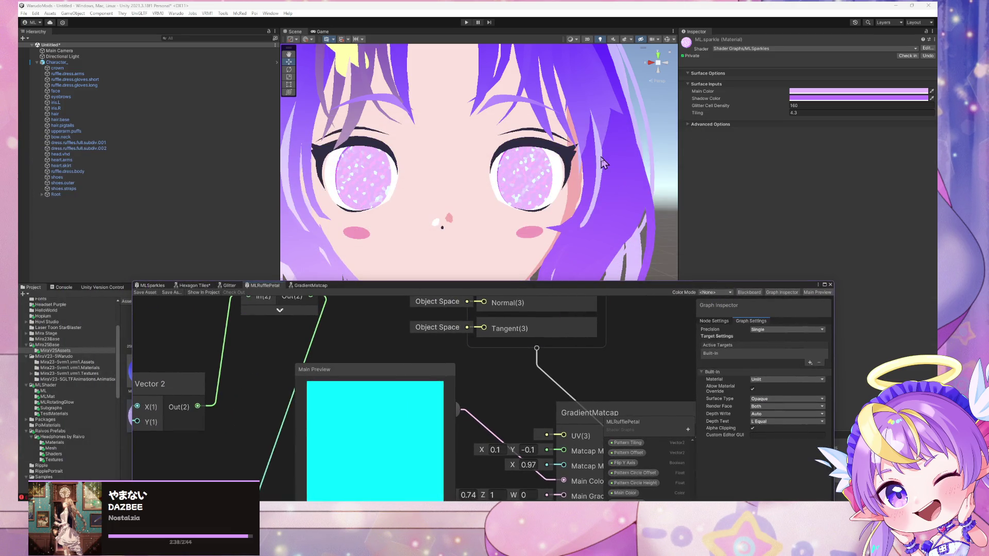
pyautogui.click(688, 124)
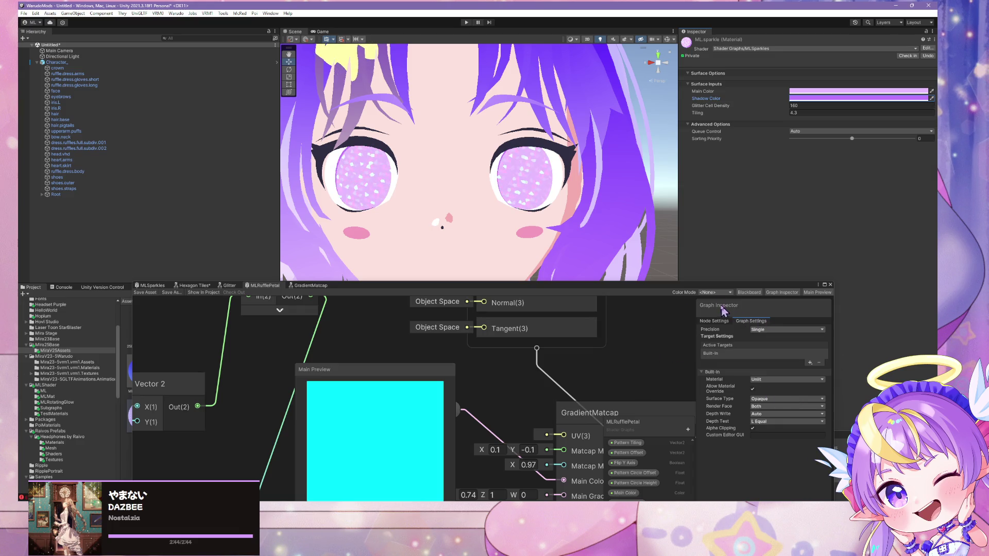
pyautogui.moveTo(717, 295); pyautogui.dragTo(539, 199)
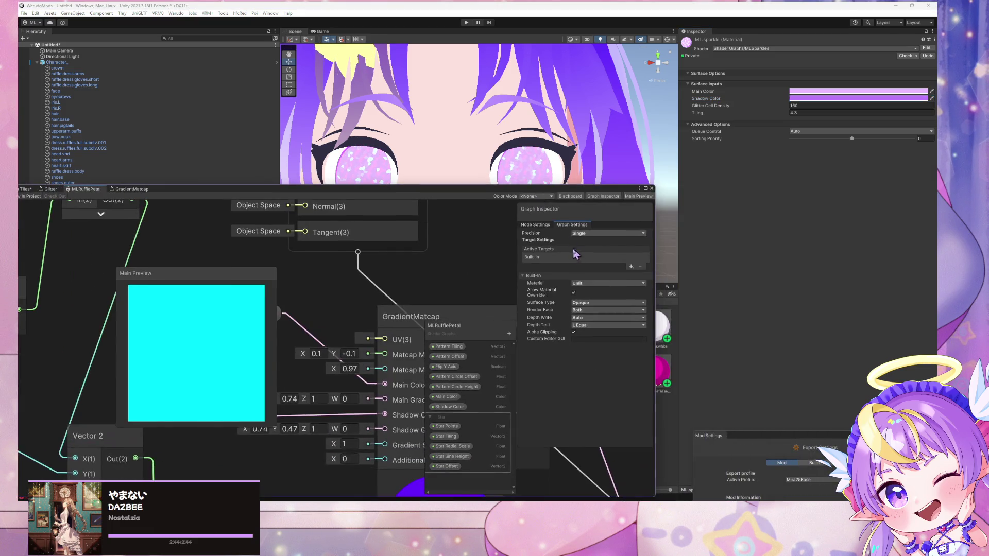
pyautogui.moveTo(201, 197); pyautogui.dragTo(293, 198)
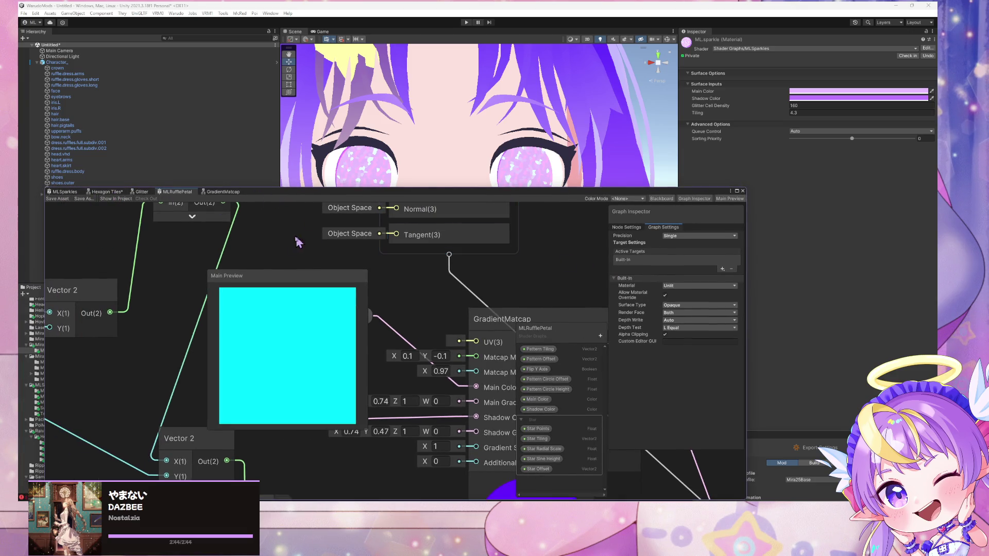
pyautogui.click(64, 195)
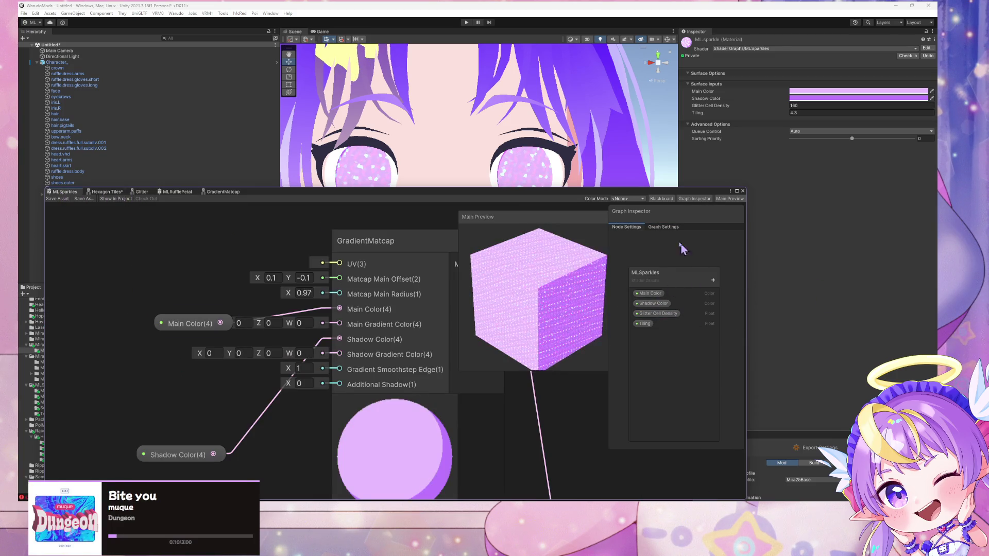
# - Enable Allow Material Override in the MLSparkles graph and save it
pyautogui.moveTo(647, 272); pyautogui.dragTo(455, 320)
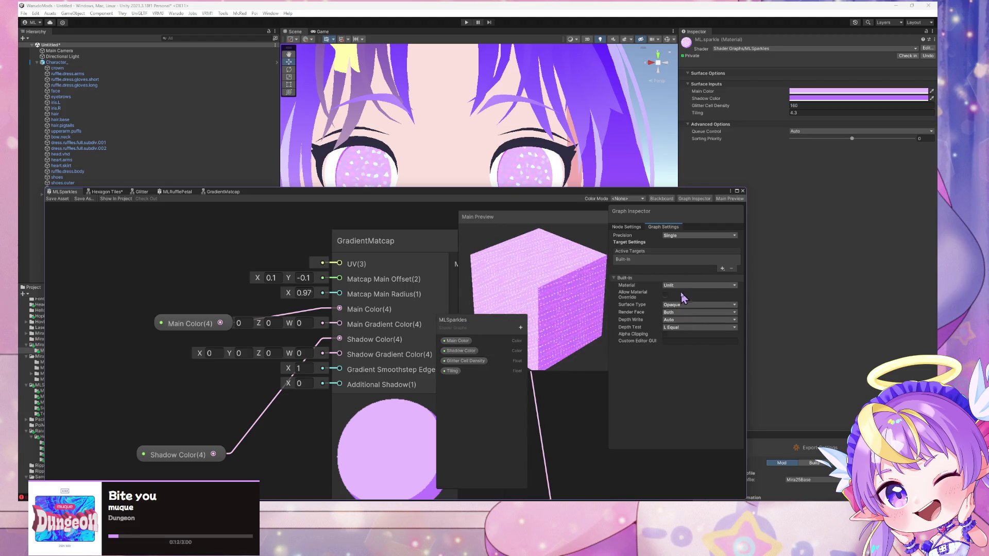
pyautogui.click(664, 295)
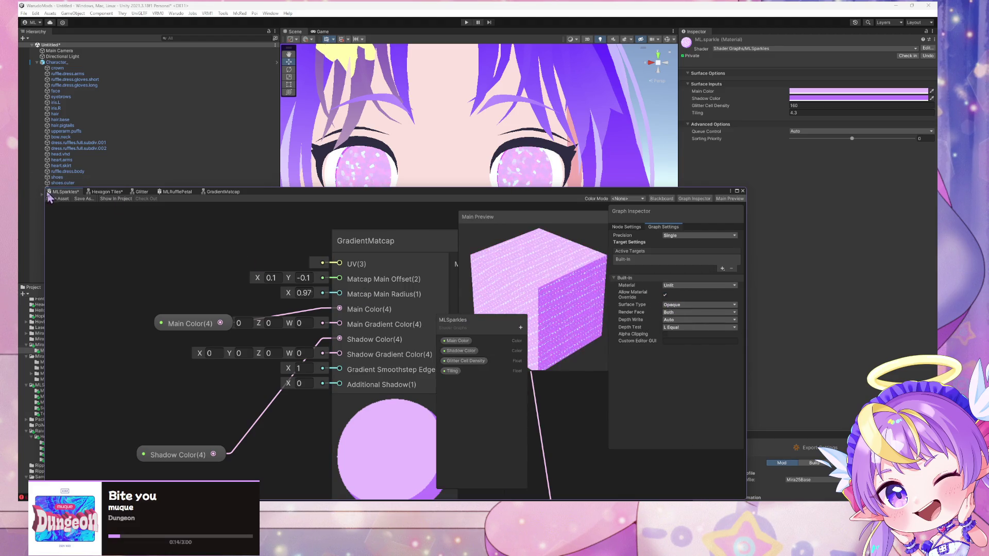
pyautogui.hotkey('ctrl', 's')
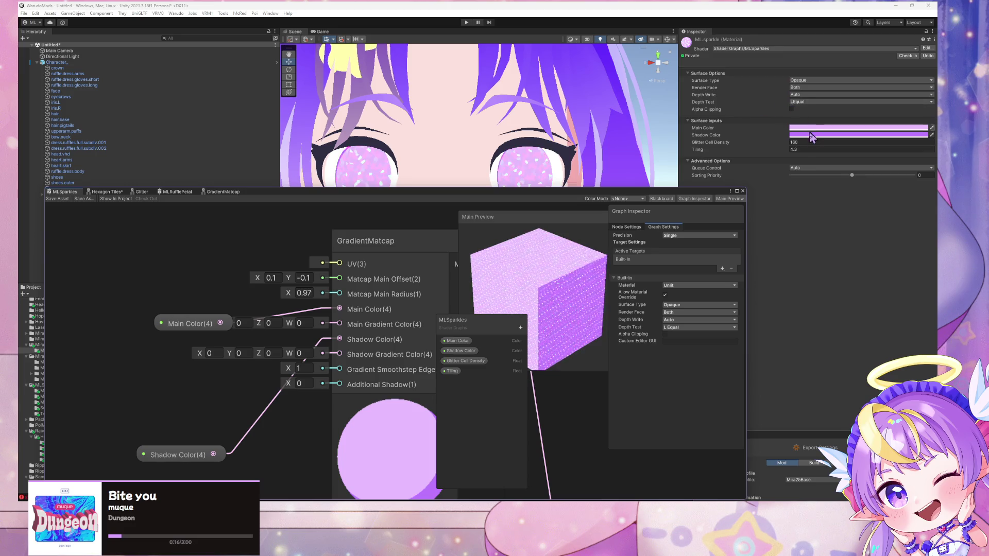
# - Set the sparkle material's Render Face to Front, then select the avatar's face object
pyautogui.click(808, 88)
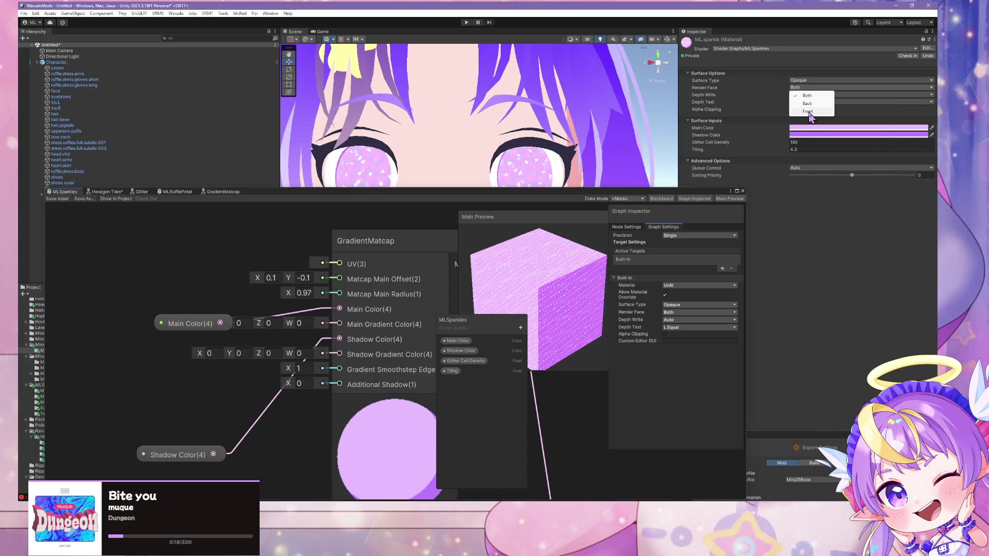
pyautogui.click(809, 111)
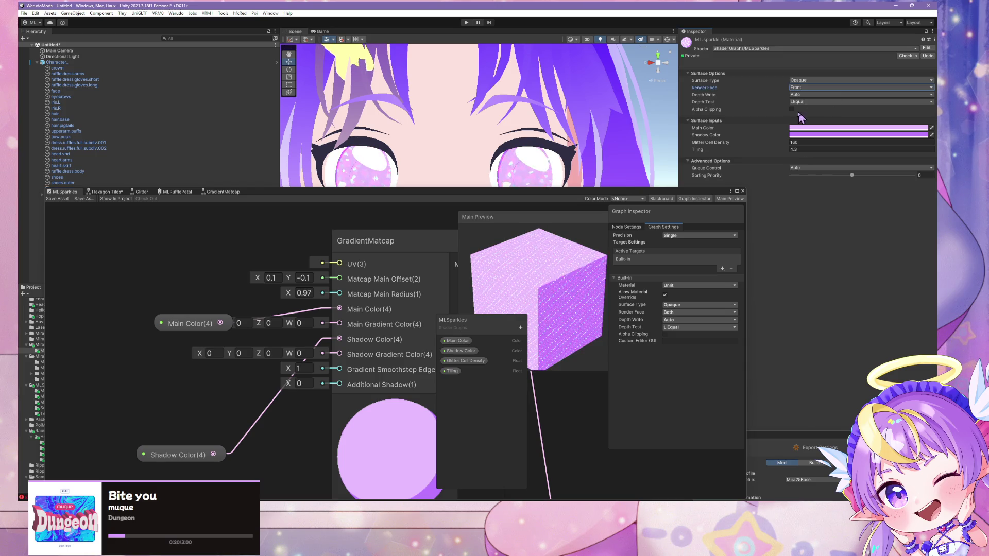
pyautogui.click(807, 88)
pyautogui.click(809, 113)
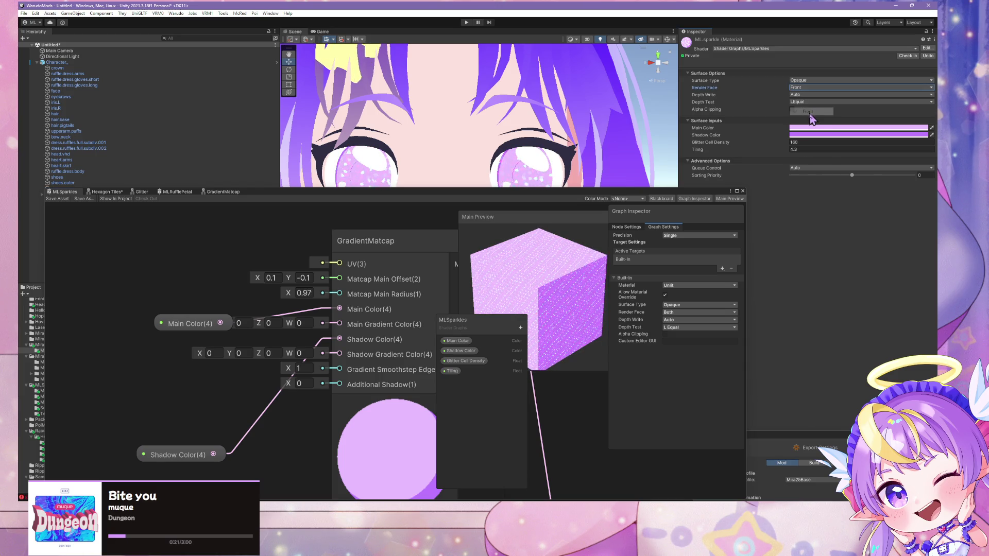
pyautogui.moveTo(520, 196); pyautogui.dragTo(522, 298)
pyautogui.moveTo(515, 216)
pyautogui.mouseDown()
pyautogui.moveTo(536, 208)
pyautogui.moveTo(486, 194)
pyautogui.moveTo(499, 227)
pyautogui.moveTo(550, 183)
pyautogui.moveTo(553, 214)
pyautogui.moveTo(570, 147)
pyautogui.moveTo(575, 188)
pyautogui.mouseUp()
pyautogui.click(518, 158)
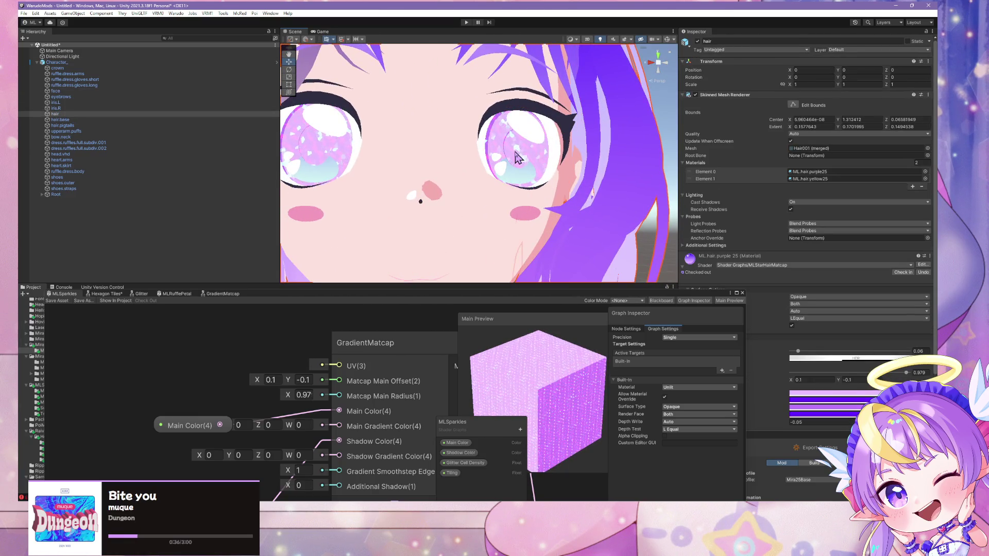
# - Select the Character_ avatar, frame it with F, and delete it from the scene
pyautogui.click(515, 154)
pyautogui.moveTo(516, 154); pyautogui.dragTo(515, 153)
pyautogui.press('f')
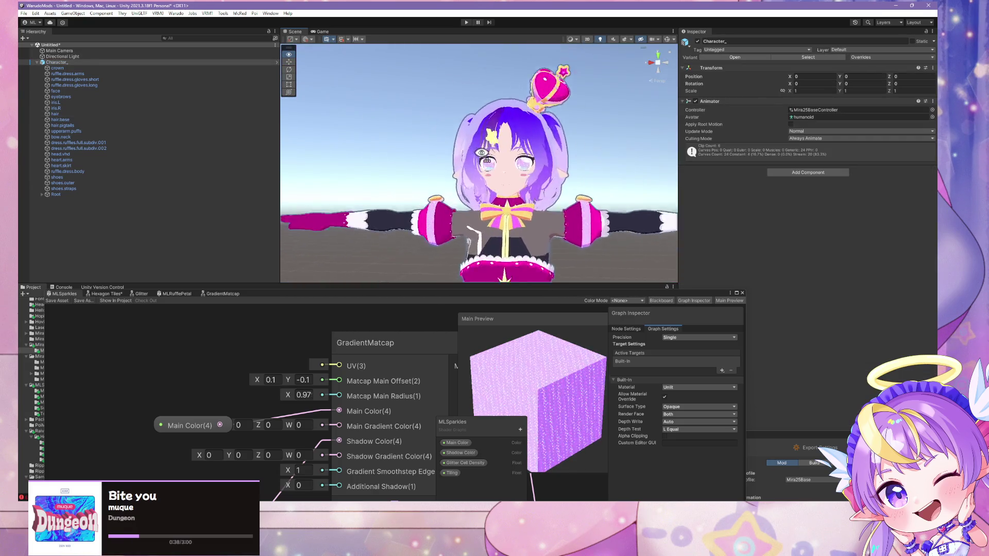
pyautogui.scroll(8, 507, 151)
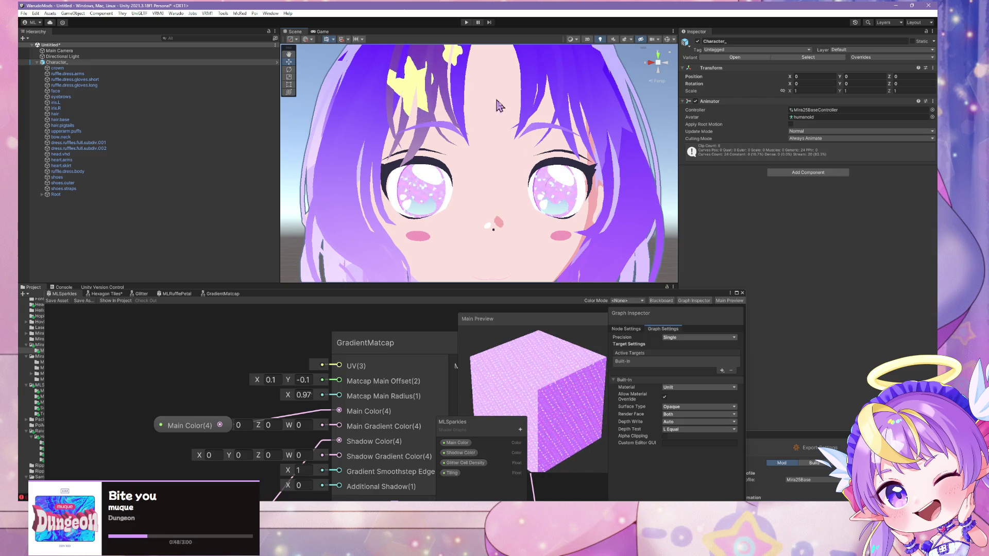
pyautogui.press('f')
pyautogui.scroll(10, 505, 107)
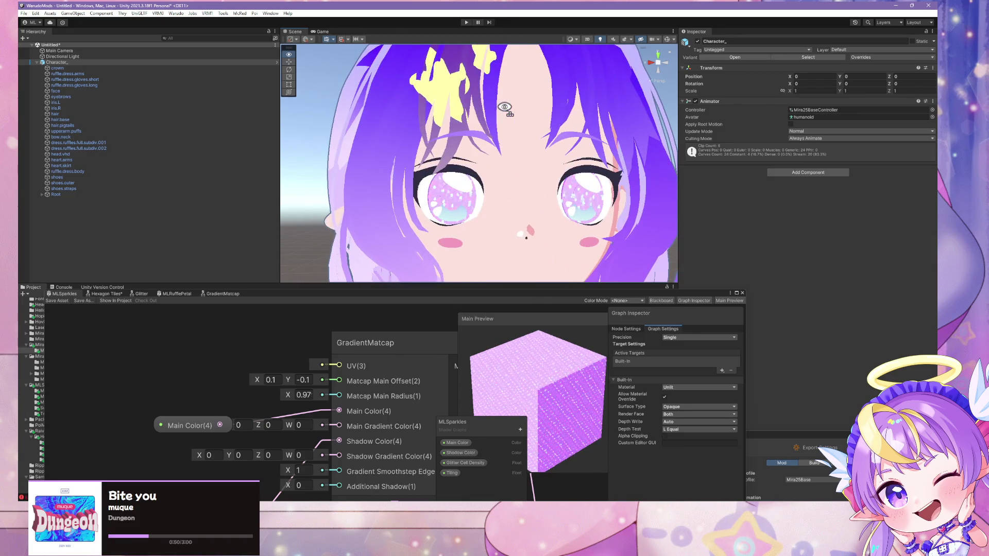
pyautogui.scroll(-10, 505, 107)
pyautogui.scroll(5, 508, 124)
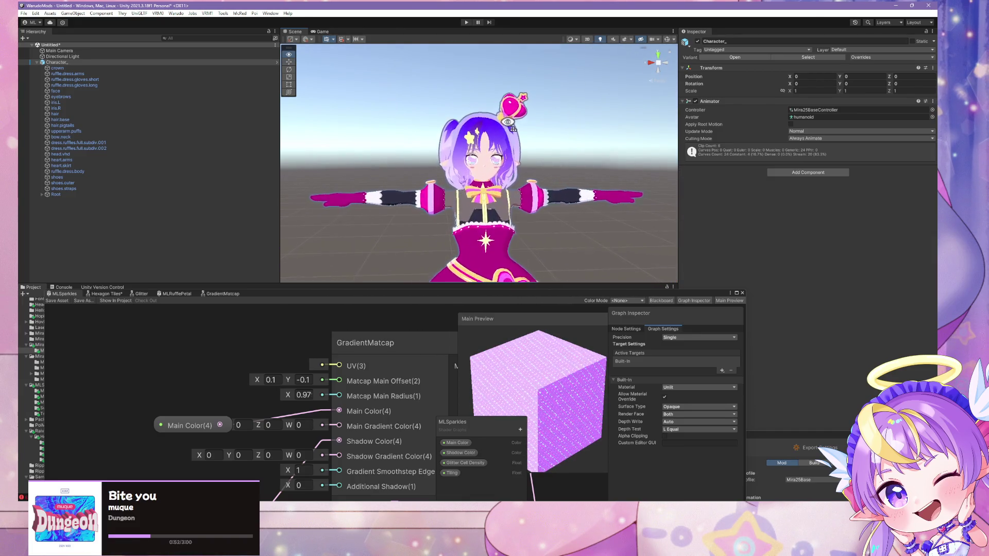
pyautogui.press('Delete')
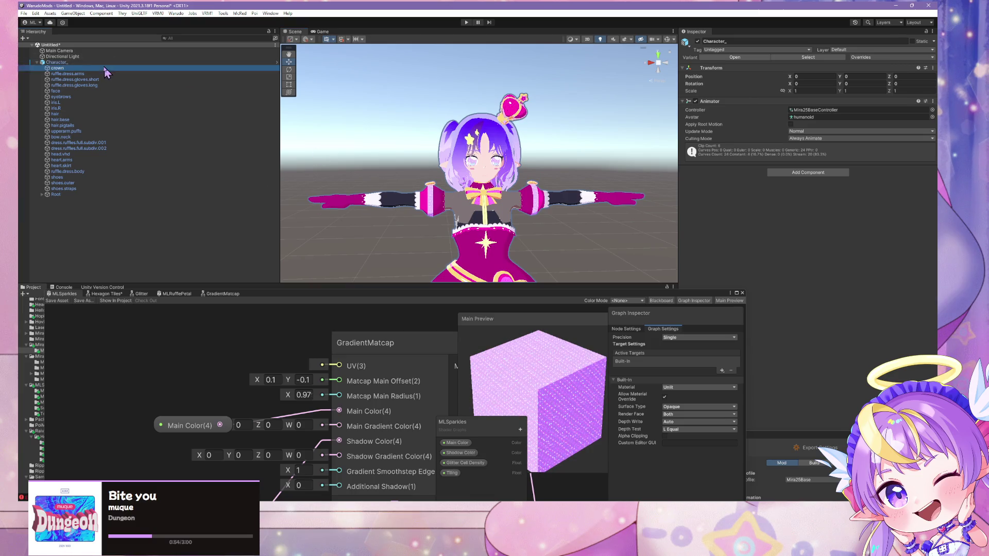
pyautogui.click(268, 294)
pyautogui.moveTo(258, 297)
pyautogui.mouseDown()
pyautogui.moveTo(330, 299)
pyautogui.moveTo(634, 132)
pyautogui.moveTo(641, 166)
pyautogui.mouseUp()
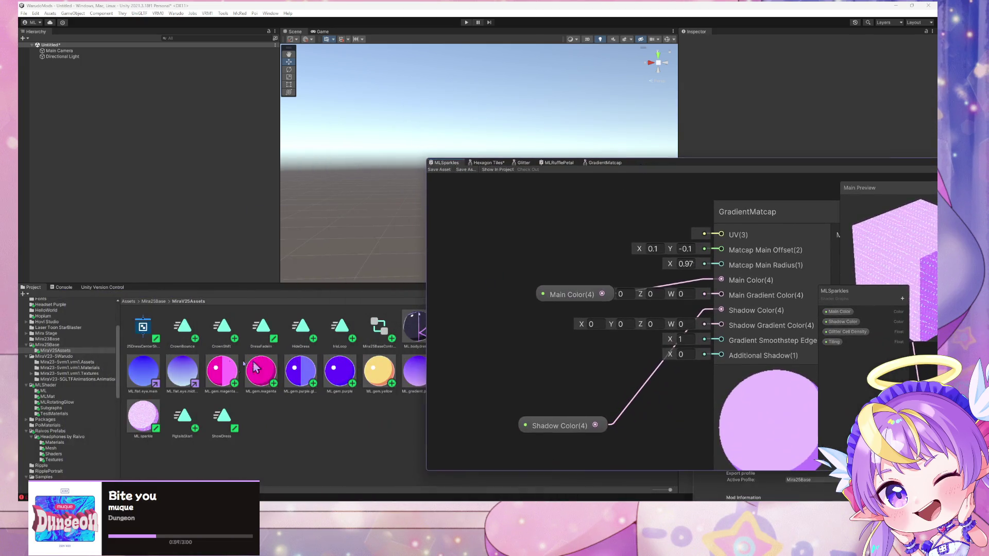
# - Drag the Character prefab from Mira25Base back into the scene
pyautogui.click(51, 345)
pyautogui.moveTo(181, 326); pyautogui.dragTo(149, 146)
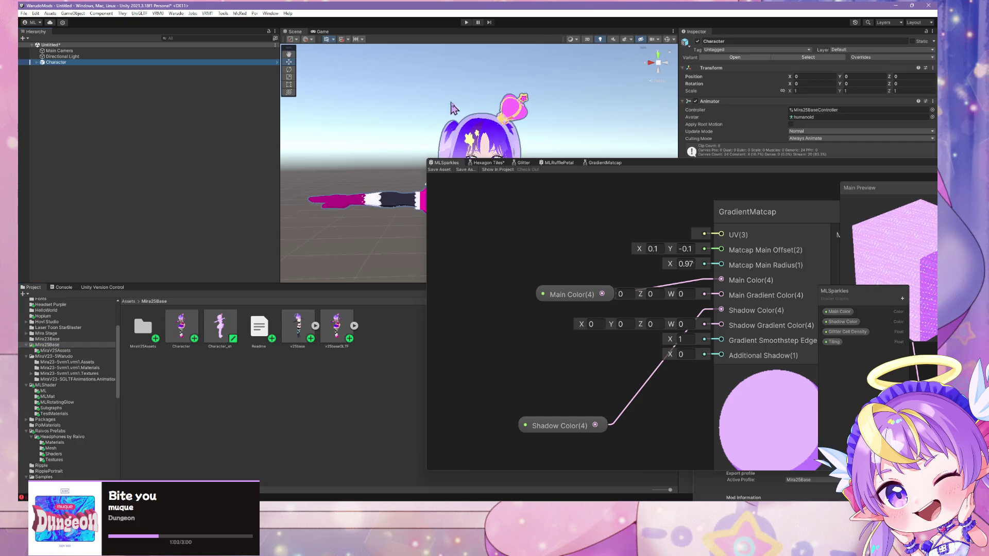
pyautogui.scroll(5, 461, 103)
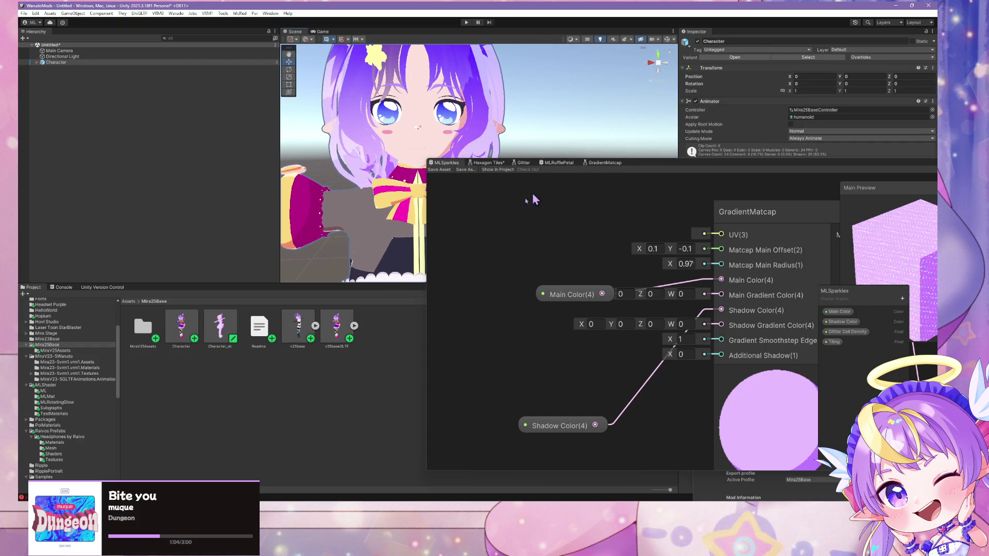
# - Apply the ML.sparkle material from MiraV25Assets to the avatar's crown
pyautogui.doubleClick(141, 329)
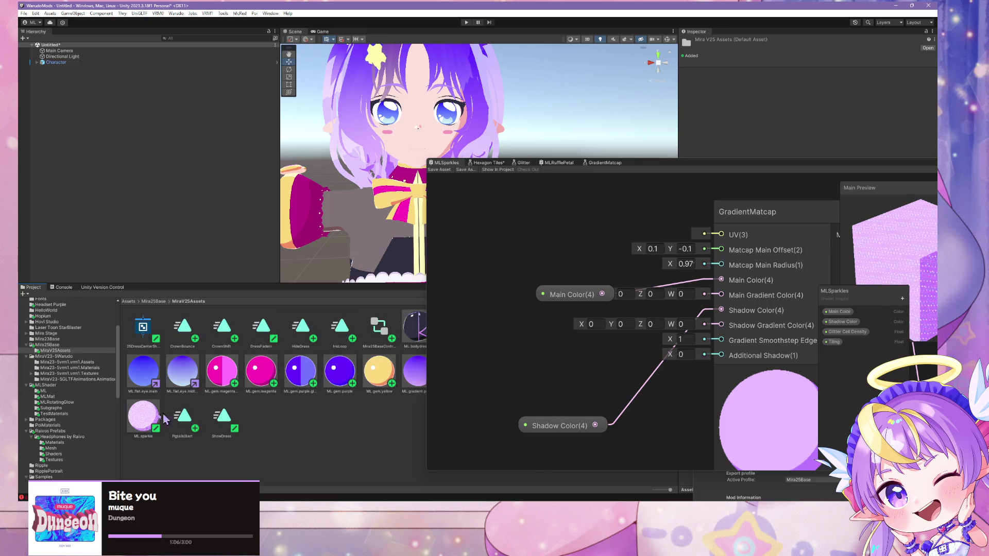
pyautogui.moveTo(333, 106)
pyautogui.mouseDown()
pyautogui.moveTo(348, 95)
pyautogui.moveTo(360, 235)
pyautogui.moveTo(390, 197)
pyautogui.mouseUp()
pyautogui.moveTo(671, 173); pyautogui.dragTo(725, 267)
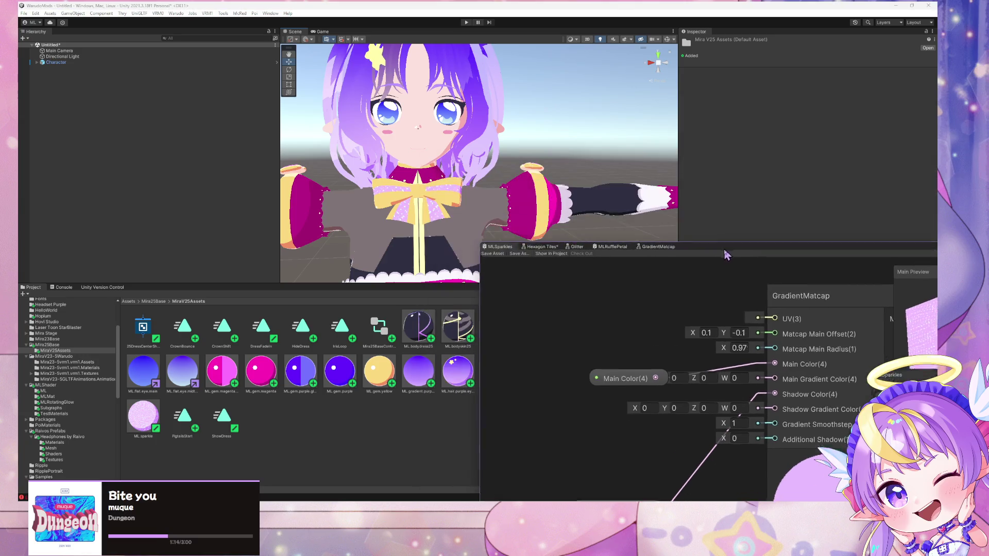
pyautogui.moveTo(453, 154)
pyautogui.mouseDown()
pyautogui.moveTo(468, 141)
pyautogui.moveTo(428, 128)
pyautogui.moveTo(449, 139)
pyautogui.moveTo(455, 167)
pyautogui.moveTo(517, 180)
pyautogui.moveTo(472, 89)
pyautogui.mouseUp()
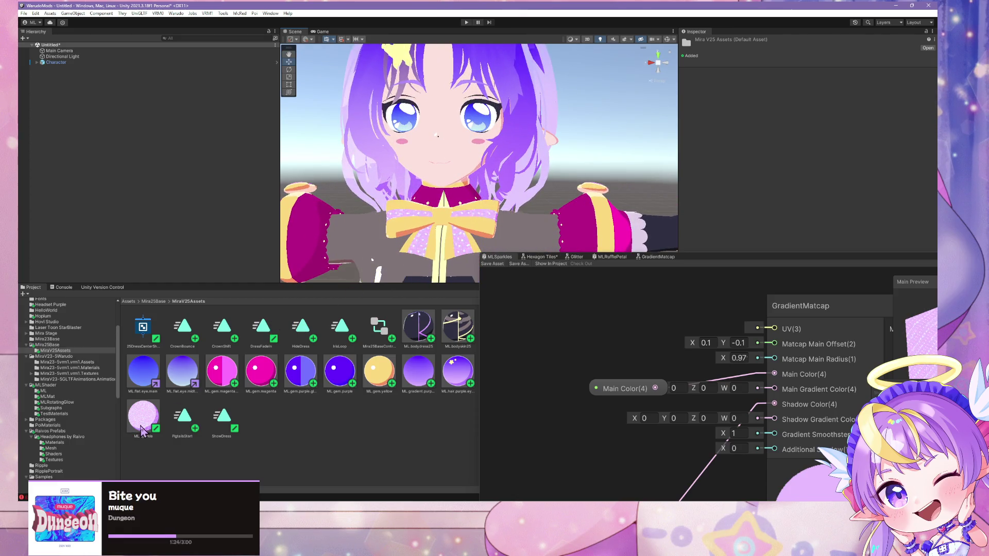
pyautogui.click(143, 431)
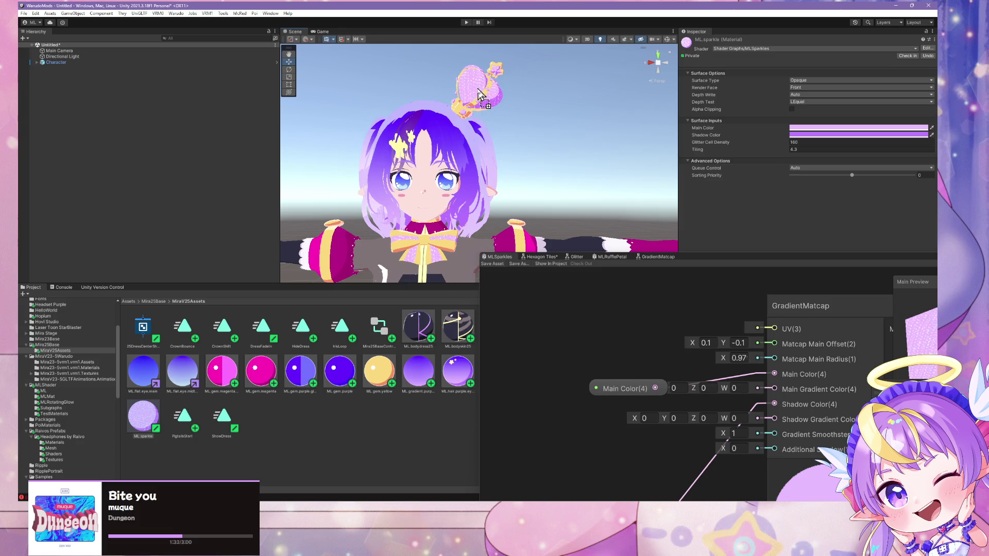
pyautogui.moveTo(478, 93); pyautogui.dragTo(506, 123)
pyautogui.hotkey('alt', 'Tab')
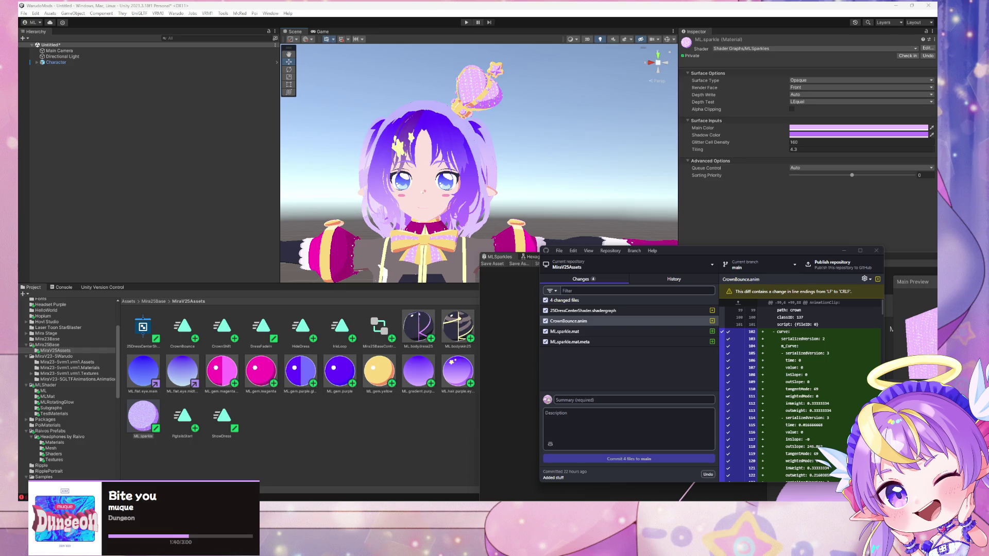
pyautogui.click(519, 145)
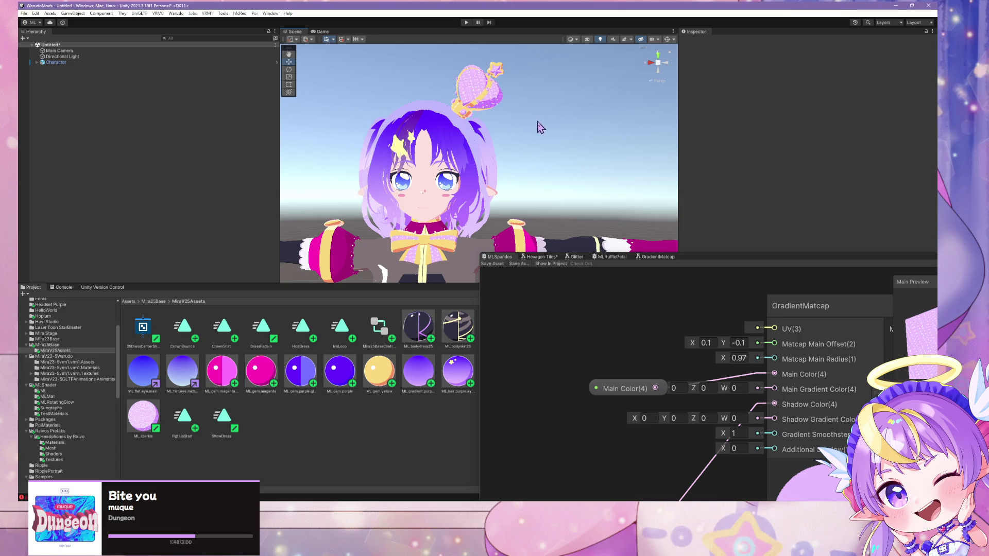
pyautogui.scroll(5, 536, 126)
pyautogui.moveTo(536, 106); pyautogui.dragTo(524, 93)
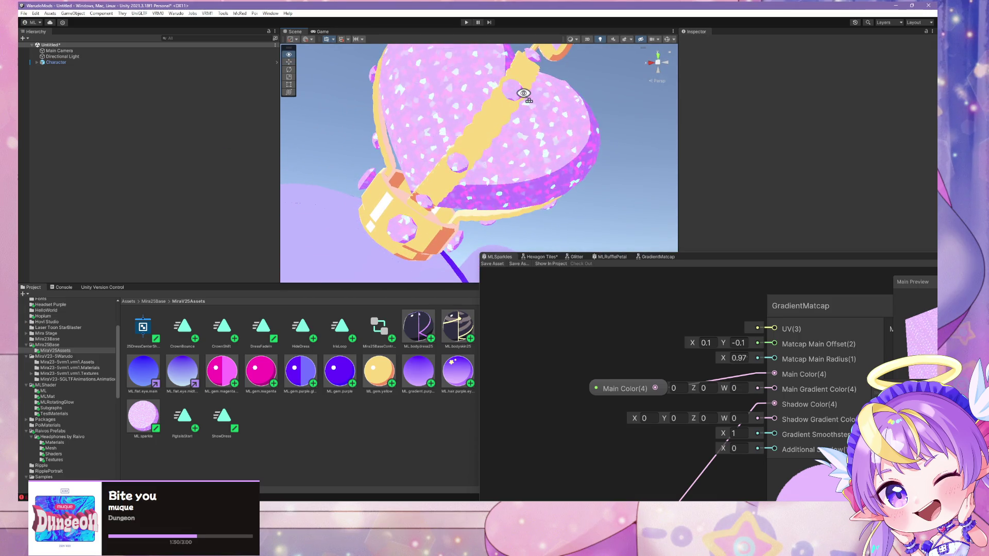
pyautogui.scroll(-5, 523, 94)
pyautogui.scroll(5, 514, 104)
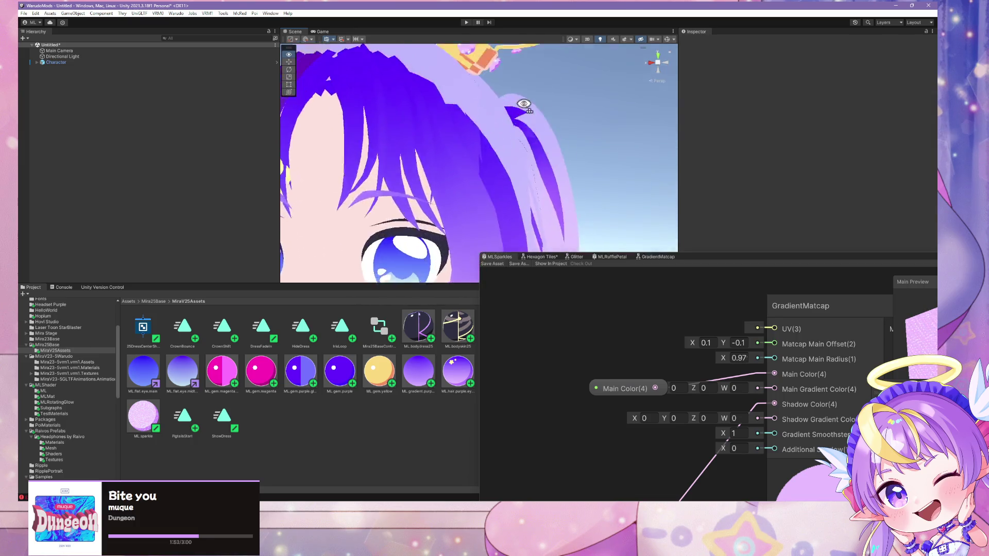
pyautogui.scroll(-4, 514, 104)
pyautogui.scroll(5, 525, 102)
pyautogui.moveTo(525, 101)
pyautogui.mouseDown()
pyautogui.moveTo(523, 73)
pyautogui.moveTo(395, 79)
pyautogui.mouseUp()
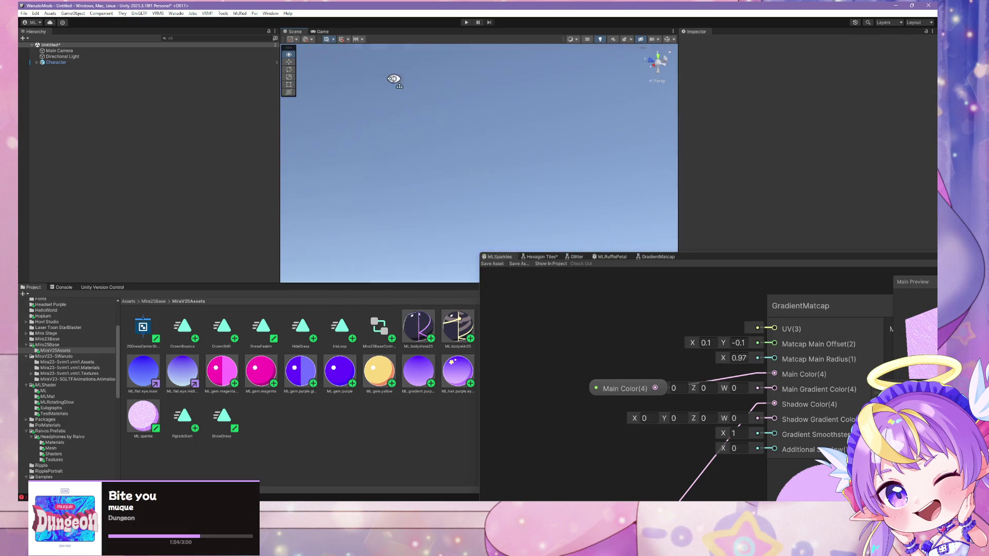
pyautogui.scroll(-5, 395, 80)
pyautogui.scroll(4, 363, 142)
pyautogui.moveTo(263, 110)
pyautogui.mouseDown()
pyautogui.moveTo(364, 142)
pyautogui.moveTo(532, 145)
pyautogui.moveTo(535, 166)
pyautogui.moveTo(559, 84)
pyautogui.mouseUp()
pyautogui.scroll(5, 533, 145)
pyautogui.scroll(5, 538, 170)
pyautogui.scroll(-5, 535, 172)
pyautogui.scroll(5, 534, 172)
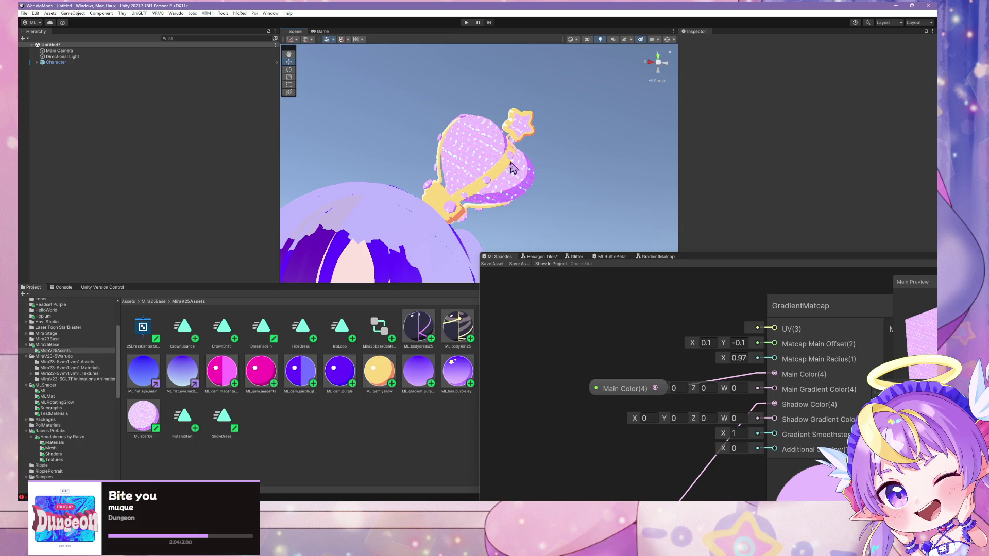
pyautogui.click(69, 346)
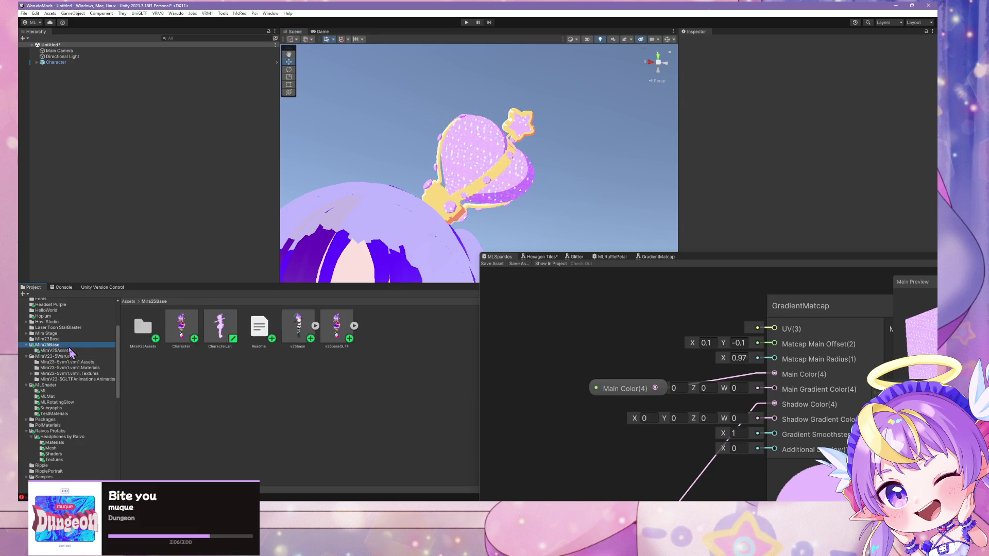
# - Delete the old Character and place a fresh Character prefab in the scene
pyautogui.click(178, 337)
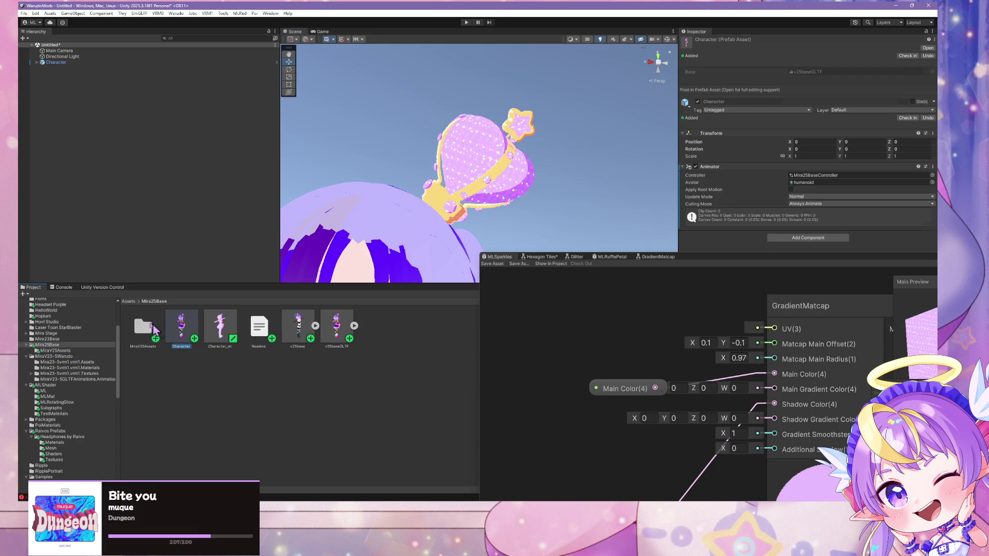
pyautogui.click(98, 63)
pyautogui.moveTo(182, 324); pyautogui.dragTo(129, 170)
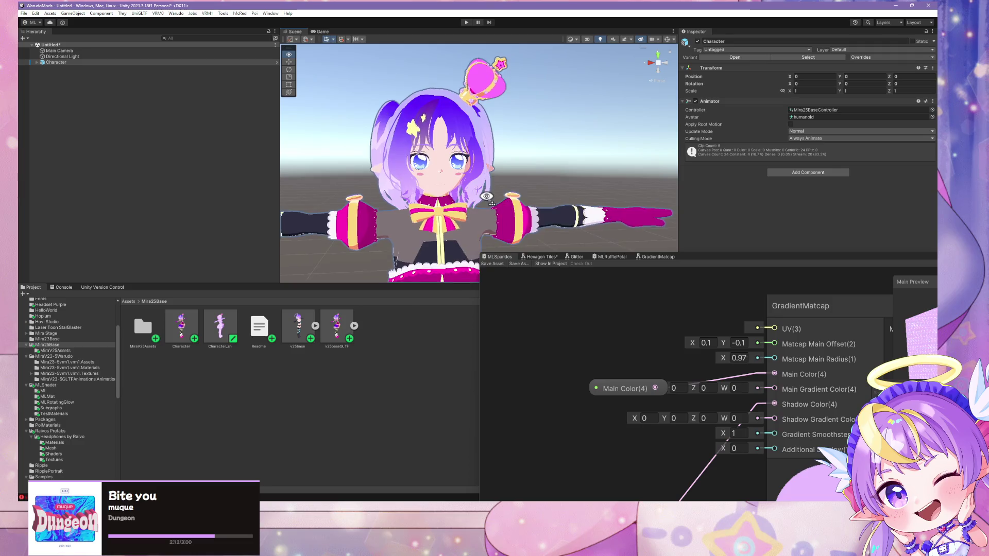
pyautogui.scroll(5, 486, 193)
pyautogui.scroll(-4, 486, 201)
pyautogui.scroll(5, 485, 222)
pyautogui.scroll(-3, 485, 221)
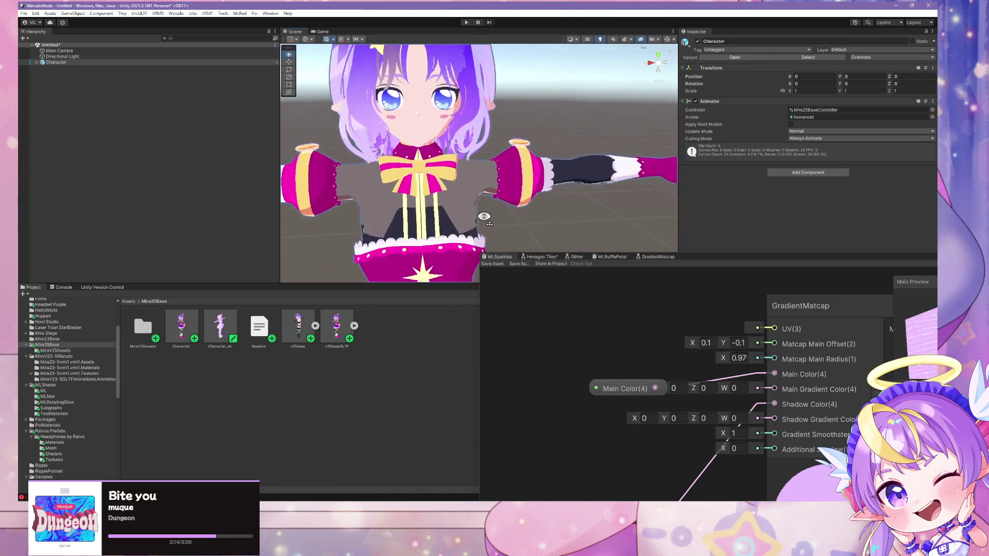
pyautogui.scroll(2, 485, 222)
# - Open MiraV25Assets and preview ML.sparkle on the right sleeve without applying it
pyautogui.doubleClick(145, 326)
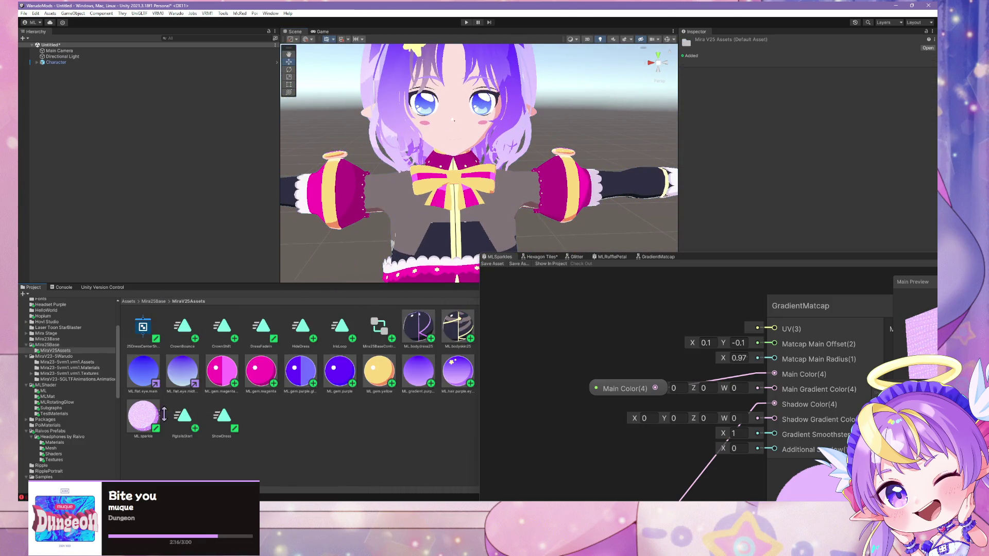
pyautogui.moveTo(164, 414)
pyautogui.mouseDown()
pyautogui.moveTo(633, 186)
pyautogui.moveTo(570, 201)
pyautogui.moveTo(571, 213)
pyautogui.mouseUp()
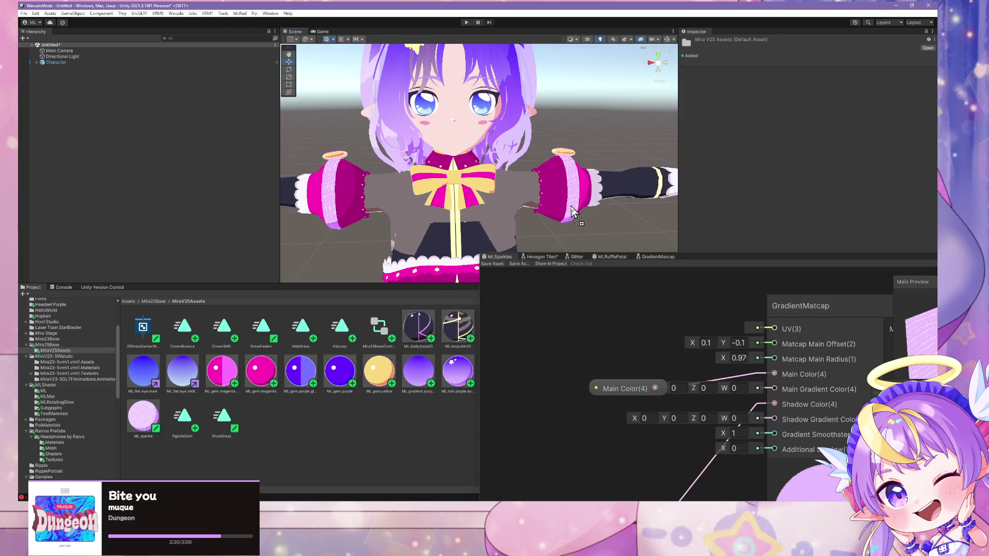
pyautogui.moveTo(572, 211)
pyautogui.mouseDown()
pyautogui.moveTo(549, 105)
pyautogui.moveTo(467, 294)
pyautogui.mouseUp()
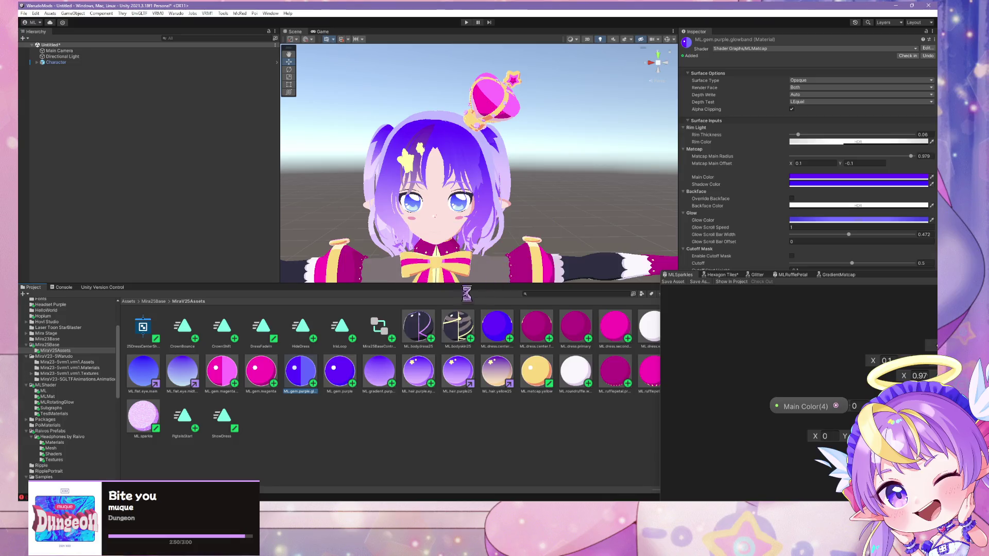
pyautogui.scroll(-5, 427, 248)
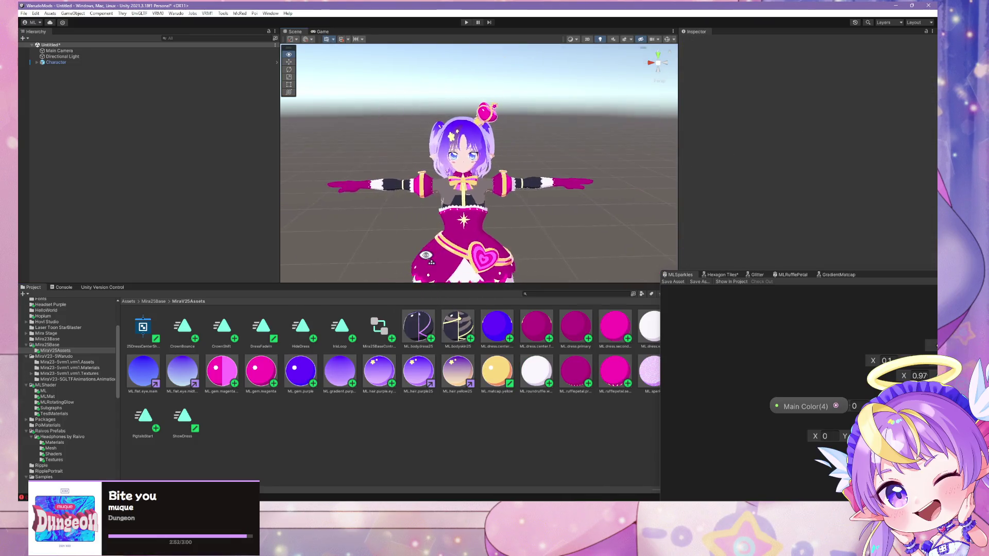
pyautogui.scroll(6, 425, 248)
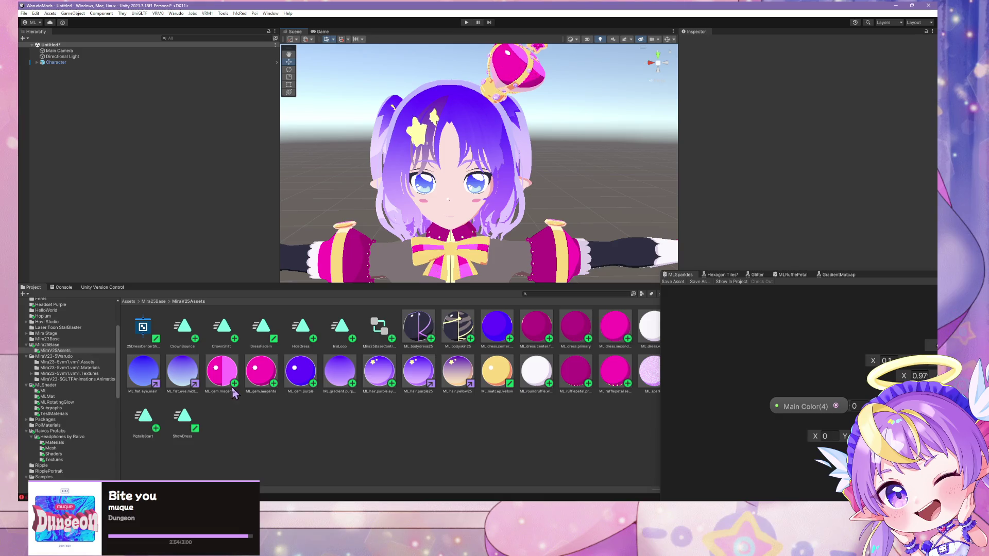
# - Rename the gem materials to ML.matcap.magenta.glowband, ML.matcap.purple and ML.matcap.magenta
pyautogui.click(221, 371)
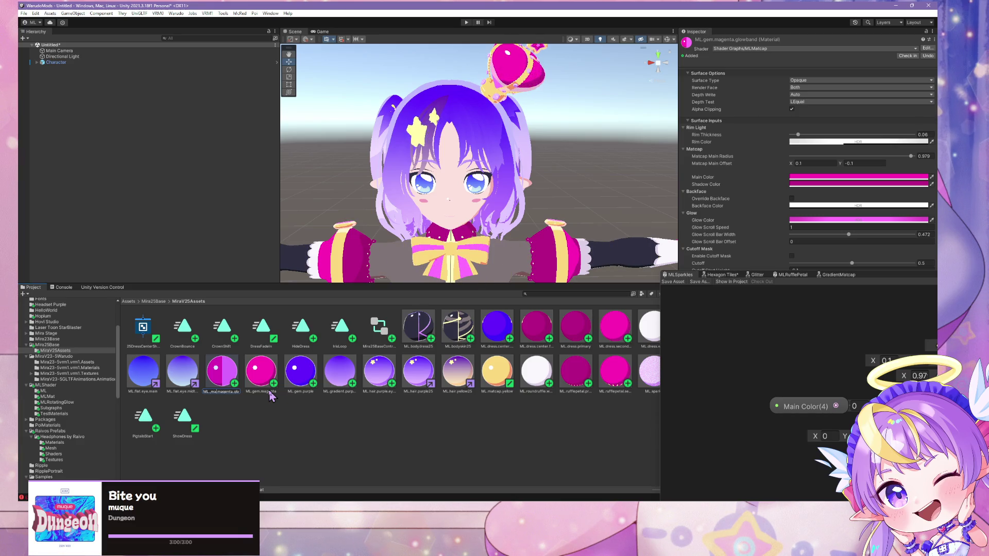
pyautogui.press('BackSpace')
pyautogui.press('BackSpace')
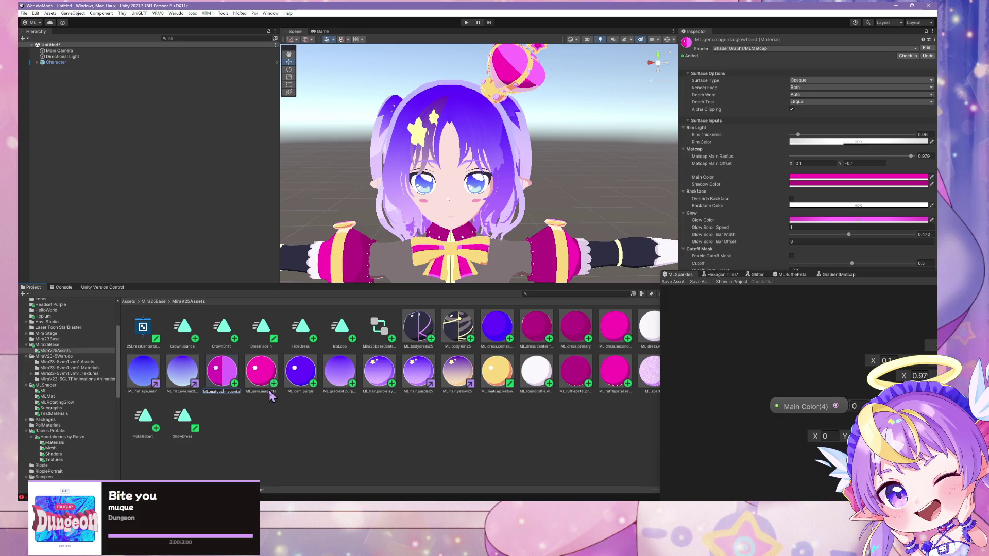
pyautogui.press('Return')
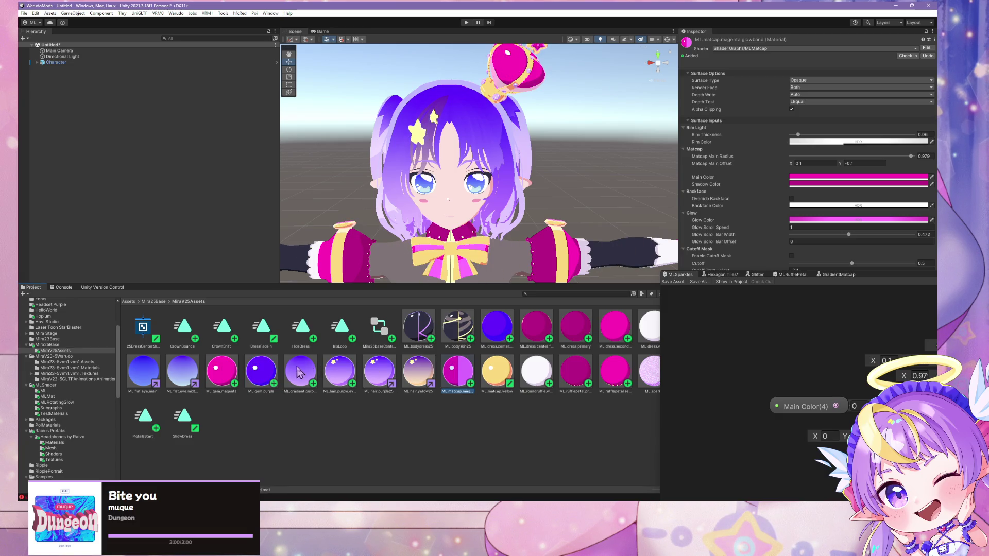
pyautogui.click(259, 375)
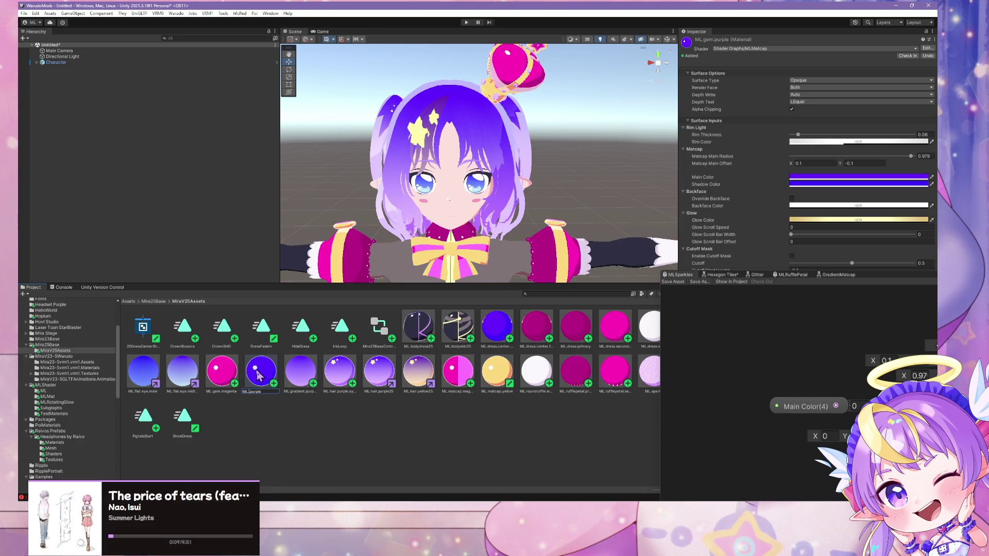
pyautogui.write('.matcap')
pyautogui.press('Return')
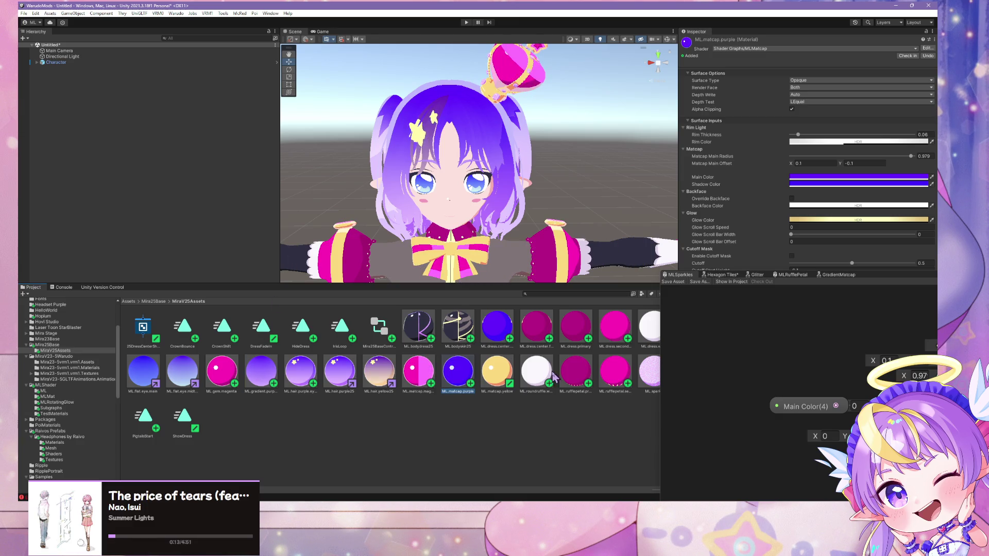
pyautogui.click(221, 390)
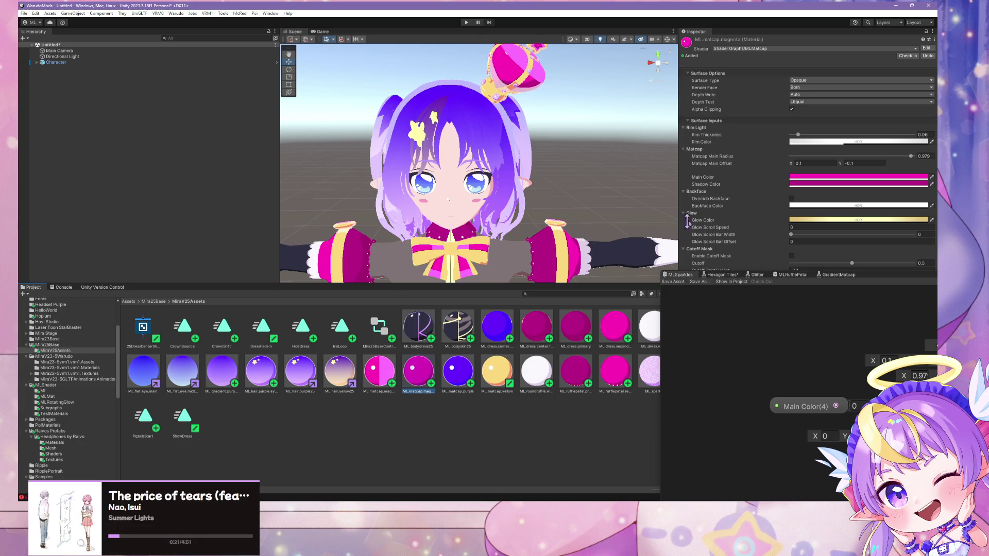
pyautogui.moveTo(522, 206)
pyautogui.mouseDown()
pyautogui.moveTo(532, 140)
pyautogui.moveTo(534, 205)
pyautogui.moveTo(511, 211)
pyautogui.moveTo(542, 213)
pyautogui.mouseUp()
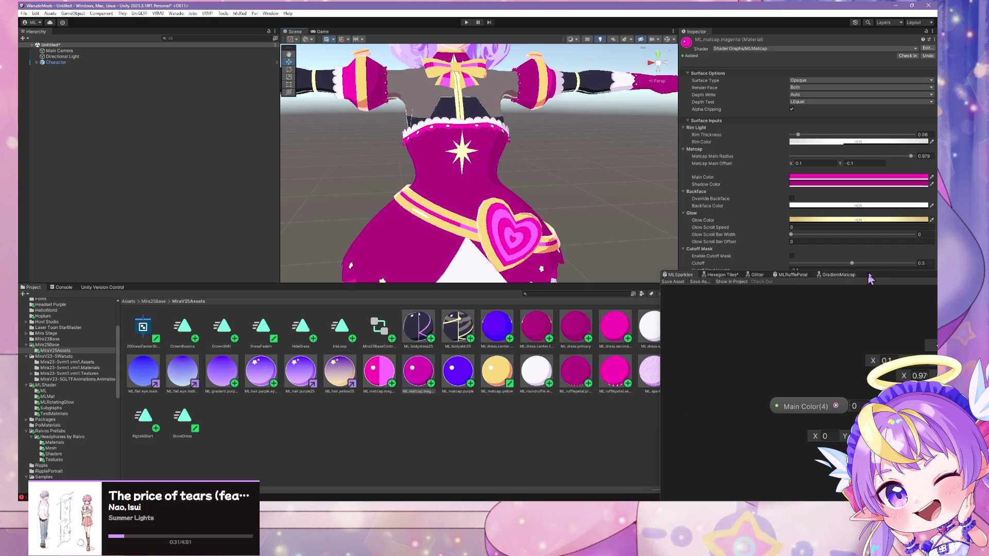
pyautogui.moveTo(876, 280); pyautogui.dragTo(853, 426)
# - Rename the ML.sparkle material to ML.glitter.purple
pyautogui.click(649, 379)
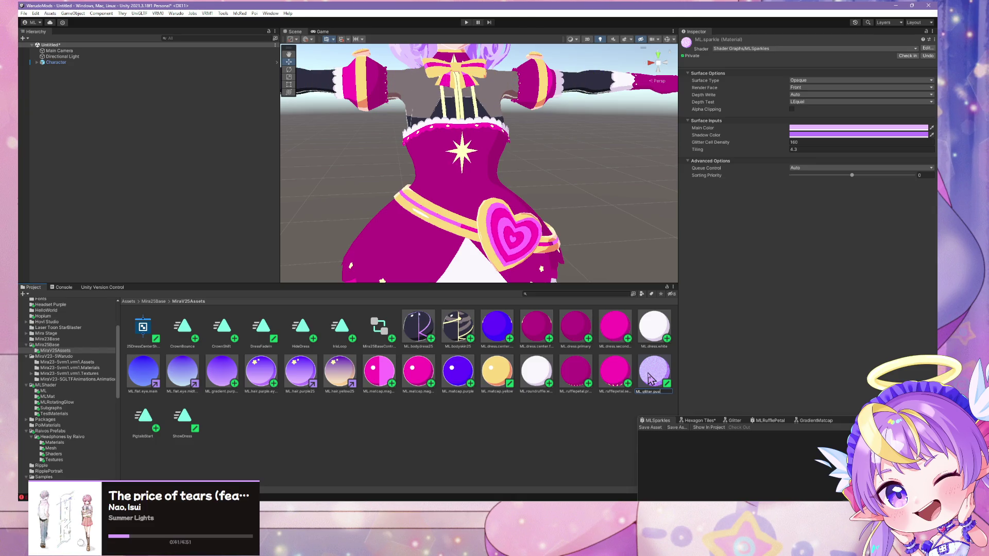
pyautogui.press('Return')
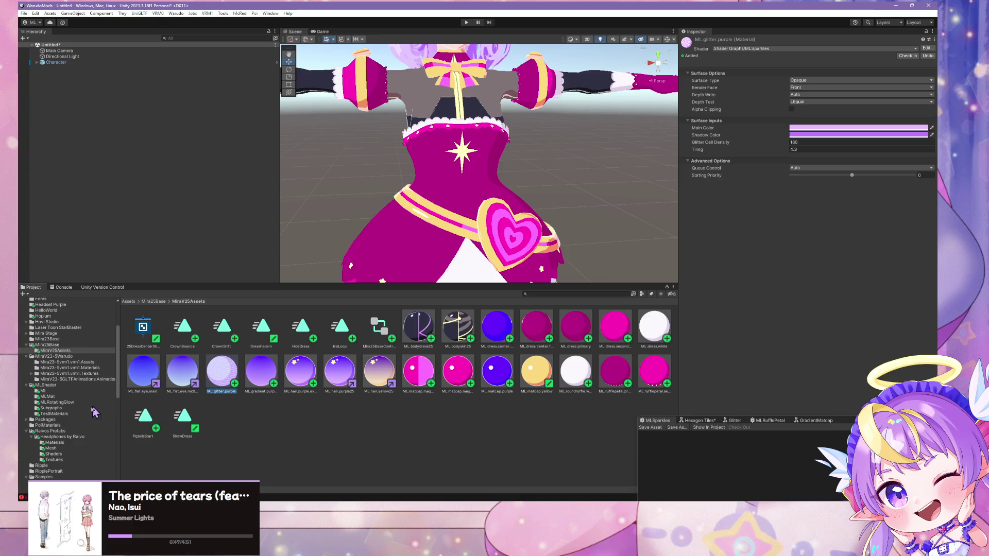
pyautogui.scroll(-2, 77, 388)
# - Rename the MLSparkles shader in MLShader to MLGlitter, then return to MiraV25Assets
pyautogui.click(66, 425)
pyautogui.click(57, 433)
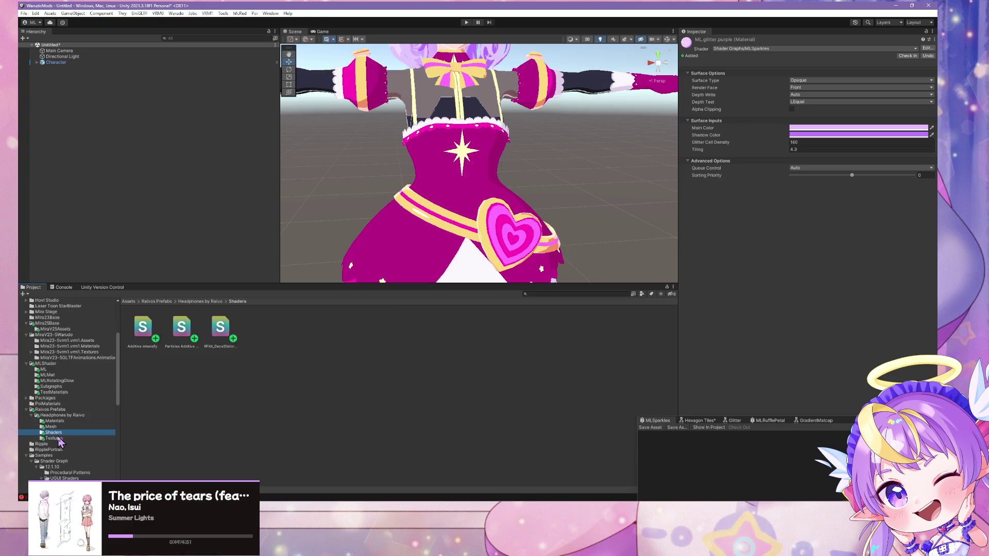
pyautogui.click(54, 438)
pyautogui.click(54, 432)
pyautogui.click(59, 386)
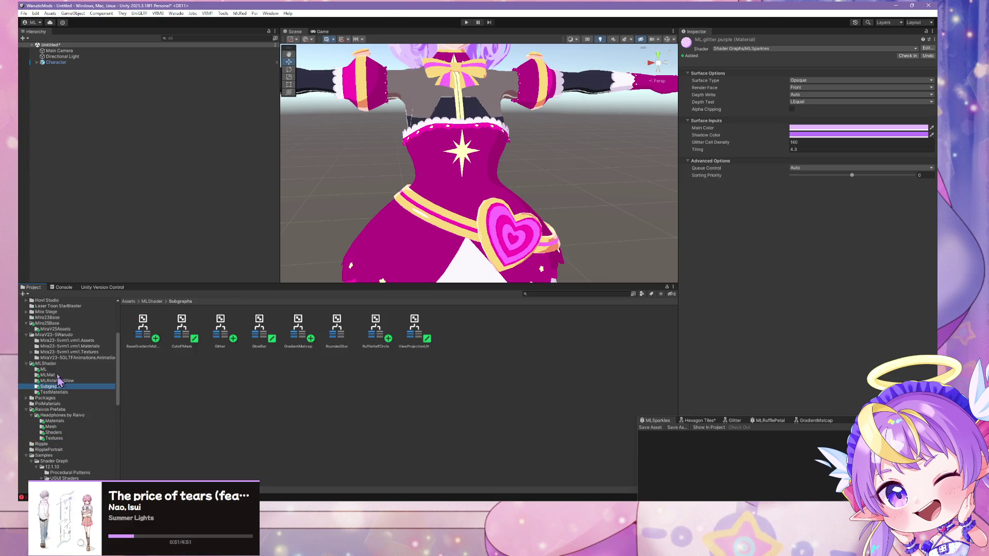
pyautogui.click(55, 369)
pyautogui.click(57, 376)
pyautogui.click(47, 363)
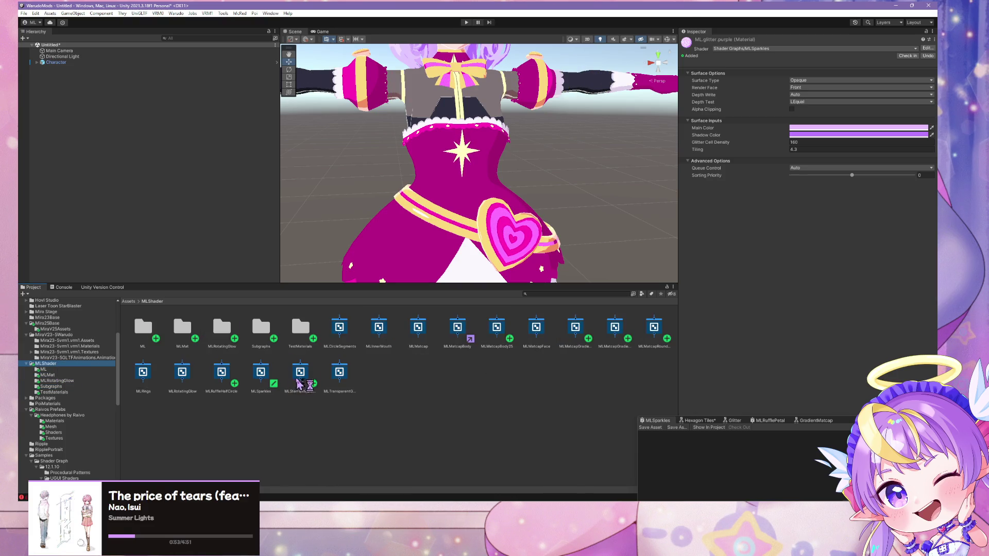
pyautogui.click(272, 377)
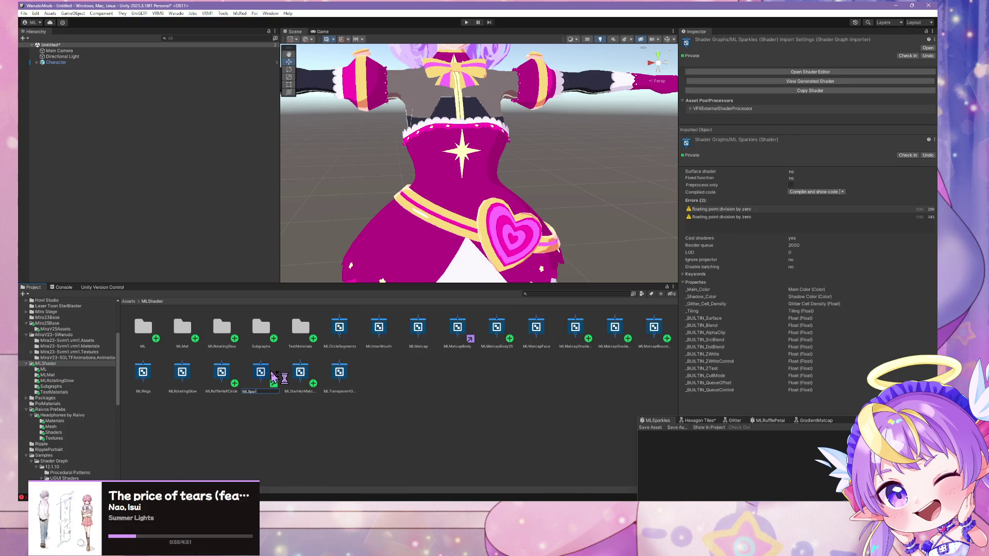
pyautogui.press('BackSpace')
pyautogui.press('BackSpace')
pyautogui.press('BackSpace')
pyautogui.write('Glitte')
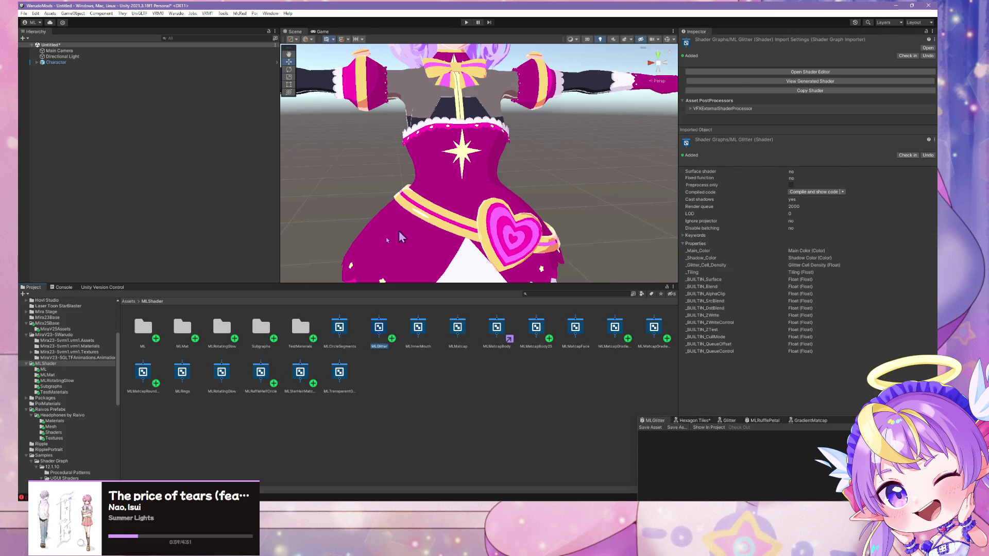
pyautogui.click(75, 323)
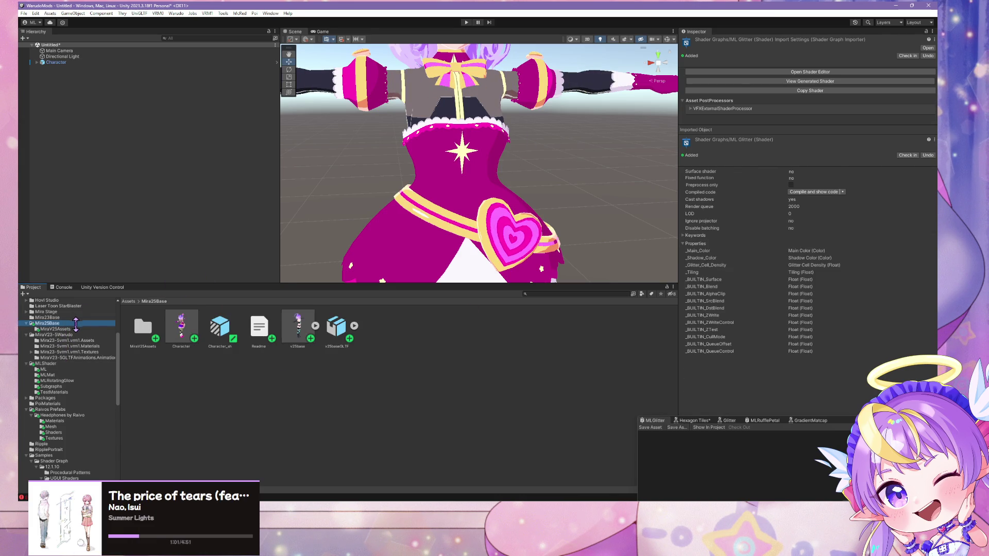
pyautogui.doubleClick(144, 326)
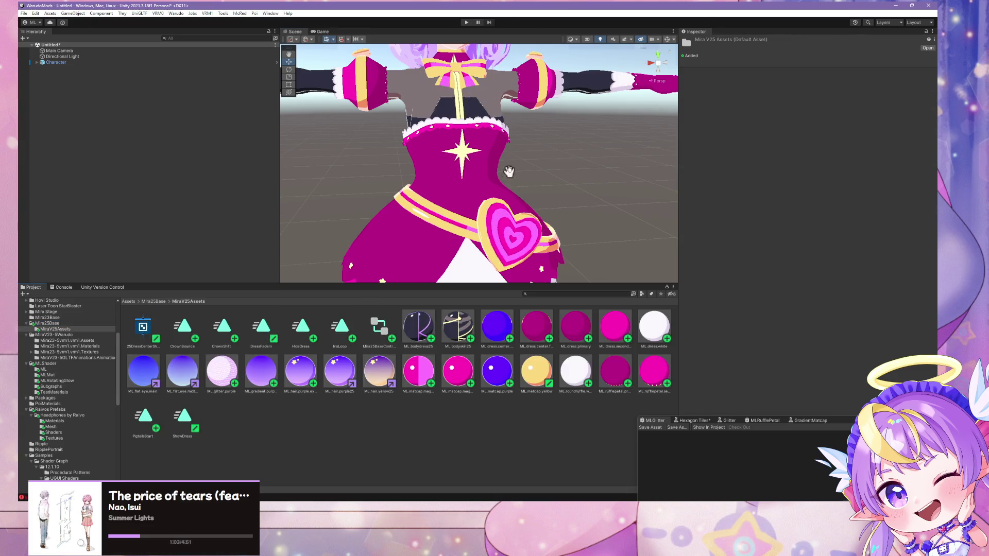
# - Apply the ML.glitter.purple material to the avatar's belt
pyautogui.moveTo(509, 172)
pyautogui.mouseDown()
pyautogui.moveTo(498, 114)
pyautogui.moveTo(523, 152)
pyautogui.moveTo(501, 139)
pyautogui.moveTo(510, 133)
pyautogui.moveTo(514, 245)
pyautogui.moveTo(502, 183)
pyautogui.mouseUp()
pyautogui.moveTo(222, 371); pyautogui.dragTo(433, 190)
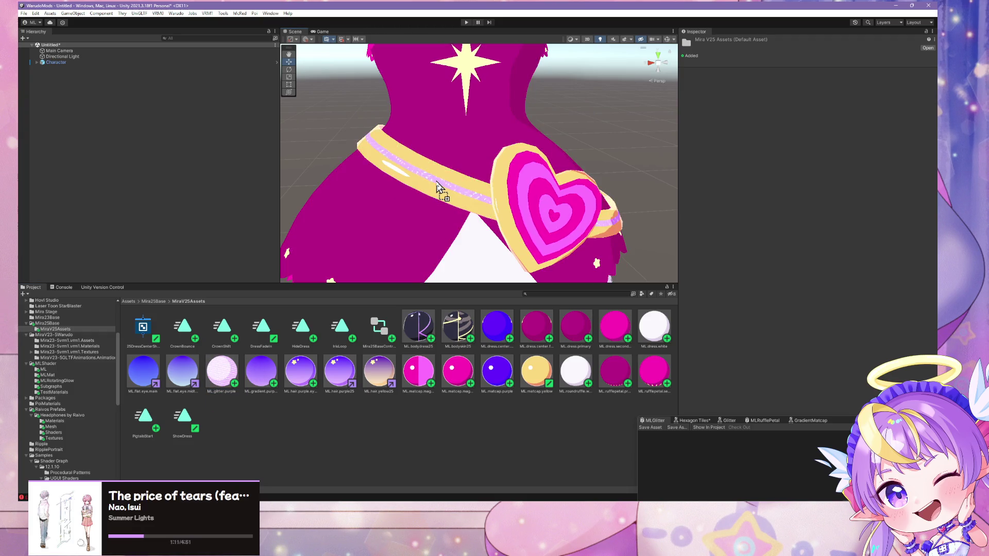
pyautogui.scroll(-5, 437, 188)
pyautogui.scroll(3, 494, 115)
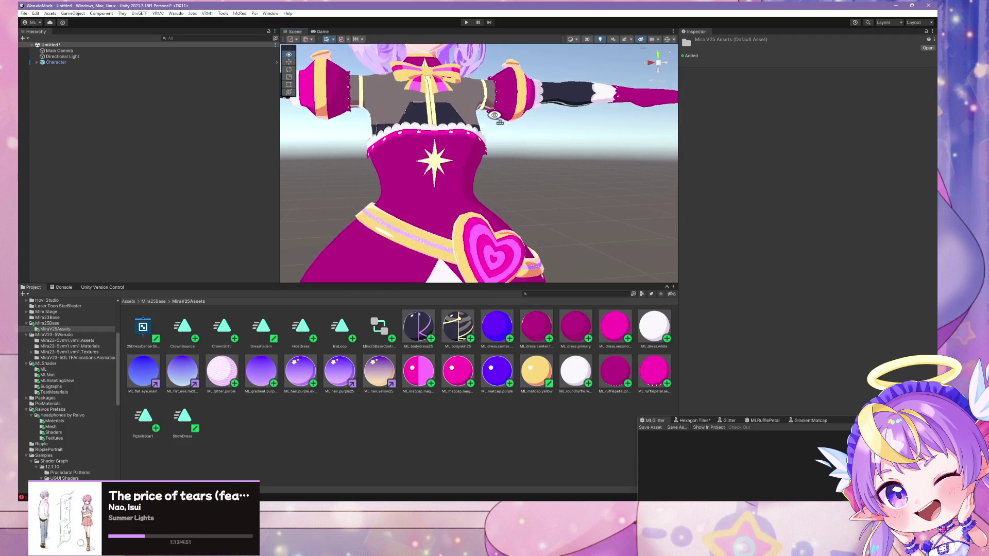
pyautogui.moveTo(494, 116)
pyautogui.mouseDown()
pyautogui.moveTo(499, 155)
pyautogui.moveTo(505, 83)
pyautogui.moveTo(479, 113)
pyautogui.mouseUp()
pyautogui.scroll(3, 504, 84)
pyautogui.scroll(-5, 486, 63)
pyautogui.scroll(5, 474, 147)
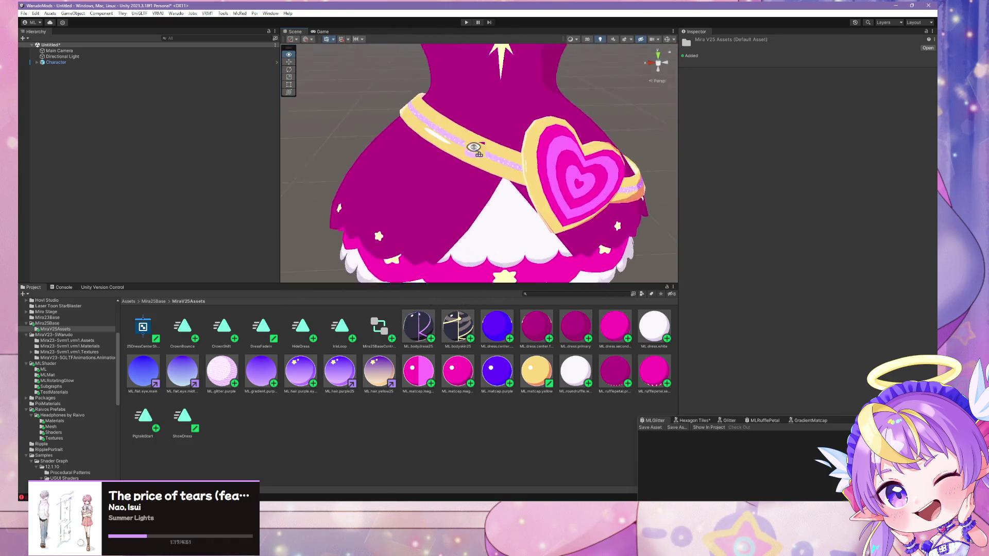
pyautogui.scroll(-3, 474, 147)
# - Duplicate ML.glitter.purple and name the copy ML.glitter.magenta
pyautogui.click(222, 371)
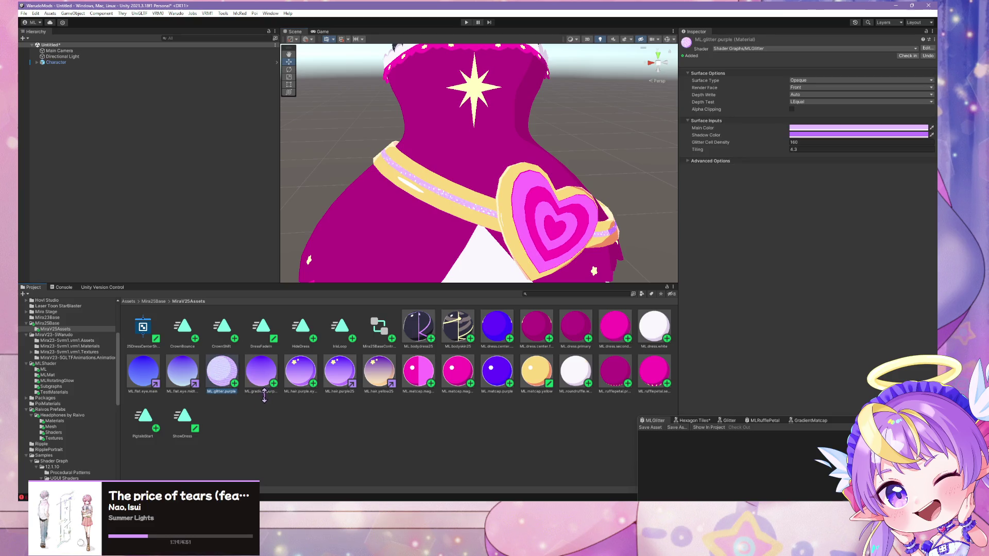
pyautogui.hotkey('ctrl', 'd')
pyautogui.write('ML.glitter.magent')
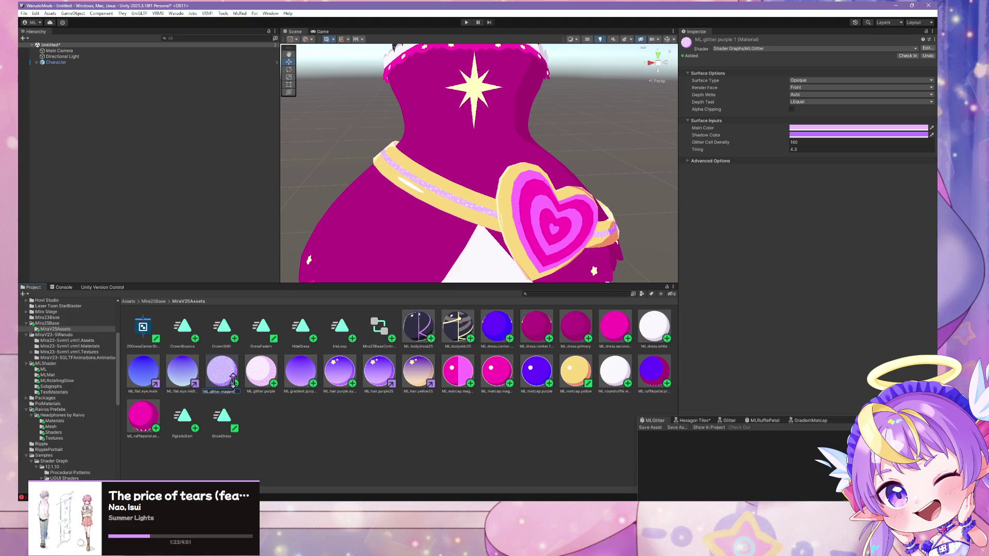
pyautogui.press('Return')
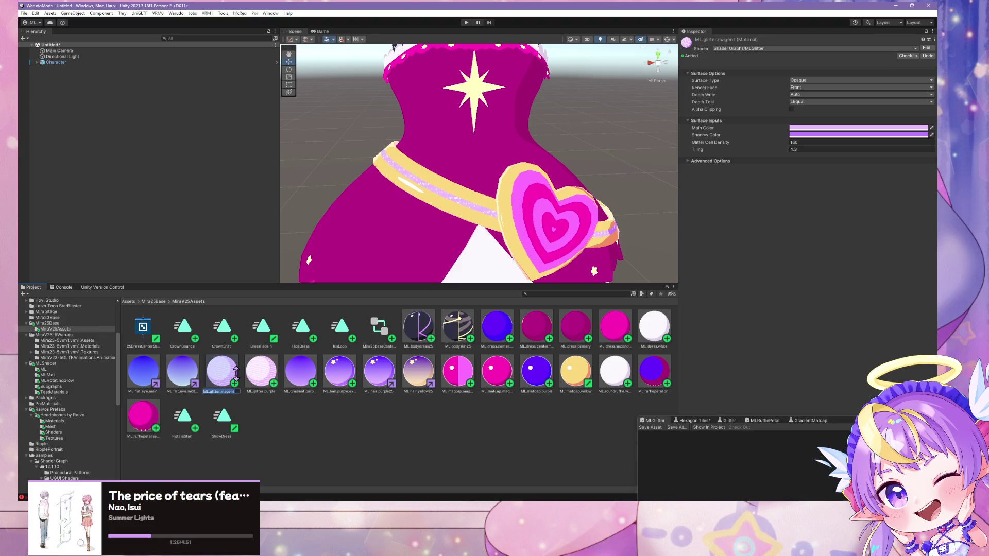
pyautogui.press('Return')
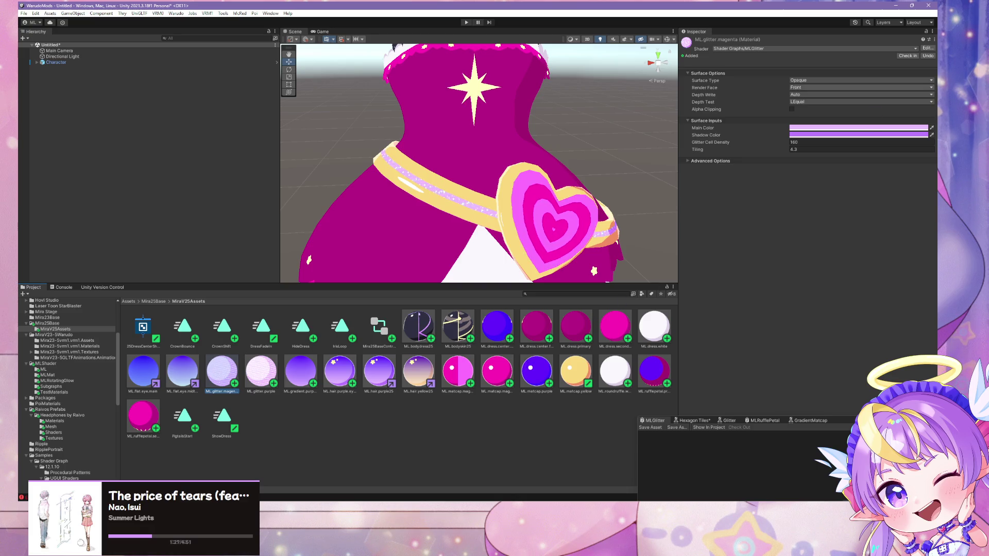
# - Shift the ML.glitter.magenta Main Color hue from lilac toward pink
pyautogui.click(824, 134)
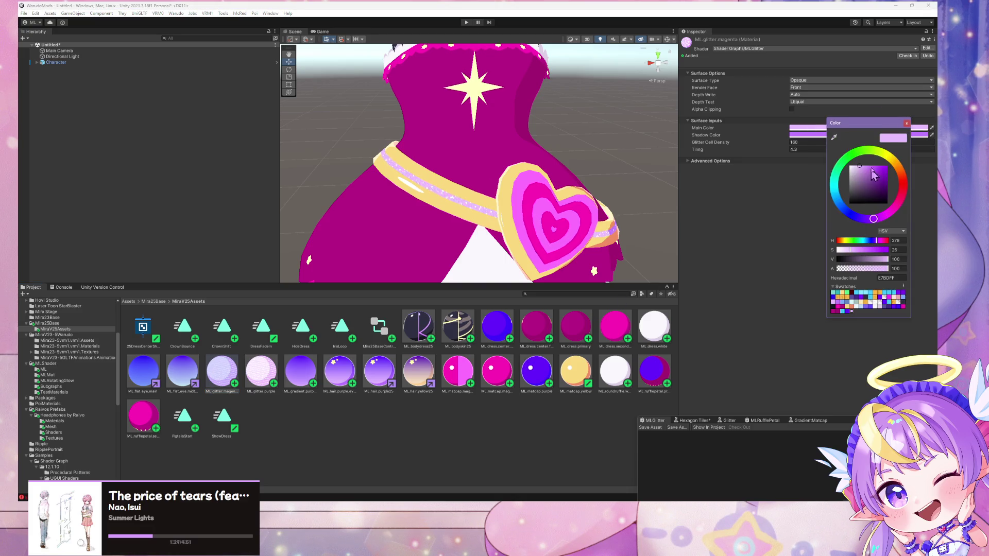
pyautogui.click(906, 123)
pyautogui.click(895, 135)
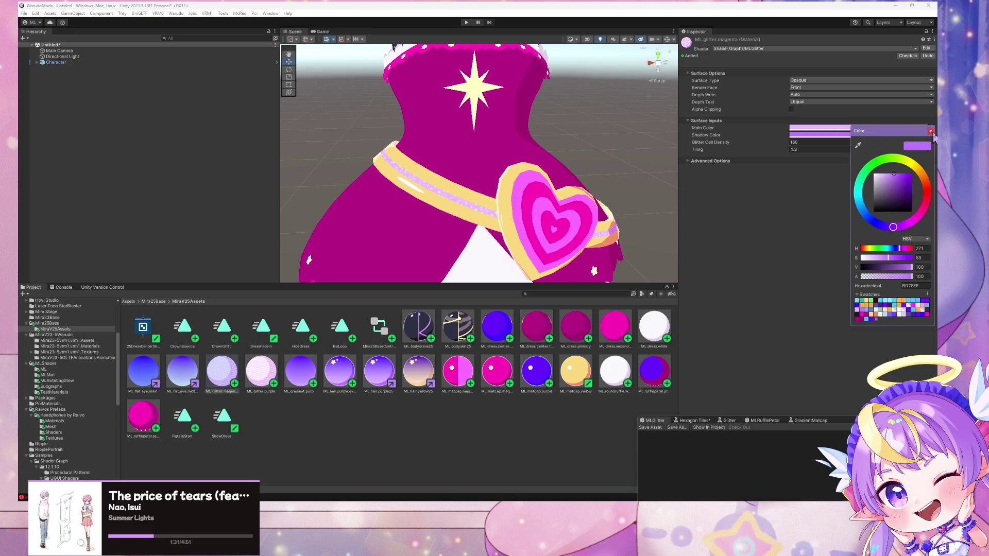
pyautogui.click(931, 132)
pyautogui.click(892, 127)
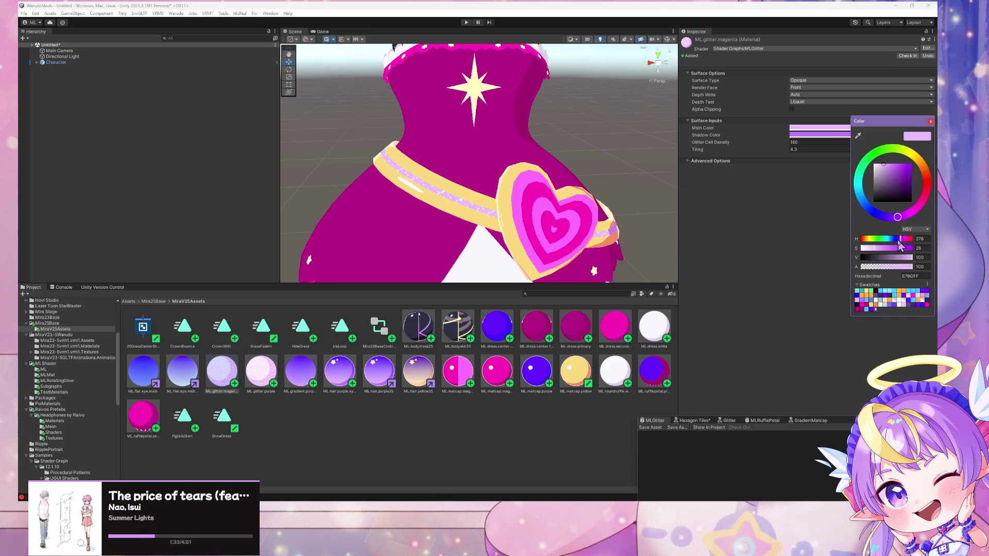
pyautogui.moveTo(900, 239); pyautogui.dragTo(905, 241)
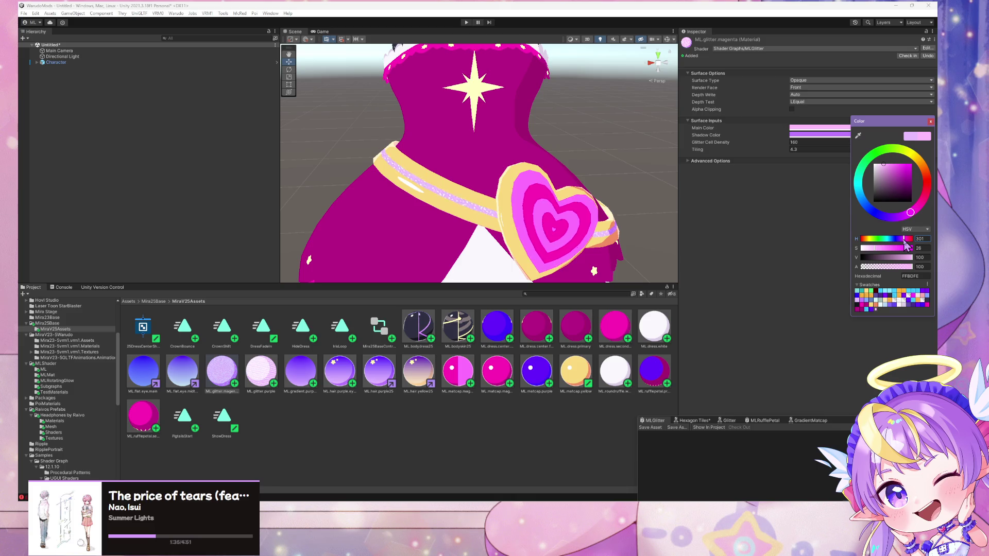
pyautogui.moveTo(891, 123)
pyautogui.mouseDown()
pyautogui.moveTo(831, 138)
pyautogui.moveTo(580, 138)
pyautogui.mouseUp()
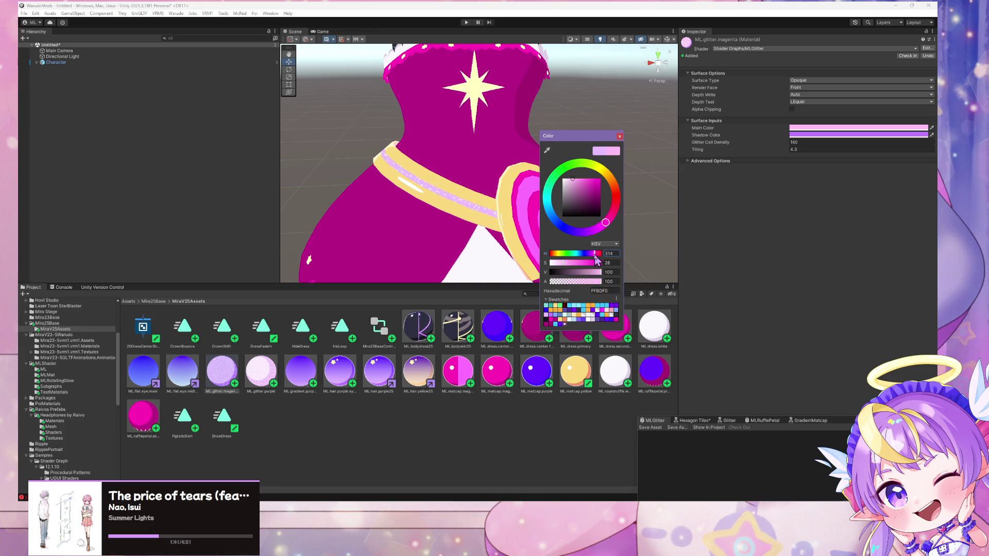
# - Shift the Shadow Color toward pink and preview the magenta glitter on skirt and belt
pyautogui.click(619, 135)
pyautogui.click(819, 135)
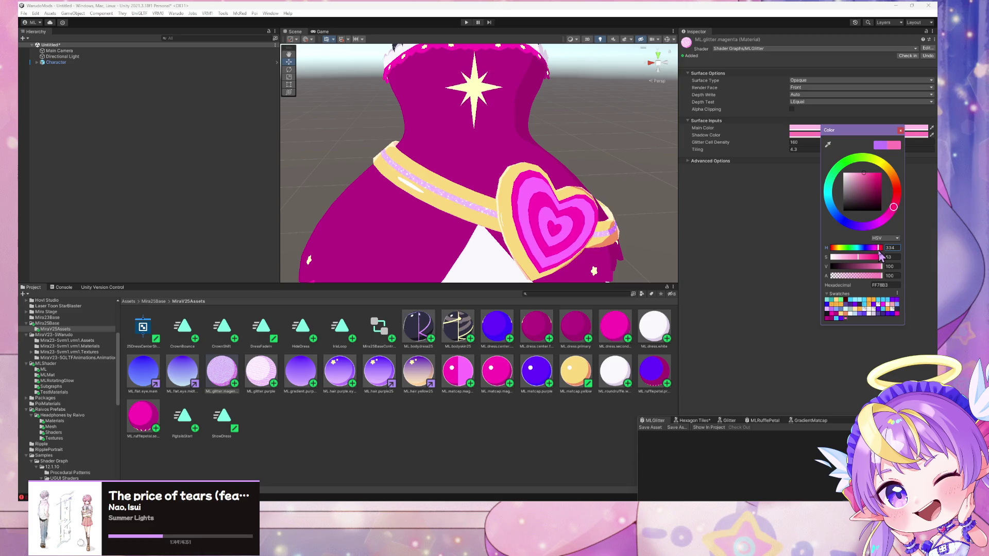
pyautogui.click(804, 129)
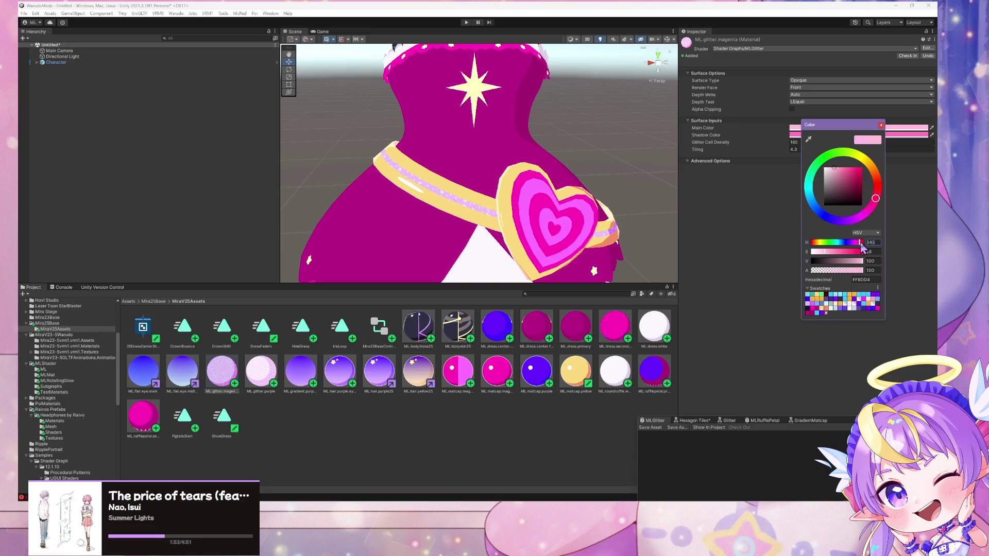
pyautogui.click(880, 126)
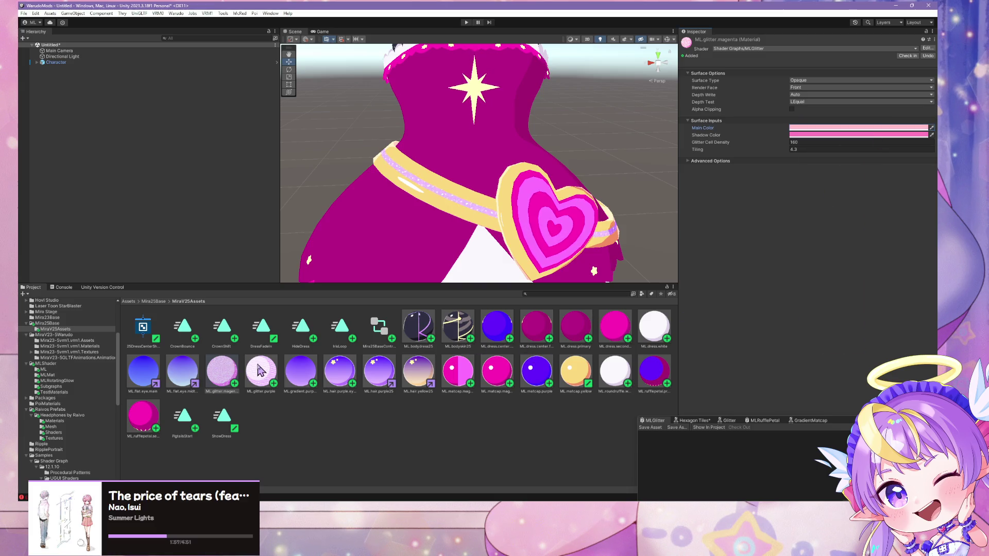
pyautogui.moveTo(214, 376)
pyautogui.mouseDown()
pyautogui.moveTo(442, 227)
pyautogui.moveTo(454, 205)
pyautogui.mouseUp()
pyautogui.press('s')
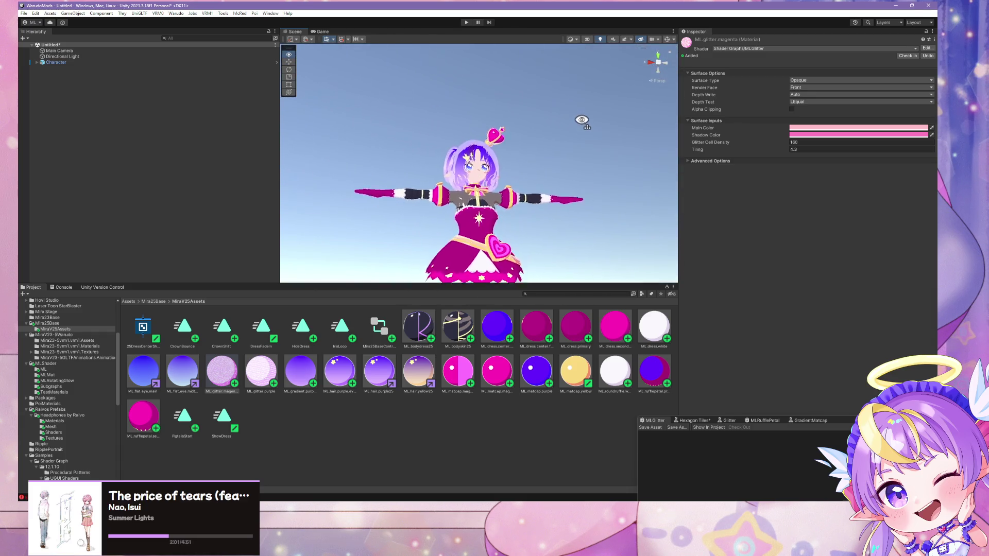
pyautogui.press('w')
pyautogui.press('s')
pyautogui.press('w')
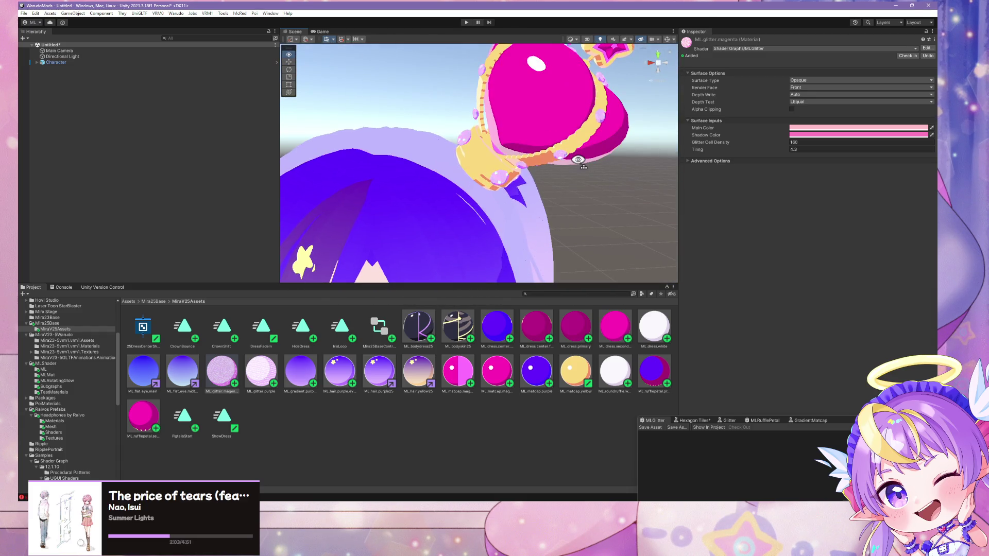
pyautogui.press('s')
pyautogui.press('w')
pyautogui.press('s')
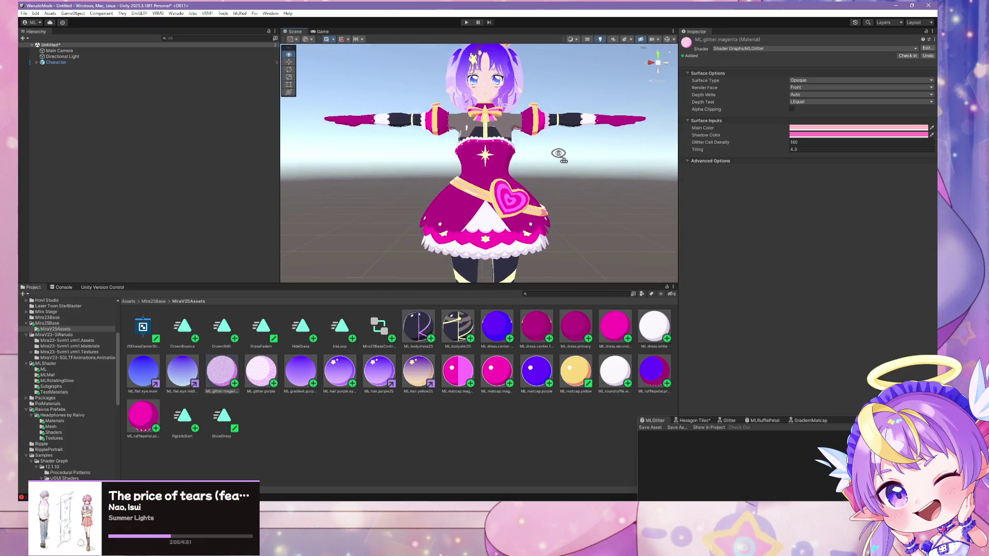
pyautogui.press('w')
pyautogui.press('s')
pyautogui.press('w')
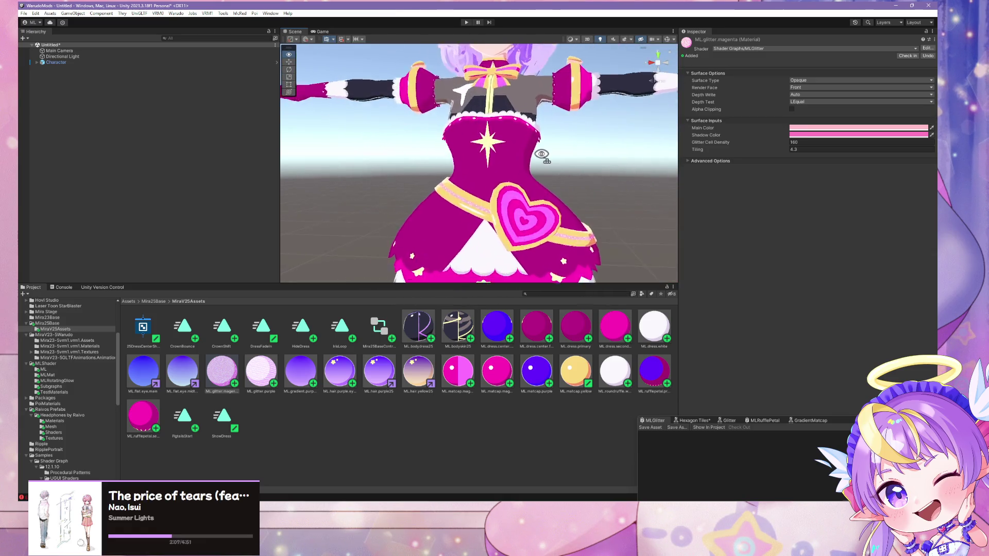
pyautogui.press('w')
pyautogui.press('w')
pyautogui.press('s')
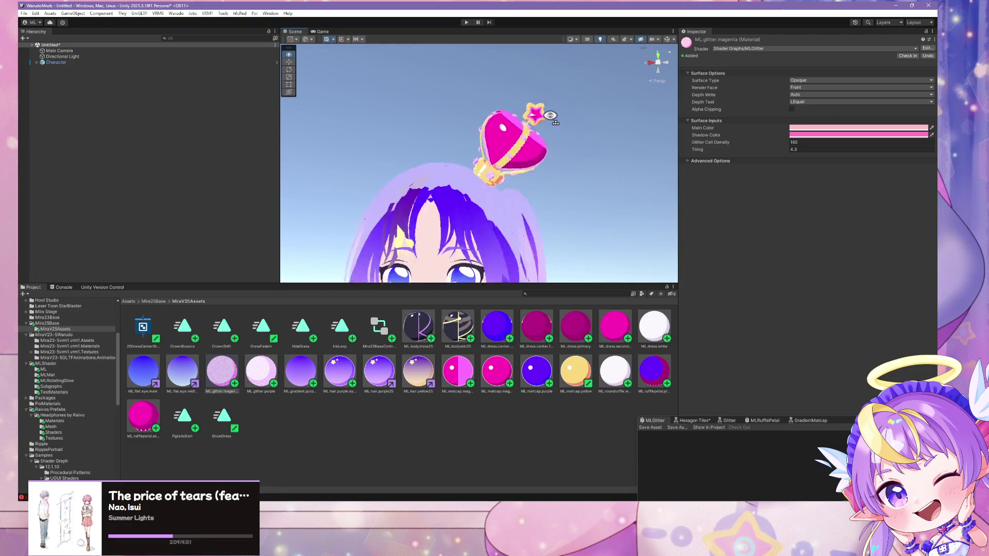
pyautogui.press('w')
pyautogui.press('s')
pyautogui.press('w')
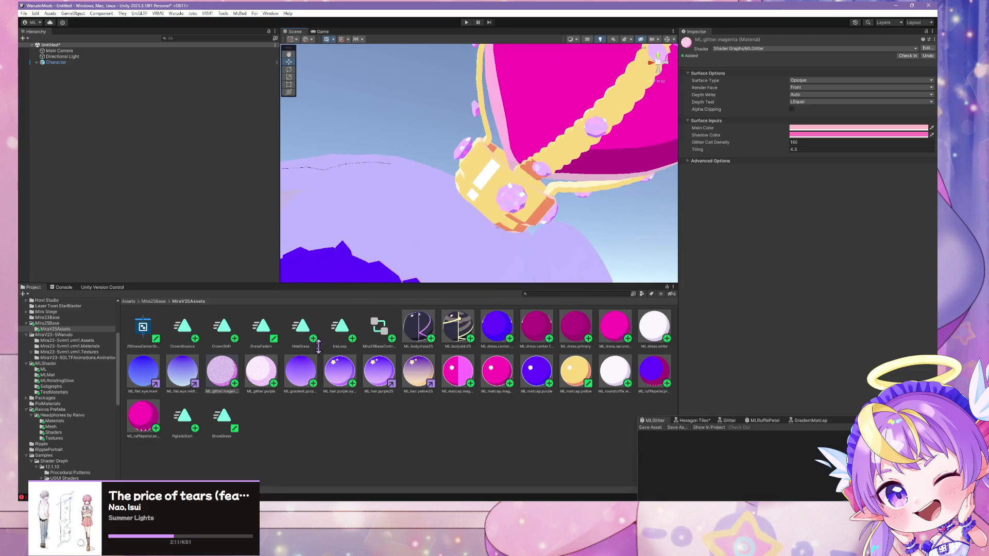
pyautogui.click(261, 371)
pyautogui.click(855, 128)
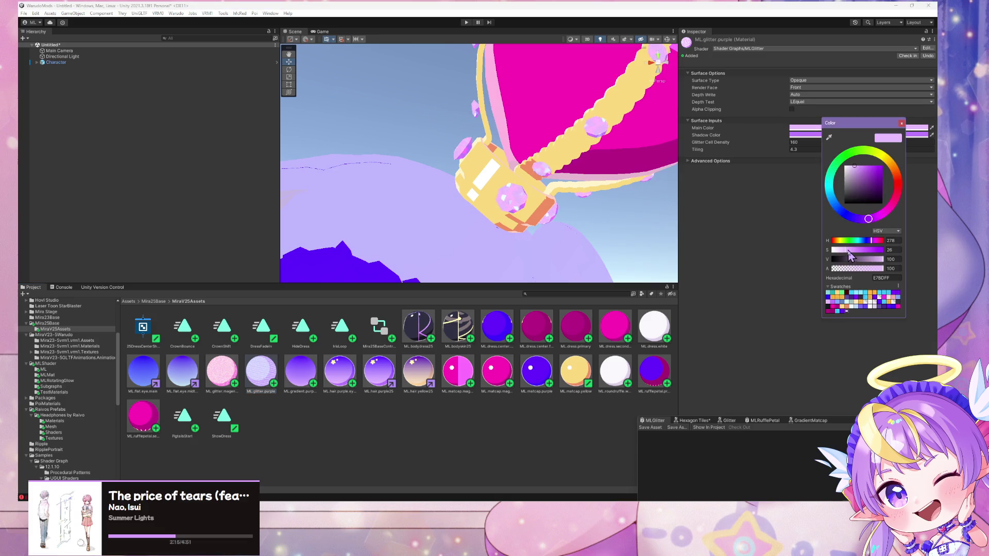
# - Deepen ML.glitter.purple's main colour to a slightly lightened soft violet
pyautogui.click(896, 309)
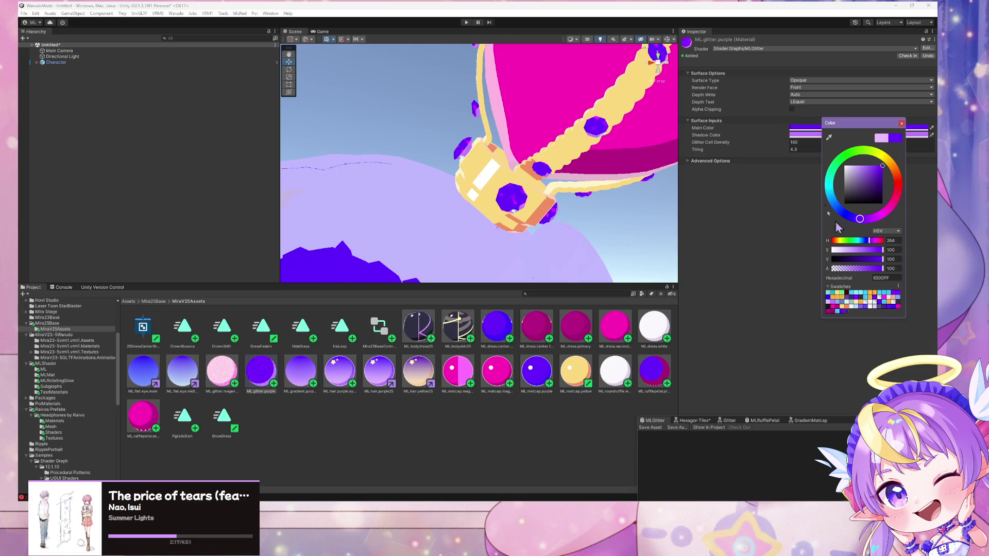
pyautogui.moveTo(855, 123); pyautogui.dragTo(839, 128)
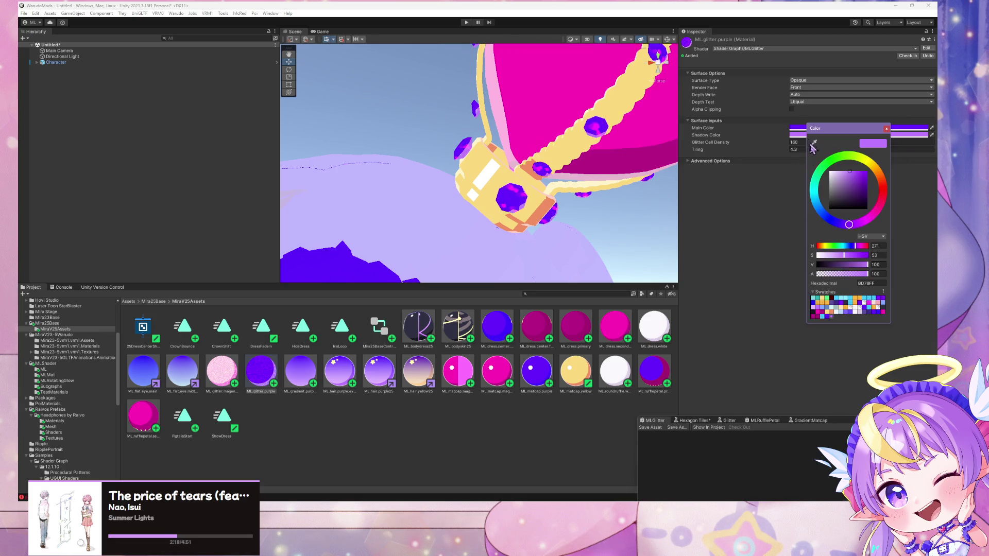
pyautogui.click(878, 314)
pyautogui.click(877, 312)
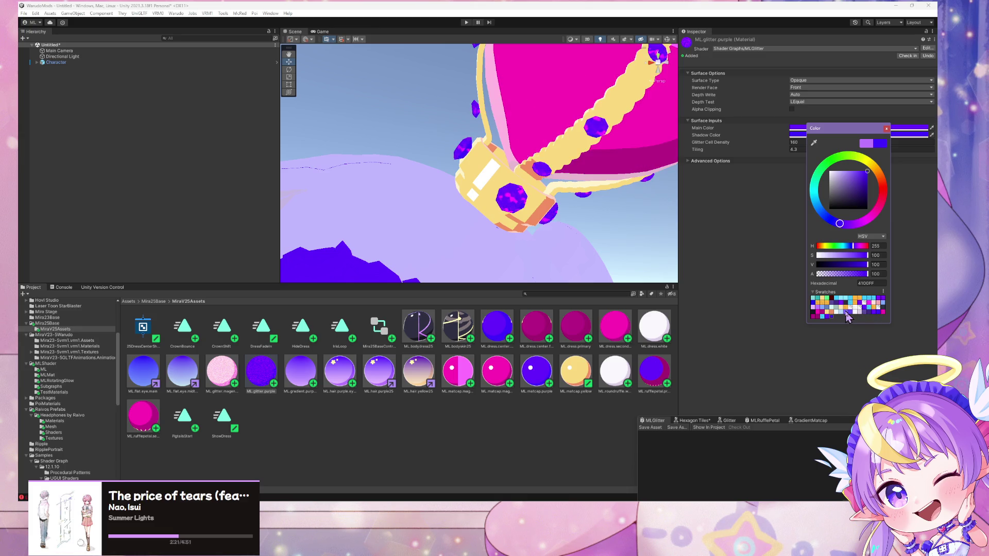
pyautogui.click(841, 164)
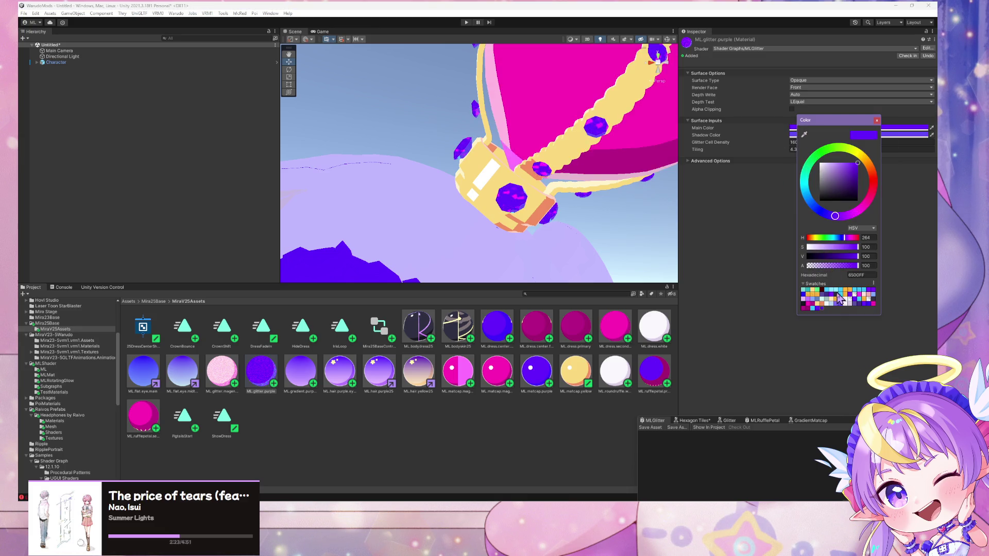
# - Apply ML.glitter.magenta to the avatar's crown and check it from the front
pyautogui.scroll(-5, 591, 159)
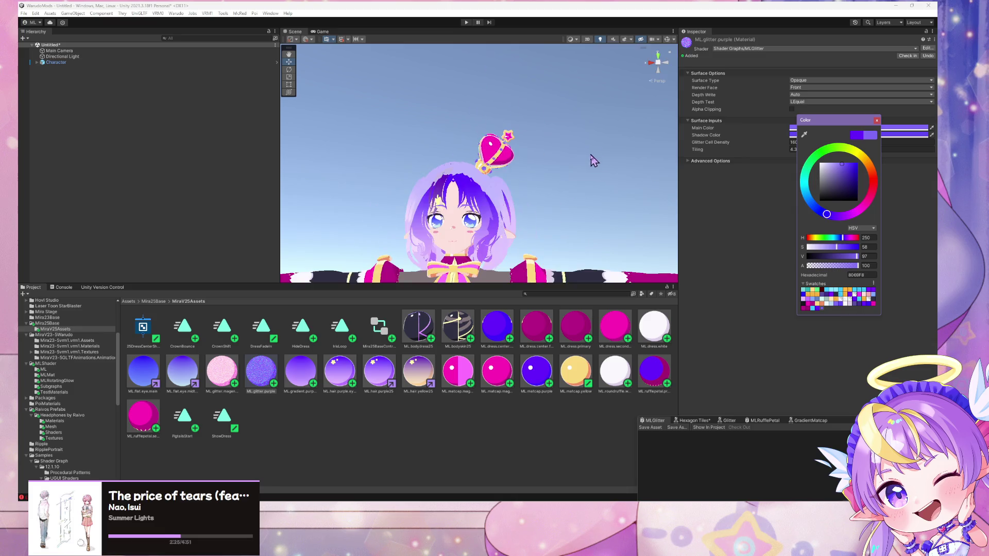
pyautogui.moveTo(591, 158)
pyautogui.mouseDown()
pyautogui.moveTo(553, 185)
pyautogui.moveTo(581, 243)
pyautogui.moveTo(581, 198)
pyautogui.mouseUp()
pyautogui.click(223, 379)
pyautogui.moveTo(223, 378); pyautogui.dragTo(530, 185)
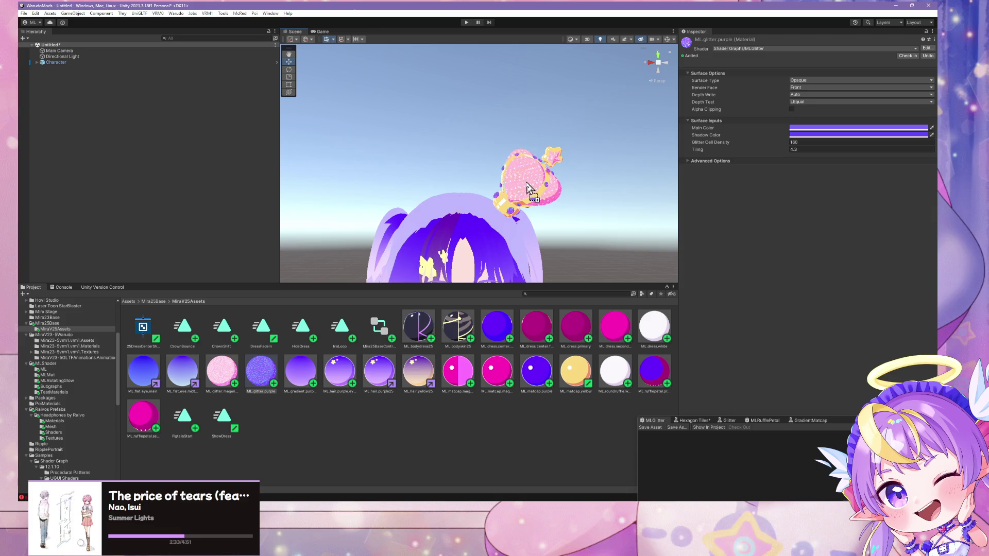
pyautogui.scroll(5, 621, 195)
pyautogui.moveTo(623, 194)
pyautogui.mouseDown()
pyautogui.moveTo(662, 225)
pyautogui.moveTo(607, 214)
pyautogui.moveTo(566, 224)
pyautogui.moveTo(593, 214)
pyautogui.moveTo(578, 230)
pyautogui.moveTo(577, 258)
pyautogui.moveTo(584, 152)
pyautogui.moveTo(597, 164)
pyautogui.mouseUp()
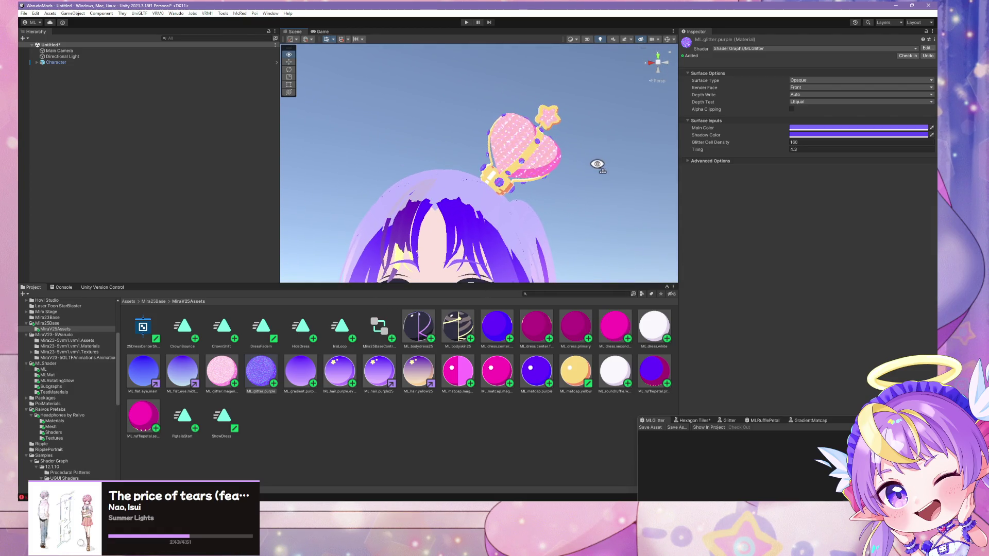
pyautogui.scroll(-5, 562, 204)
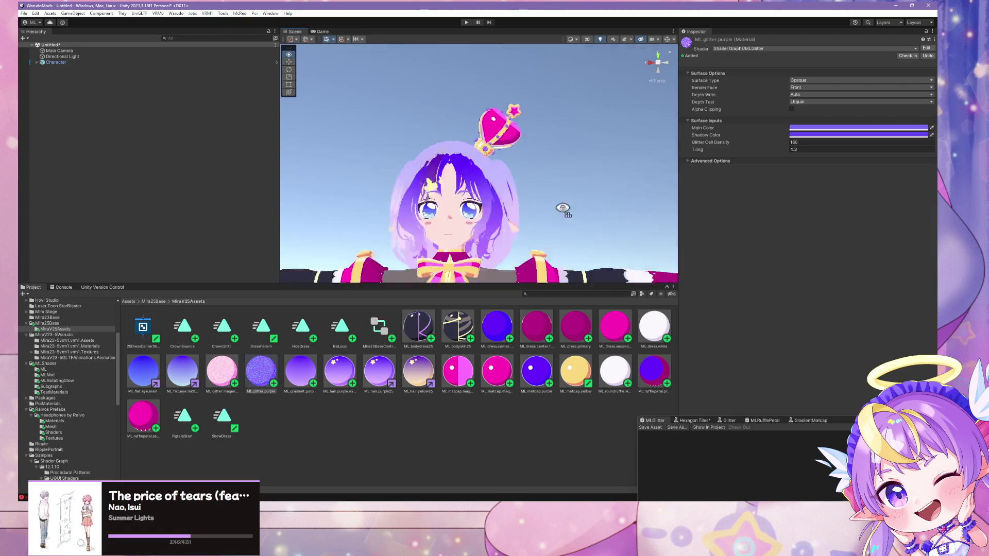
# - Apply ML.glitter.magenta to the dress waistband, then switch to GitHub Desktop
pyautogui.scroll(3, 560, 210)
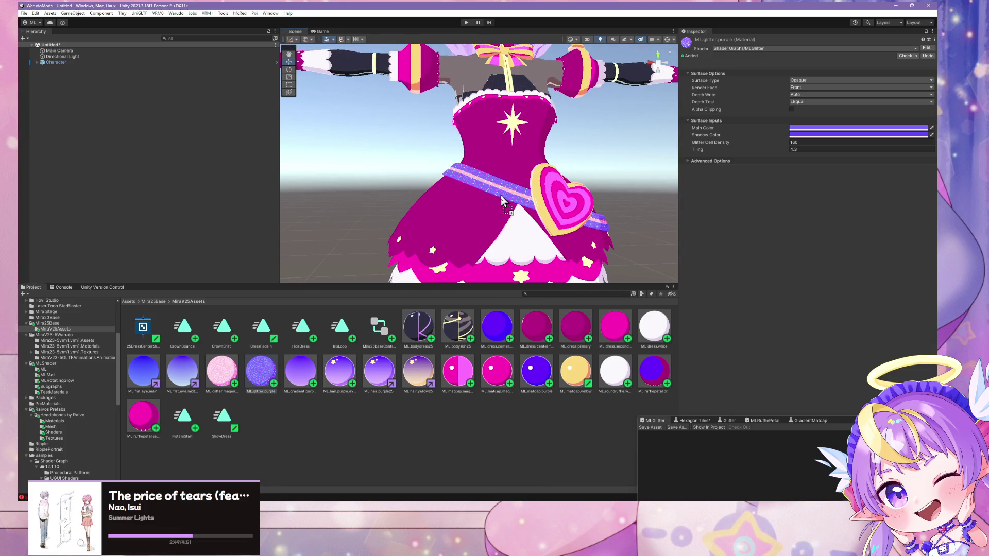
pyautogui.scroll(-3, 506, 196)
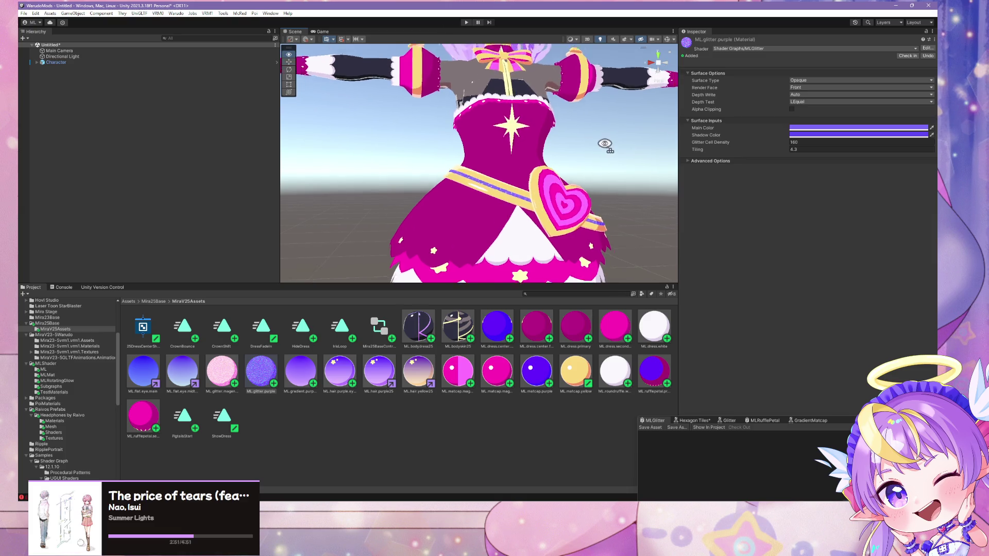
pyautogui.scroll(3, 566, 155)
pyautogui.moveTo(222, 371)
pyautogui.mouseDown()
pyautogui.moveTo(381, 288)
pyautogui.moveTo(534, 248)
pyautogui.mouseUp()
pyautogui.moveTo(633, 188)
pyautogui.mouseDown()
pyautogui.moveTo(642, 137)
pyautogui.moveTo(592, 194)
pyautogui.moveTo(584, 260)
pyautogui.moveTo(590, 219)
pyautogui.mouseUp()
pyautogui.scroll(5, 590, 219)
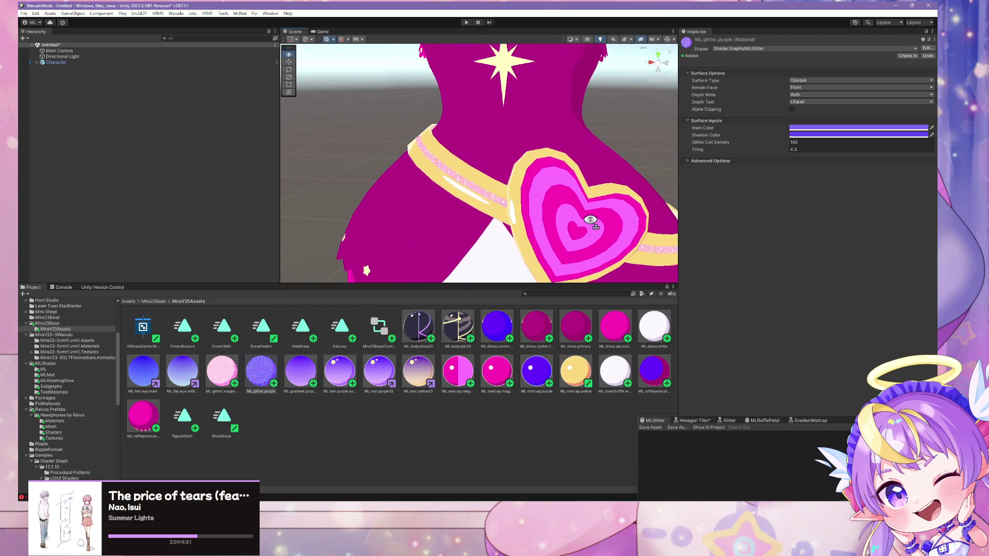
pyautogui.hotkey('alt', 'Tab')
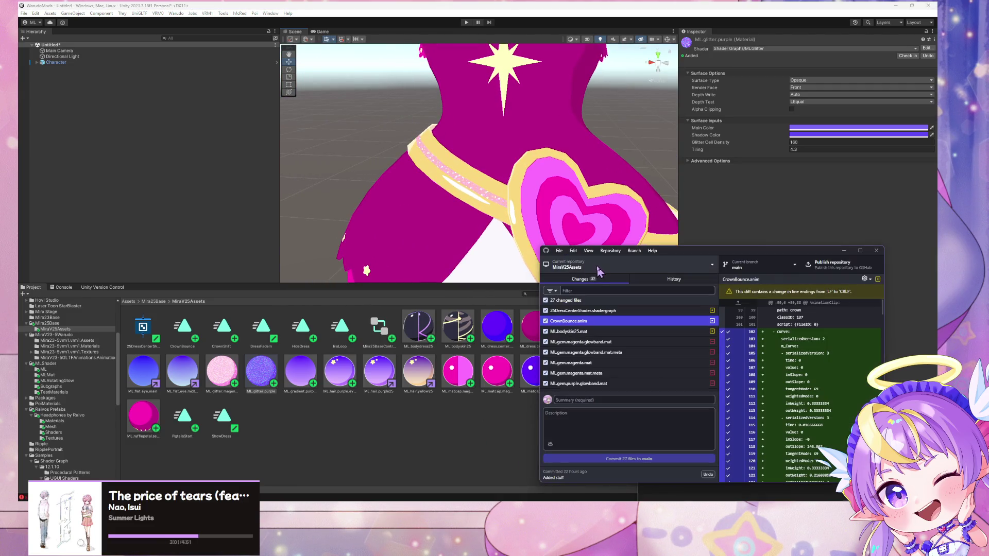
# - Switch the current repository to MLShader and reposition the window
pyautogui.click(628, 265)
pyautogui.click(592, 322)
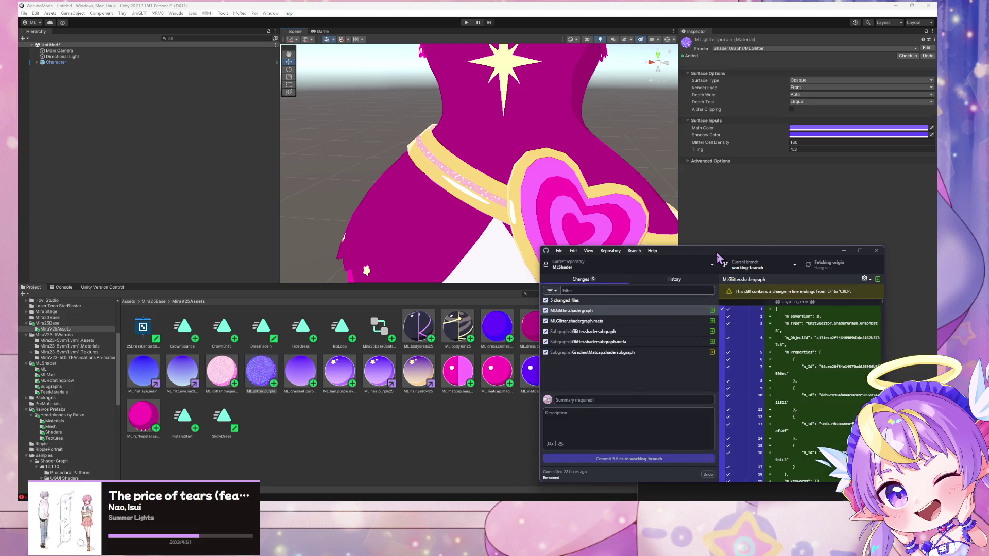
pyautogui.moveTo(629, 254); pyautogui.dragTo(398, 66)
# - Commit the five glitter shader files to working-branch as 'Added glitter'
pyautogui.click(341, 212)
pyautogui.write('Added glitter')
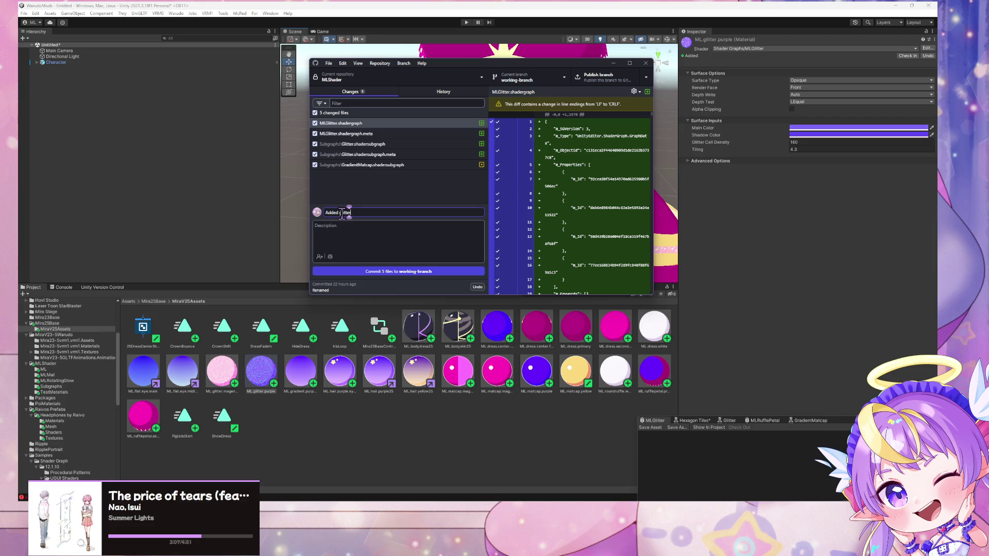
pyautogui.click(359, 272)
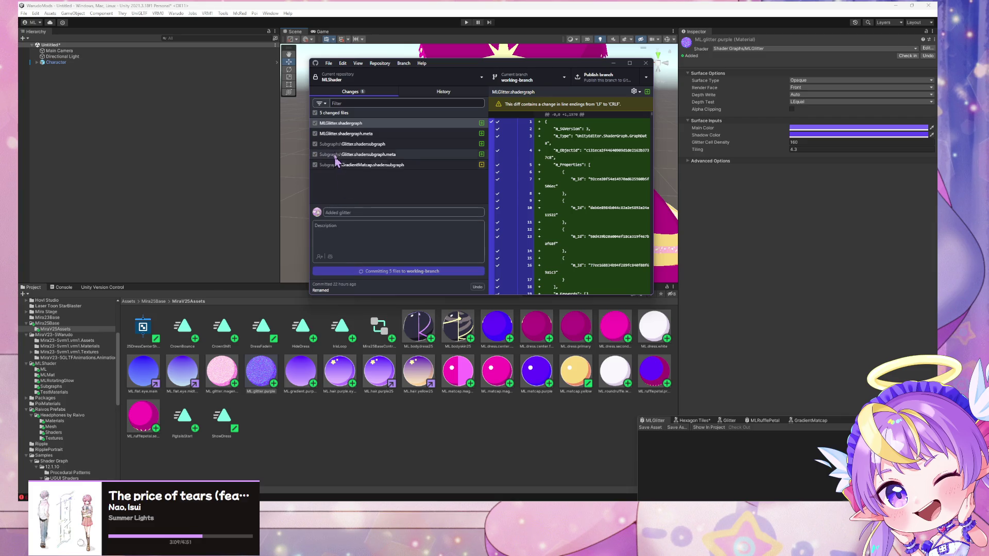
pyautogui.click(546, 78)
pyautogui.click(439, 145)
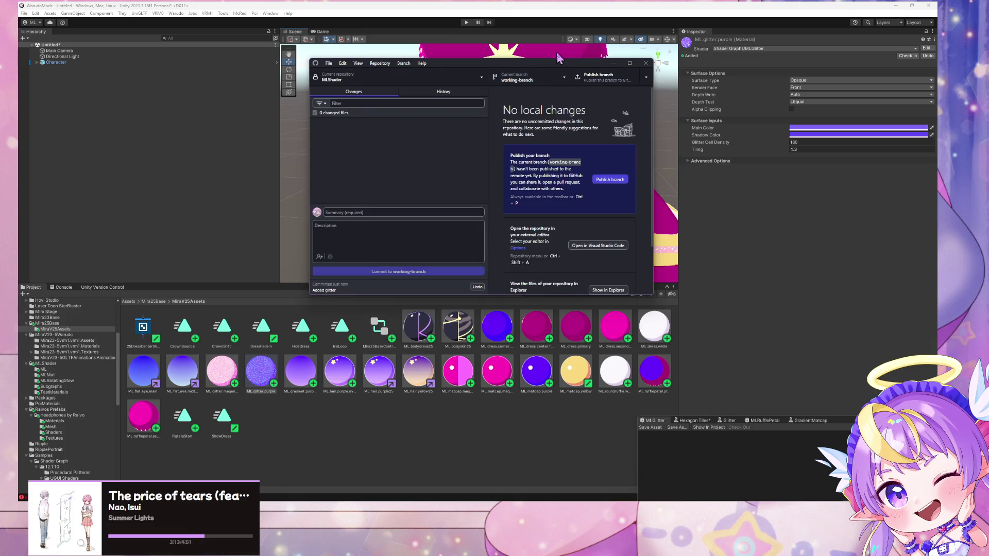
pyautogui.moveTo(470, 63)
pyautogui.mouseDown()
pyautogui.moveTo(504, 67)
pyautogui.moveTo(778, 219)
pyautogui.mouseUp()
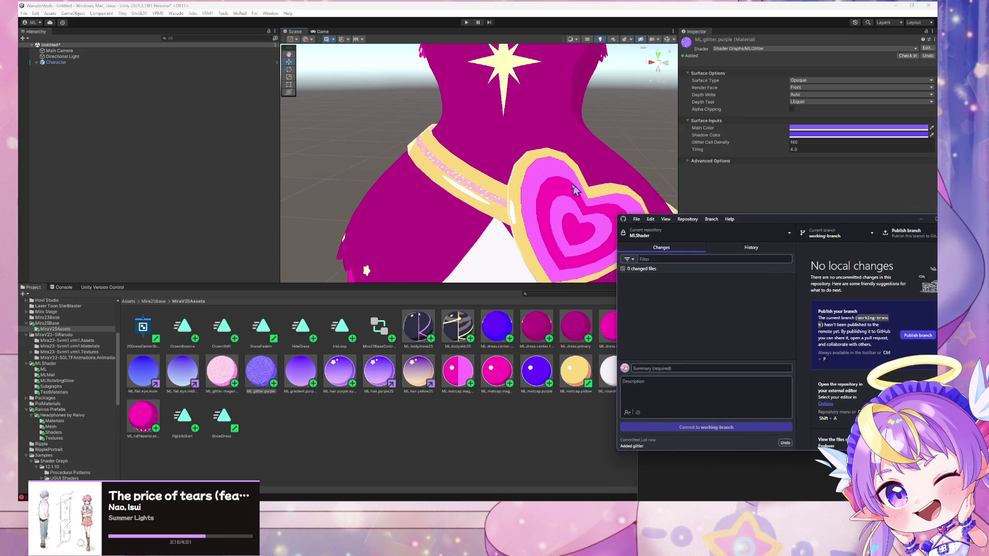
pyautogui.click(446, 162)
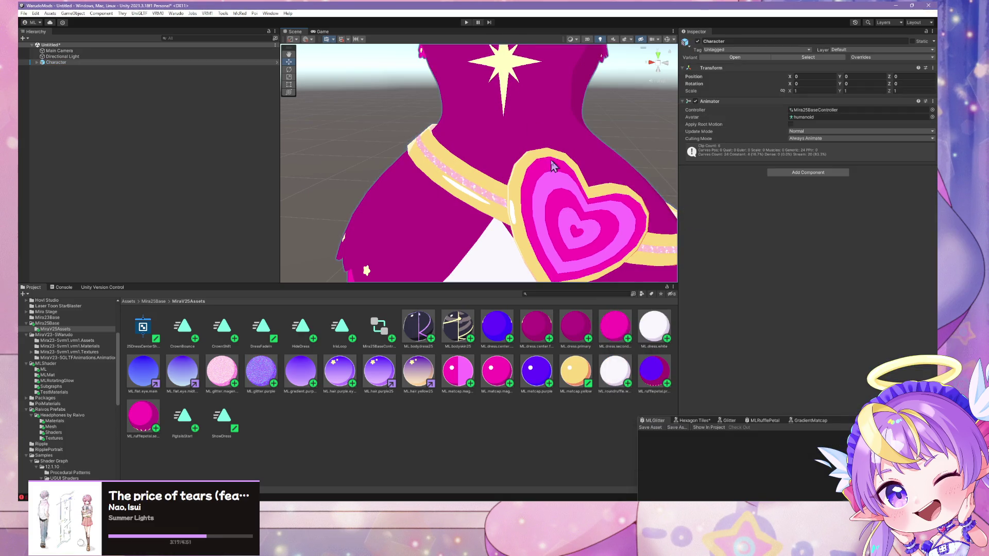
# - Shift ML.glitter.magenta's main colour to a more saturated, deeper magenta-pink
pyautogui.click(222, 371)
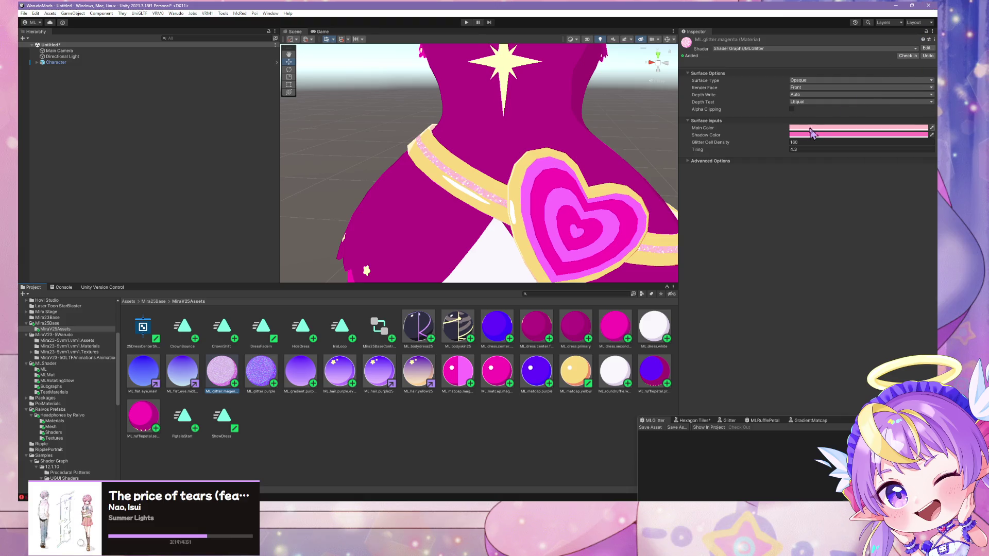
pyautogui.click(812, 129)
pyautogui.click(845, 249)
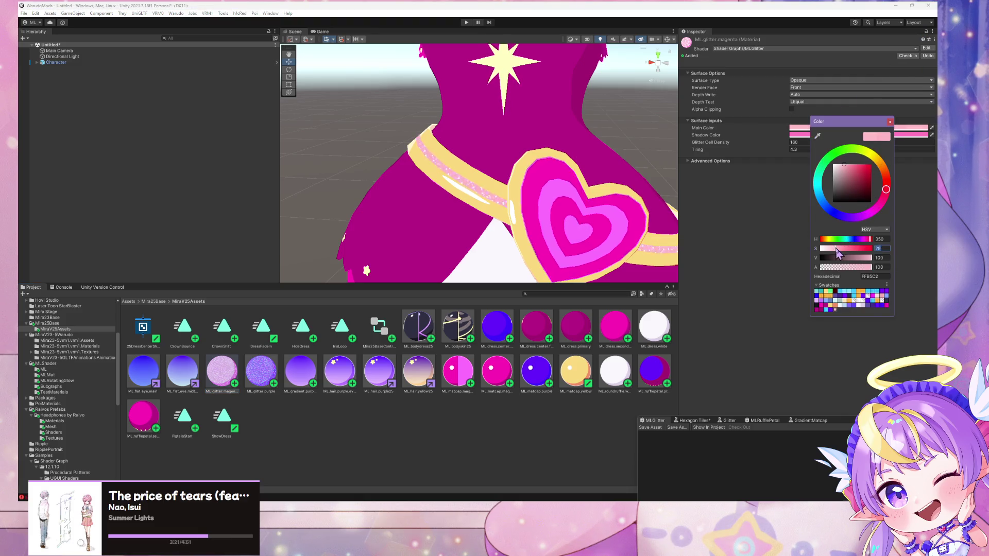
pyautogui.moveTo(845, 249); pyautogui.dragTo(848, 249)
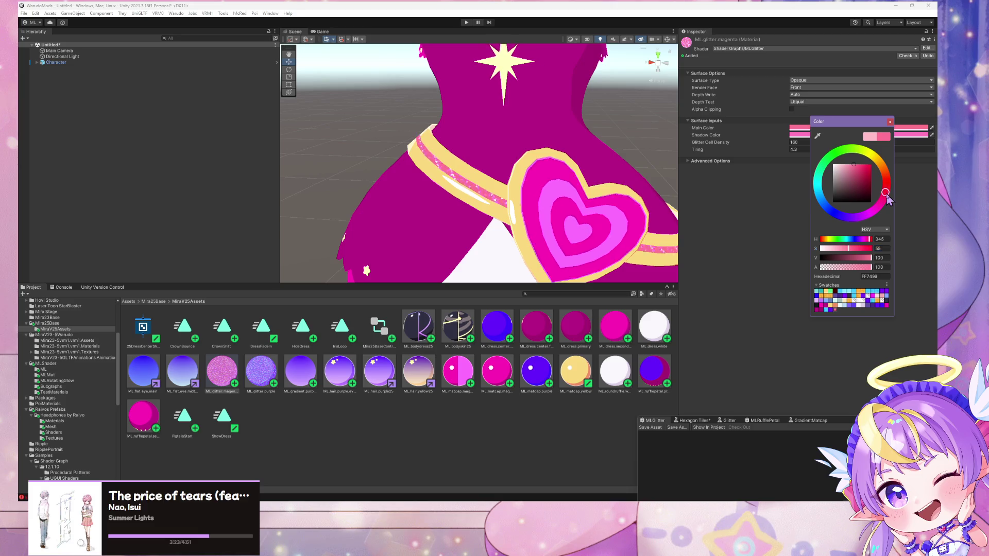
pyautogui.moveTo(885, 189); pyautogui.dragTo(878, 213)
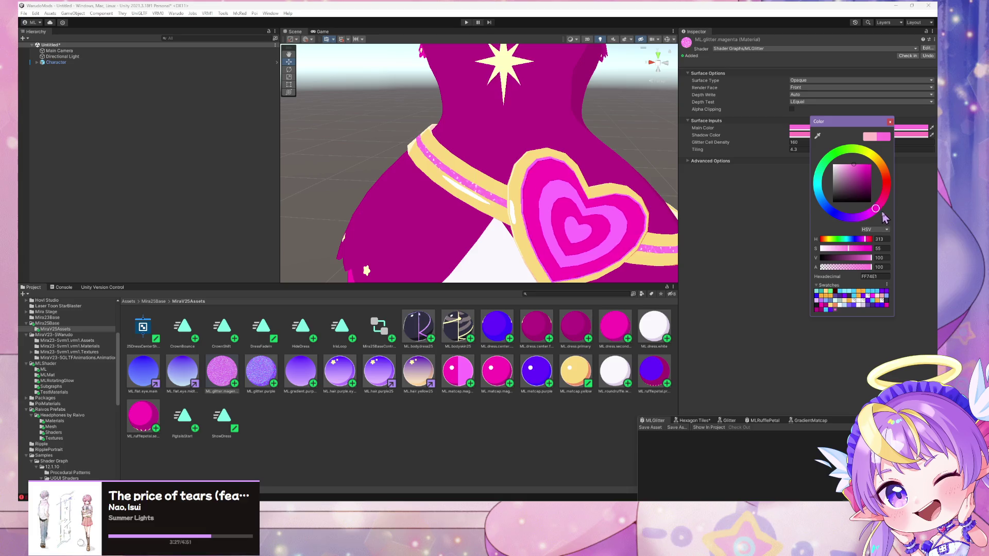
pyautogui.moveTo(880, 216); pyautogui.dragTo(882, 213)
pyautogui.moveTo(851, 249); pyautogui.dragTo(856, 251)
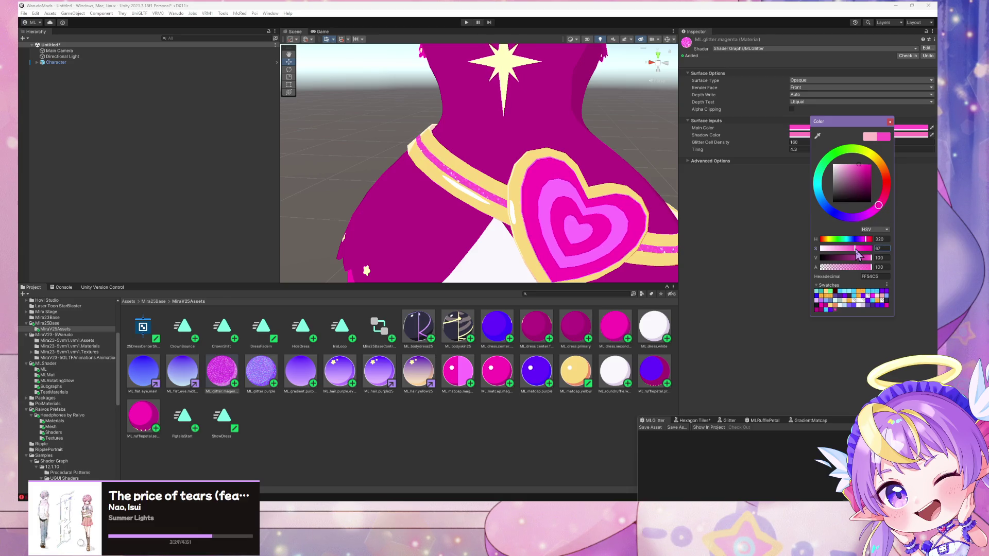
# - Set the shadow colour to a more saturated, darker magenta
pyautogui.click(890, 123)
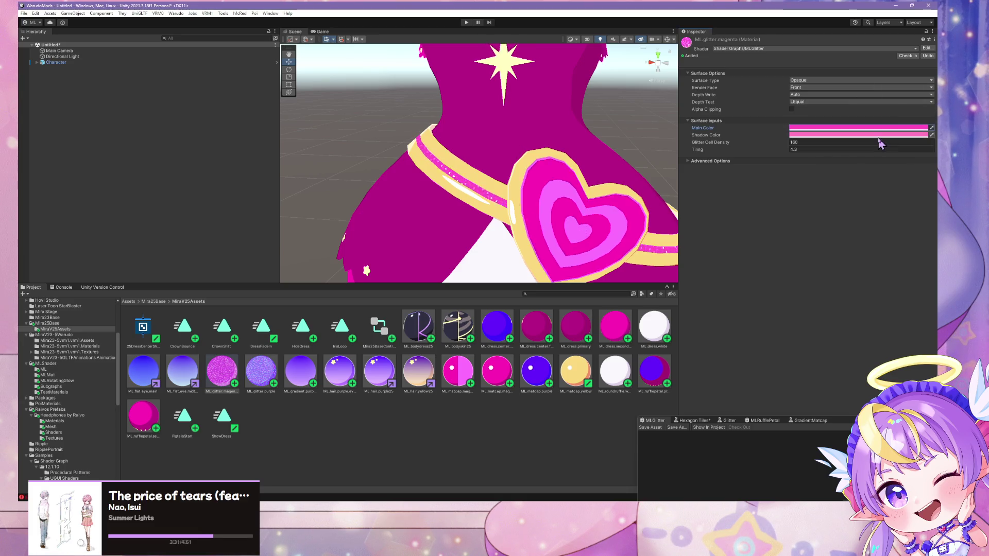
pyautogui.click(878, 134)
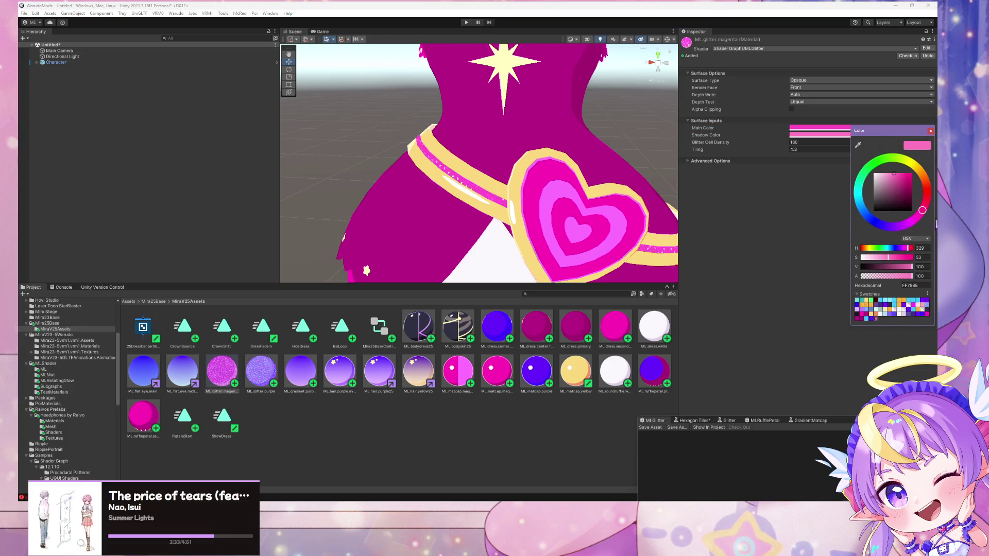
pyautogui.click(857, 145)
pyautogui.click(831, 128)
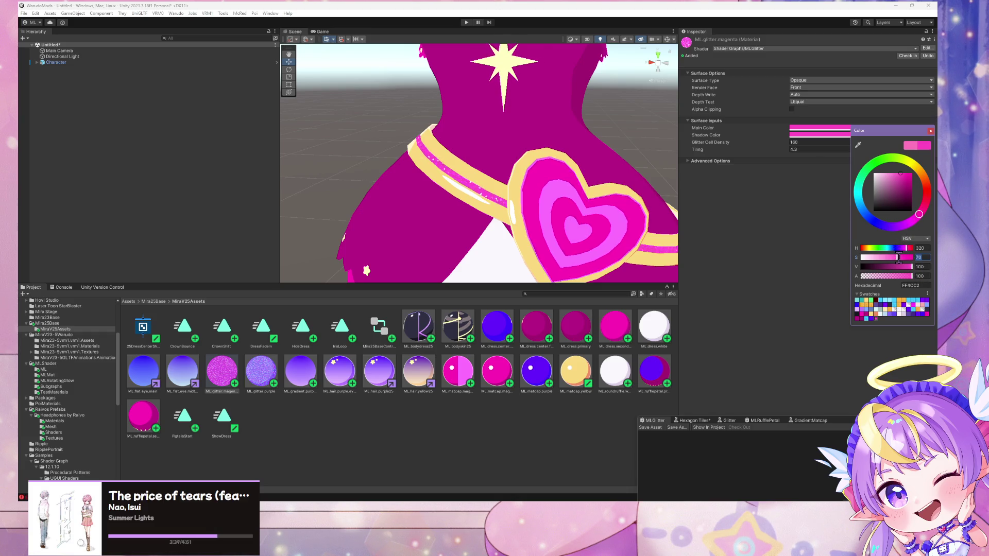
pyautogui.moveTo(897, 257); pyautogui.dragTo(905, 268)
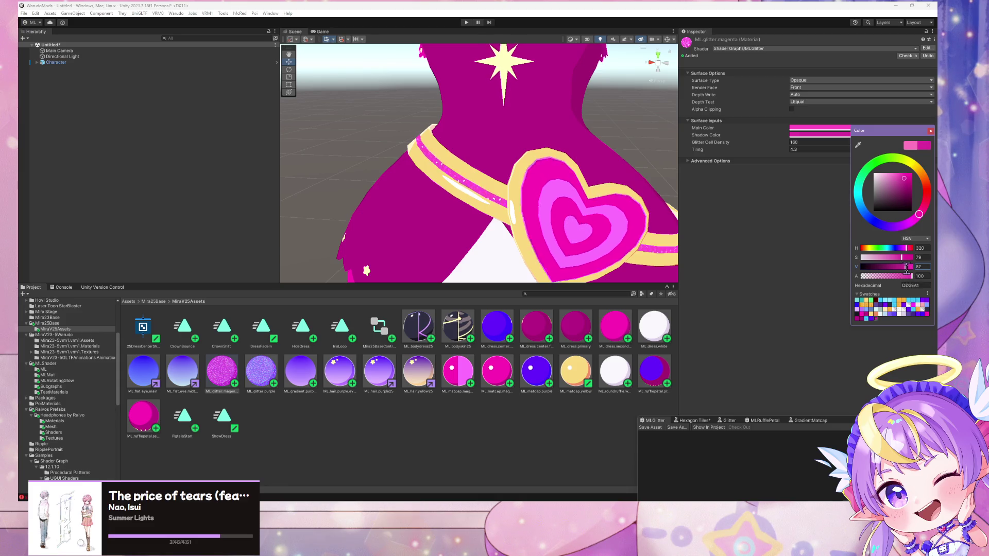
pyautogui.moveTo(904, 267); pyautogui.dragTo(899, 266)
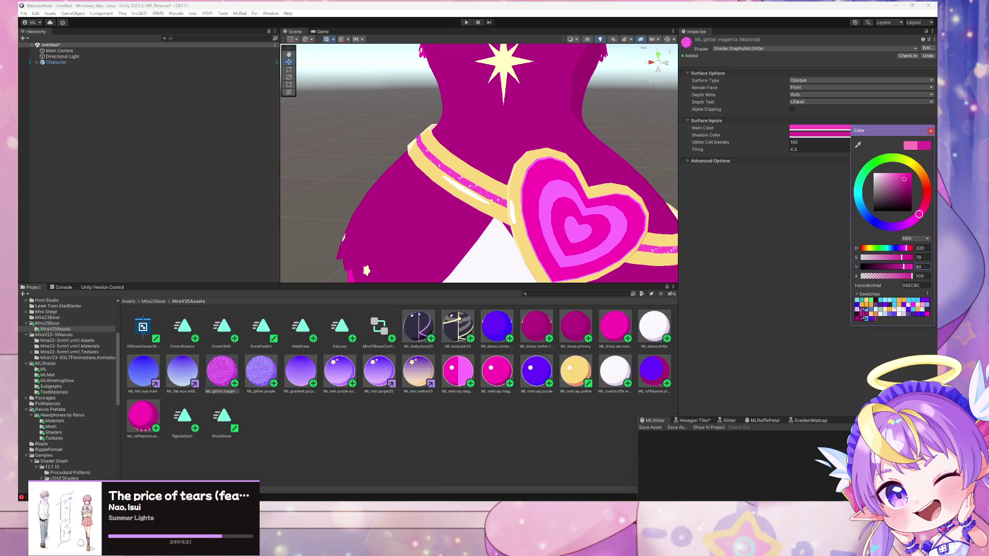
pyautogui.click(861, 318)
pyautogui.click(773, 195)
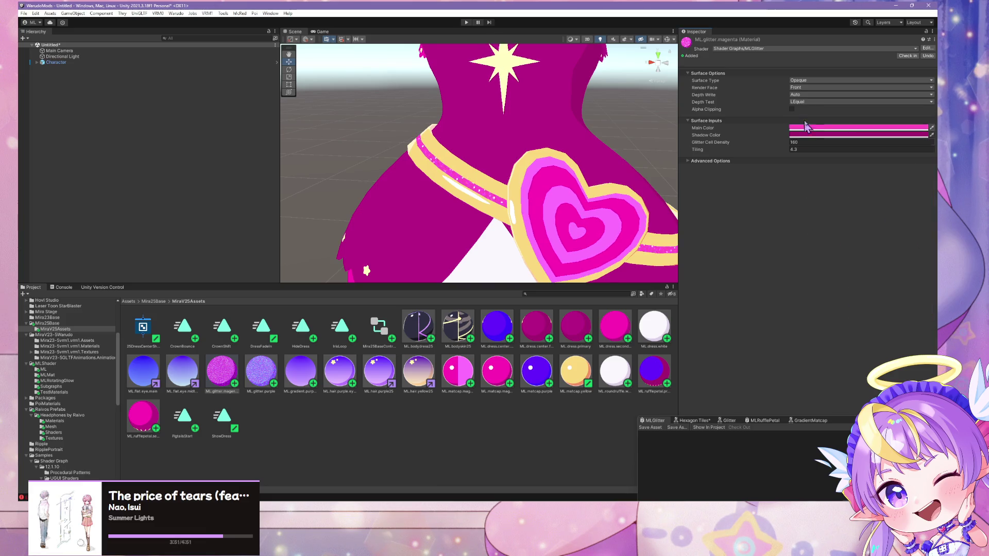
# - Brighten the main colour to vivid magenta and match the shadow to bright pink
pyautogui.click(810, 128)
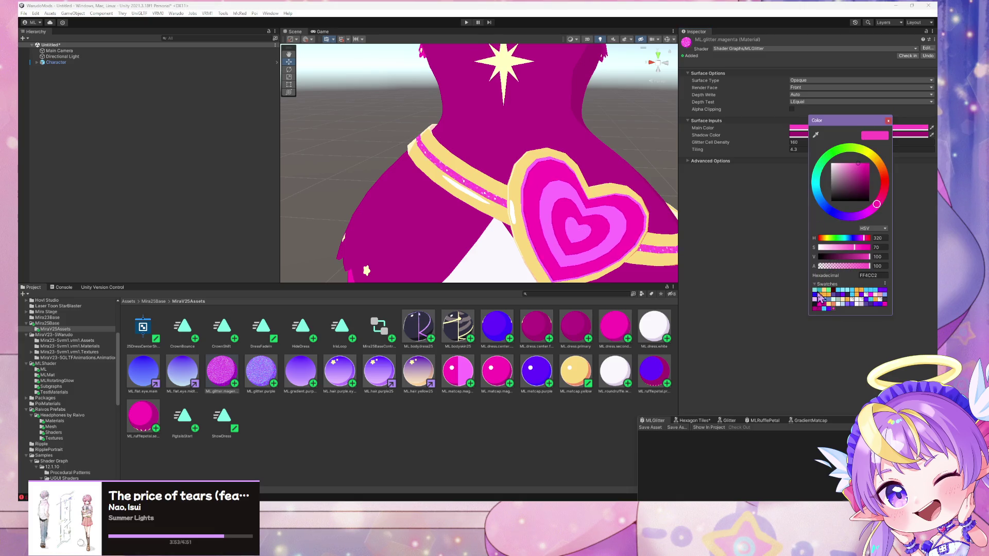
pyautogui.click(814, 308)
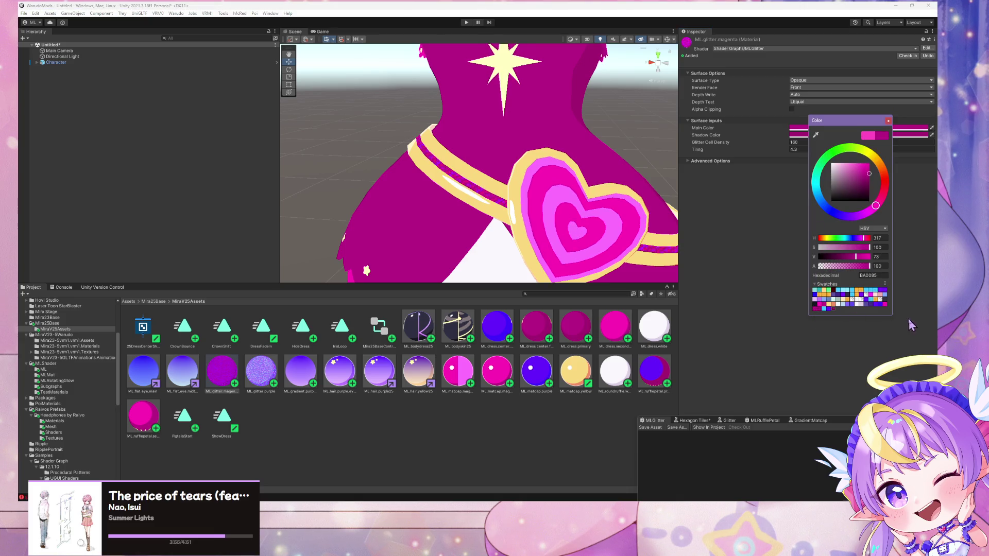
pyautogui.click(819, 309)
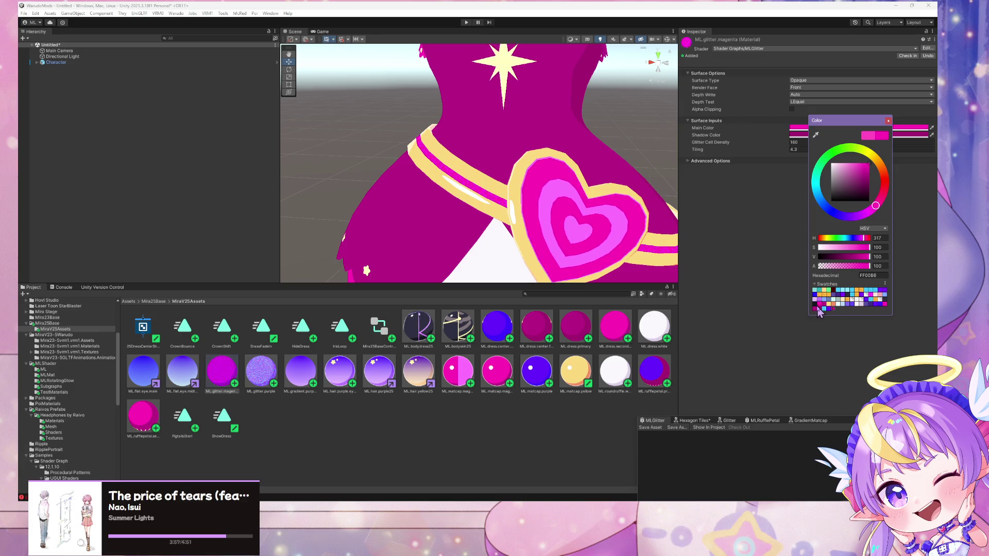
pyautogui.click(888, 121)
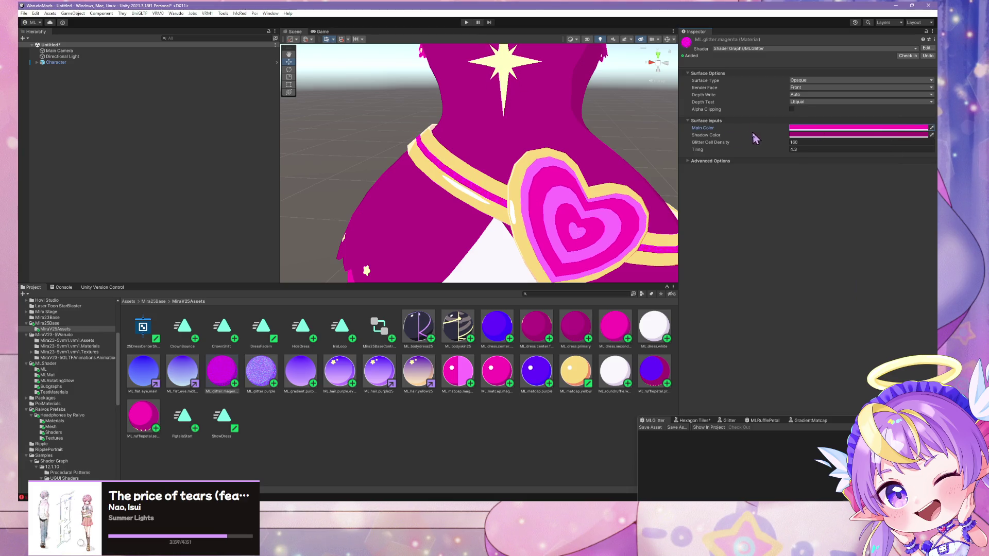
pyautogui.click(846, 136)
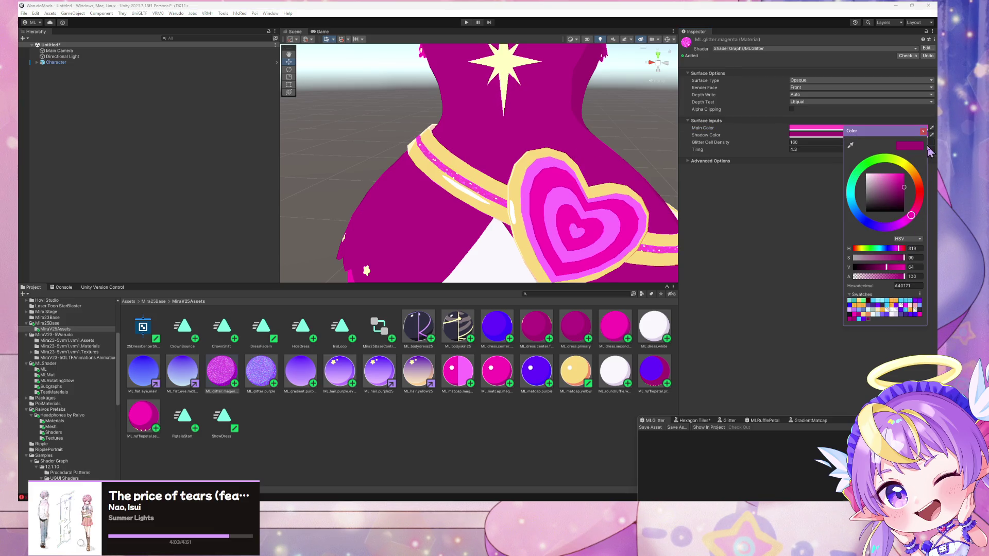
pyautogui.click(851, 145)
pyautogui.click(831, 129)
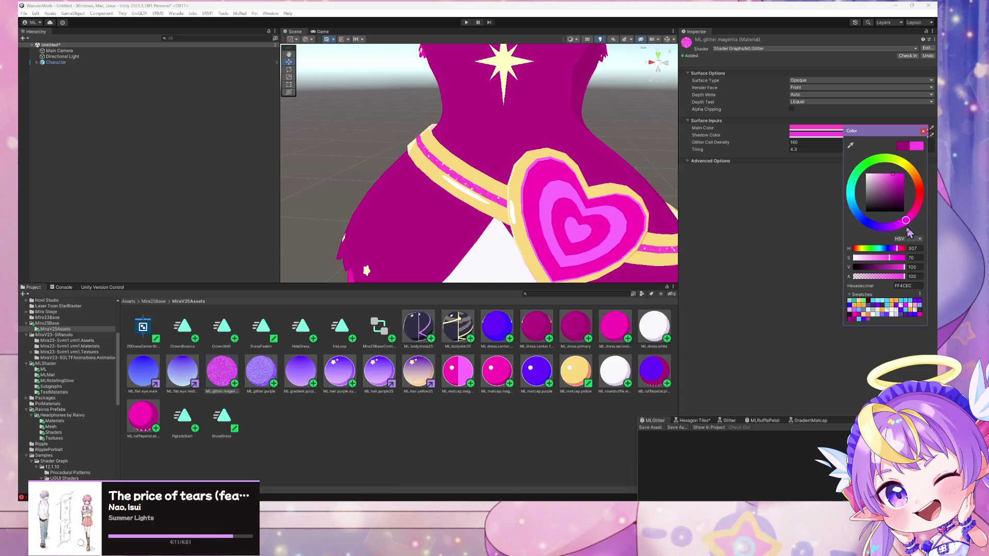
pyautogui.moveTo(894, 260); pyautogui.dragTo(897, 260)
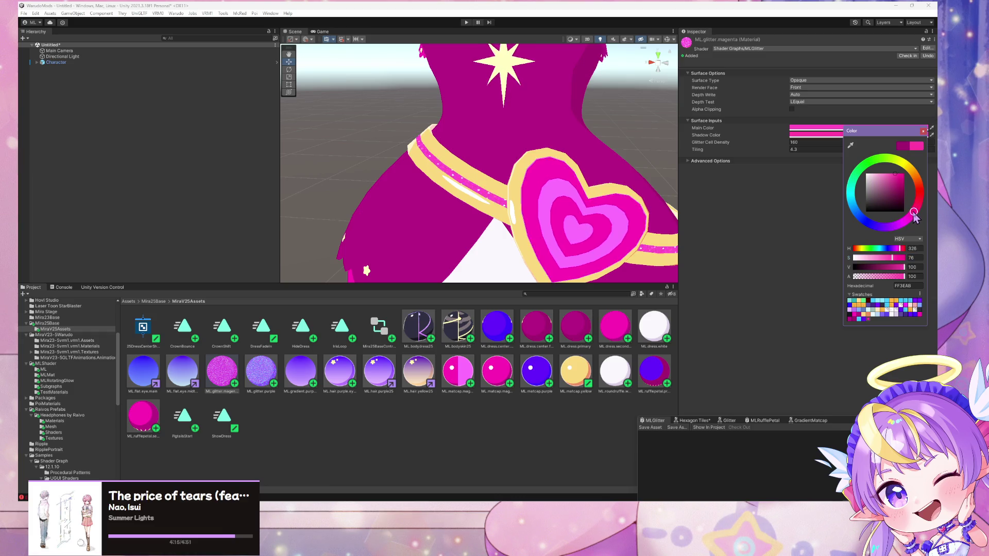
# - Frame the Character object and orbit to a level full-body view
pyautogui.click(562, 165)
pyautogui.press('f')
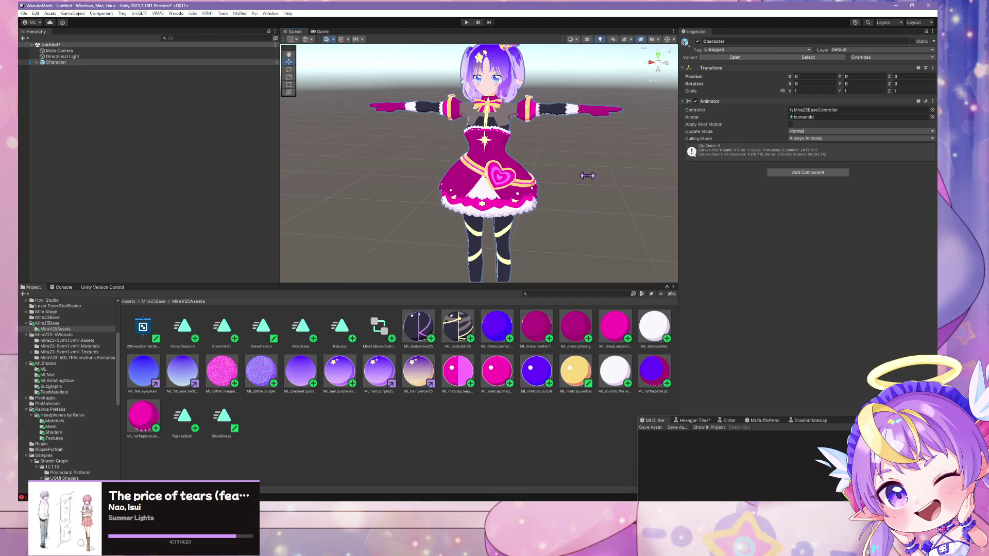
pyautogui.scroll(5, 597, 178)
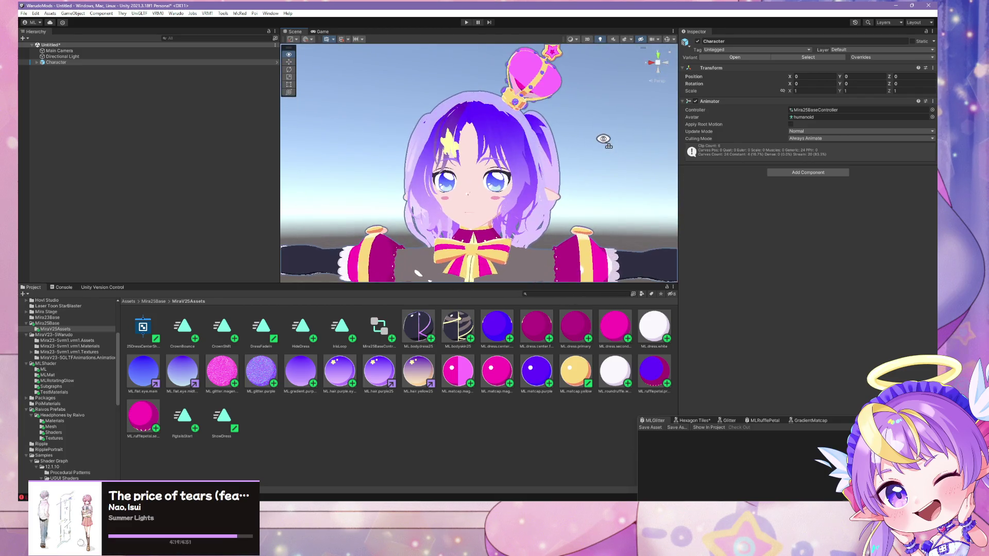
pyautogui.moveTo(603, 175)
pyautogui.mouseDown()
pyautogui.moveTo(600, 192)
pyautogui.moveTo(608, 122)
pyautogui.mouseUp()
pyautogui.scroll(10, 608, 122)
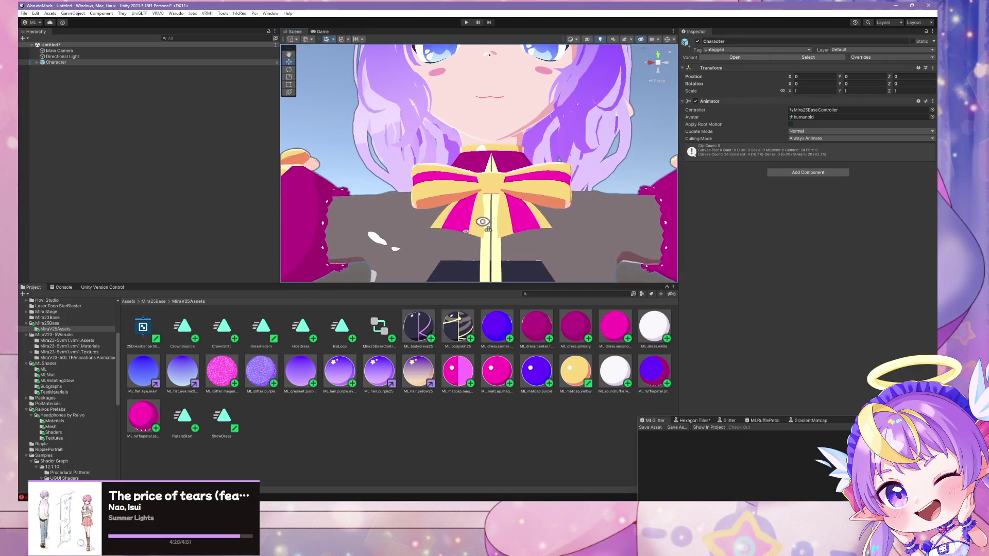
# - Drop the magenta glitter onto the bow and zoom in to inspect it
pyautogui.moveTo(235, 379)
pyautogui.mouseDown()
pyautogui.moveTo(448, 216)
pyautogui.moveTo(463, 221)
pyautogui.mouseUp()
pyautogui.scroll(-10, 533, 188)
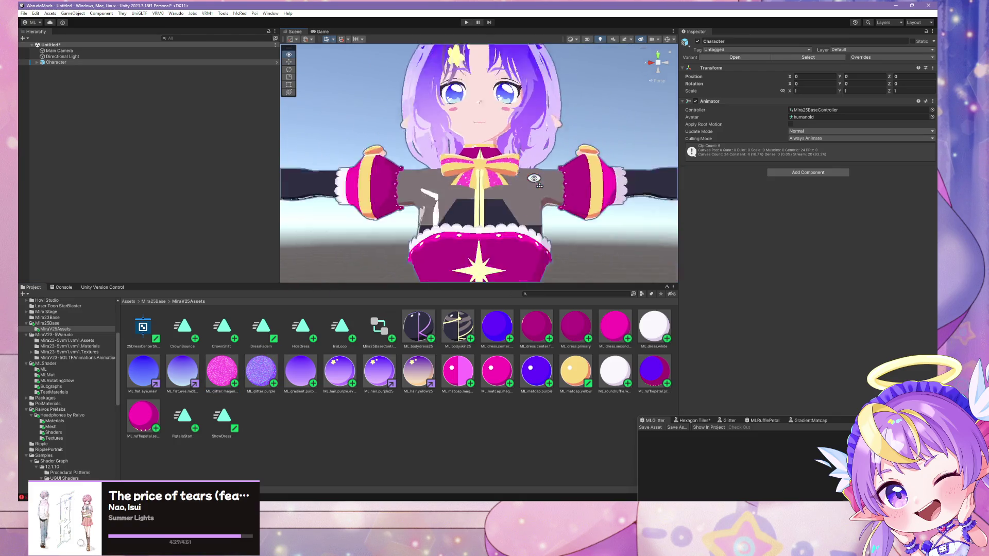
pyautogui.scroll(5, 530, 185)
pyautogui.scroll(-5, 531, 191)
pyautogui.scroll(6, 533, 198)
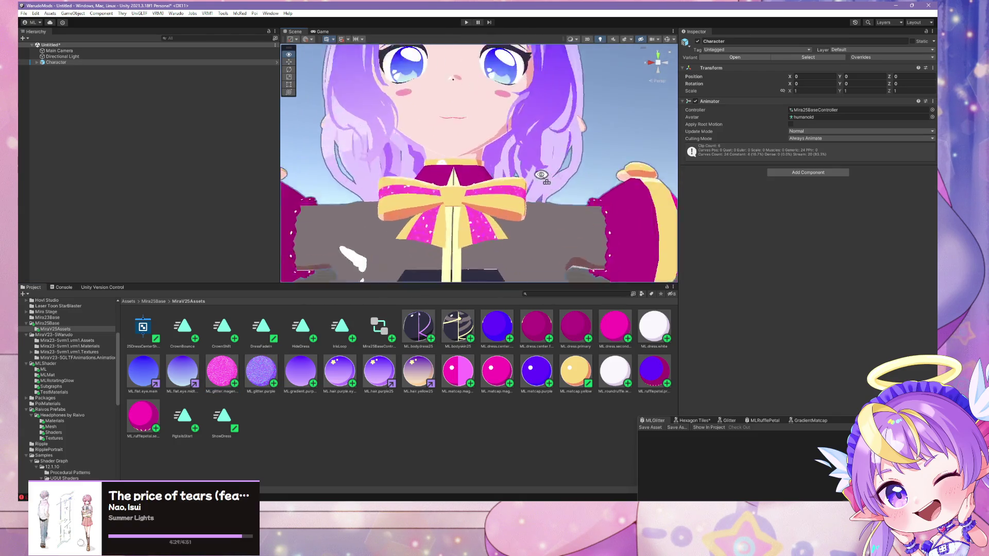
pyautogui.scroll(-4, 533, 212)
pyautogui.scroll(6, 536, 200)
pyautogui.scroll(-3, 539, 154)
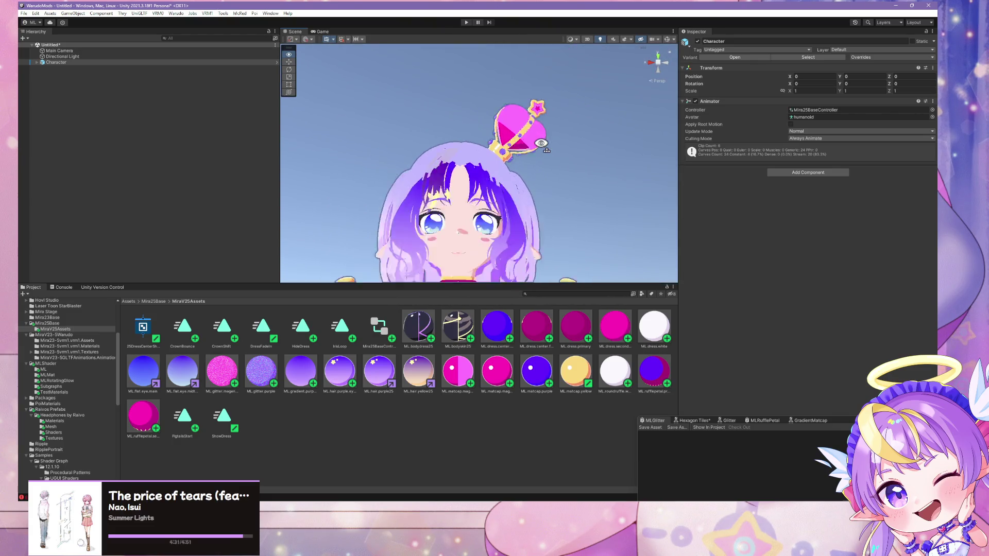
pyautogui.scroll(3, 541, 145)
pyautogui.moveTo(453, 497)
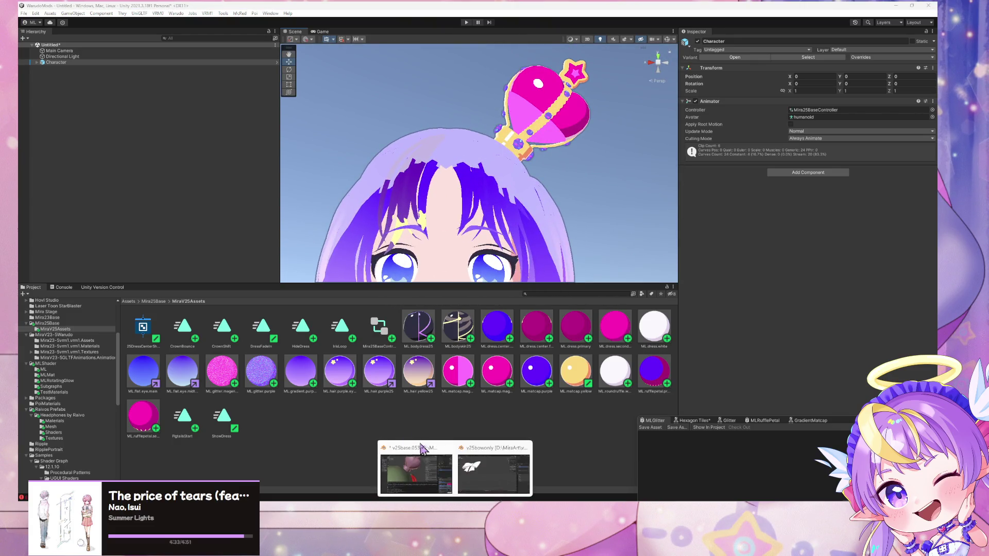
pyautogui.click(416, 470)
# - Switch to material preview shading and frame a front view of the character
pyautogui.scroll(-5, 474, 280)
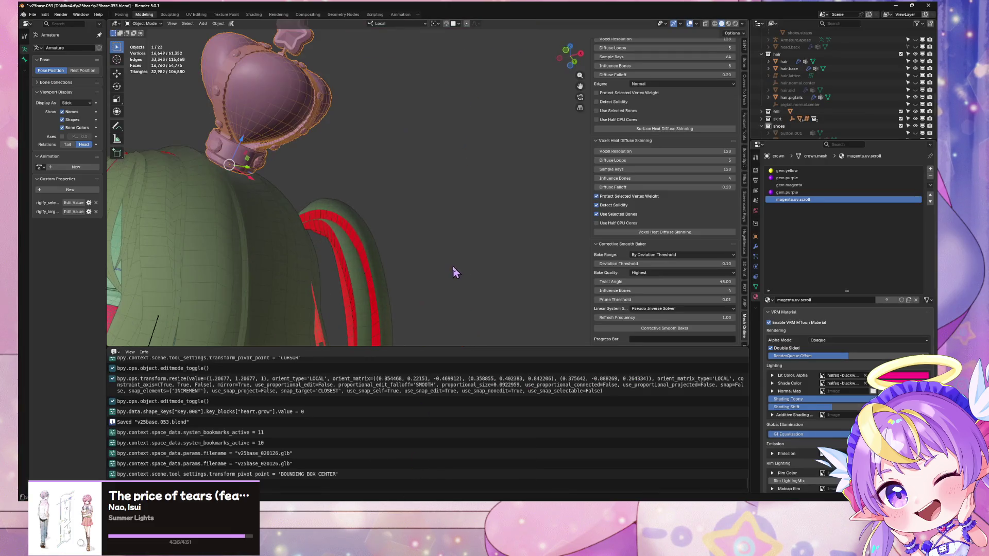
pyautogui.scroll(2, 416, 222)
pyautogui.press('Tab')
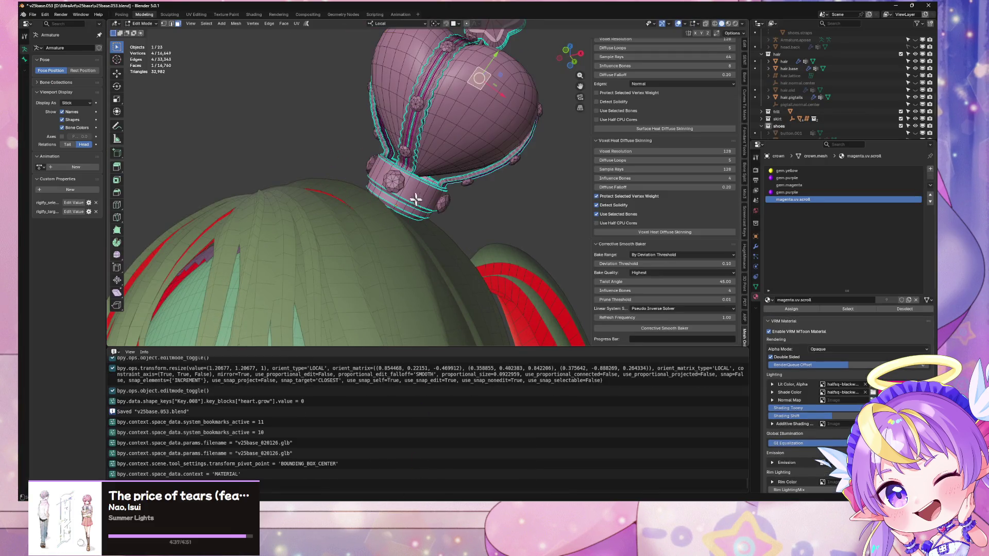
pyautogui.press('Tab')
pyautogui.press('z')
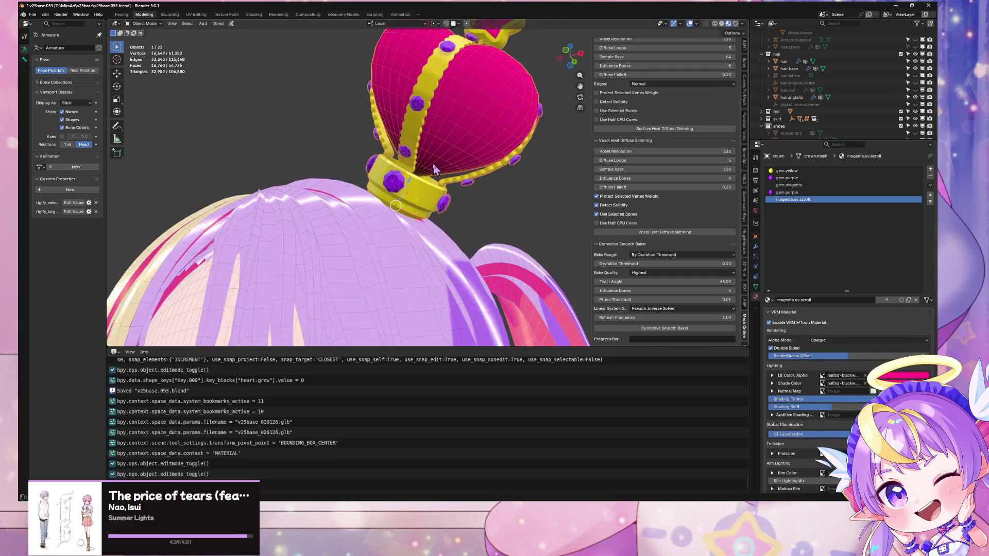
pyautogui.press('Home')
pyautogui.press('KP_1')
# - Check the shoes' materials, then orbit round to the head and crown
pyautogui.scroll(5, 462, 192)
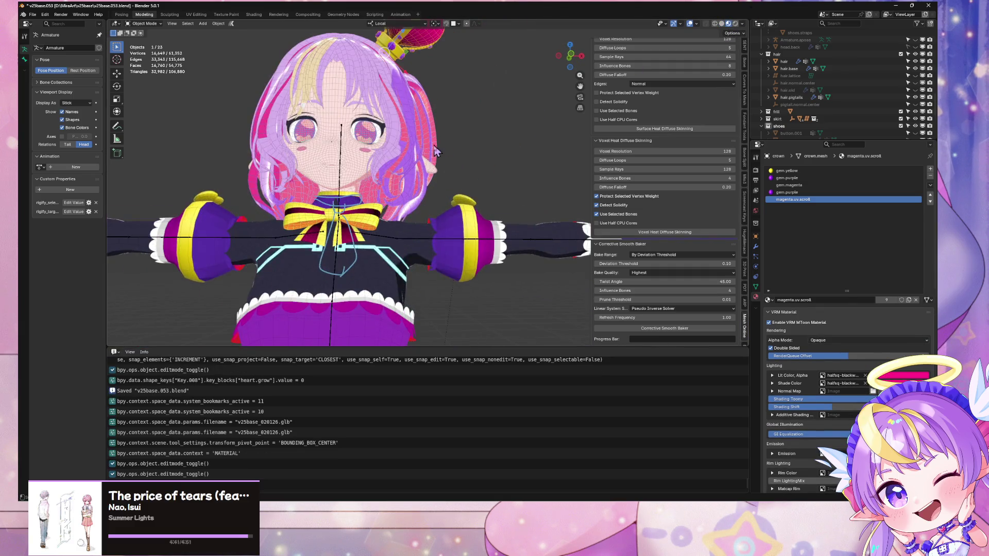
pyautogui.scroll(-5, 471, 203)
pyautogui.scroll(-10, 478, 211)
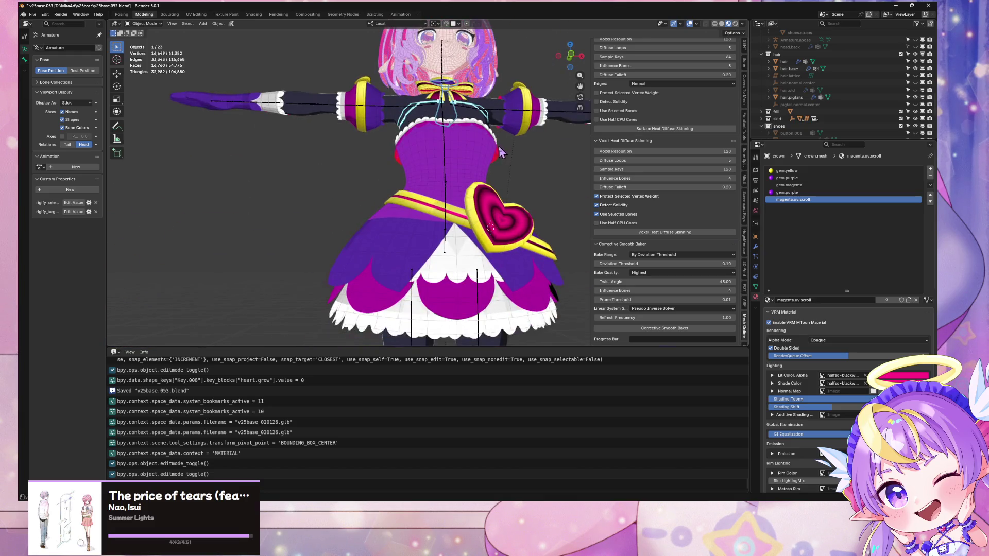
pyautogui.scroll(-4, 454, 181)
pyautogui.scroll(5, 434, 156)
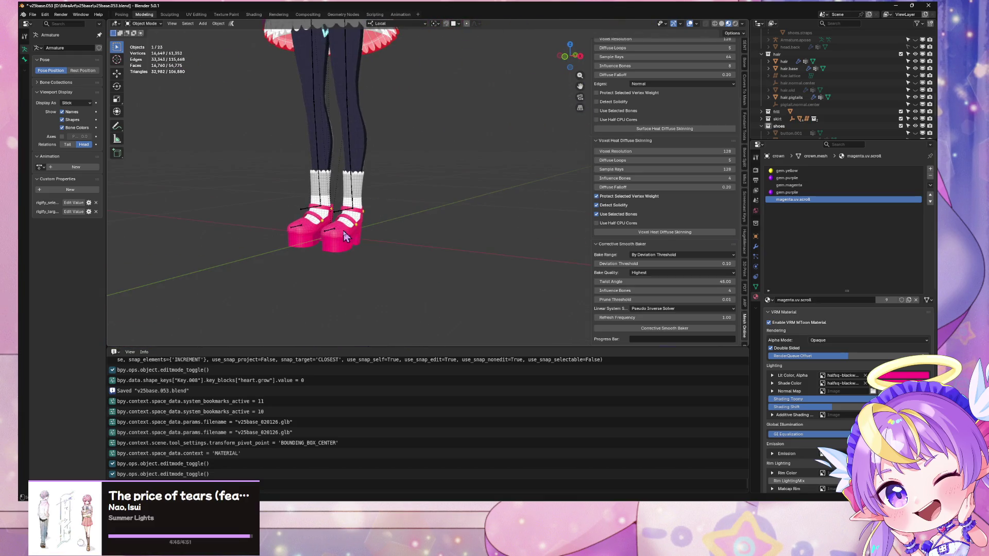
pyautogui.click(335, 227)
pyautogui.press('KP_1')
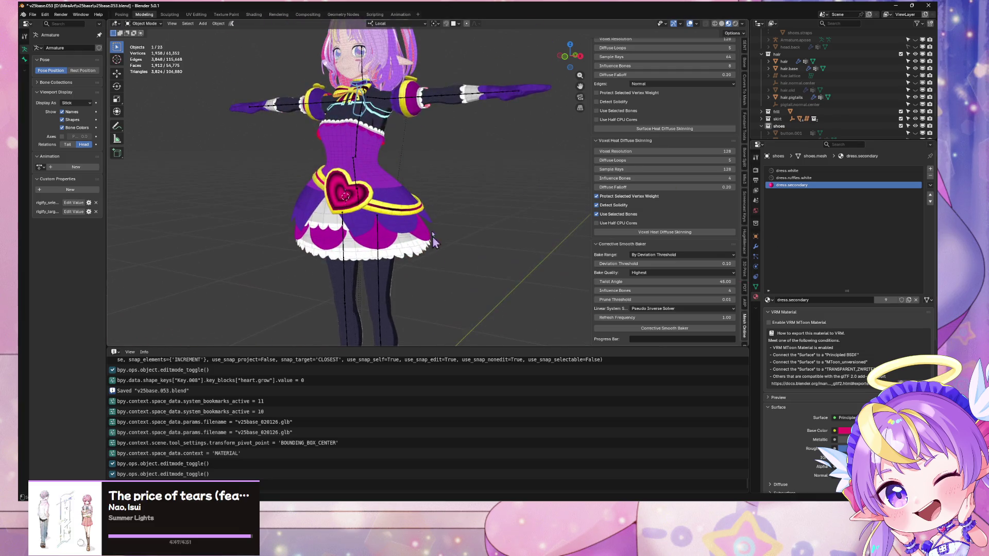
pyautogui.scroll(6, 383, 149)
pyautogui.moveTo(382, 150); pyautogui.dragTo(407, 133)
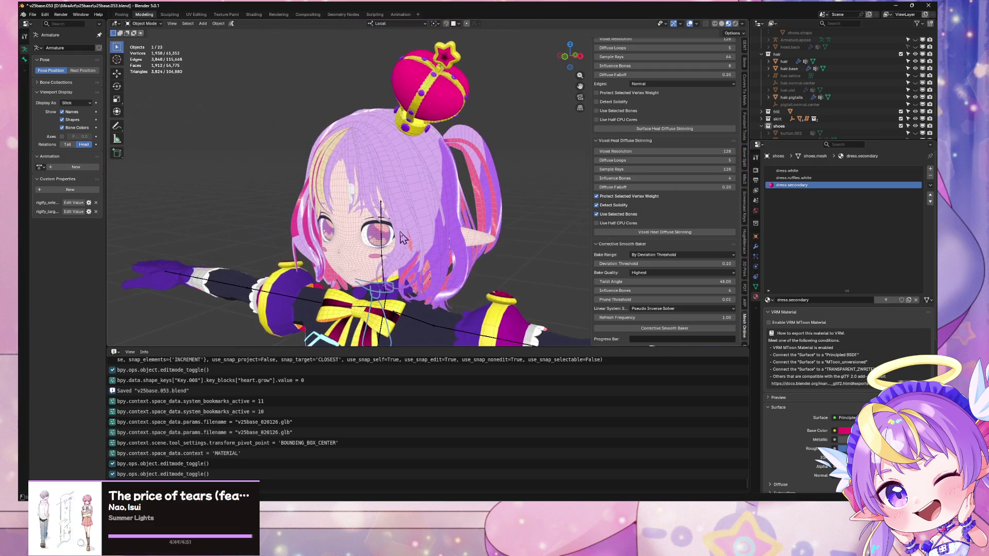
# - Remove the crown's unused material slots via Remove Unused Slots
pyautogui.click(407, 131)
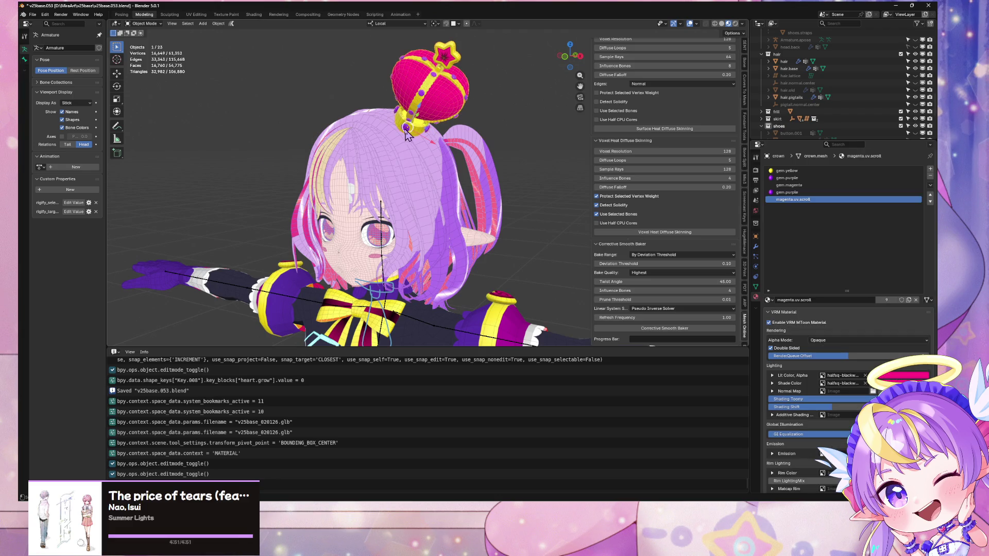
pyautogui.click(930, 185)
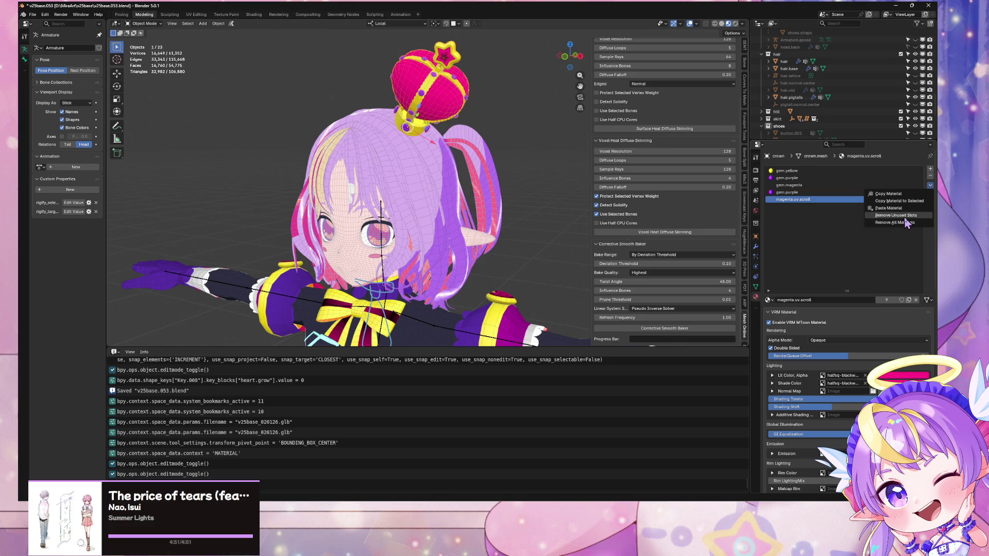
pyautogui.click(896, 215)
pyautogui.moveTo(463, 186); pyautogui.dragTo(489, 154)
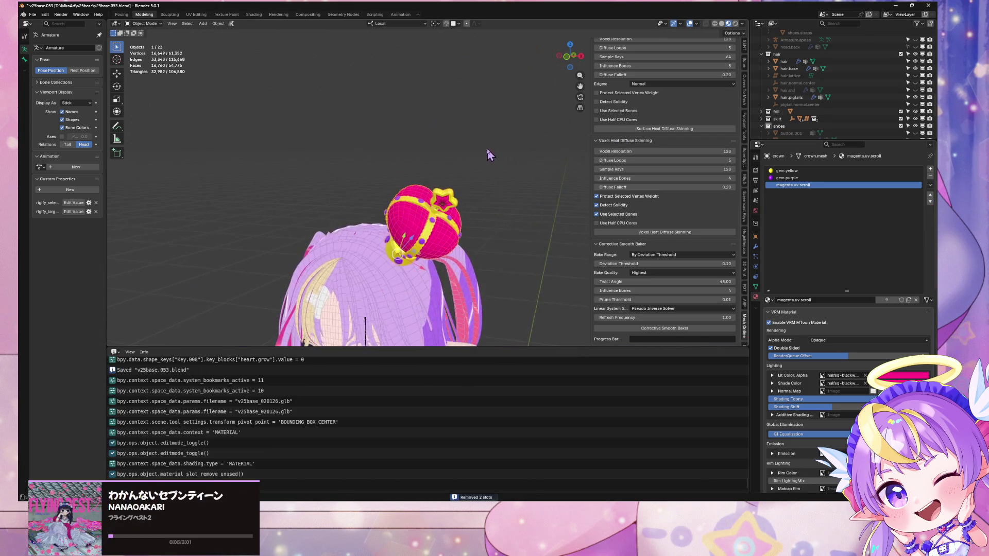
# - Replace the crown's gem.purple slot with a new material named glitter.purple
pyautogui.scroll(6, 488, 154)
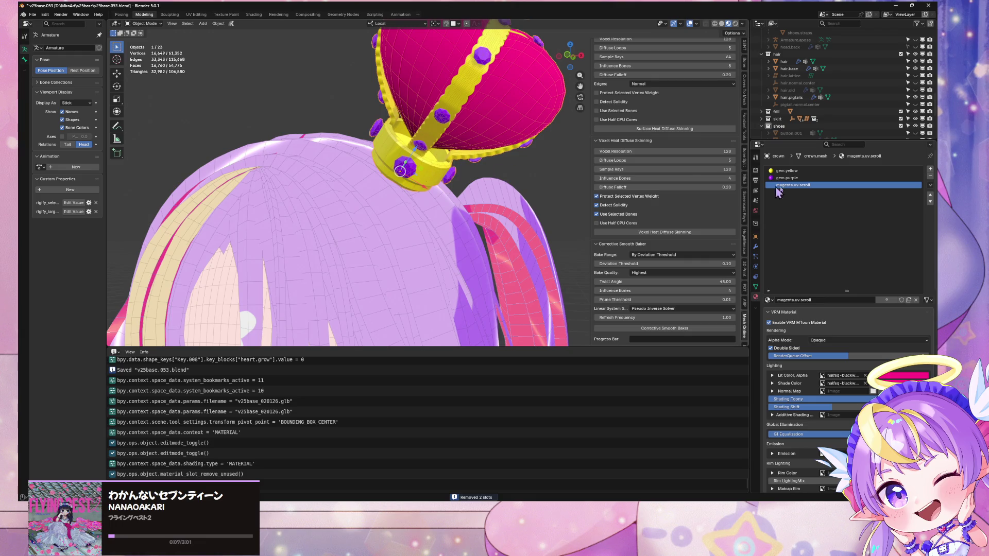
pyautogui.click(788, 178)
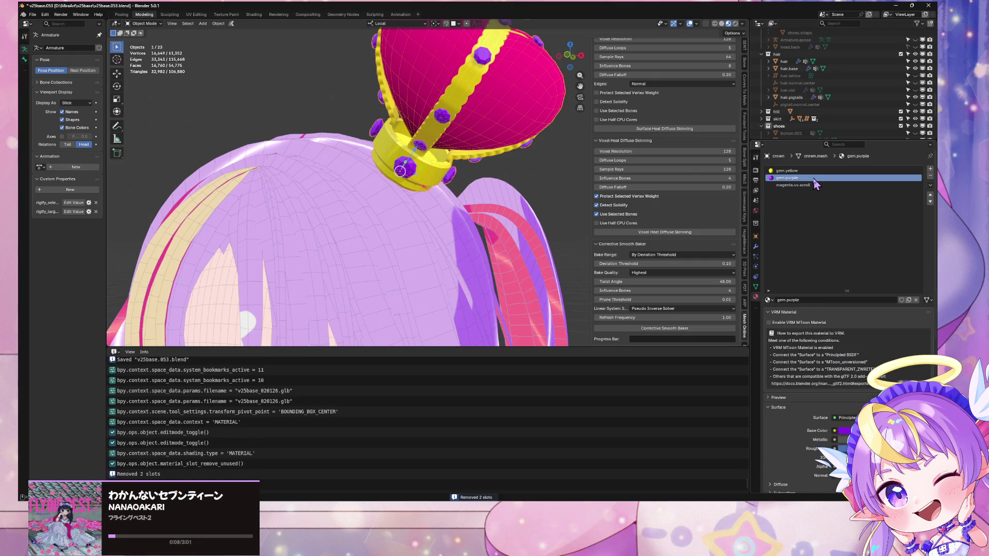
pyautogui.click(908, 299)
pyautogui.doubleClick(803, 178)
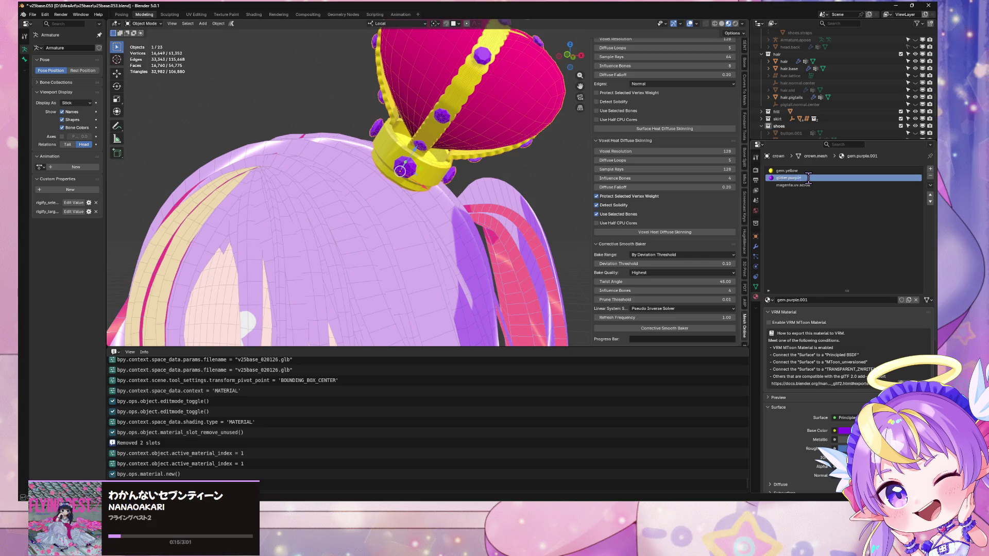
pyautogui.press('Return')
# - Return to a front view, then cycle through the Warudo windows to Unity
pyautogui.press('KP_1')
pyautogui.scroll(4, 444, 101)
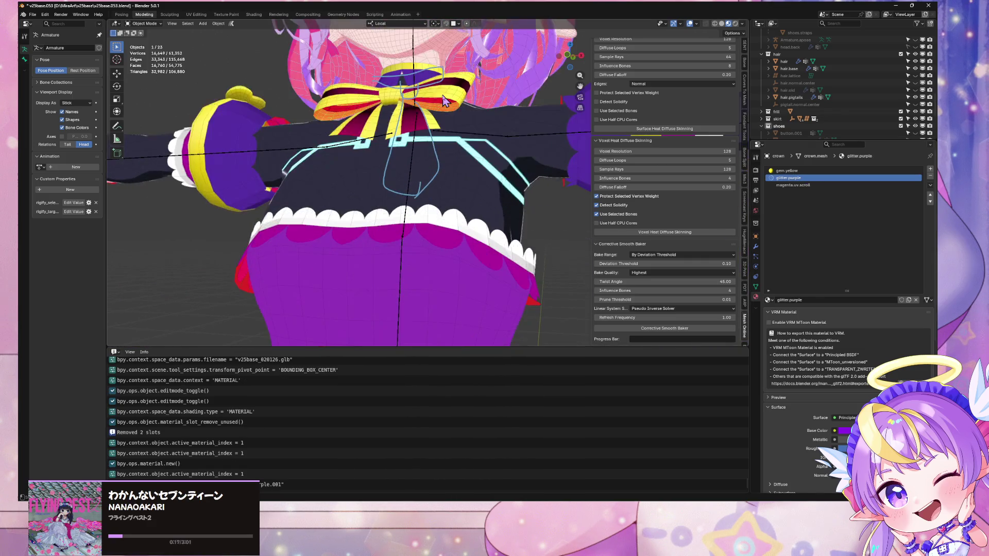
pyautogui.hotkey('alt', 'Tab')
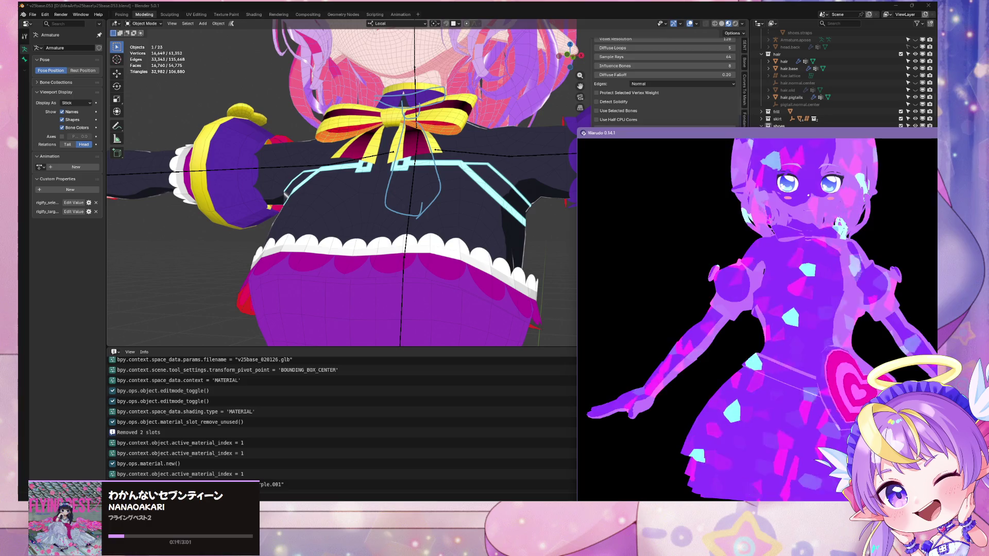
pyautogui.hotkey('alt', 'Tab')
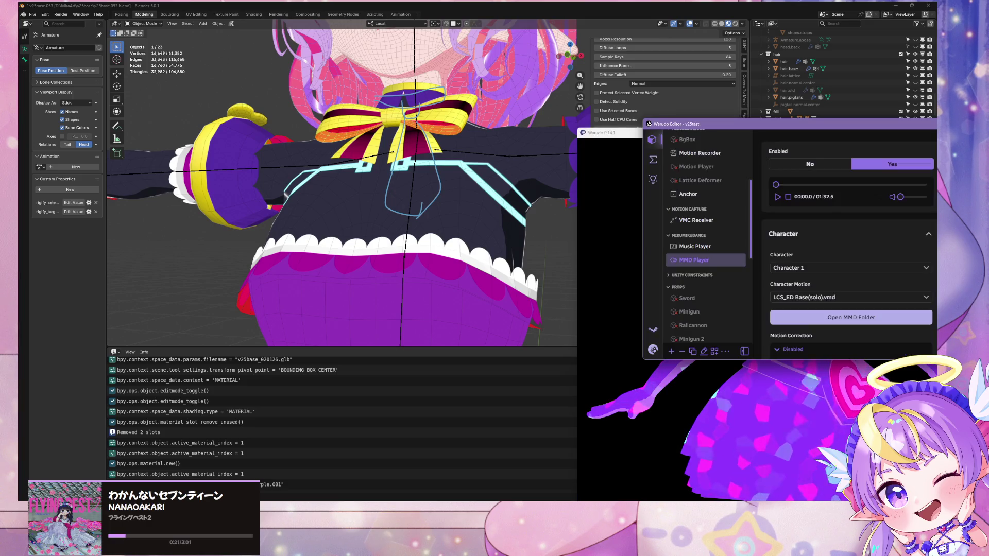
pyautogui.moveTo(629, 507)
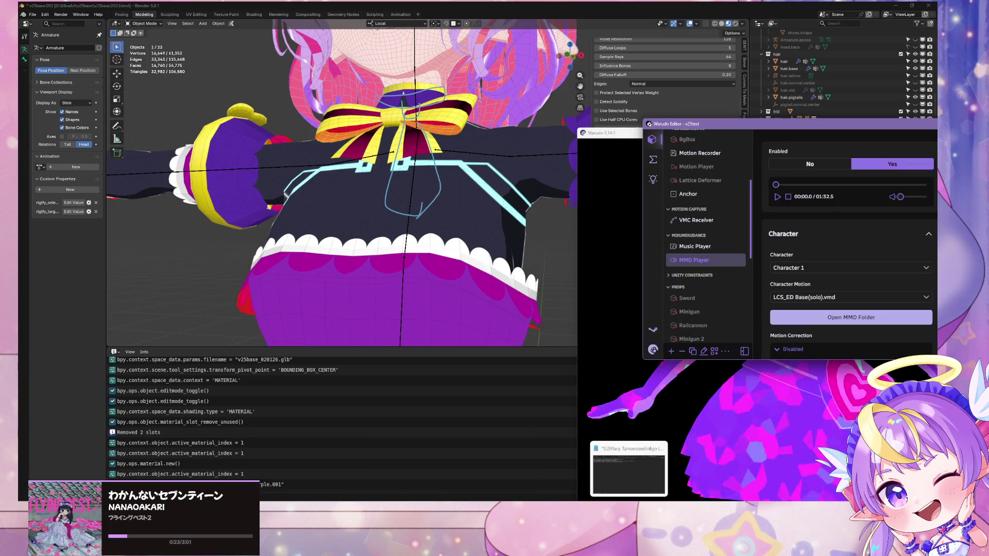
pyautogui.hotkey('alt', 'Tab')
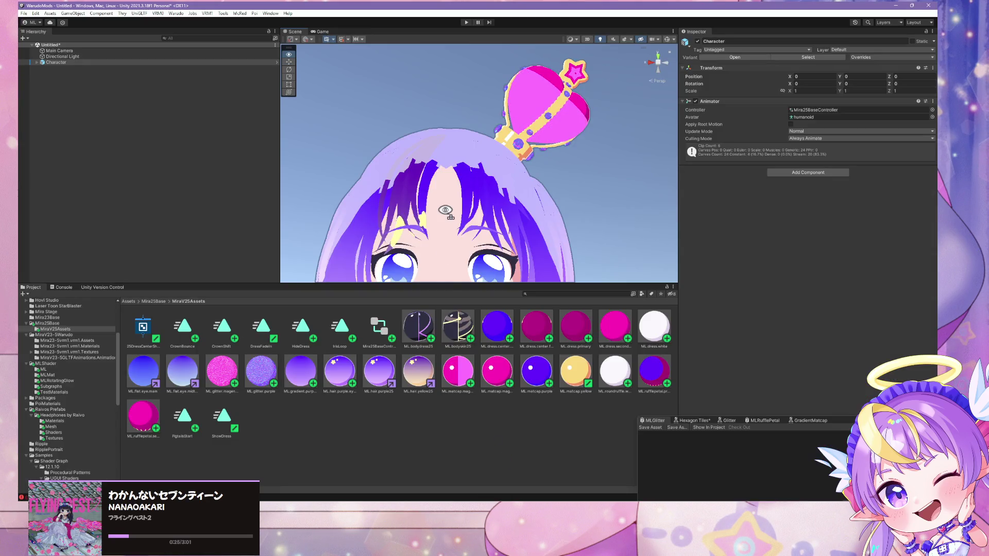
# - Frame the character and try ML.glitter.magenta on the heart emblem
pyautogui.press('f')
pyautogui.scroll(5, 434, 262)
pyautogui.scroll(-3, 435, 264)
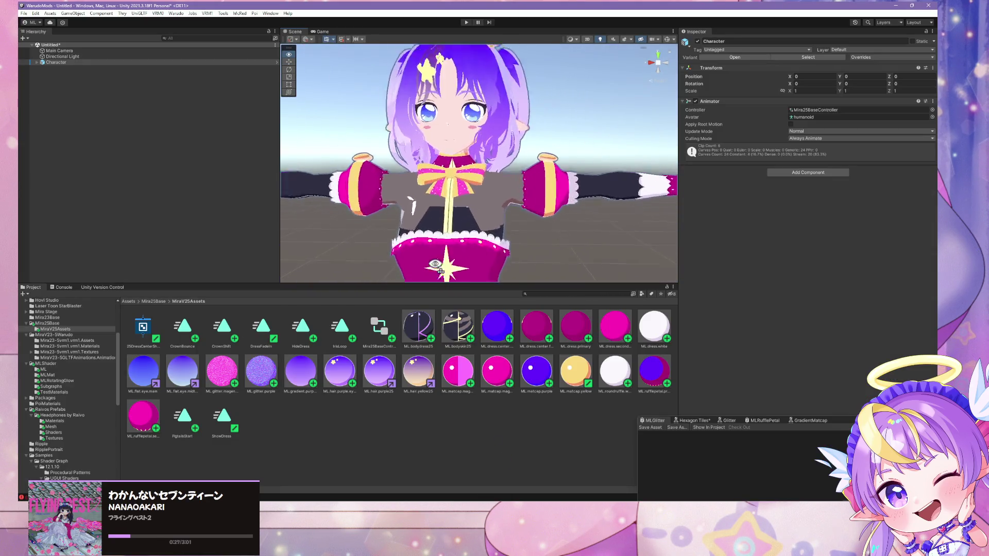
pyautogui.scroll(2, 435, 266)
pyautogui.scroll(-3, 438, 264)
pyautogui.scroll(3, 440, 264)
pyautogui.scroll(-4, 445, 264)
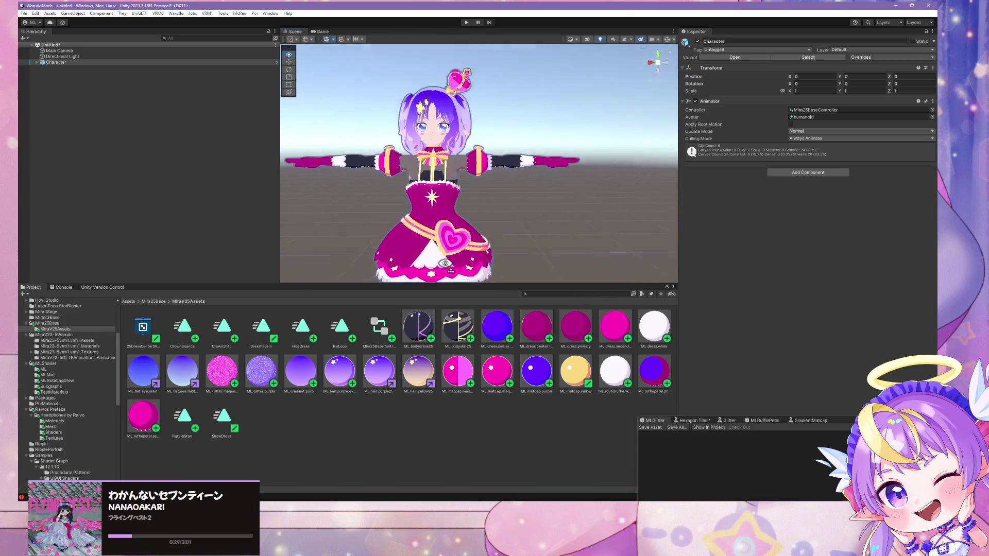
pyautogui.moveTo(445, 264)
pyautogui.mouseDown()
pyautogui.moveTo(432, 299)
pyautogui.moveTo(419, 230)
pyautogui.moveTo(408, 346)
pyautogui.moveTo(354, 342)
pyautogui.moveTo(410, 315)
pyautogui.mouseUp()
pyautogui.moveTo(216, 374)
pyautogui.mouseDown()
pyautogui.moveTo(475, 247)
pyautogui.moveTo(485, 232)
pyautogui.moveTo(478, 244)
pyautogui.mouseUp()
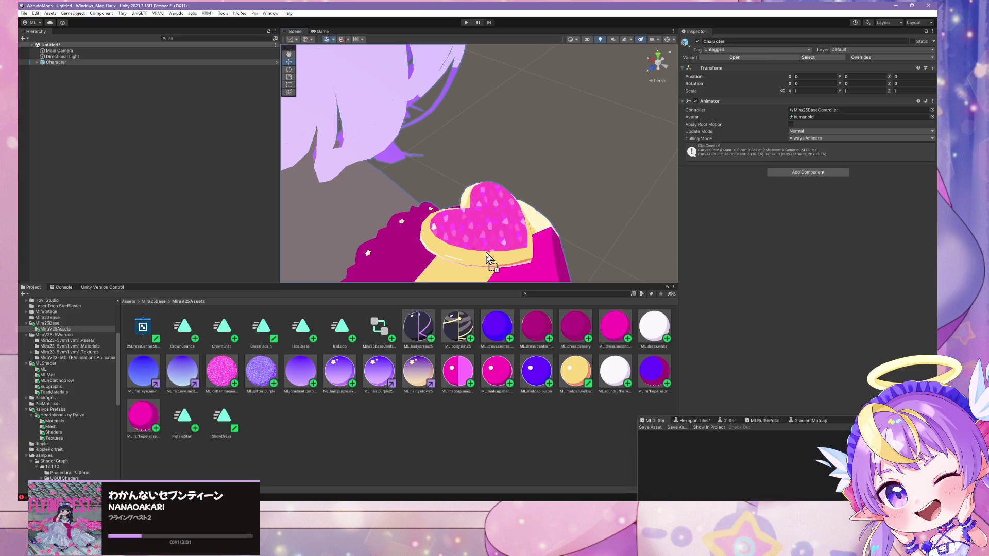
pyautogui.moveTo(488, 259)
pyautogui.mouseDown()
pyautogui.moveTo(512, 210)
pyautogui.moveTo(399, 217)
pyautogui.moveTo(496, 151)
pyautogui.moveTo(508, 154)
pyautogui.moveTo(464, 141)
pyautogui.moveTo(469, 158)
pyautogui.moveTo(640, 159)
pyautogui.moveTo(669, 170)
pyautogui.mouseUp()
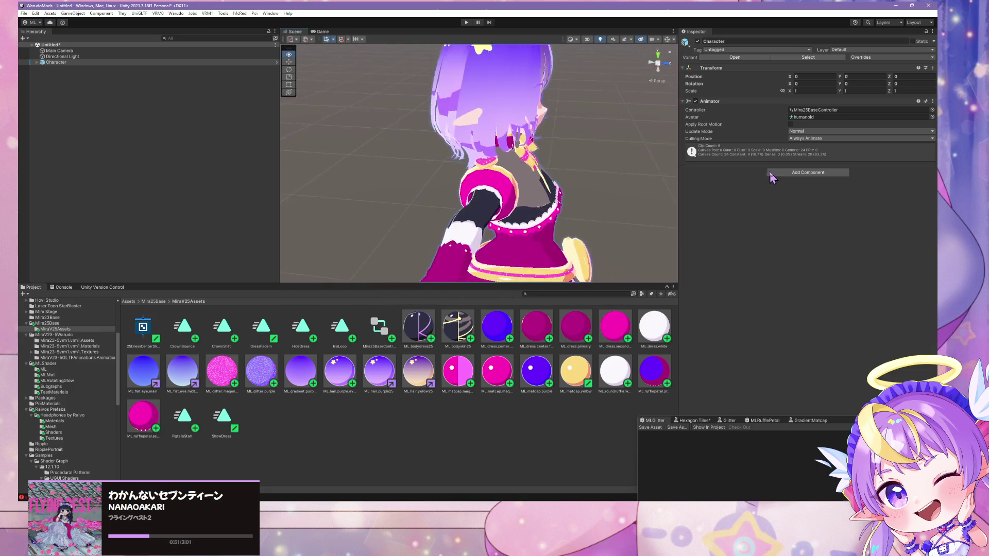
# - Apply ML.glitter.magenta to the crown from a front close-up
pyautogui.moveTo(606, 163)
pyautogui.mouseDown()
pyautogui.moveTo(580, 150)
pyautogui.moveTo(412, 145)
pyautogui.moveTo(459, 150)
pyautogui.moveTo(473, 95)
pyautogui.mouseUp()
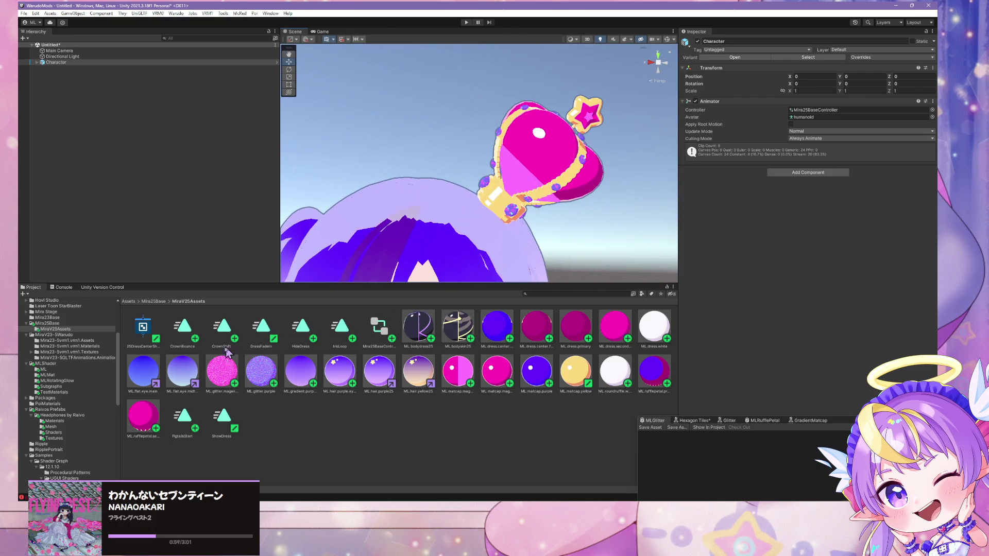
pyautogui.moveTo(222, 371)
pyautogui.mouseDown()
pyautogui.moveTo(463, 232)
pyautogui.moveTo(541, 173)
pyautogui.mouseUp()
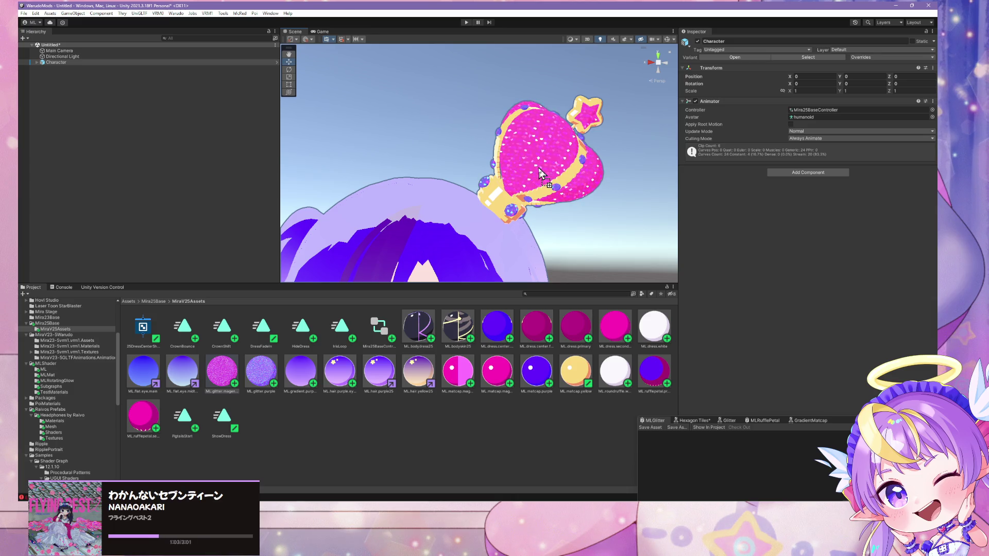
pyautogui.moveTo(556, 253)
pyautogui.mouseDown()
pyautogui.moveTo(584, 211)
pyautogui.moveTo(572, 186)
pyautogui.mouseUp()
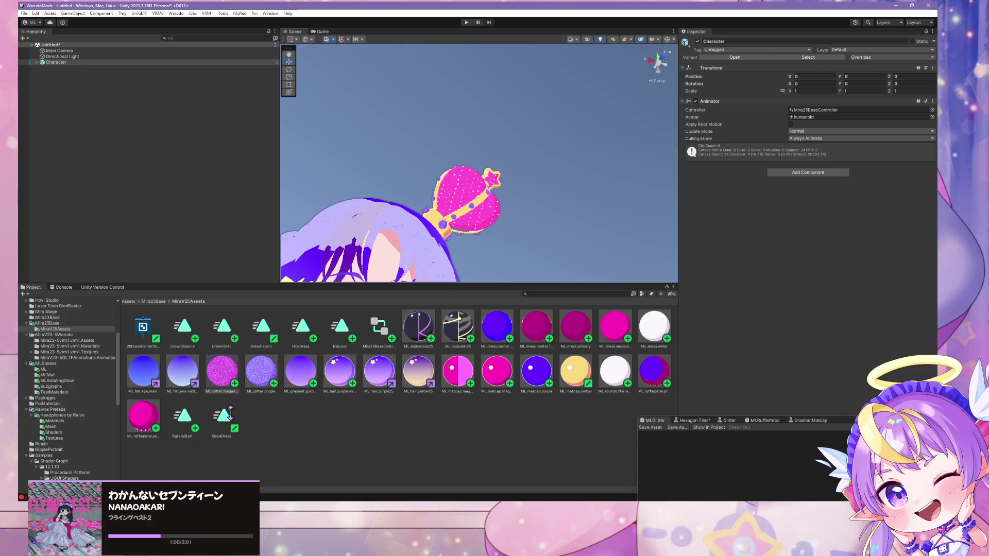
pyautogui.moveTo(222, 375); pyautogui.dragTo(494, 185)
pyautogui.moveTo(440, 460)
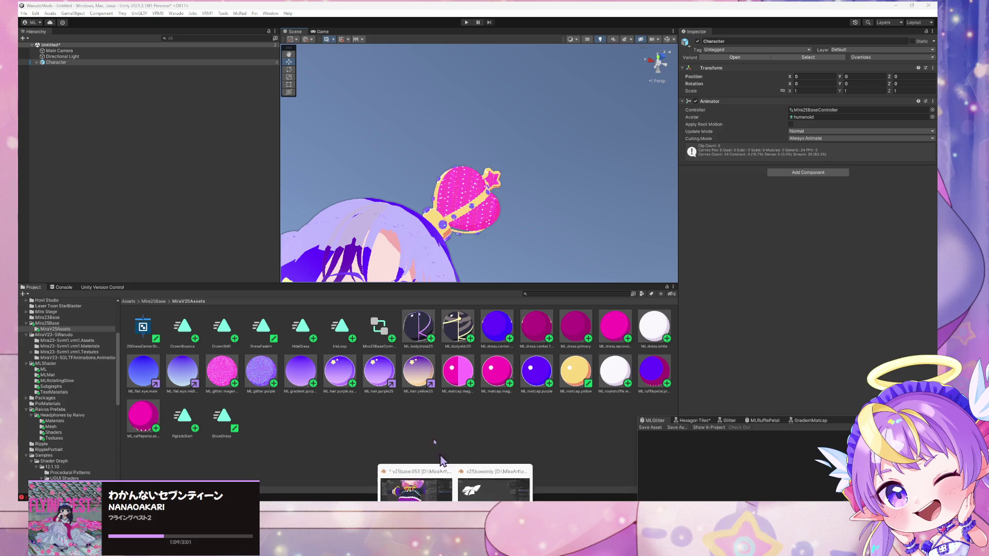
pyautogui.click(414, 470)
# - Reselect the crown and toggle its edit mode on and off
pyautogui.scroll(5, 504, 175)
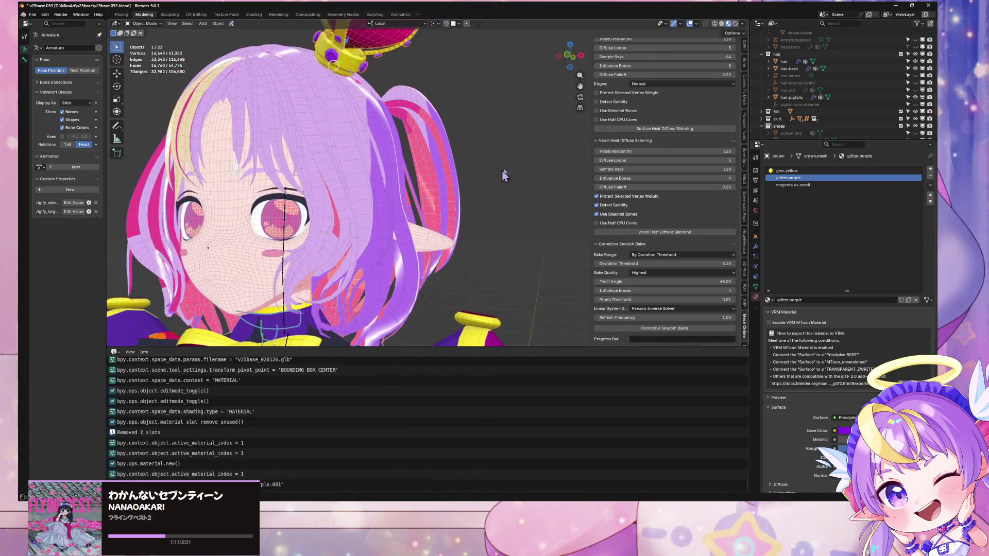
pyautogui.click(533, 174)
pyautogui.scroll(8, 473, 168)
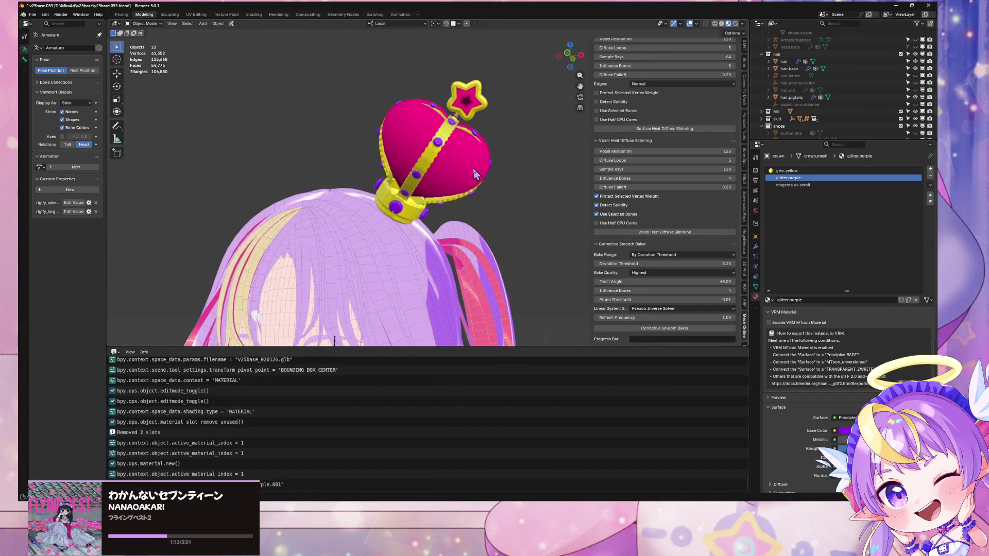
pyautogui.click(492, 138)
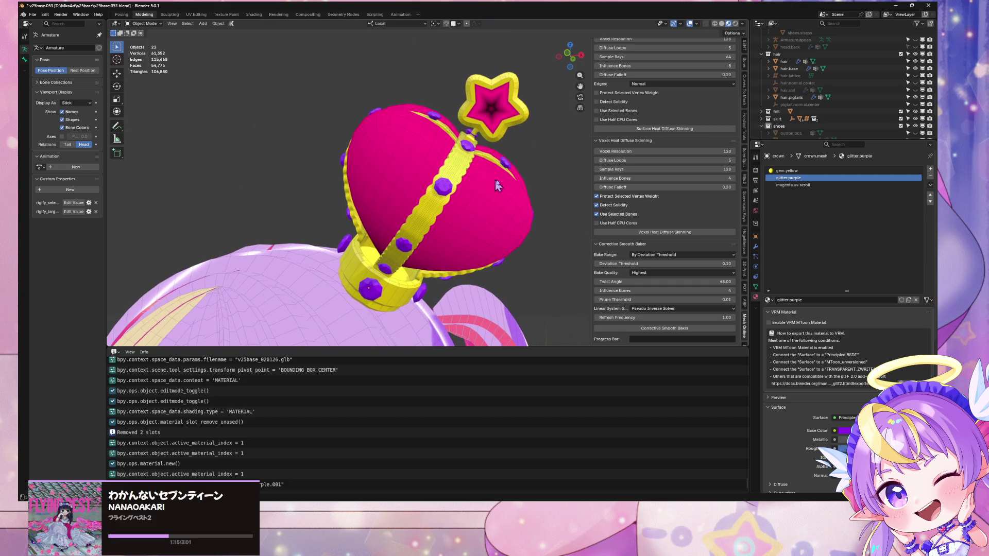
pyautogui.press('Tab')
pyautogui.press('Tab')
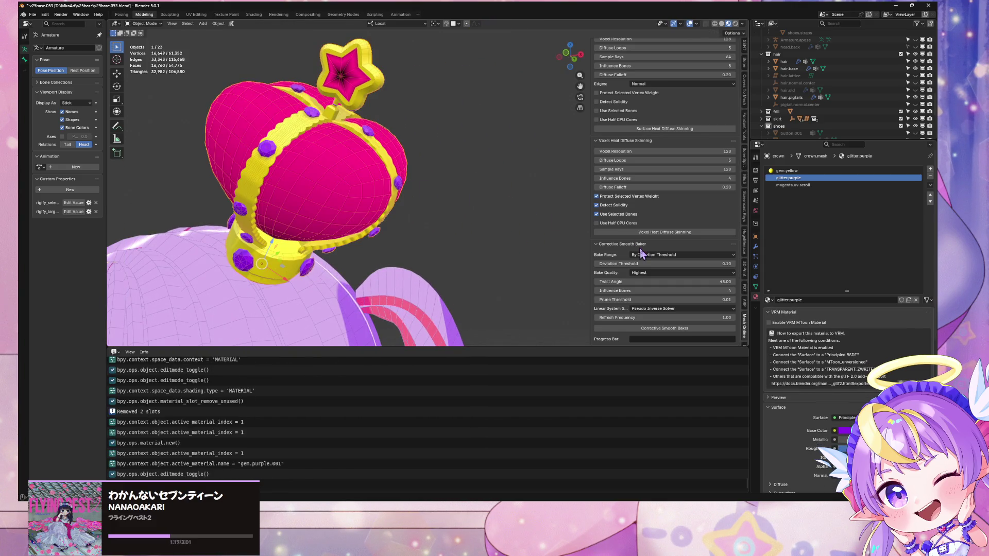
pyautogui.press('KP_Decimal')
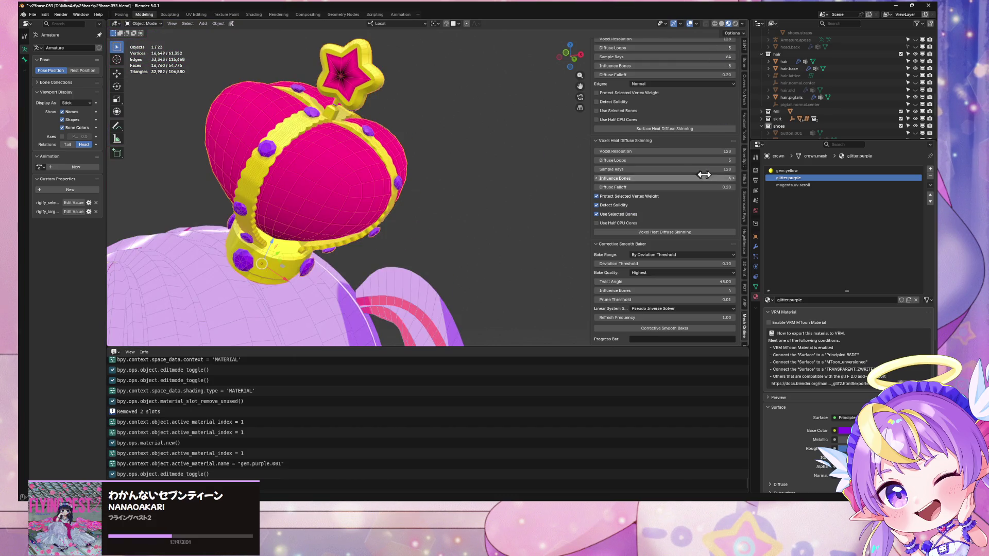
# - Add a fourth slot using magenta.uv.scroll and rename its material glitter.magenta
pyautogui.click(930, 169)
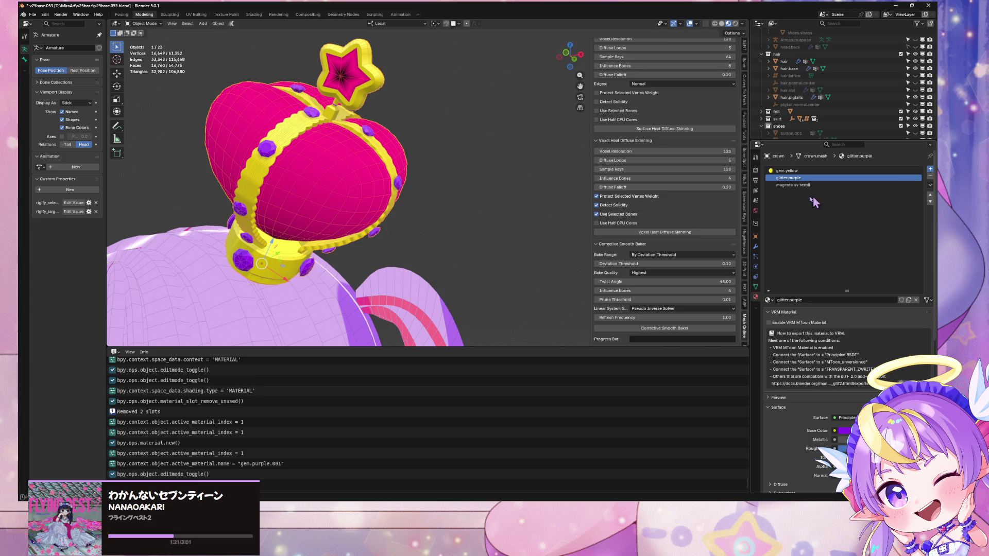
pyautogui.click(768, 300)
pyautogui.write('mage')
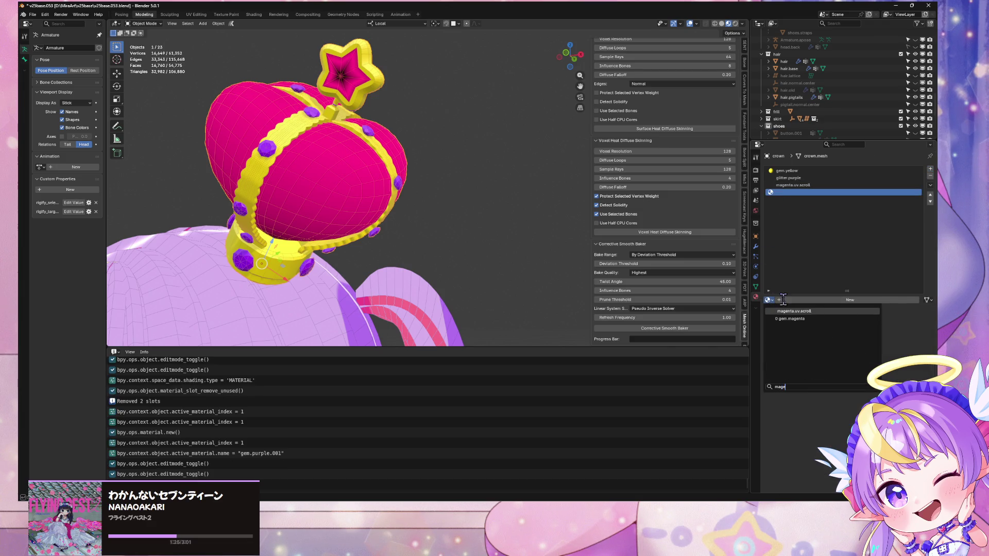
pyautogui.click(787, 312)
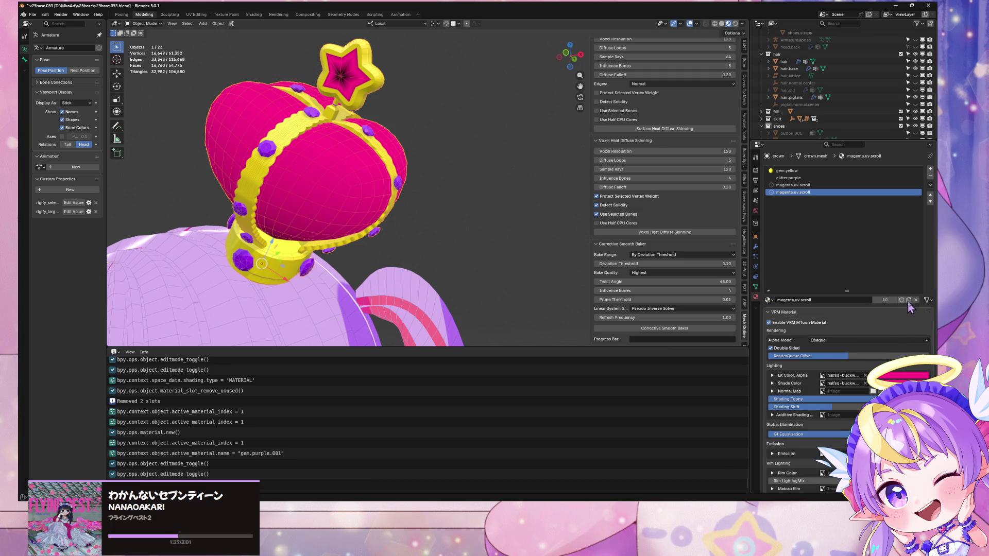
pyautogui.doubleClick(823, 194)
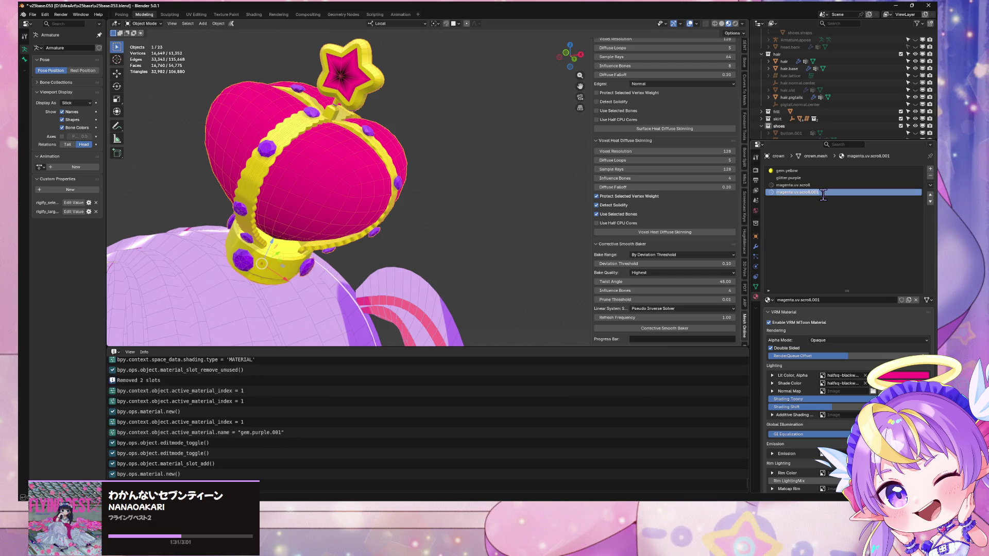
pyautogui.write('q')
pyautogui.press('Return')
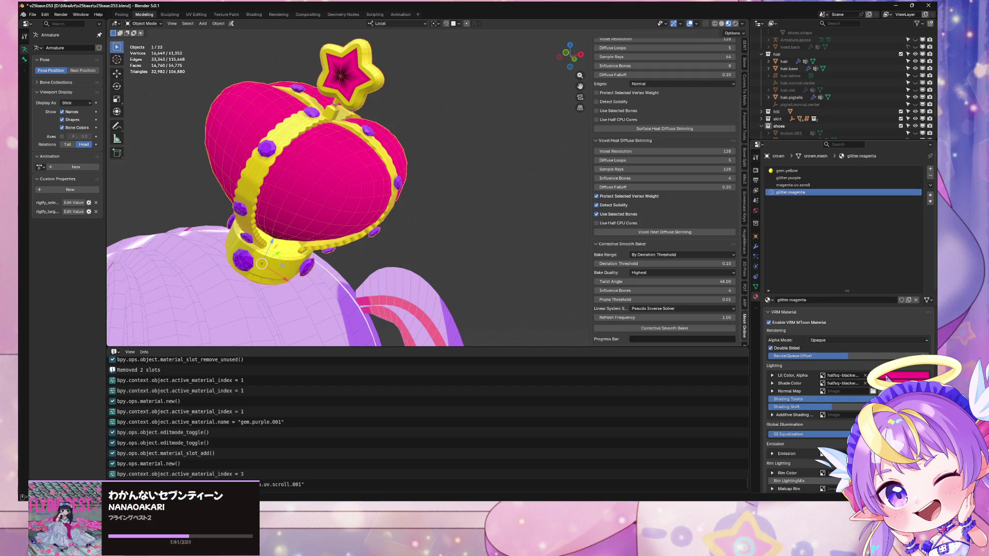
# - Set glitter.magenta's lit colour to pink (1, 0.341, 0.824) and enter Edit Mode
pyautogui.click(885, 376)
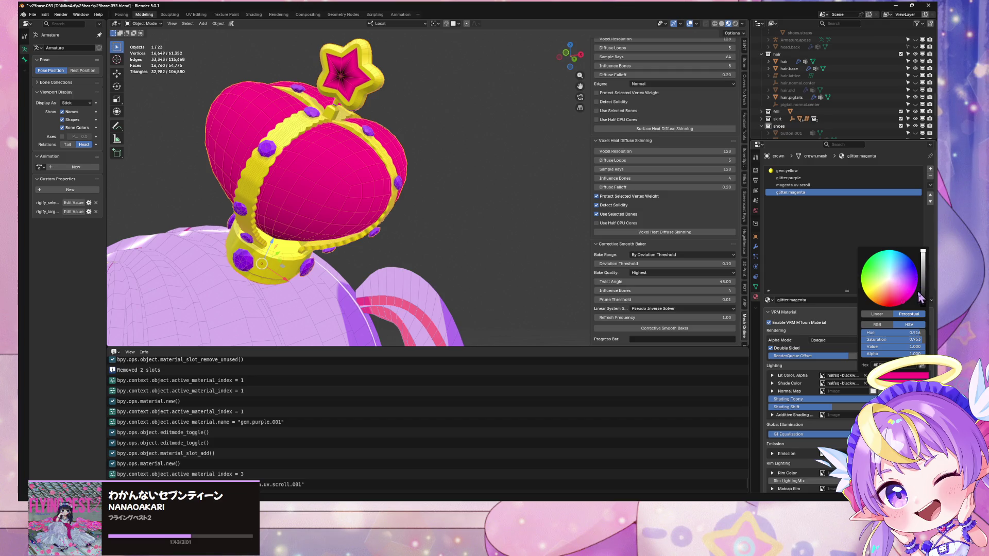
pyautogui.moveTo(918, 339); pyautogui.dragTo(886, 339)
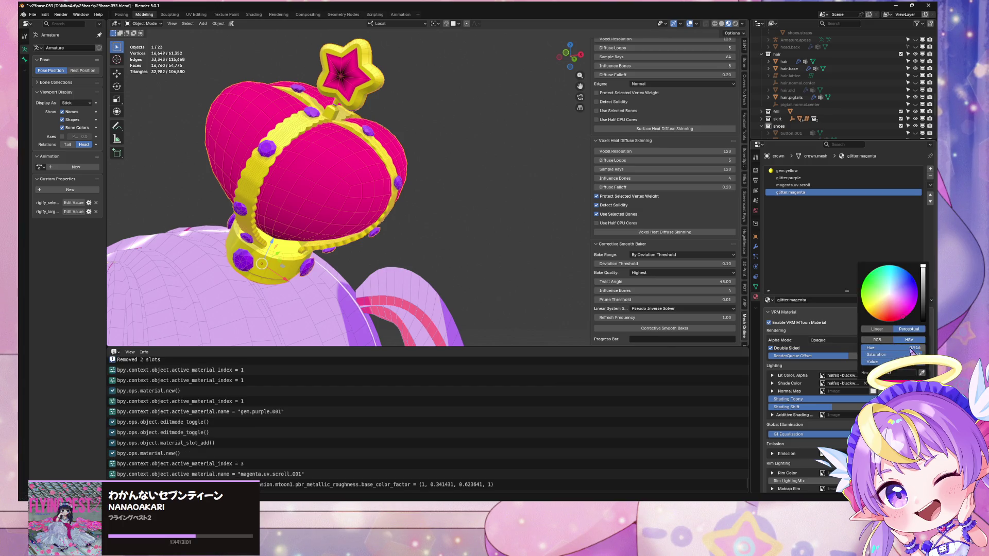
pyautogui.click(922, 373)
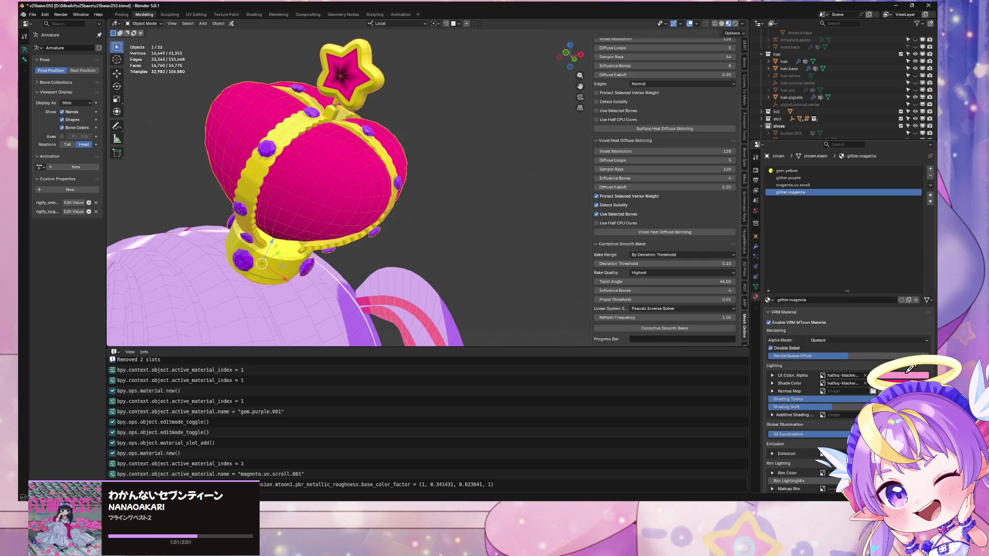
pyautogui.press('Tab')
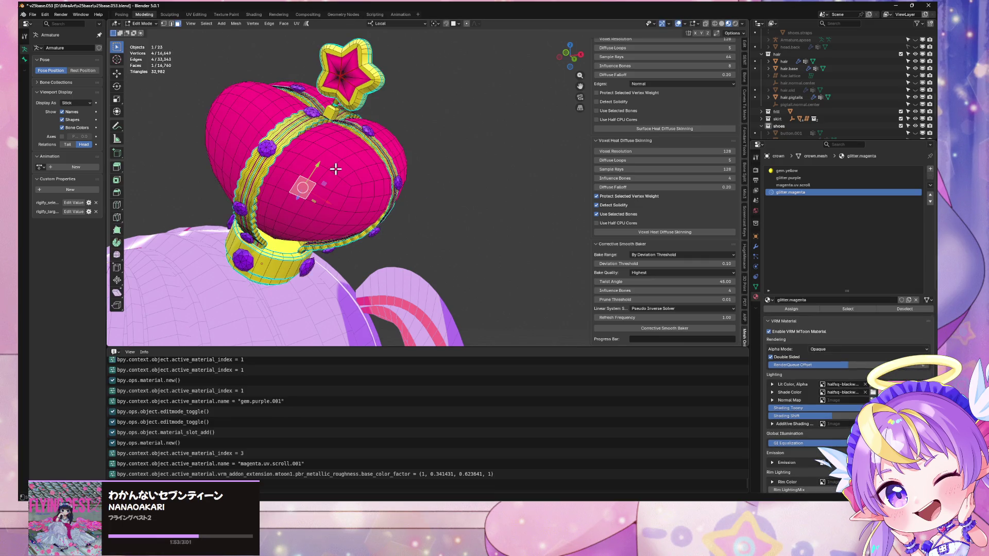
# - Select the crown star's magenta centre faces with Ctrl+L, delimited by material, and assign glitter.magenta
pyautogui.click(346, 177)
pyautogui.click(341, 64)
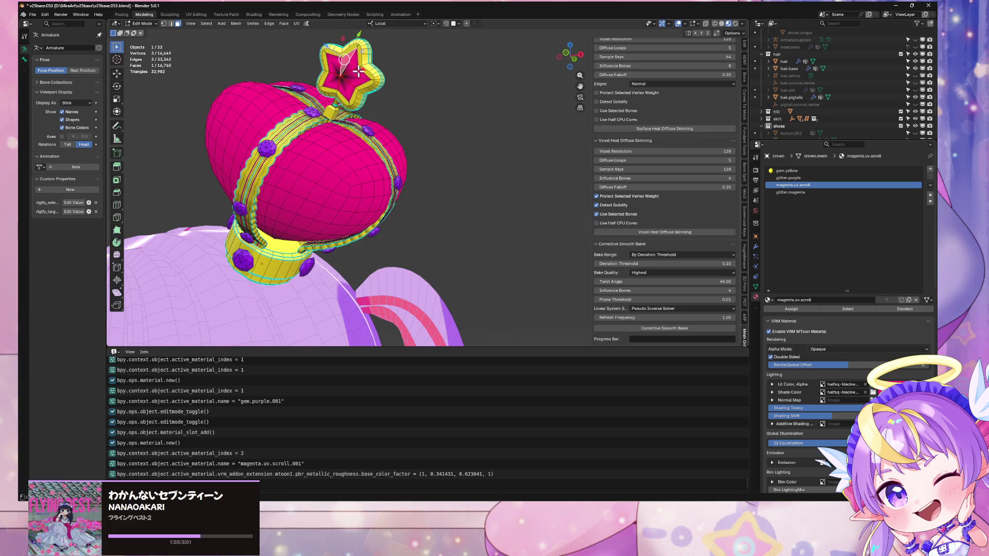
pyautogui.hotkey('ctrl', 'l')
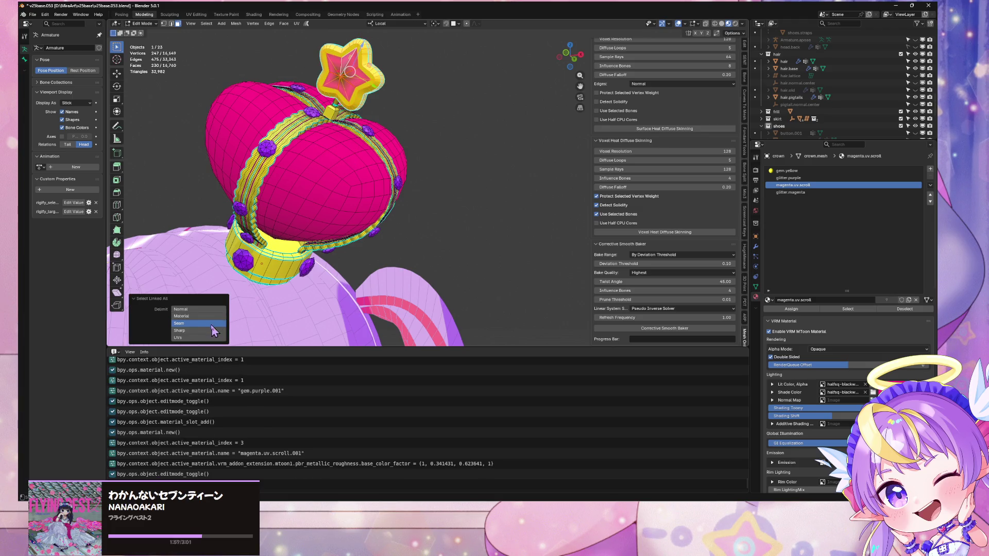
pyautogui.click(198, 316)
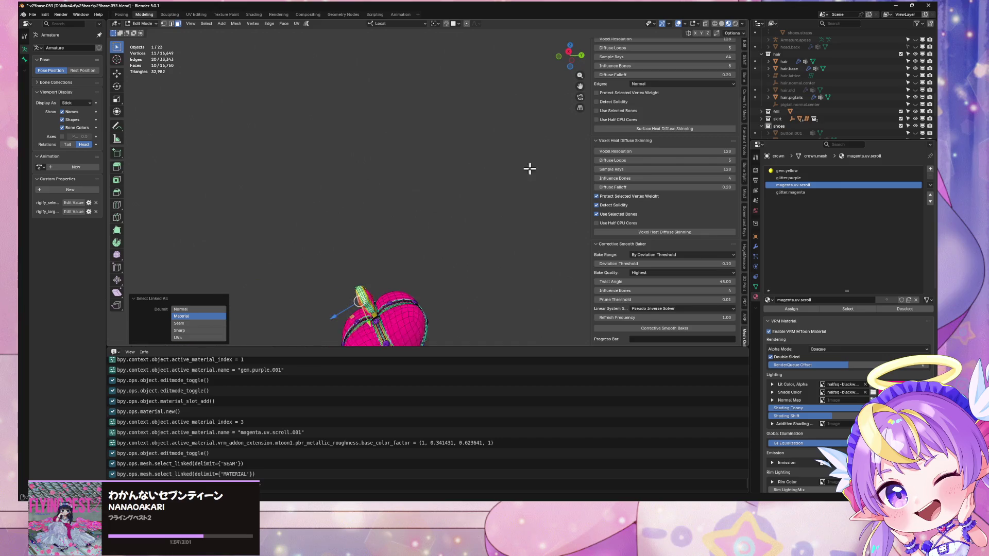
pyautogui.scroll(5, 415, 99)
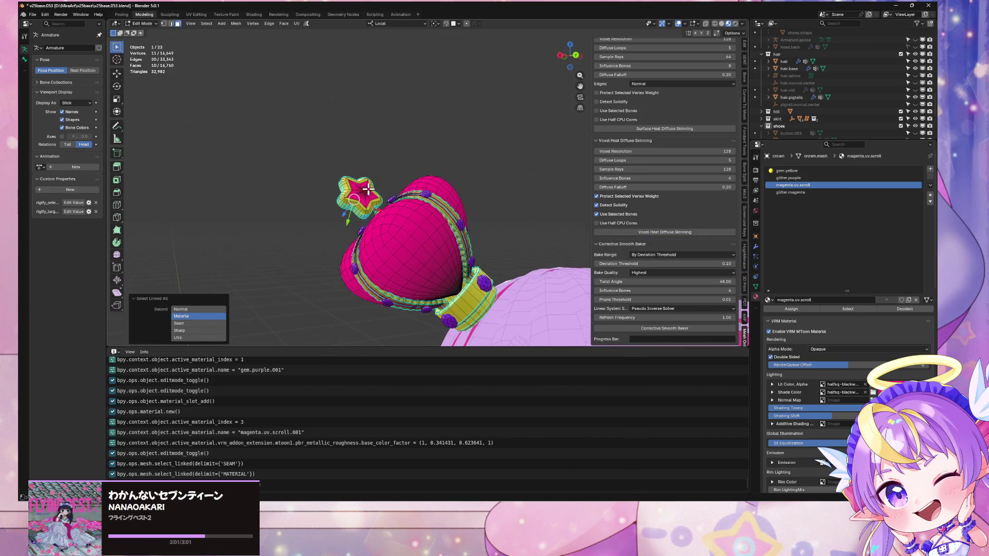
pyautogui.keyDown('shift'); pyautogui.click(368, 190); pyautogui.keyUp('shift')
pyautogui.hotkey('ctrl', 'l')
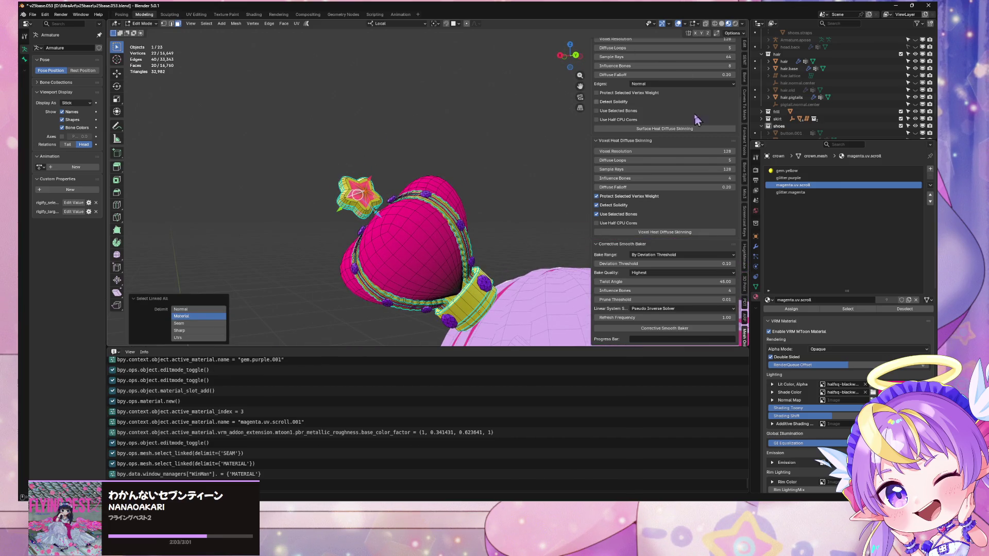
pyautogui.click(791, 192)
# - Replace the bow's magenta.uv.scroll material with glitter.magenta and check the bow from the side
pyautogui.scroll(-5, 458, 238)
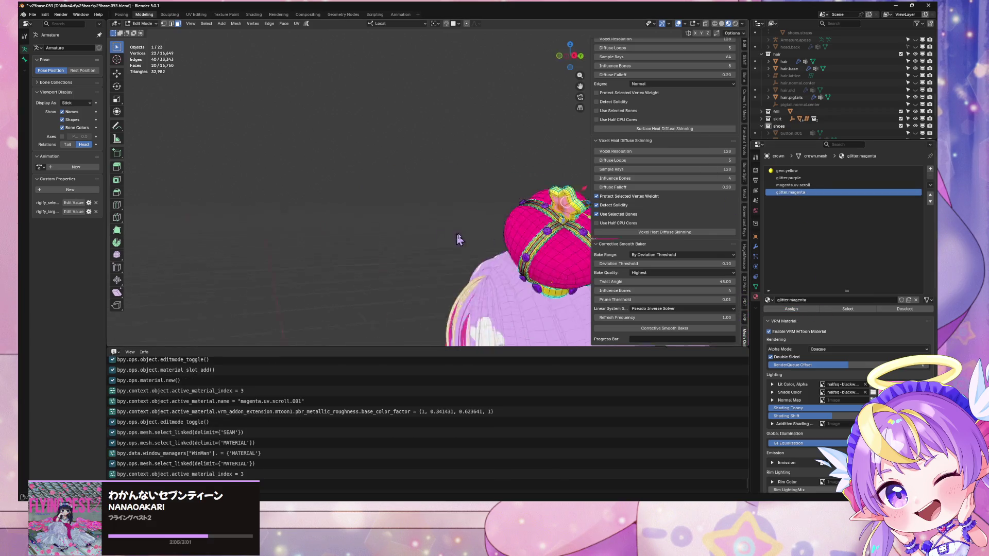
pyautogui.moveTo(457, 239); pyautogui.dragTo(458, 186)
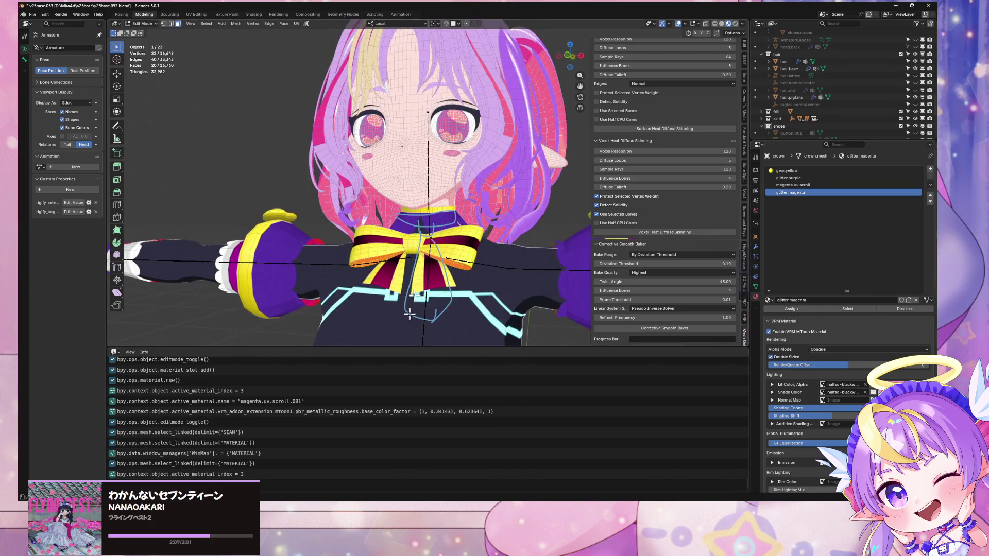
pyautogui.click(819, 178)
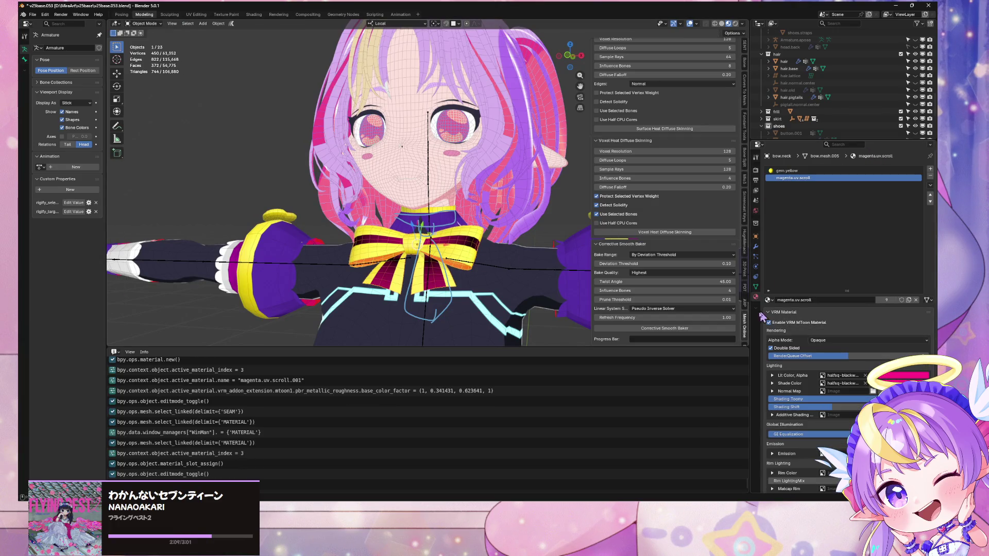
pyautogui.click(768, 300)
pyautogui.write('glitte')
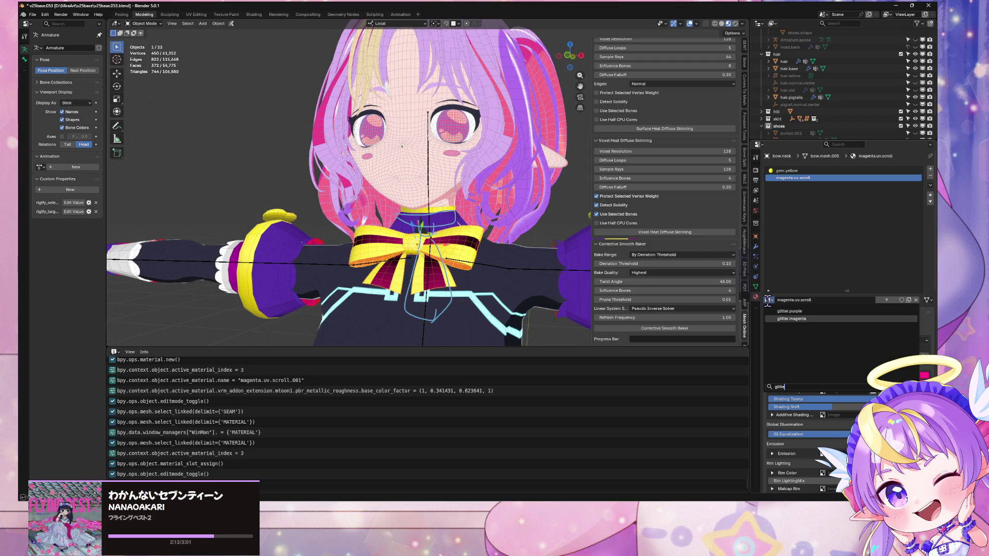
pyautogui.click(791, 319)
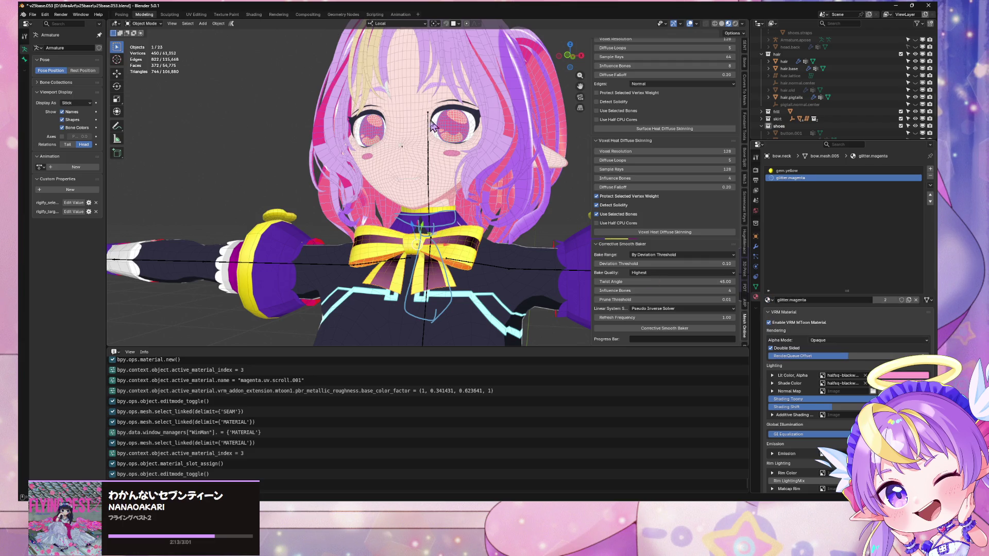
pyautogui.scroll(2, 423, 170)
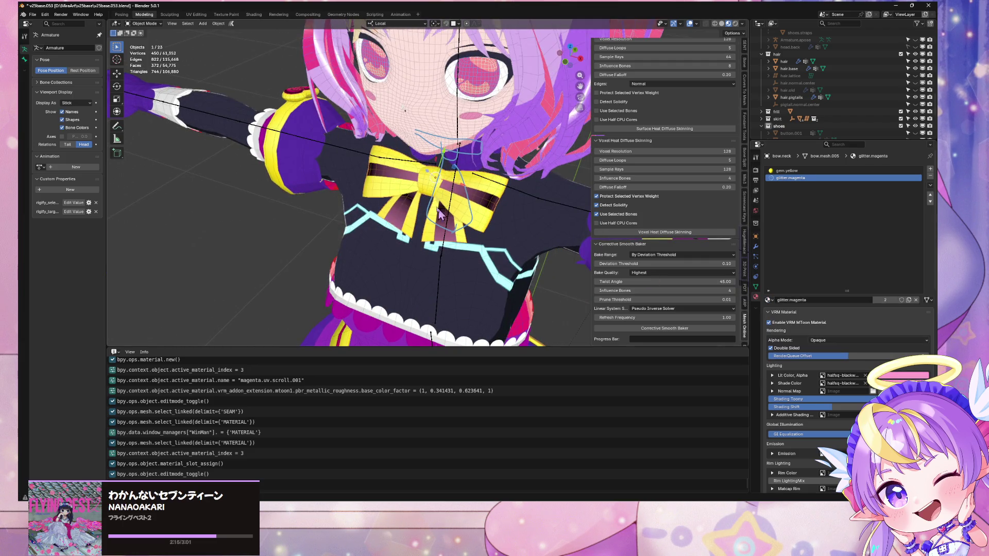
pyautogui.moveTo(438, 213)
pyautogui.mouseDown()
pyautogui.moveTo(478, 244)
pyautogui.moveTo(444, 257)
pyautogui.moveTo(493, 263)
pyautogui.moveTo(479, 251)
pyautogui.mouseUp()
pyautogui.scroll(-6, 493, 258)
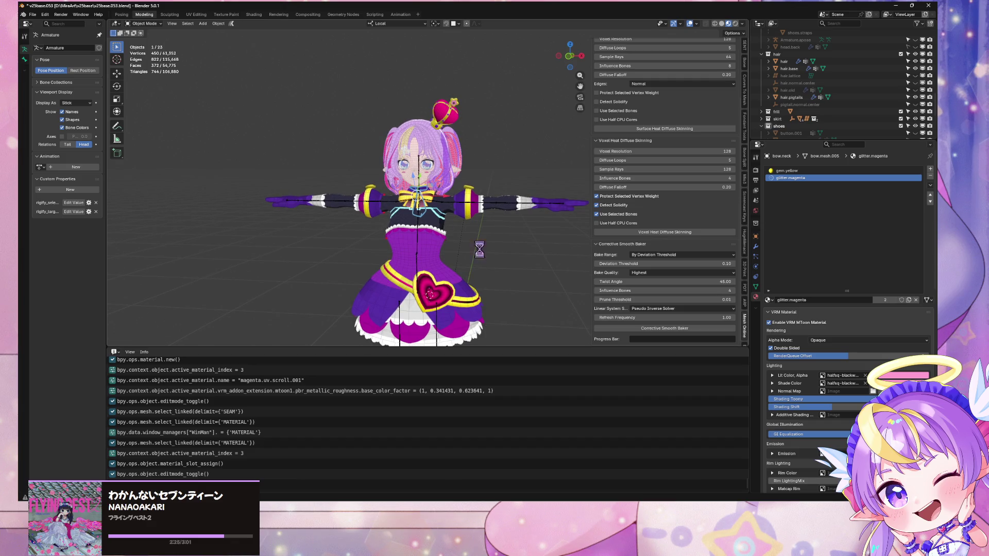
# - Export a glTF 2.0 binary over v25baseGLTF.glb in the WarudoMods Assets Mira25Base folder
pyautogui.click(33, 15)
pyautogui.moveTo(54, 125)
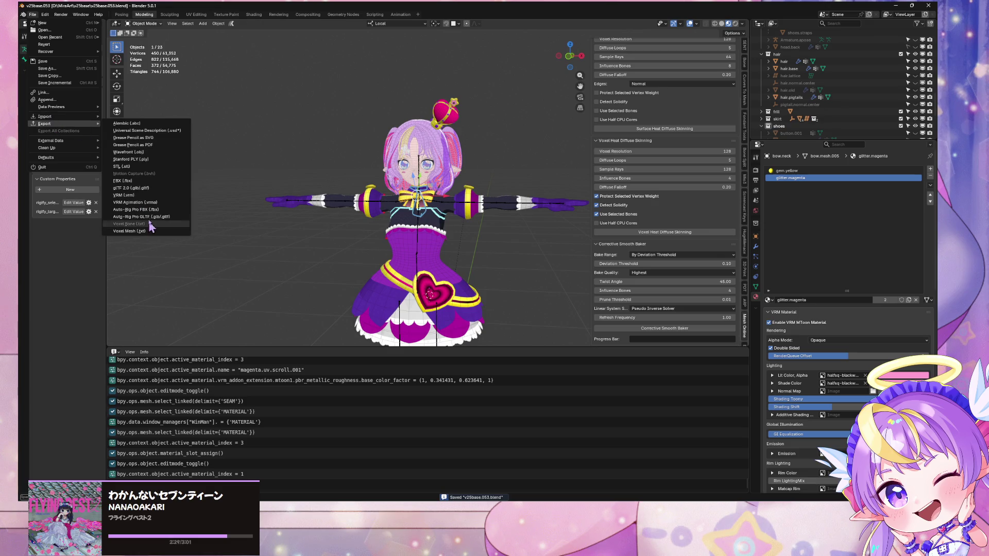
pyautogui.click(151, 188)
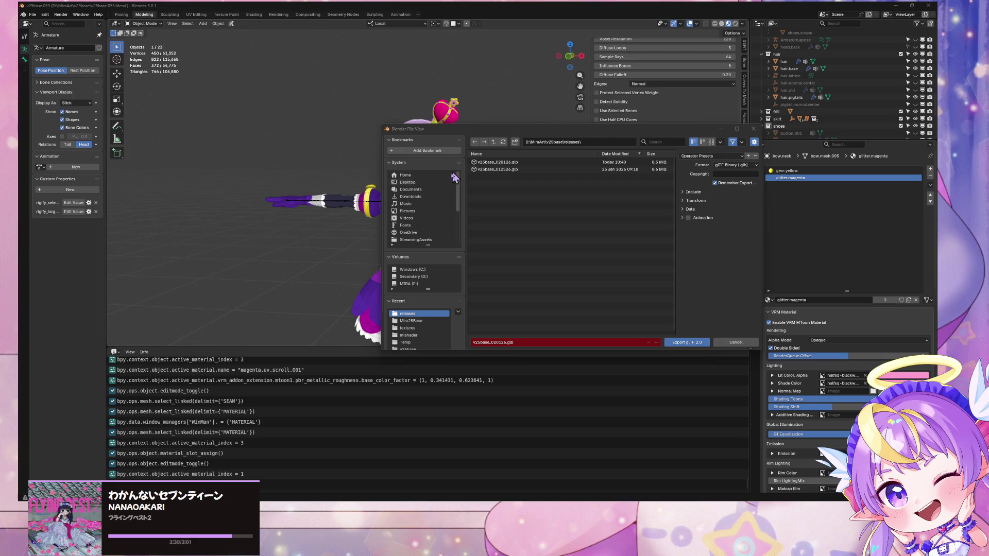
pyautogui.click(415, 211)
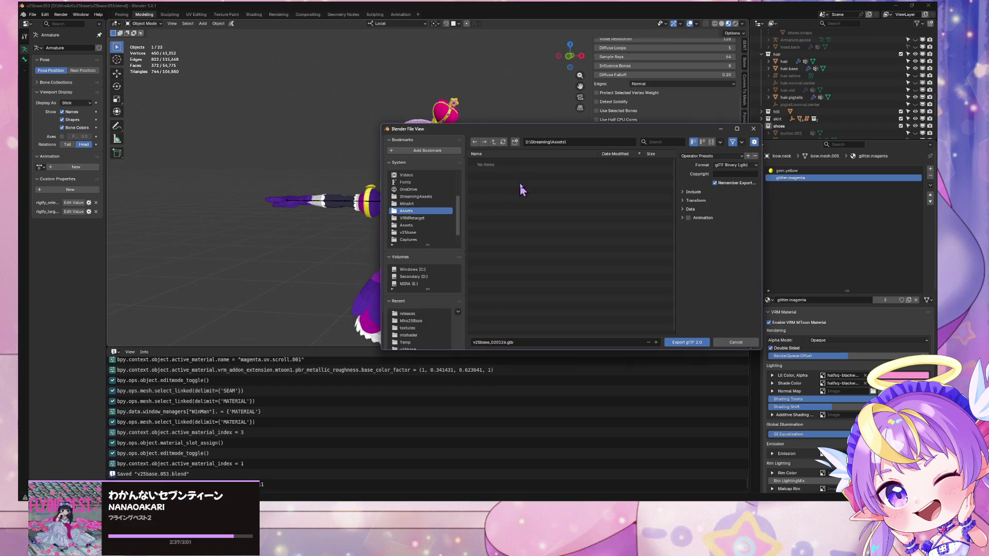
pyautogui.scroll(-2, 419, 220)
pyautogui.click(419, 210)
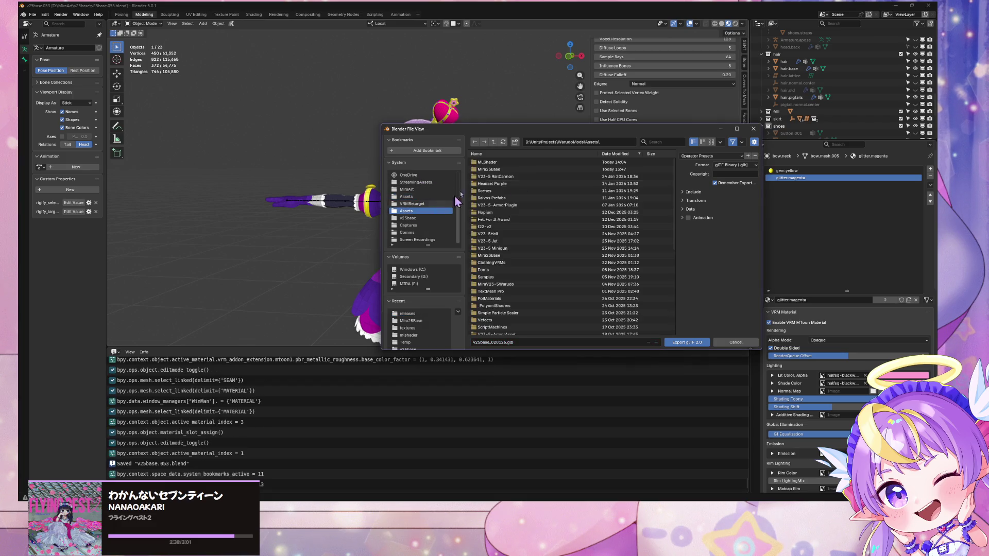
pyautogui.click(492, 169)
pyautogui.doubleClick(492, 170)
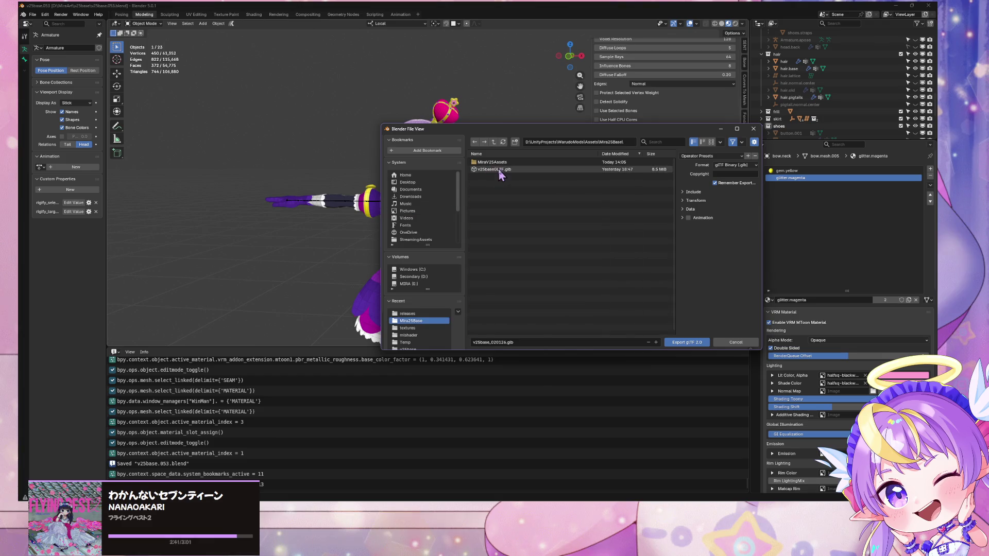
pyautogui.doubleClick(502, 172)
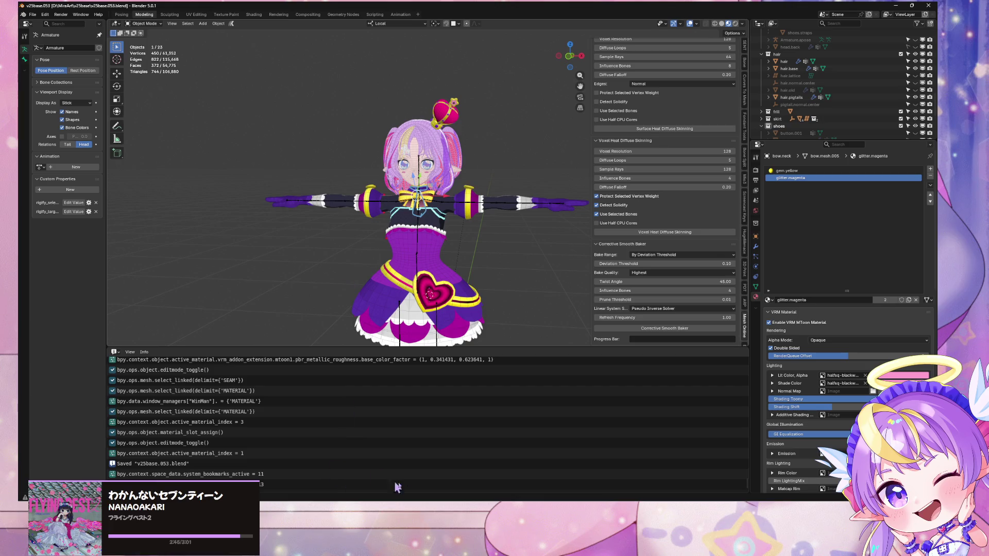
# - Bring the Warudo render window forward beside Blender and enlarge it to show the whole glittered avatar
pyautogui.moveTo(438, 507)
pyautogui.moveTo(427, 484)
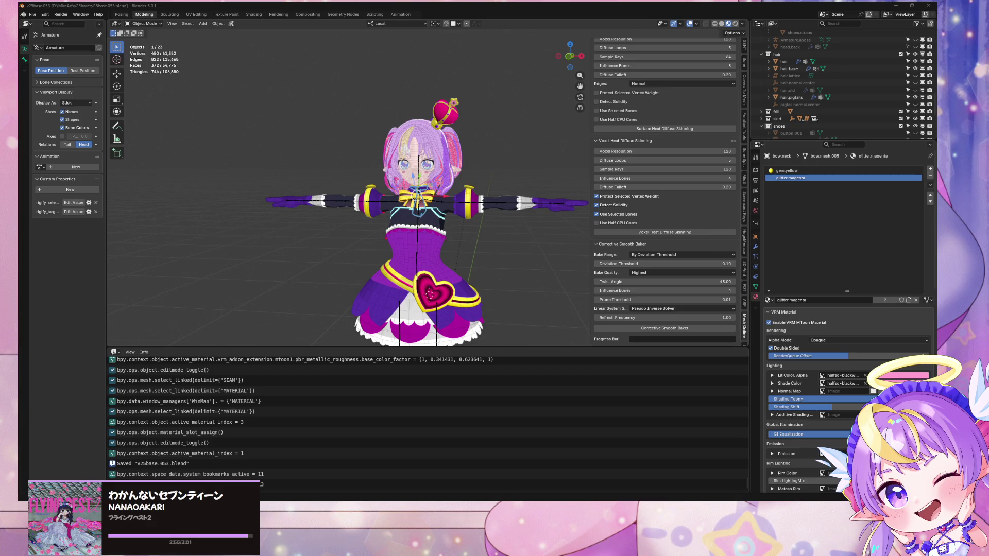
pyautogui.scroll(2, 433, 291)
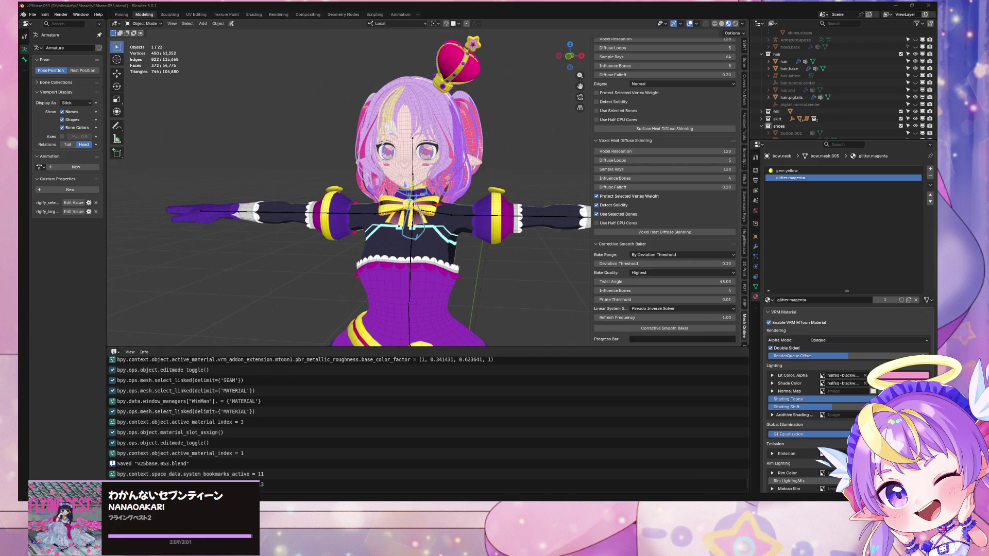
pyautogui.hotkey('alt', 'Tab')
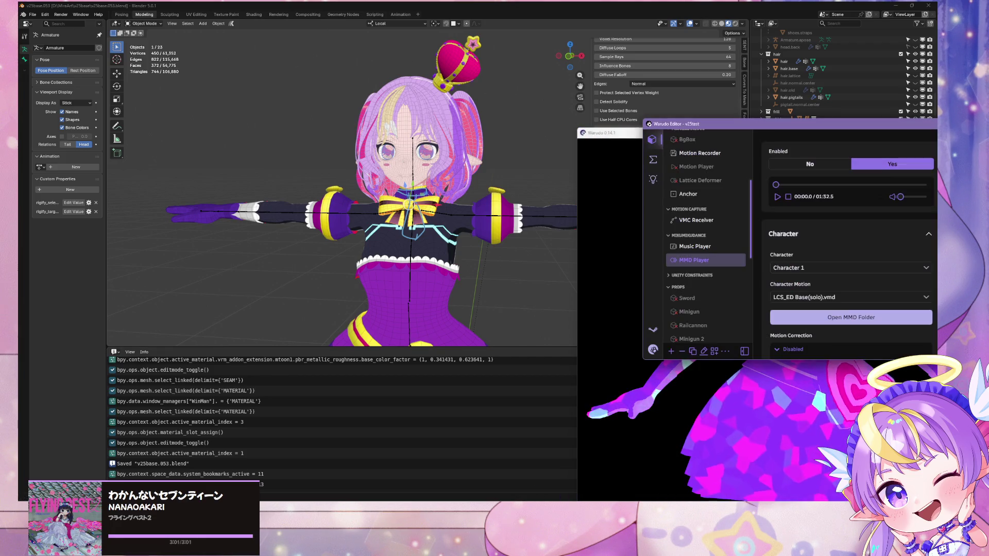
pyautogui.hotkey('alt', 'Tab')
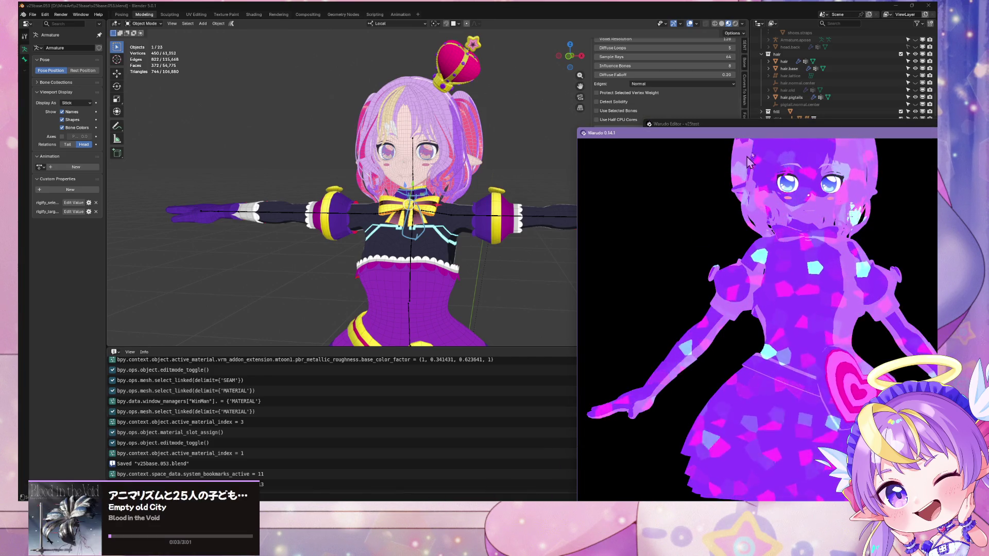
pyautogui.moveTo(742, 133)
pyautogui.mouseDown()
pyautogui.moveTo(479, 28)
pyautogui.moveTo(707, 35)
pyautogui.mouseUp()
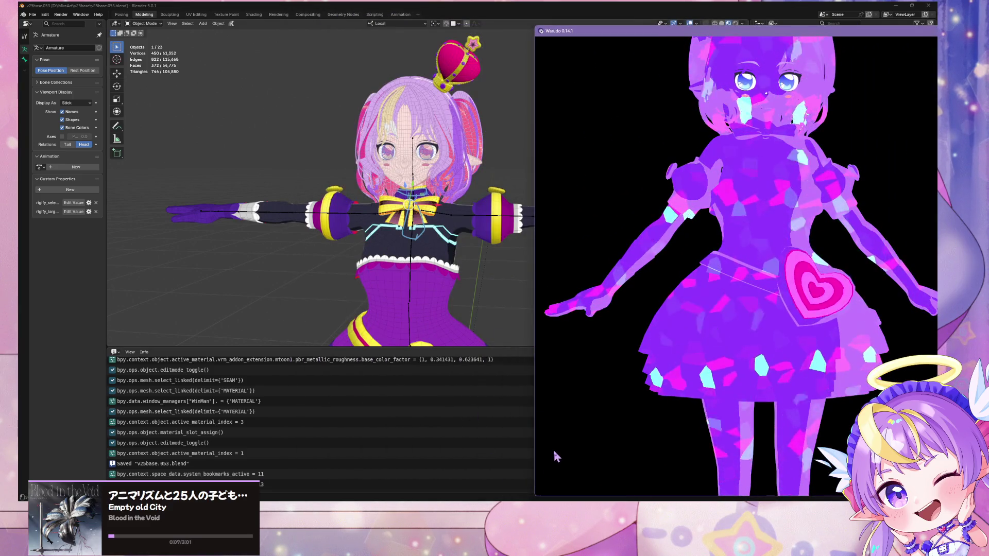
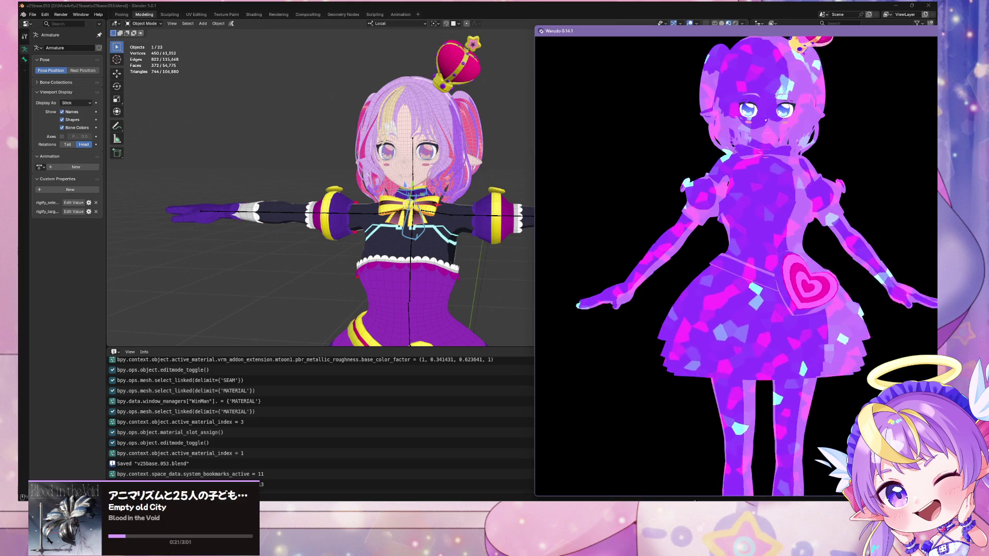
# - Zoom in on the glitter-shaded avatar in Warudo, then switch to the Unity editor
pyautogui.scroll(3, 782, 427)
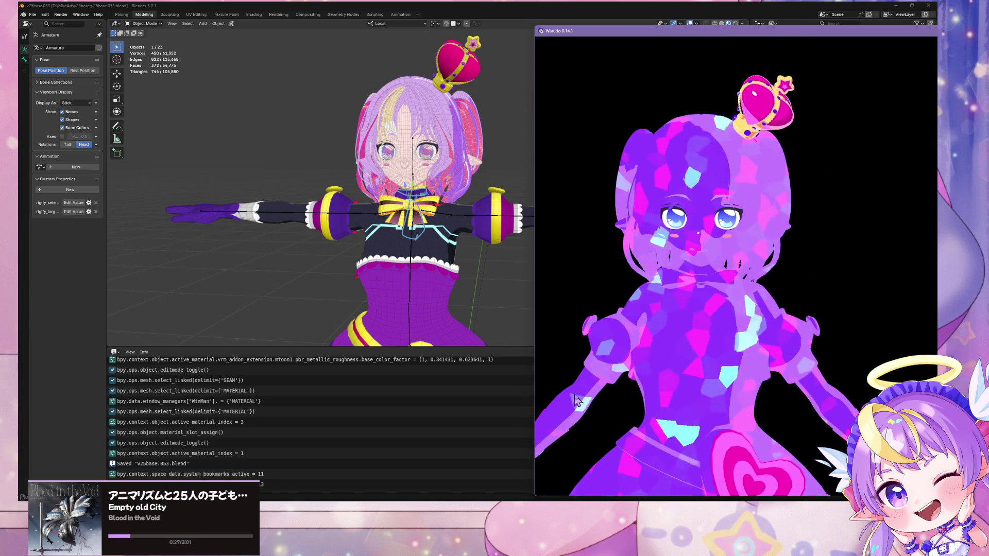
pyautogui.scroll(5, 690, 470)
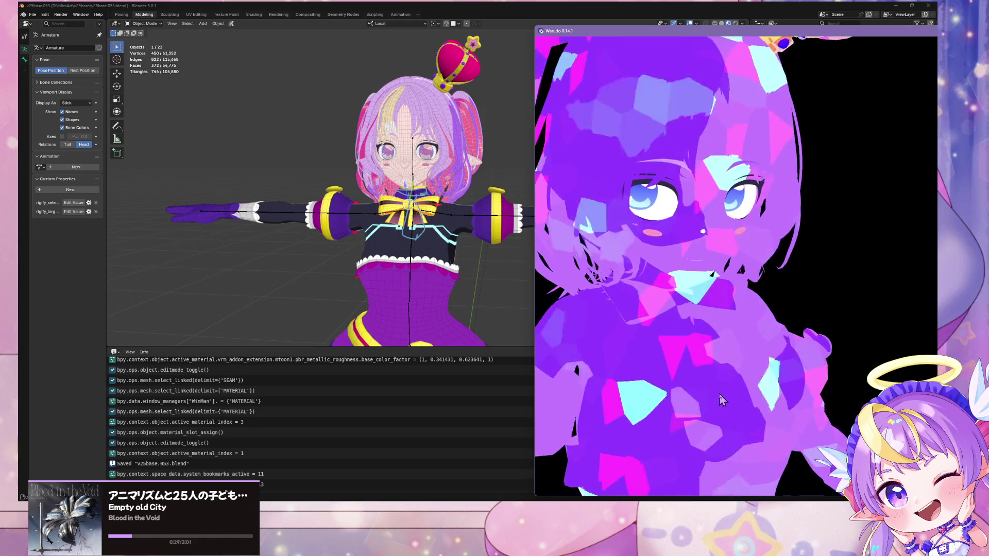
pyautogui.scroll(-5, 656, 357)
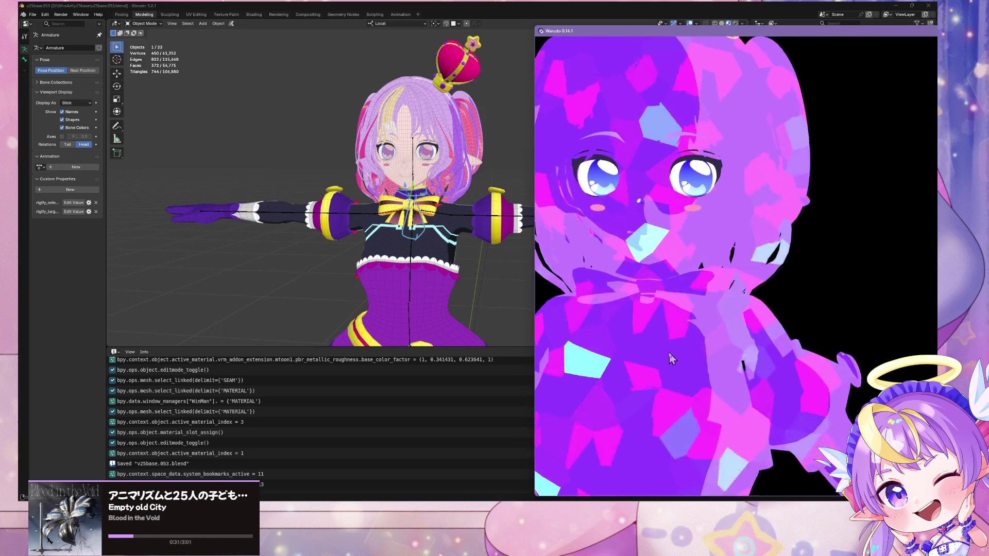
pyautogui.hotkey('alt', 'Tab')
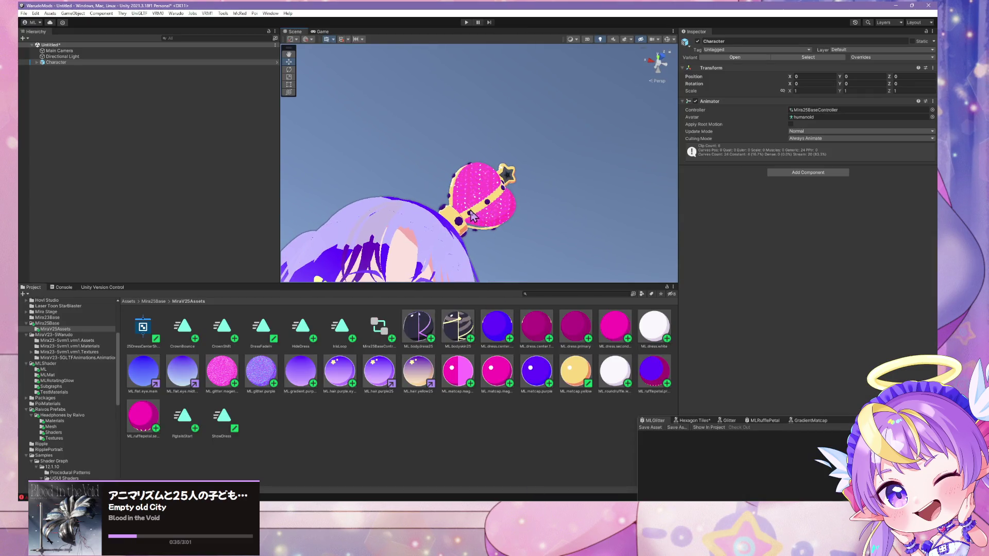
# - Select the v25baseGLTF model in Mira25Base and widen the Inspector to read its material slots
pyautogui.click(57, 323)
pyautogui.click(336, 327)
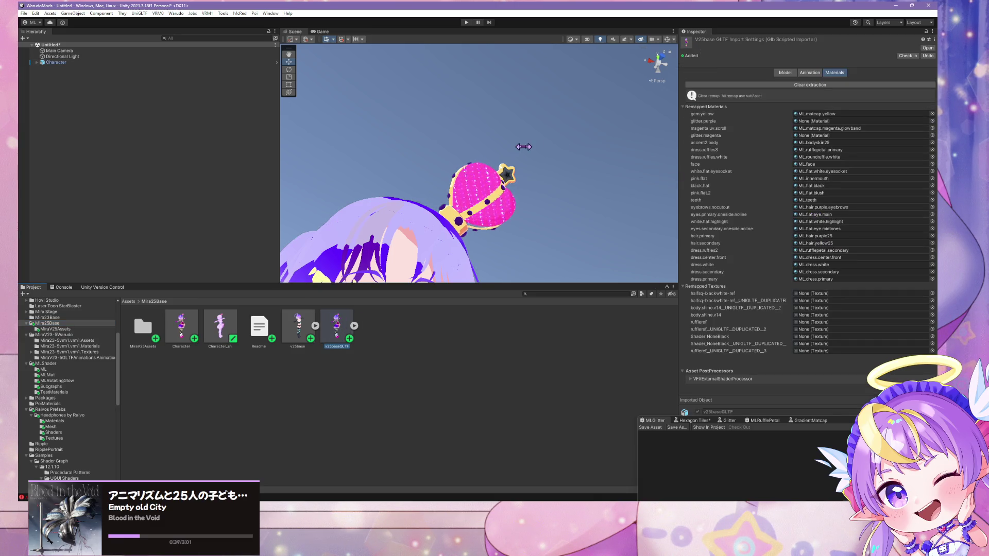
pyautogui.moveTo(523, 146); pyautogui.dragTo(511, 172)
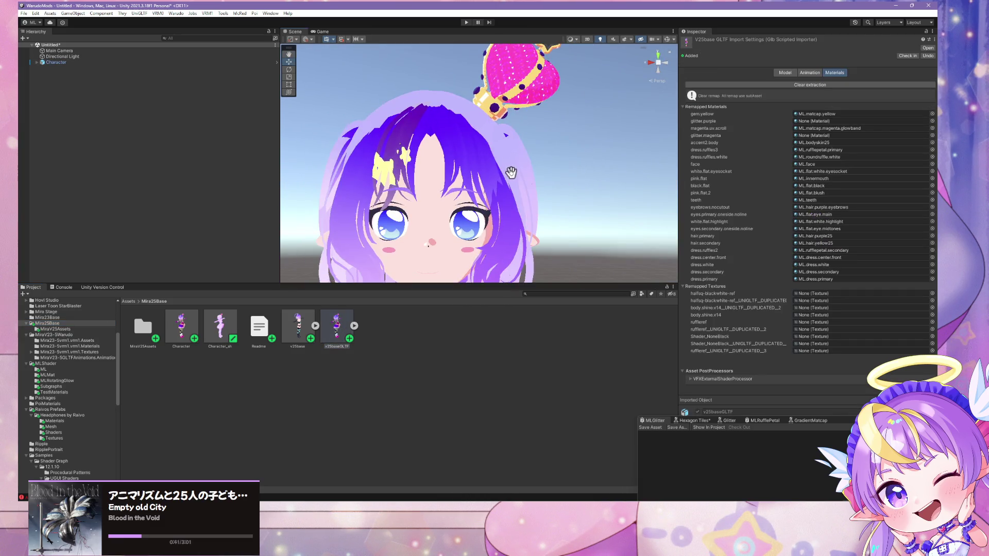
pyautogui.scroll(-5, 510, 172)
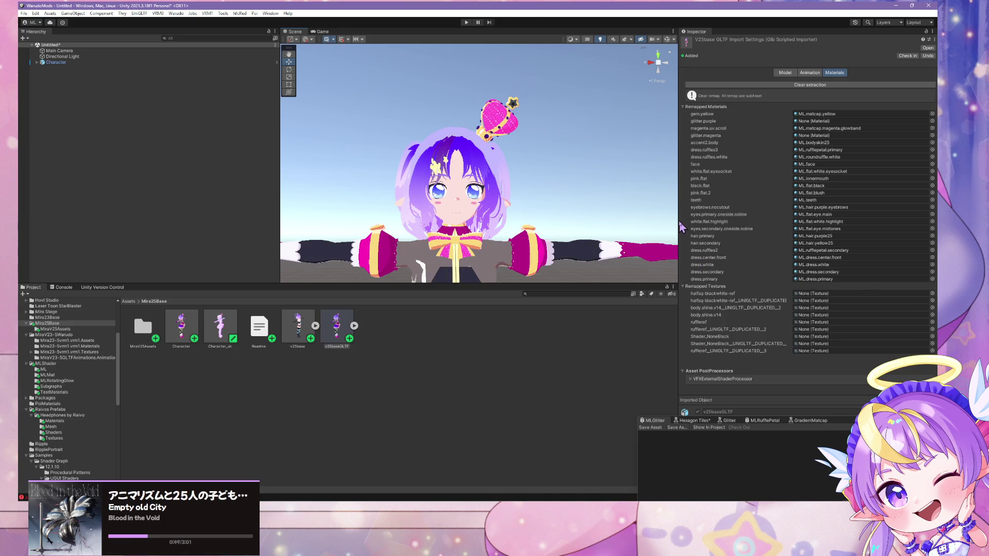
pyautogui.moveTo(677, 220); pyautogui.dragTo(596, 229)
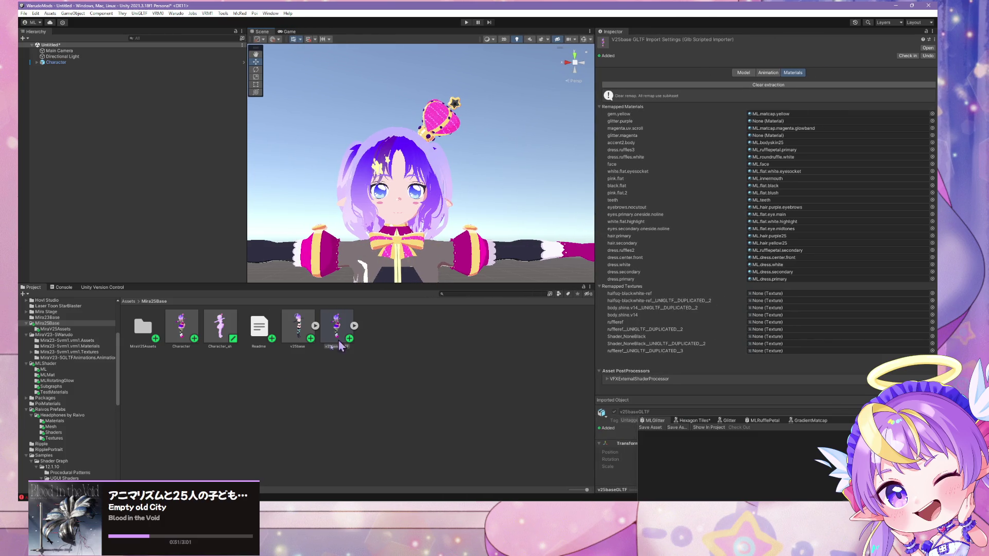
pyautogui.doubleClick(146, 343)
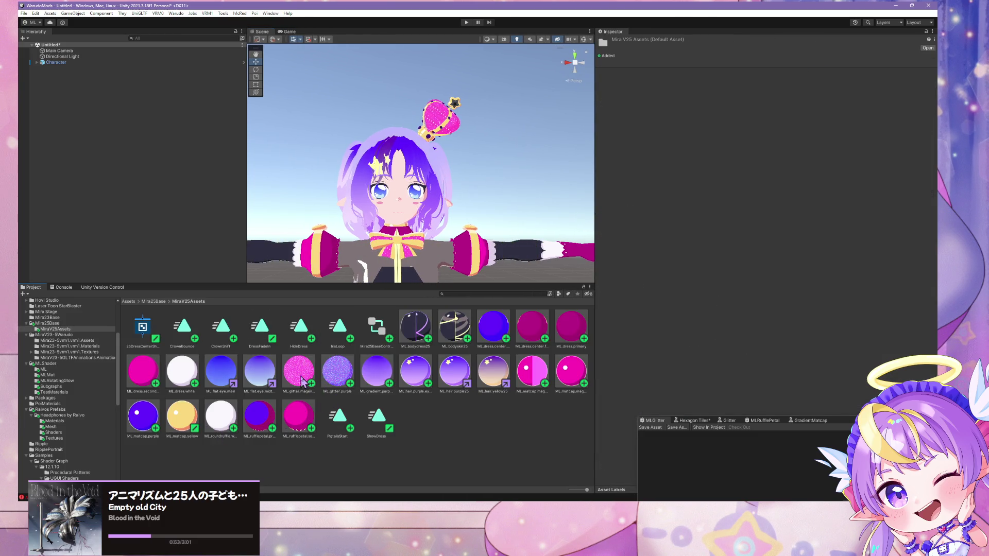
pyautogui.click(64, 324)
pyautogui.click(339, 338)
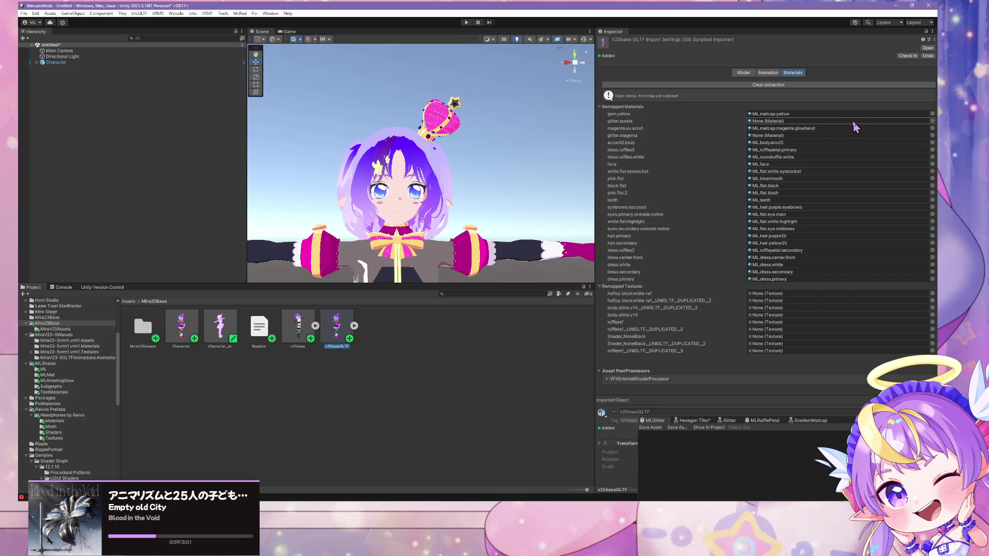
# - Remap glitter.purple to ML.glitter.purple and glitter.magenta to ML.glitter.magenta
pyautogui.click(931, 121)
pyautogui.write('glitter')
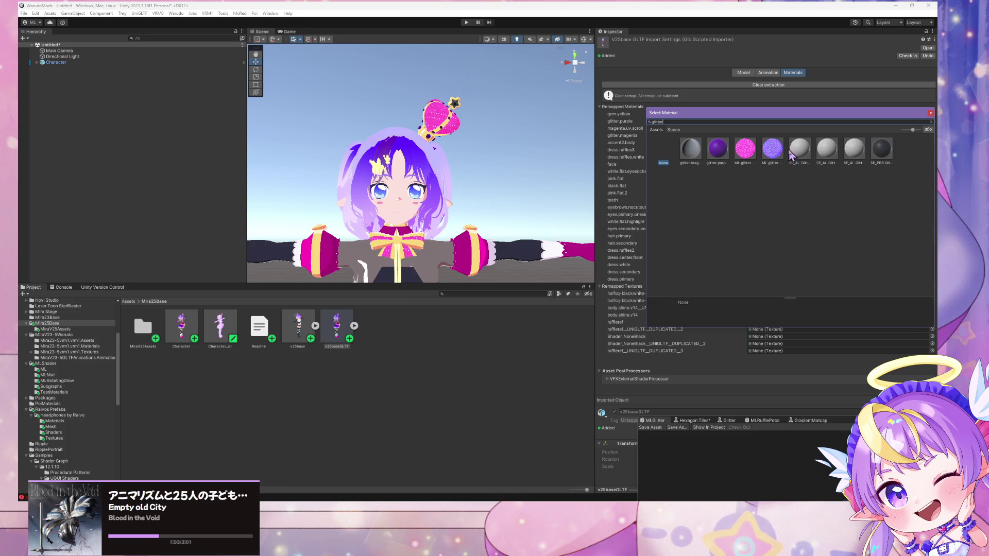
pyautogui.doubleClick(772, 150)
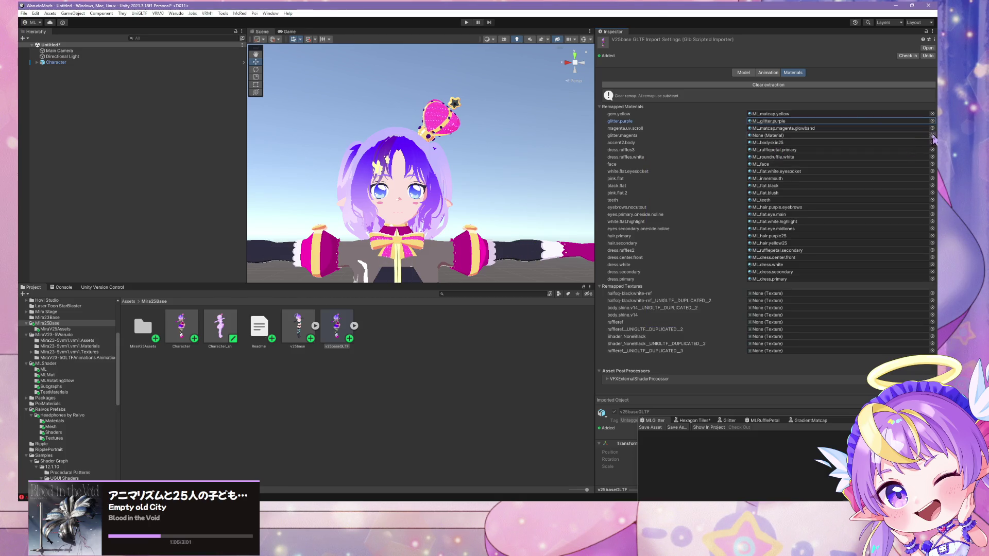
pyautogui.click(931, 135)
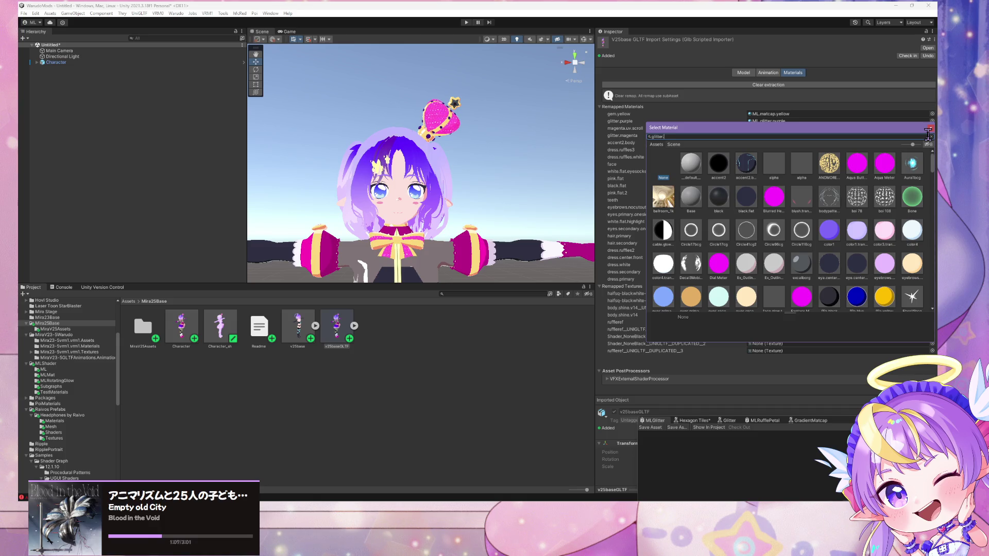
pyautogui.click(716, 164)
pyautogui.doubleClick(716, 164)
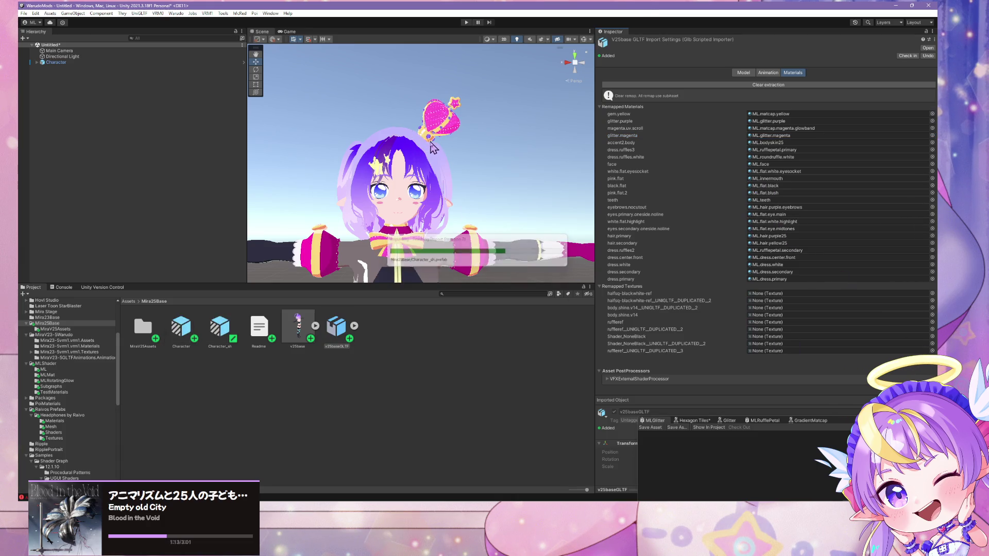
pyautogui.scroll(3, 448, 170)
pyautogui.moveTo(448, 170); pyautogui.dragTo(438, 149)
# - Zoom and orbit around the reimported avatar to check the glitter on crown, bow and dress
pyautogui.scroll(5, 438, 149)
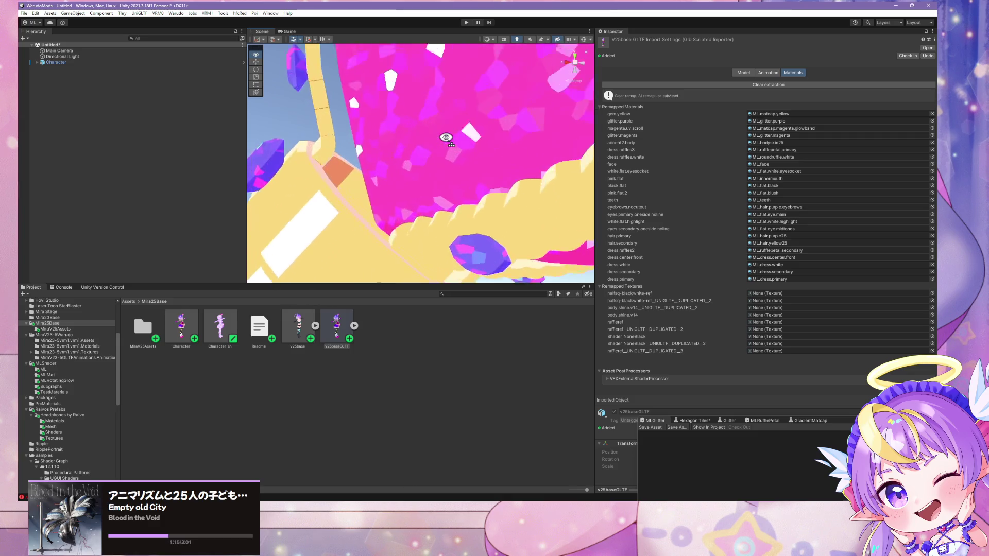
pyautogui.scroll(-5, 442, 145)
pyautogui.scroll(5, 446, 138)
pyautogui.scroll(-5, 446, 138)
pyautogui.scroll(5, 446, 138)
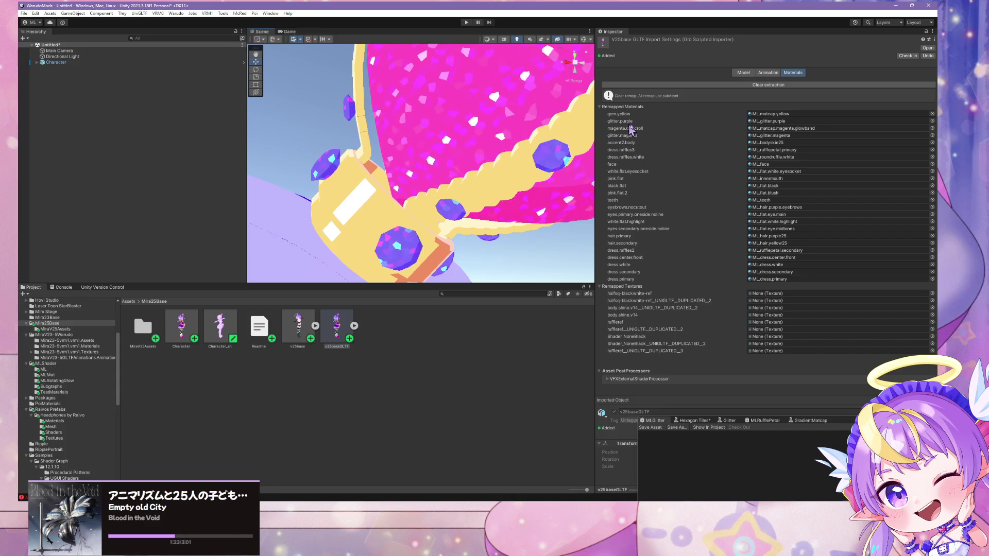
pyautogui.scroll(-5, 474, 196)
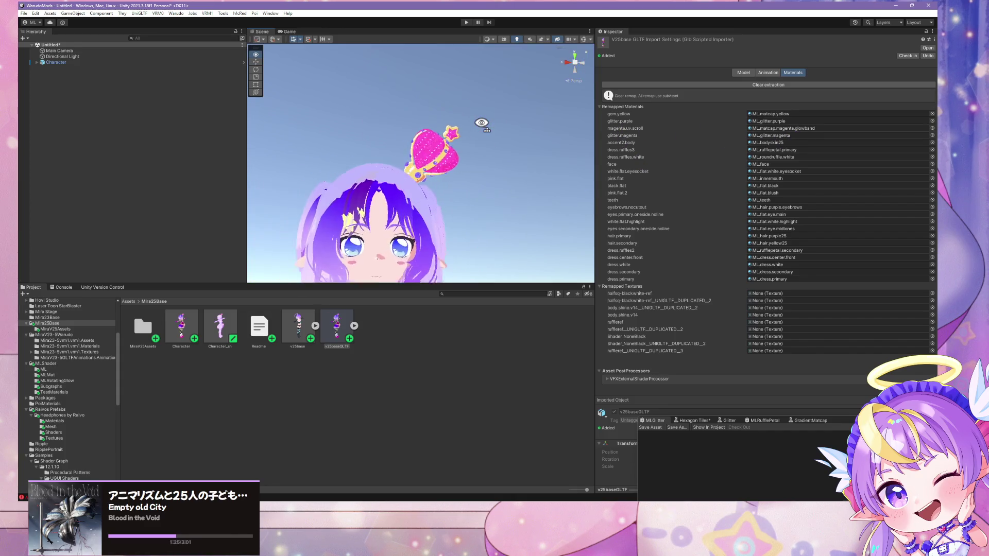
pyautogui.scroll(-5, 411, 257)
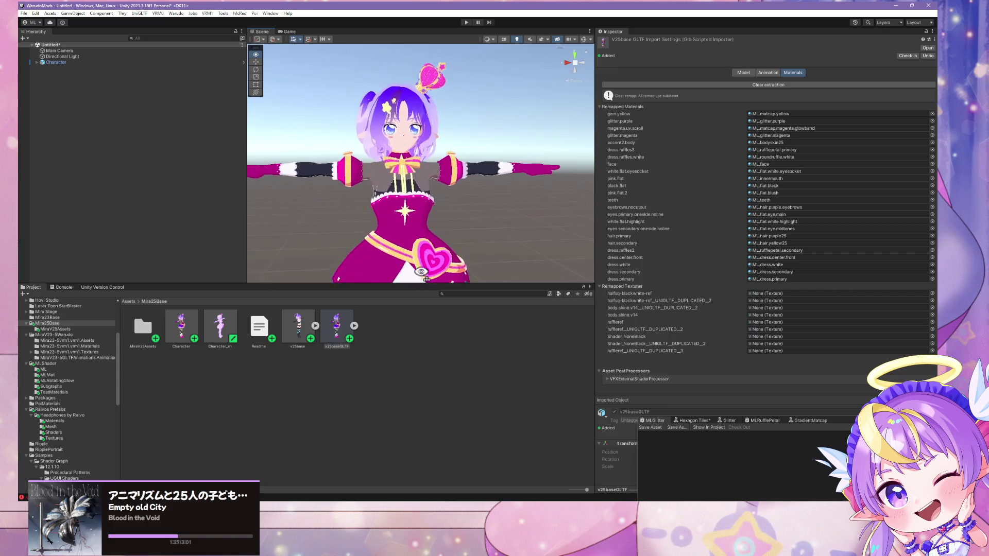
pyautogui.scroll(8, 411, 275)
pyautogui.scroll(-5, 411, 276)
pyautogui.scroll(5, 411, 276)
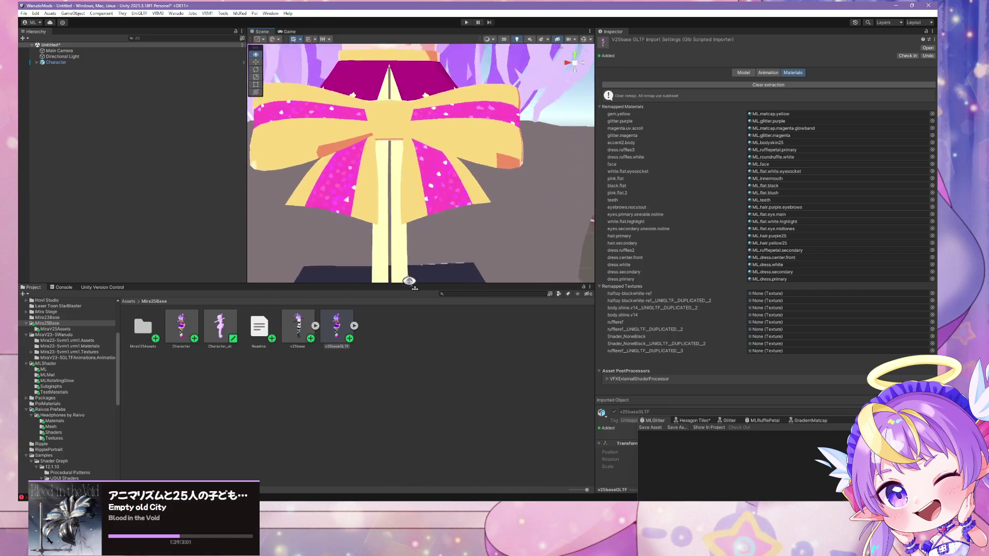
pyautogui.scroll(-8, 411, 275)
pyautogui.scroll(3, 407, 278)
pyautogui.scroll(6, 405, 322)
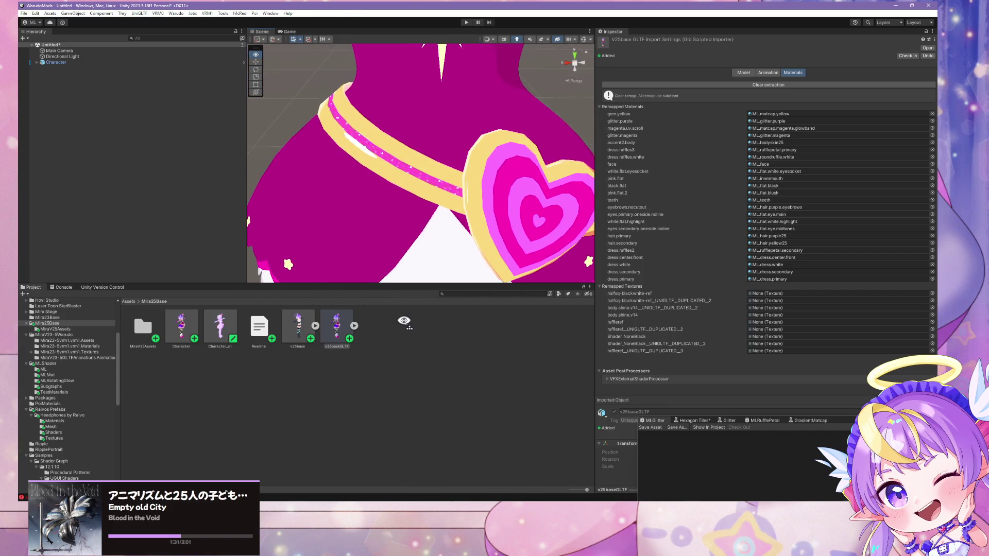
pyautogui.scroll(-8, 404, 322)
pyautogui.moveTo(404, 322)
pyautogui.mouseDown()
pyautogui.moveTo(410, 276)
pyautogui.moveTo(415, 324)
pyautogui.moveTo(406, 221)
pyautogui.mouseUp()
pyautogui.scroll(3, 410, 275)
pyautogui.scroll(-2, 415, 324)
pyautogui.scroll(4, 406, 220)
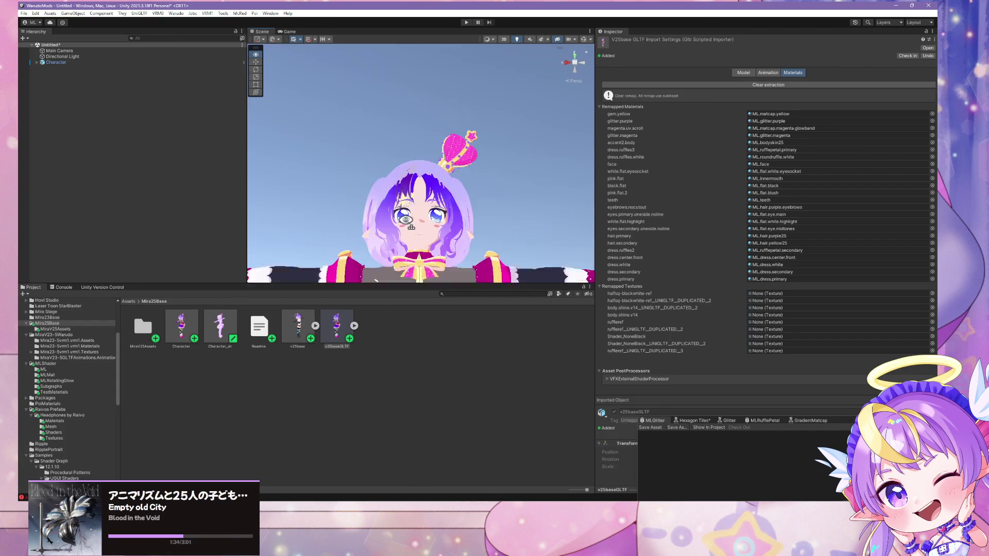
pyautogui.scroll(5, 406, 220)
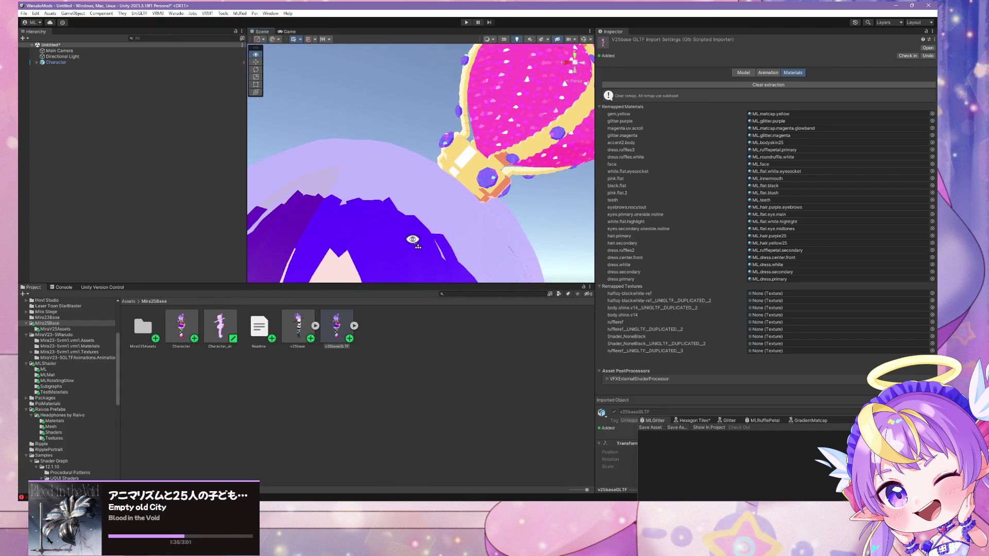
pyautogui.scroll(-5, 412, 239)
pyautogui.scroll(3, 412, 239)
pyautogui.scroll(-4, 412, 248)
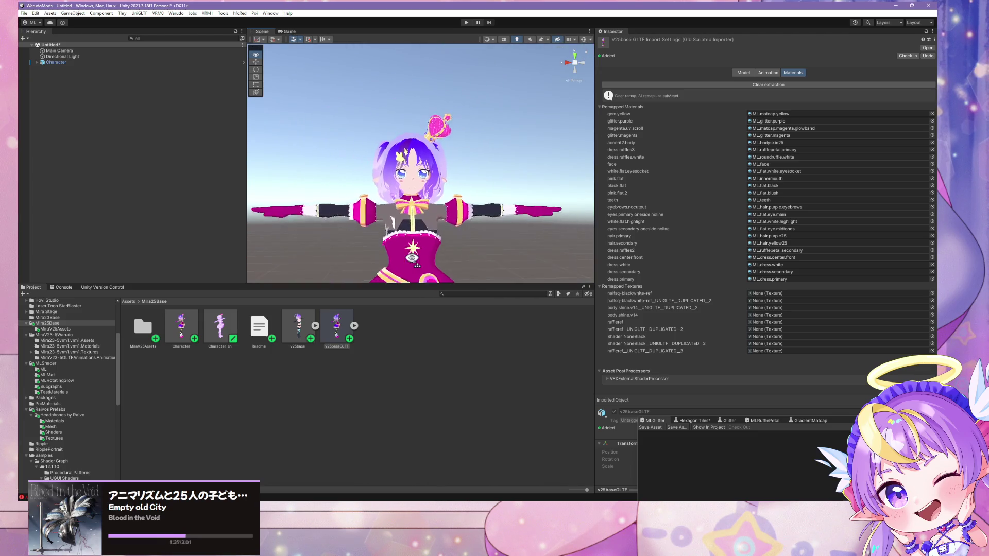
pyautogui.scroll(5, 412, 257)
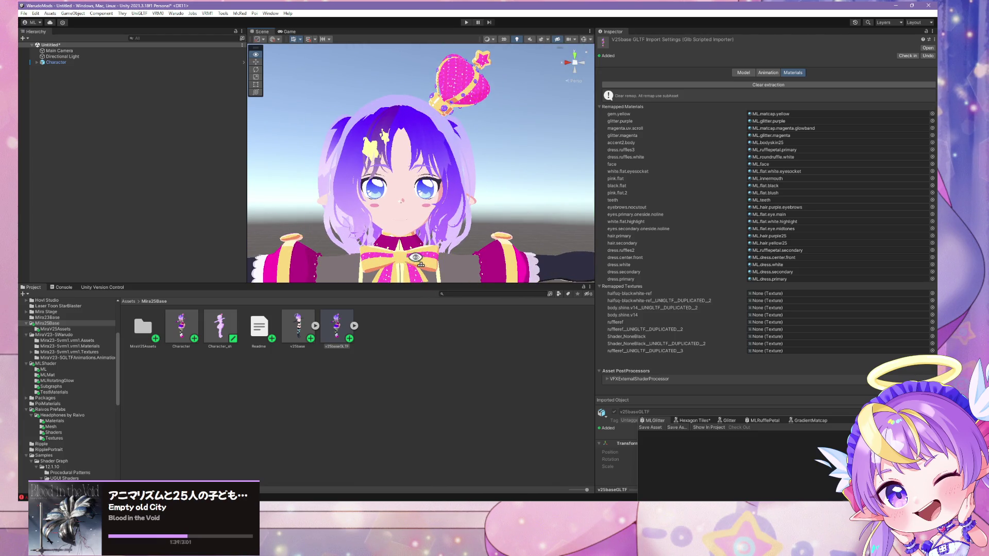
pyautogui.scroll(-4, 431, 261)
pyautogui.scroll(5, 432, 258)
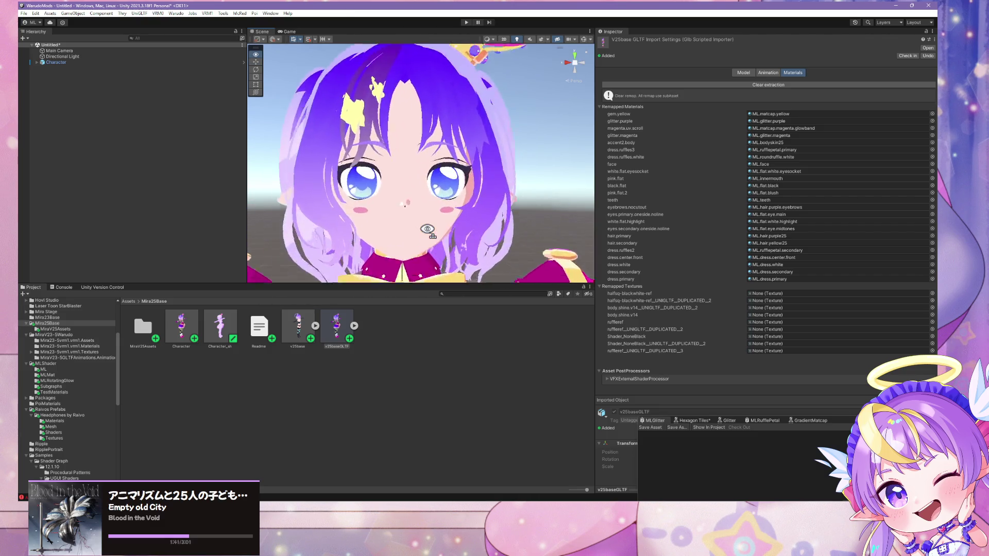
pyautogui.scroll(-2, 430, 232)
pyautogui.scroll(-4, 427, 228)
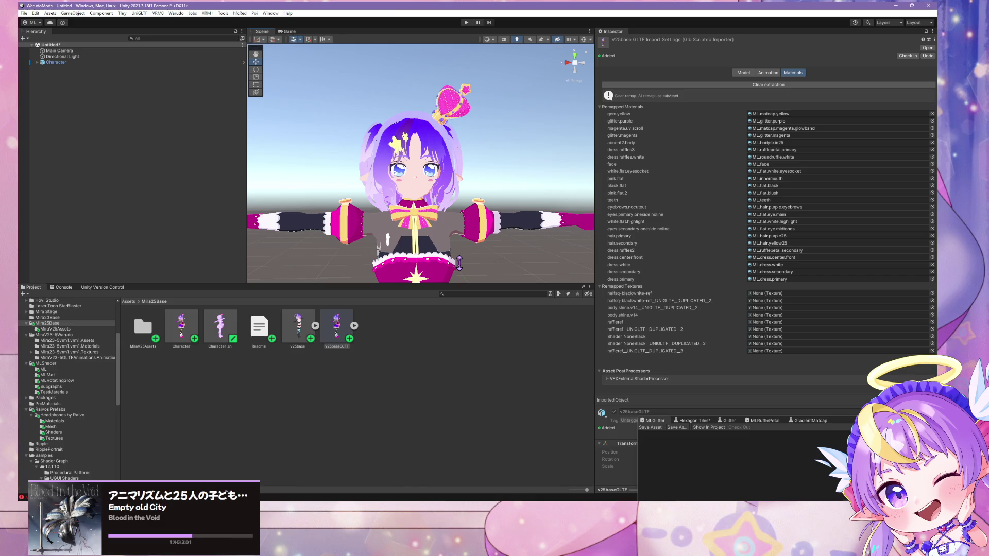
# - Bring the Warudo Editor window into view, showing Character 1's MMD Player settings
pyautogui.scroll(5, 458, 263)
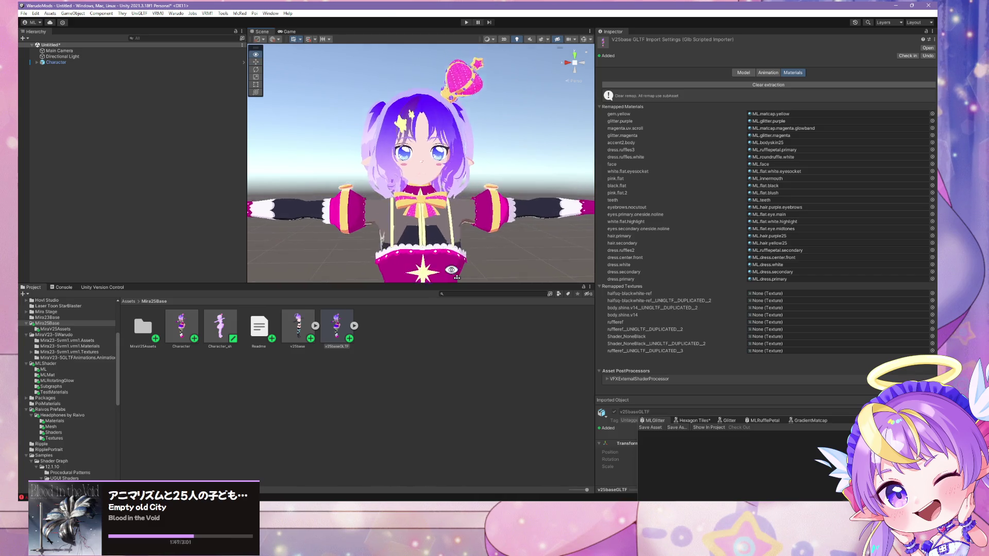
pyautogui.hotkey('alt', 'Tab')
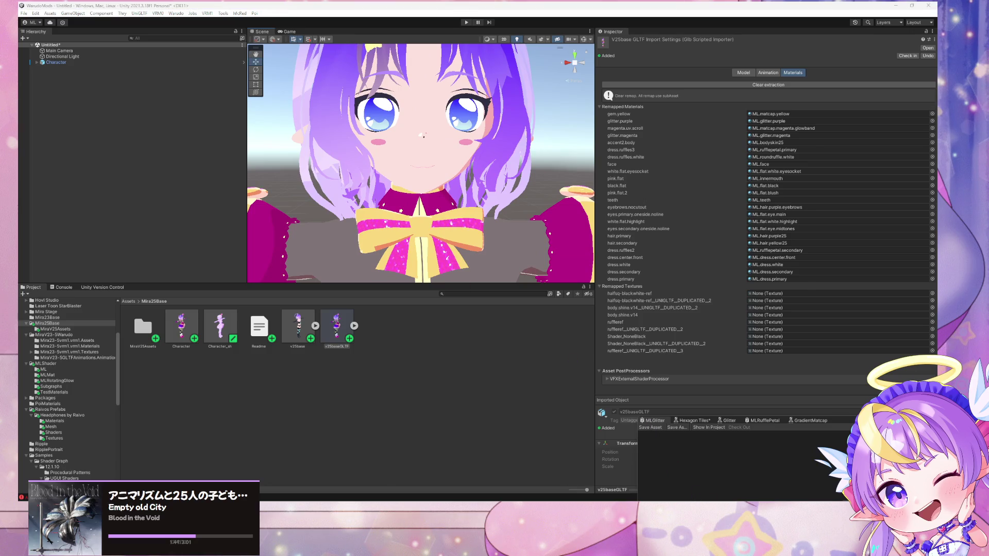
pyautogui.moveTo(710, 124); pyautogui.dragTo(515, 112)
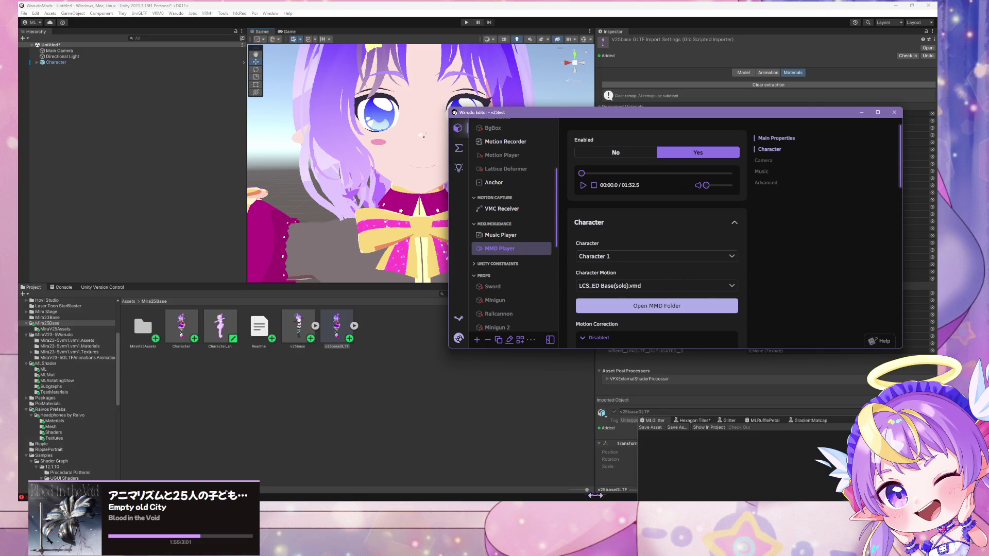
# - In Blender, select the crown faces that use the magenta.uv.scroll material
pyautogui.click(495, 470)
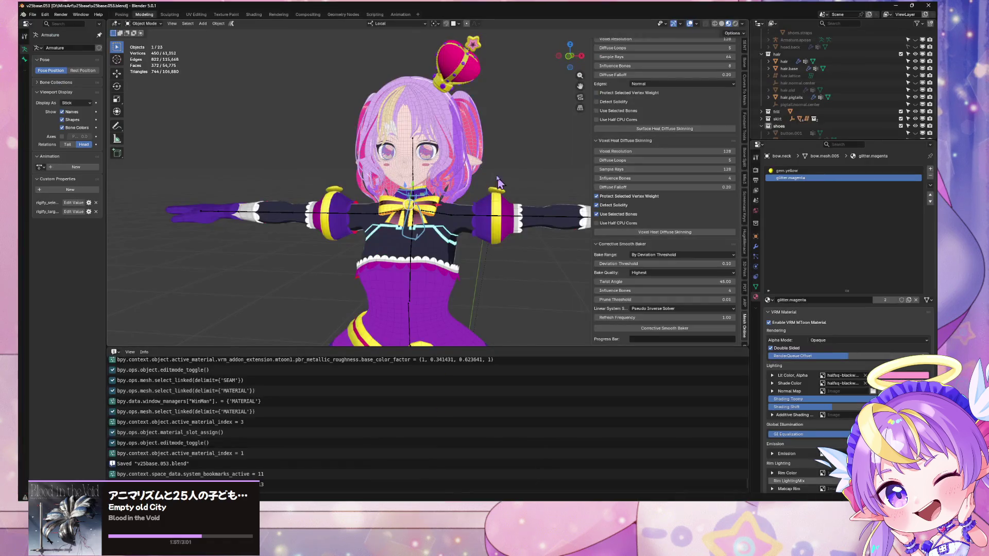
pyautogui.scroll(5, 475, 85)
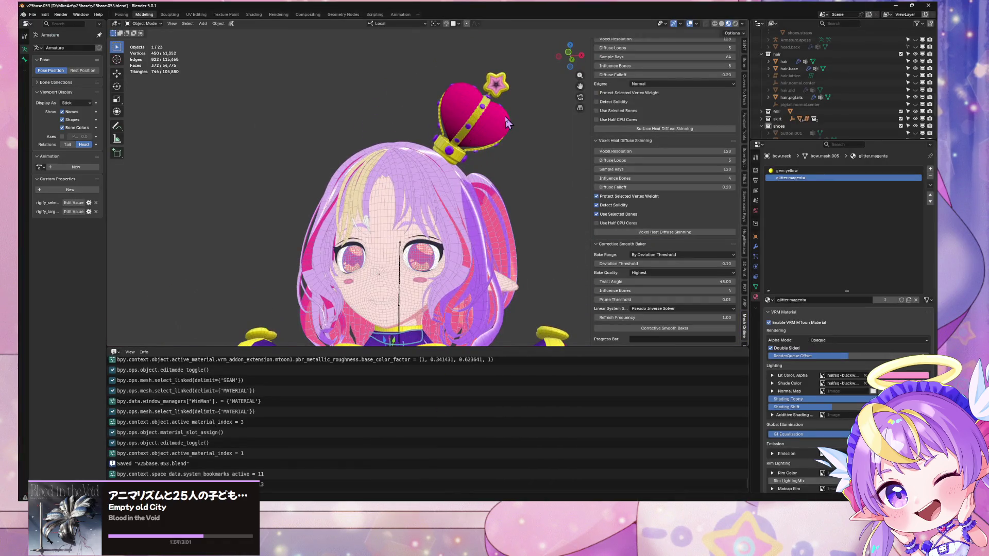
pyautogui.click(504, 117)
pyautogui.press('Tab')
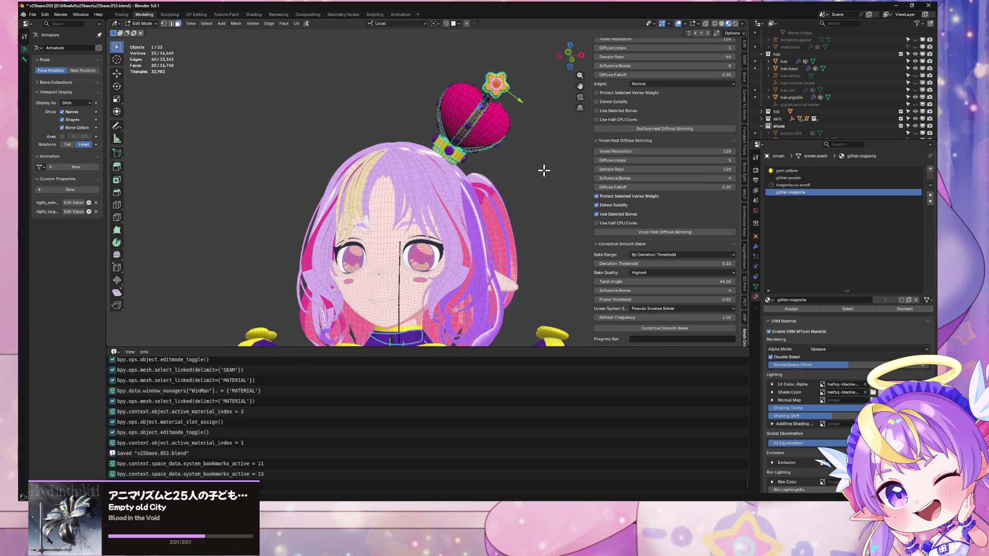
pyautogui.click(811, 184)
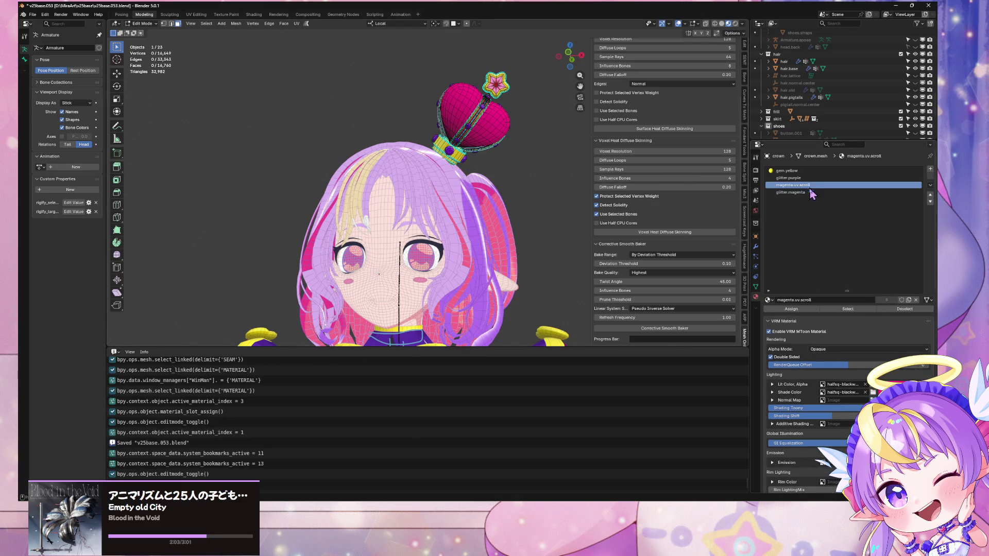
pyautogui.click(848, 309)
# - Leave Edit Mode on the crown and return to Unity's Character prefab asset
pyautogui.press('Tab')
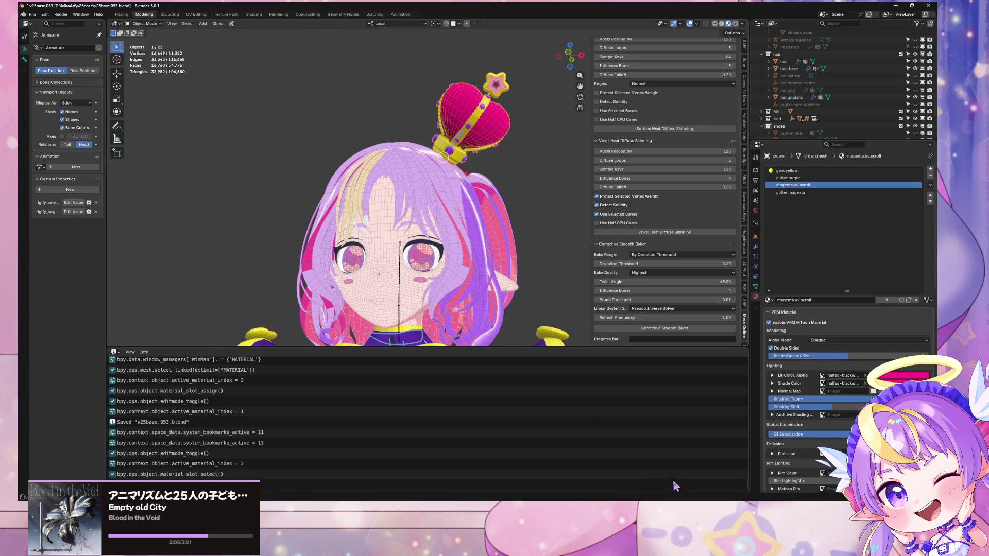
pyautogui.hotkey('alt', 'Tab')
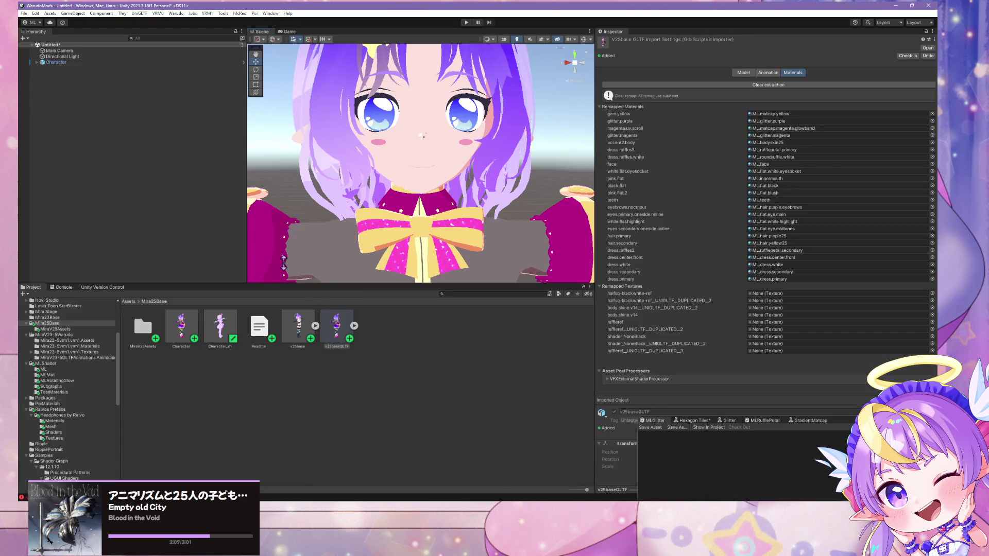
pyautogui.click(182, 328)
# - Drag the Character prefab into the Hierarchy as Character (1) and frame it
pyautogui.scroll(-5, 308, 143)
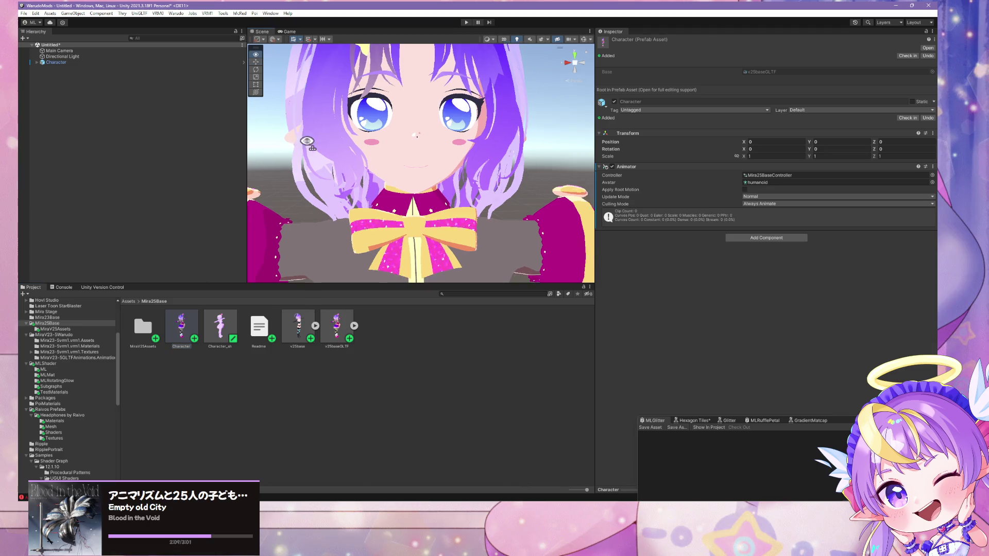
pyautogui.scroll(-3, 309, 143)
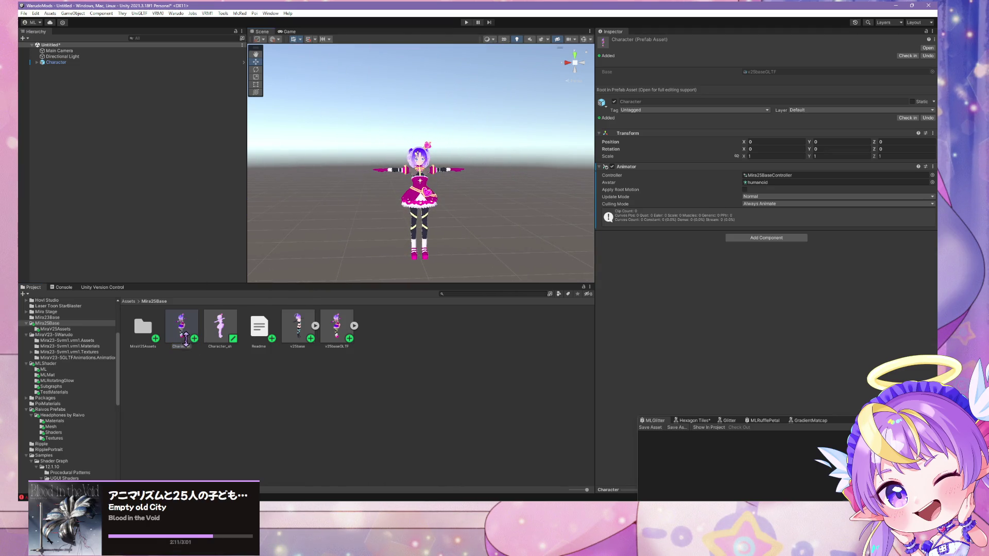
pyautogui.moveTo(223, 221)
pyautogui.mouseDown()
pyautogui.moveTo(106, 147)
pyautogui.moveTo(45, 60)
pyautogui.moveTo(62, 65)
pyautogui.mouseUp()
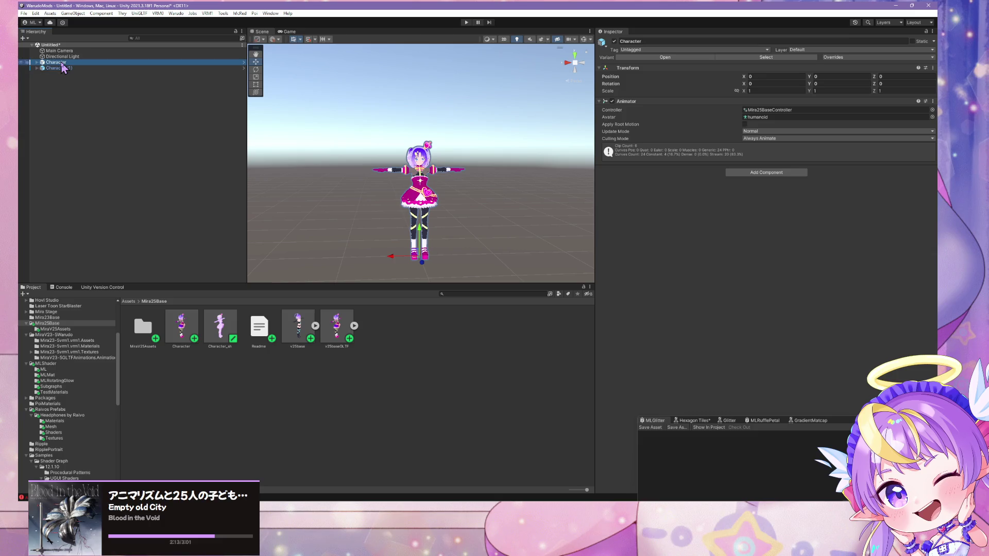
pyautogui.doubleClick(61, 62)
# - Look closely around Character (1), including the skirt's heart, then open the MiraV25Assets folder
pyautogui.scroll(5, 410, 197)
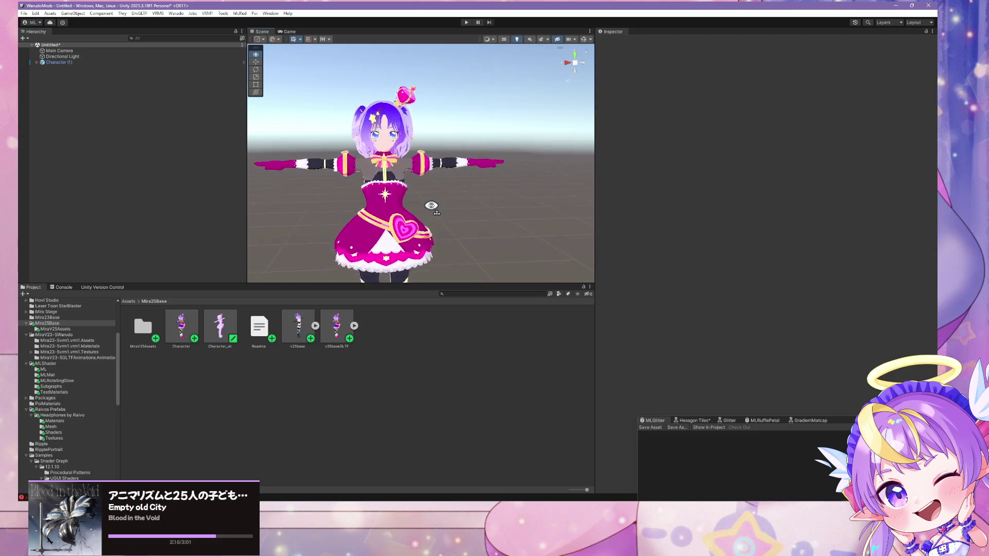
pyautogui.scroll(2, 410, 197)
pyautogui.scroll(-3, 410, 197)
pyautogui.scroll(5, 410, 198)
pyautogui.moveTo(410, 198)
pyautogui.mouseDown()
pyautogui.moveTo(435, 242)
pyautogui.moveTo(429, 195)
pyautogui.moveTo(432, 203)
pyautogui.mouseUp()
pyautogui.scroll(-5, 435, 242)
pyautogui.scroll(4, 430, 221)
pyautogui.scroll(-1, 427, 212)
pyautogui.scroll(3, 432, 203)
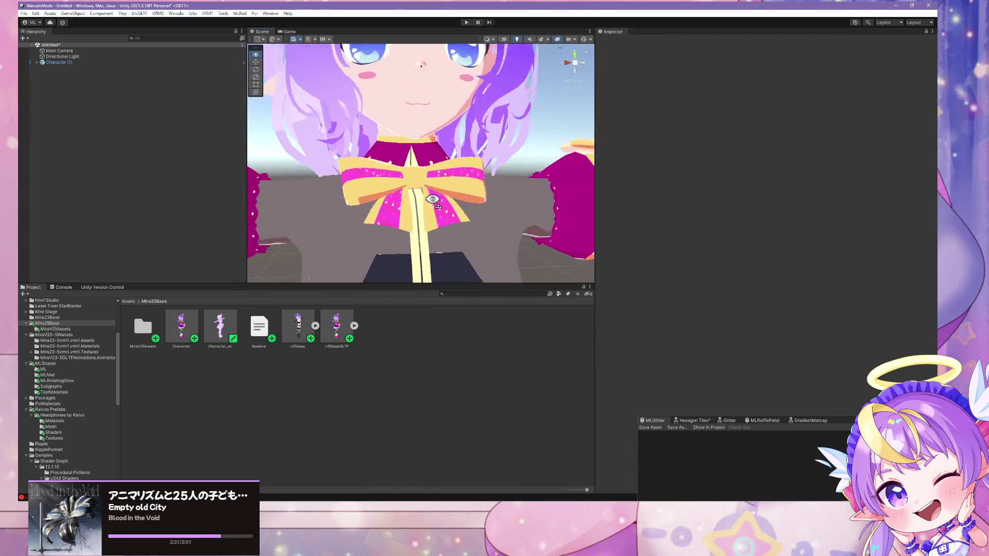
pyautogui.scroll(-5, 436, 194)
pyautogui.scroll(4, 436, 195)
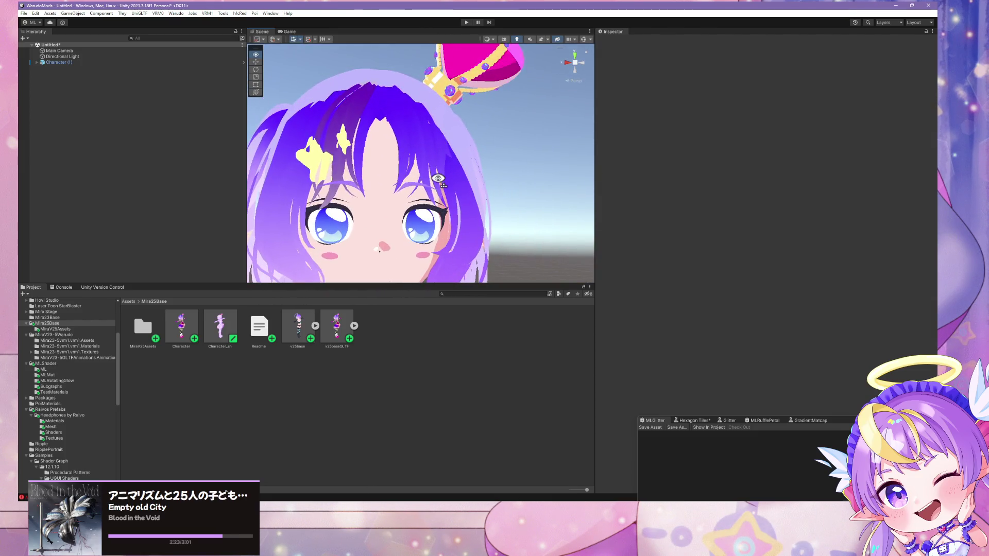
pyautogui.scroll(-2, 438, 180)
pyautogui.scroll(3, 437, 179)
pyautogui.scroll(3, 433, 192)
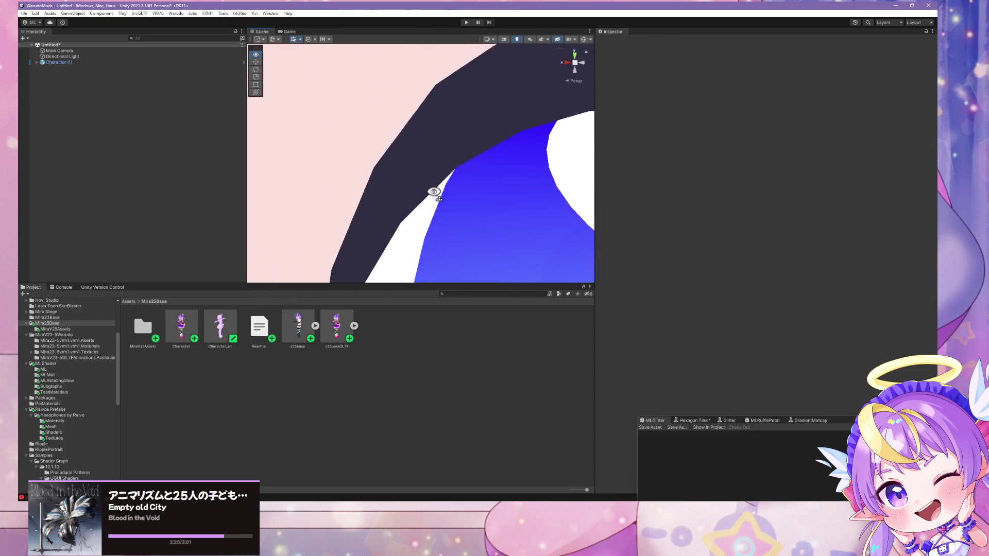
pyautogui.scroll(-10, 438, 201)
pyautogui.scroll(2, 418, 191)
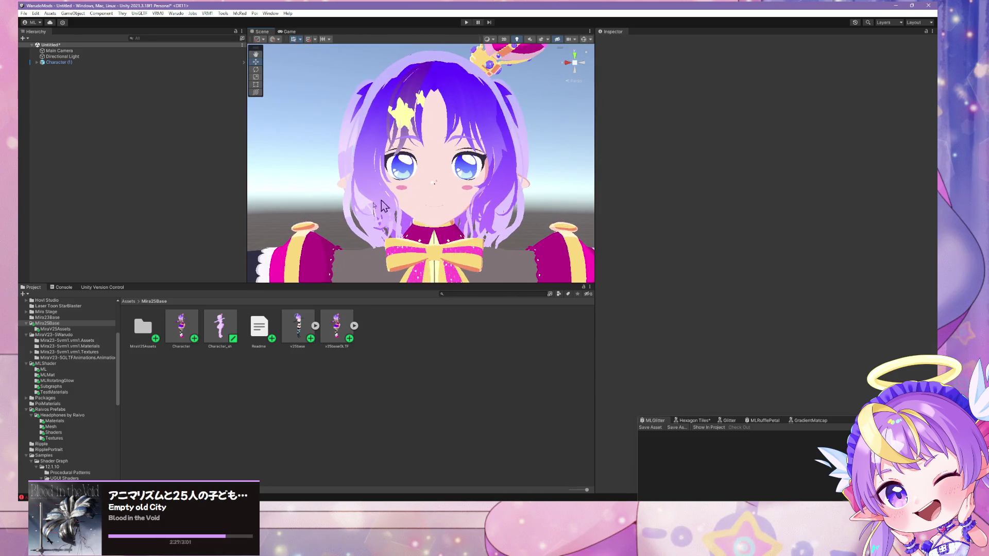
pyautogui.doubleClick(143, 327)
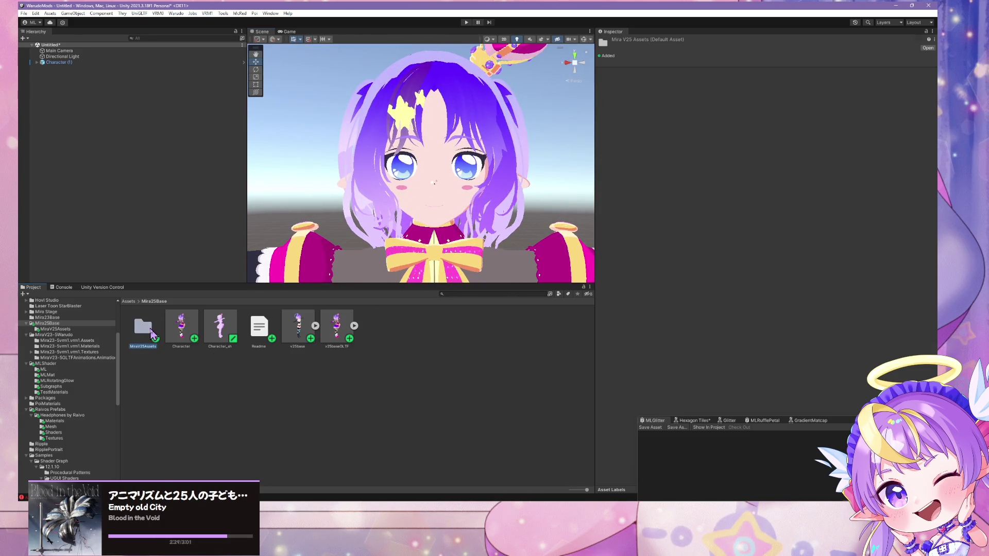
# - Show the ML.glitter.magenta material's settings while orbiting to a three-quarter view of the body
pyautogui.click(304, 384)
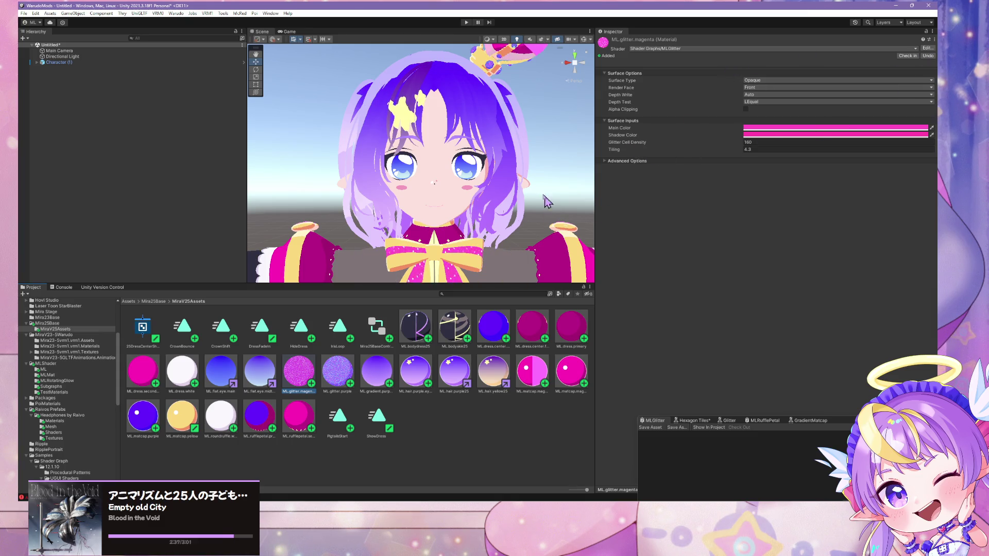
pyautogui.moveTo(547, 202)
pyautogui.mouseDown()
pyautogui.moveTo(534, 215)
pyautogui.moveTo(529, 195)
pyautogui.mouseUp()
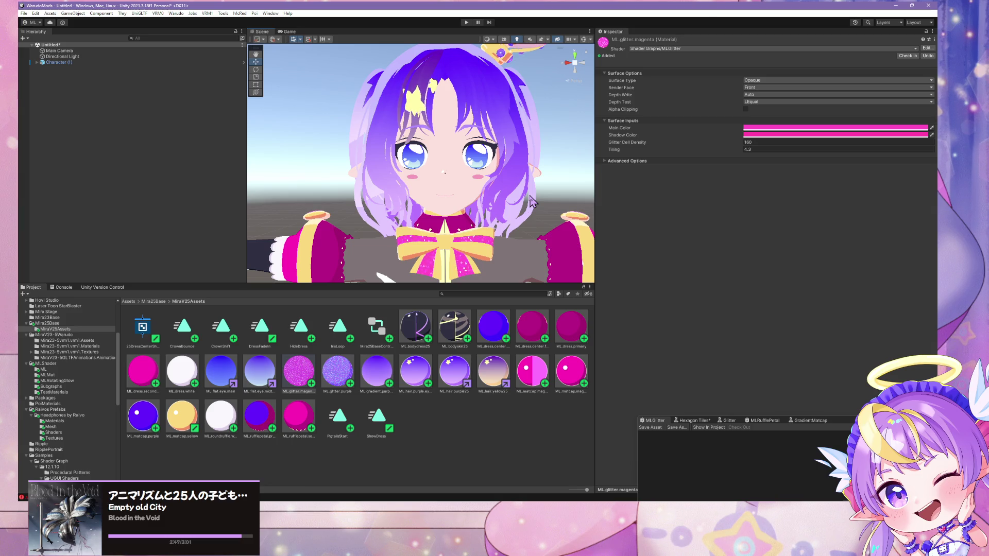
pyautogui.moveTo(531, 202)
pyautogui.mouseDown()
pyautogui.moveTo(530, 146)
pyautogui.moveTo(539, 267)
pyautogui.moveTo(563, 222)
pyautogui.moveTo(547, 223)
pyautogui.moveTo(538, 161)
pyautogui.moveTo(536, 171)
pyautogui.mouseUp()
# - Duplicate ML.glitter.purple and rename the copy ML.glitter.blue.flat
pyautogui.click(333, 377)
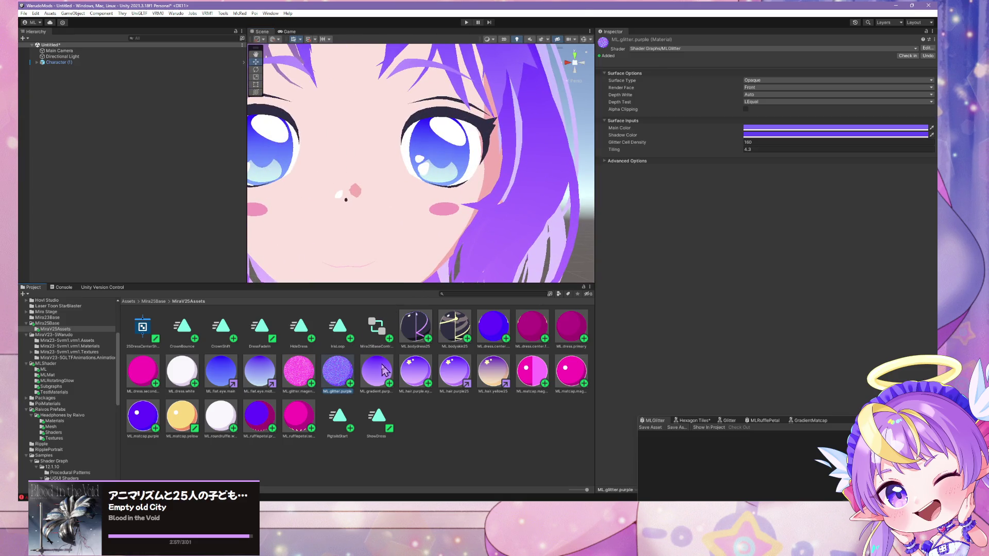
pyautogui.hotkey('ctrl', 'd')
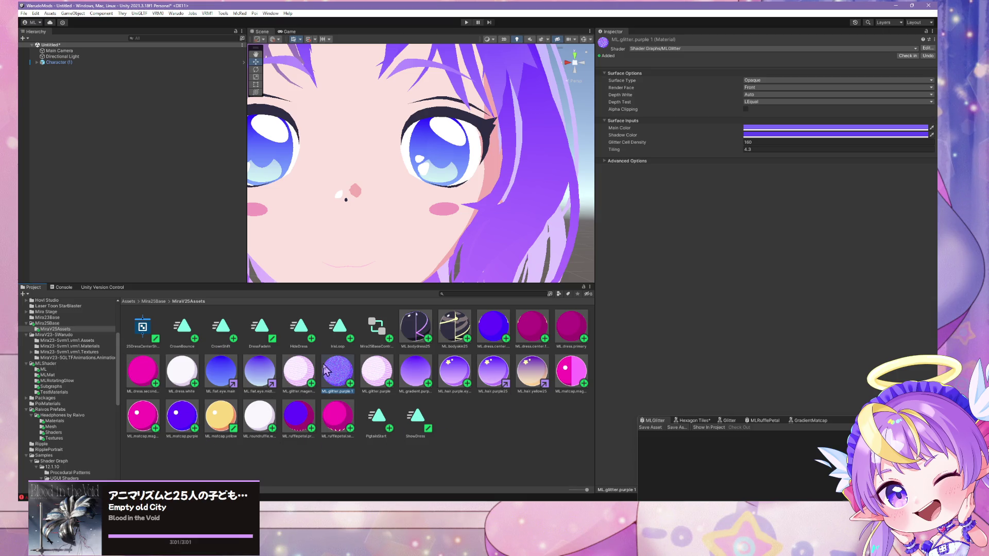
pyautogui.click(376, 371)
pyautogui.click(352, 384)
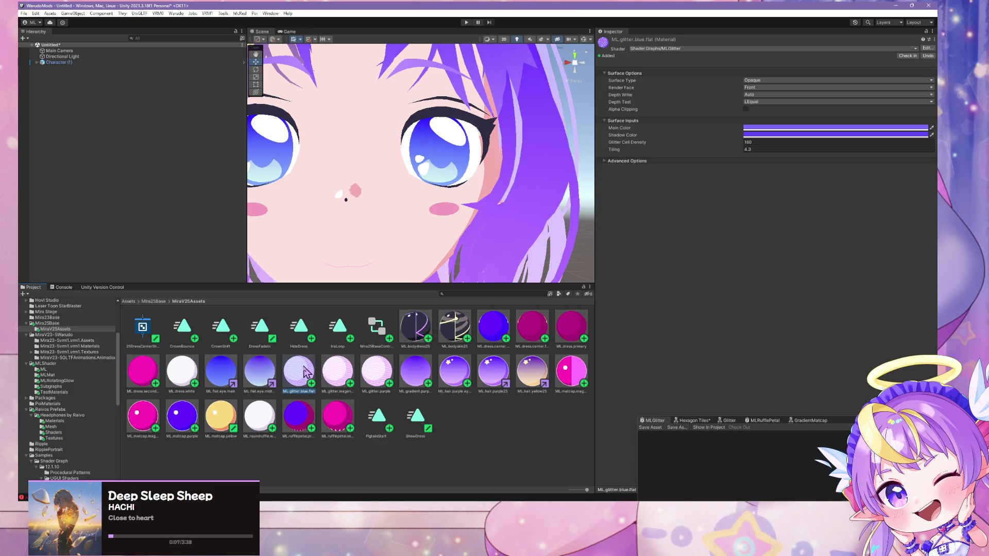
pyautogui.click(755, 129)
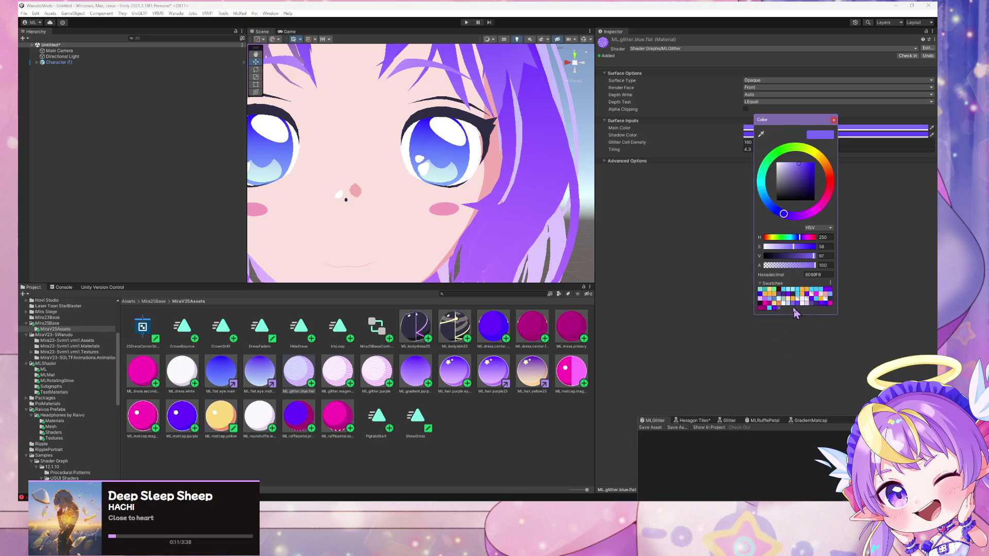
# - Give ML.glitter.blue.flat light blue 81A9FE and Glitter Cell Density 80, then drop it on an eye
pyautogui.click(772, 304)
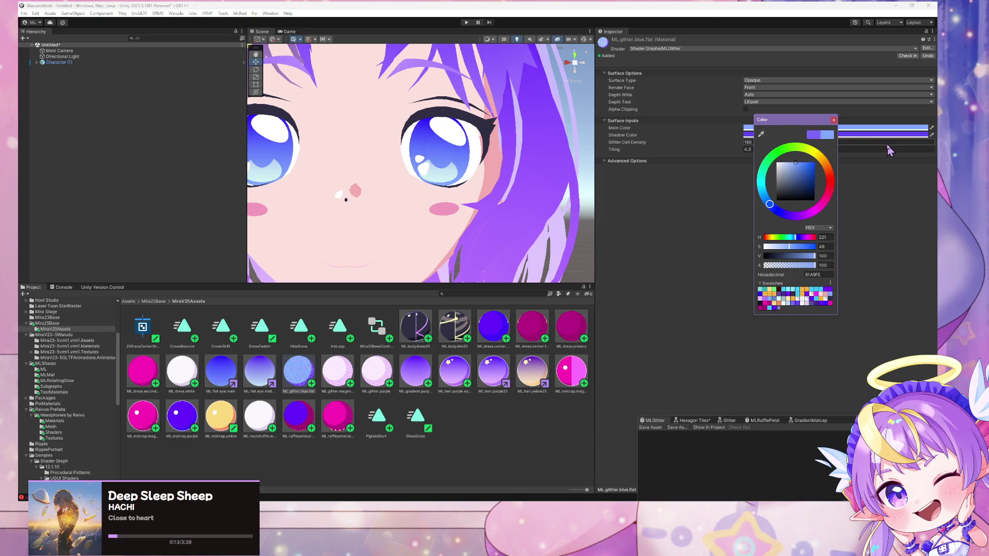
pyautogui.click(852, 130)
pyautogui.click(870, 308)
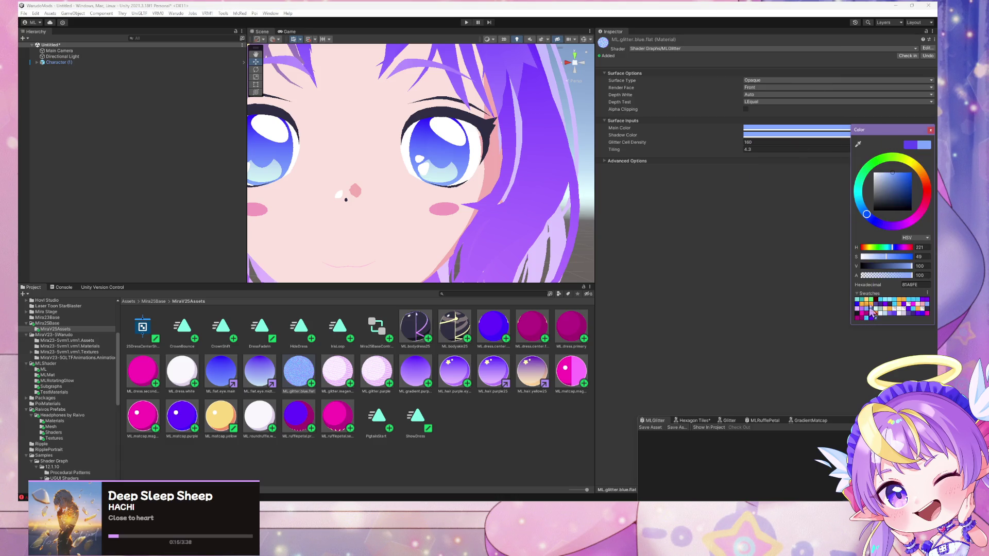
pyautogui.moveTo(906, 132); pyautogui.dragTo(815, 203)
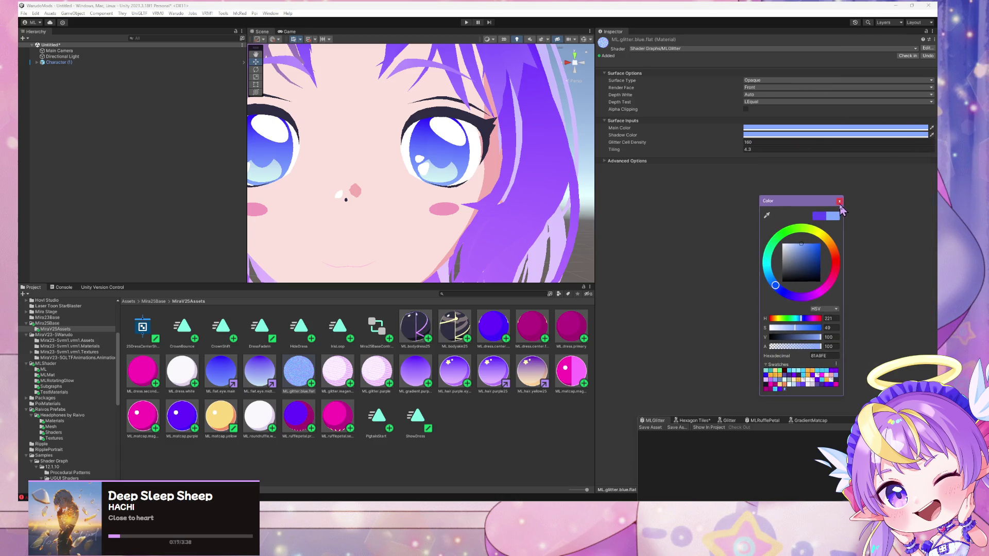
pyautogui.click(721, 143)
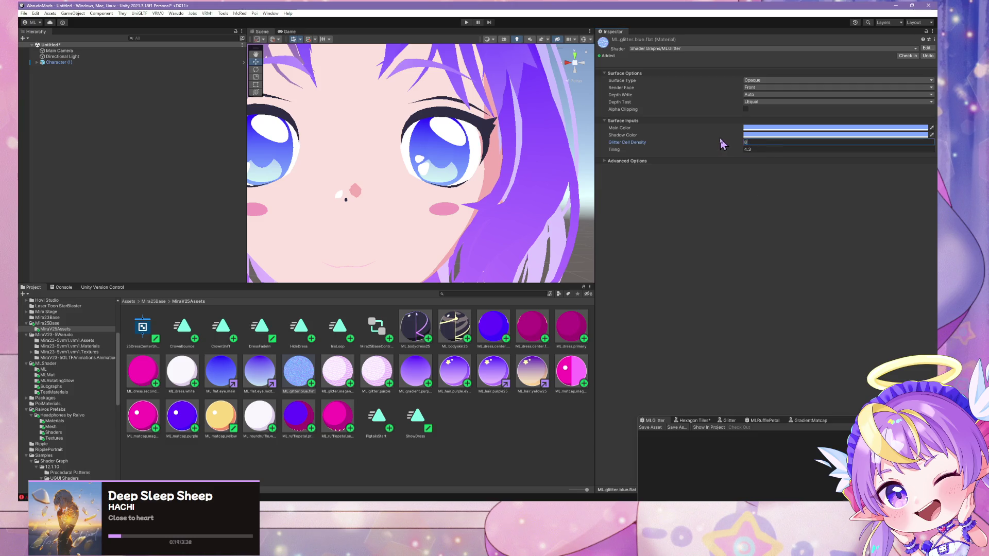
pyautogui.write('0')
pyautogui.moveTo(298, 380)
pyautogui.mouseDown()
pyautogui.moveTo(361, 206)
pyautogui.moveTo(417, 150)
pyautogui.moveTo(445, 153)
pyautogui.moveTo(412, 195)
pyautogui.moveTo(438, 163)
pyautogui.mouseUp()
# - Zoom in on the face and drop ML.glitter.blue.flat onto the other eye
pyautogui.scroll(-10, 437, 234)
pyautogui.scroll(5, 442, 229)
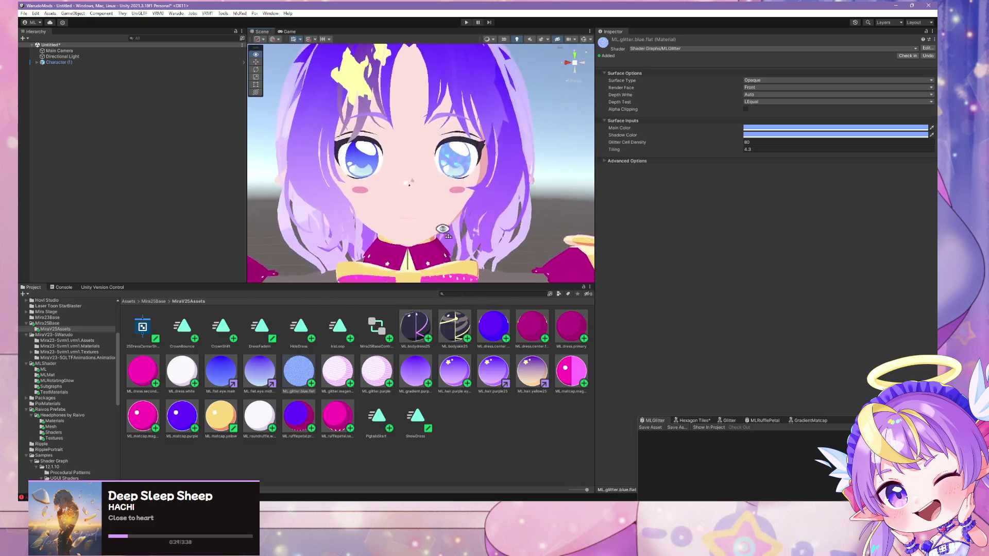
pyautogui.scroll(5, 446, 229)
pyautogui.scroll(-6, 448, 230)
pyautogui.scroll(6, 448, 230)
pyautogui.scroll(-5, 449, 230)
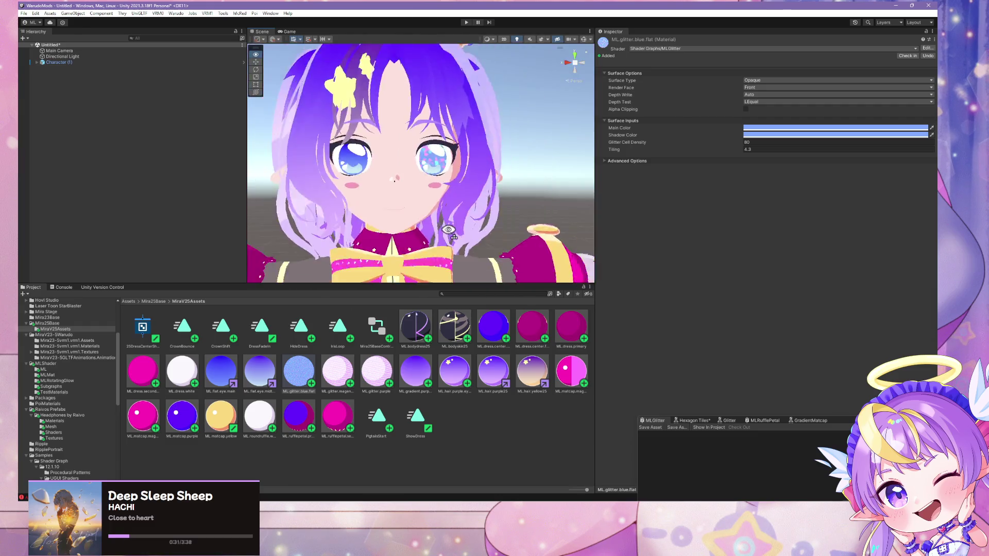
pyautogui.scroll(5, 446, 230)
pyautogui.scroll(-6, 440, 230)
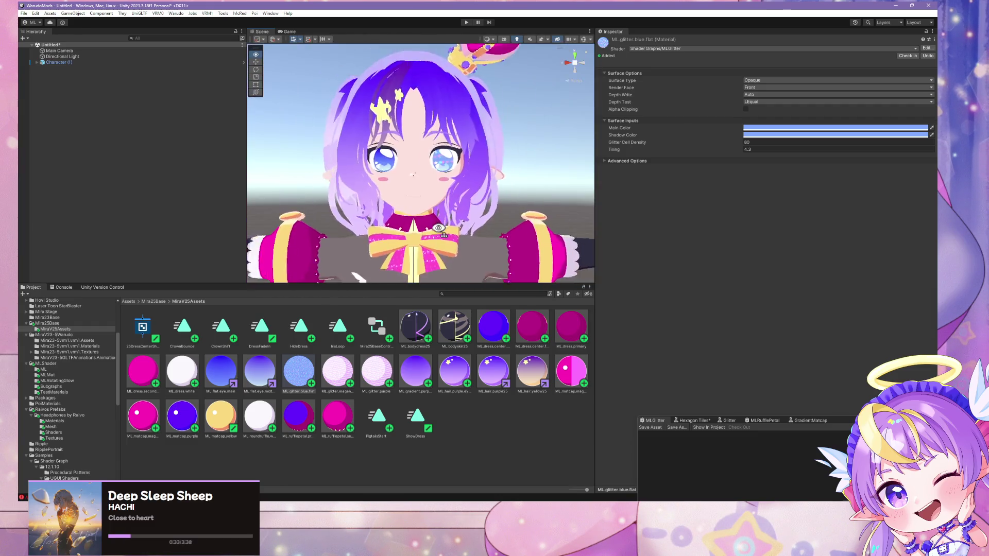
pyautogui.scroll(5, 439, 230)
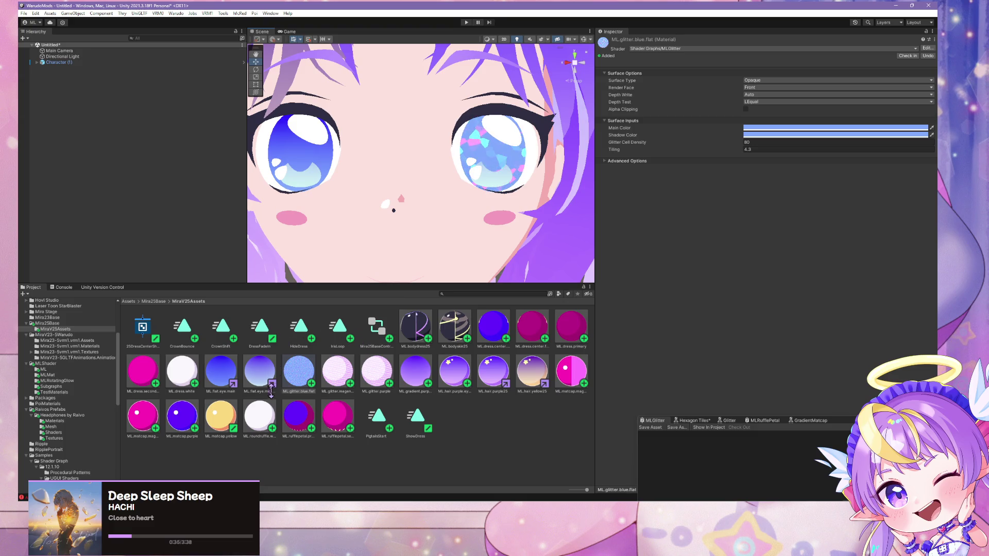
pyautogui.moveTo(305, 379)
pyautogui.mouseDown()
pyautogui.moveTo(301, 167)
pyautogui.moveTo(311, 150)
pyautogui.moveTo(340, 183)
pyautogui.moveTo(324, 165)
pyautogui.mouseUp()
# - Reapply ML.glitter.blue.flat to the left eye from a closer view
pyautogui.scroll(-5, 475, 212)
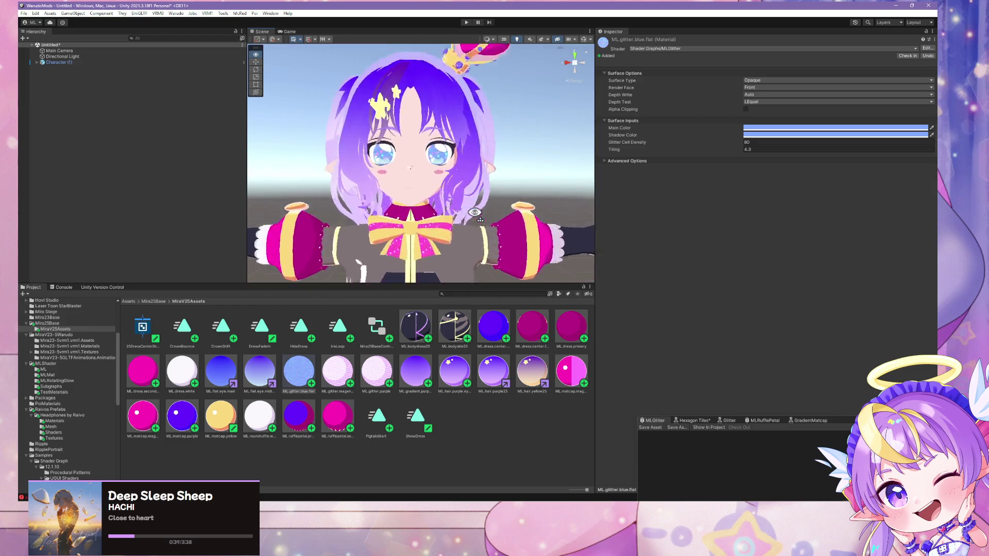
pyautogui.scroll(3, 475, 212)
pyautogui.scroll(-5, 475, 212)
pyautogui.scroll(8, 475, 212)
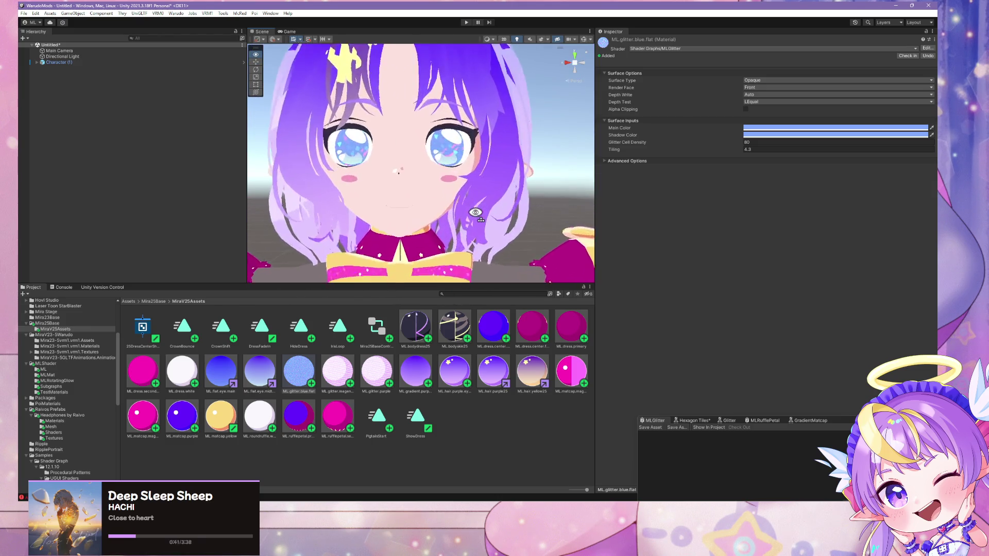
pyautogui.scroll(-4, 475, 212)
pyautogui.scroll(3, 475, 212)
pyautogui.scroll(-3, 476, 210)
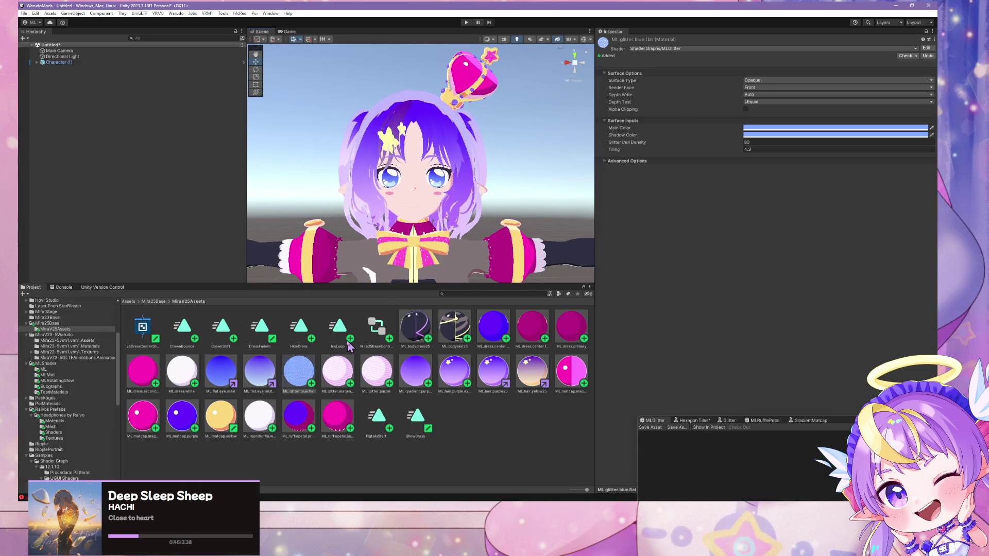
pyautogui.scroll(5, 464, 181)
pyautogui.moveTo(298, 374)
pyautogui.mouseDown()
pyautogui.moveTo(446, 137)
pyautogui.moveTo(438, 154)
pyautogui.moveTo(451, 155)
pyautogui.moveTo(325, 159)
pyautogui.moveTo(450, 168)
pyautogui.moveTo(452, 137)
pyautogui.moveTo(452, 154)
pyautogui.moveTo(442, 150)
pyautogui.mouseUp()
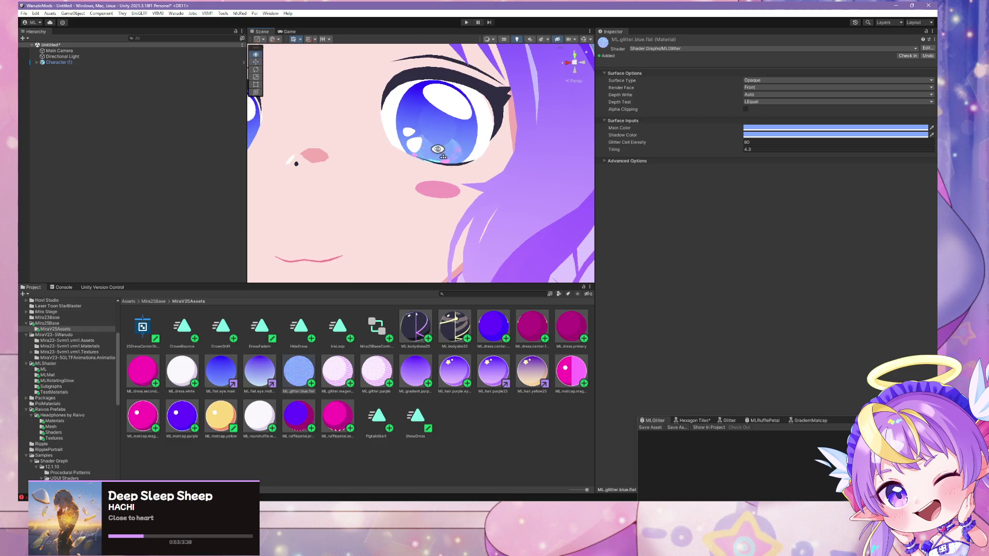
pyautogui.scroll(-5, 428, 113)
pyautogui.scroll(5, 427, 113)
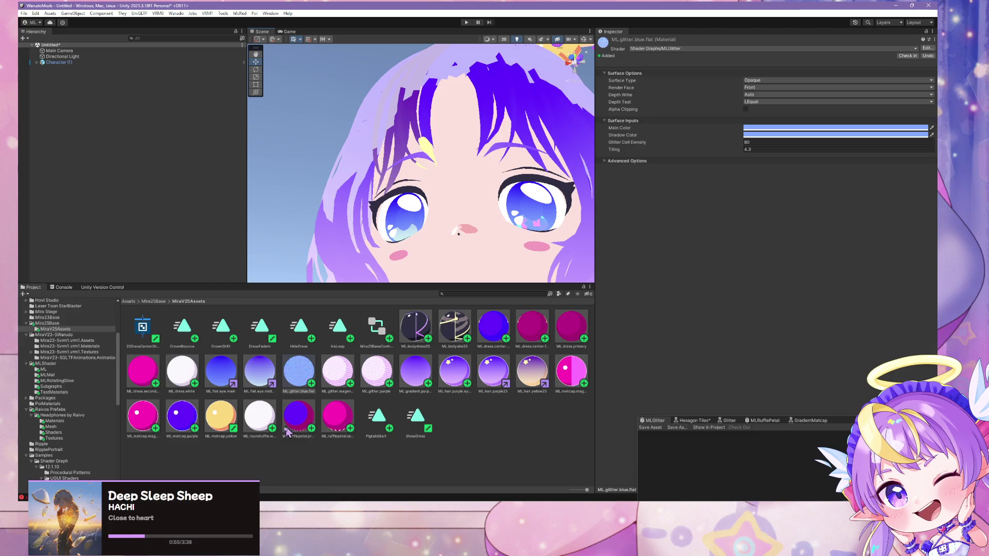
pyautogui.moveTo(302, 382)
pyautogui.mouseDown()
pyautogui.moveTo(405, 231)
pyautogui.moveTo(320, 402)
pyautogui.moveTo(533, 221)
pyautogui.mouseUp()
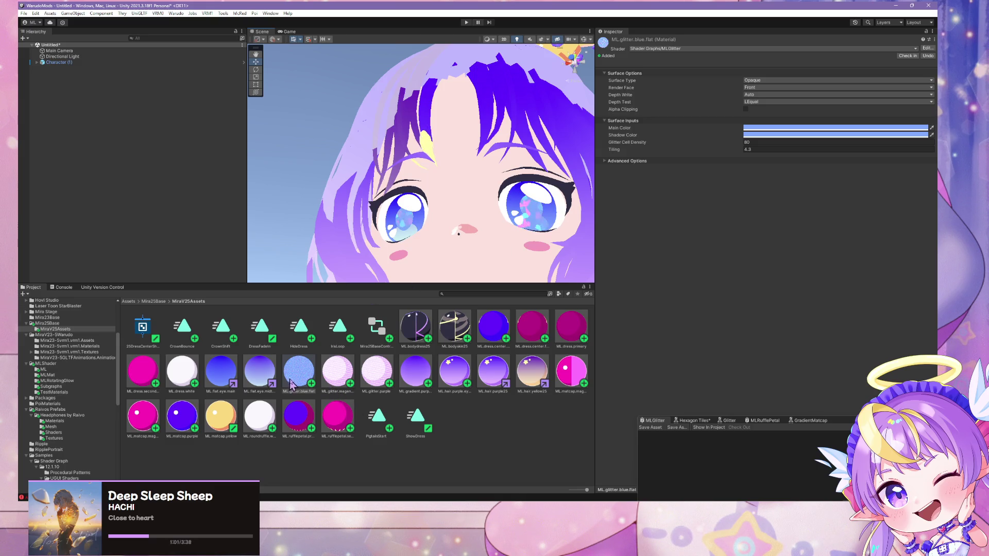
pyautogui.moveTo(291, 383)
pyautogui.mouseDown()
pyautogui.moveTo(391, 247)
pyautogui.moveTo(407, 241)
pyautogui.mouseUp()
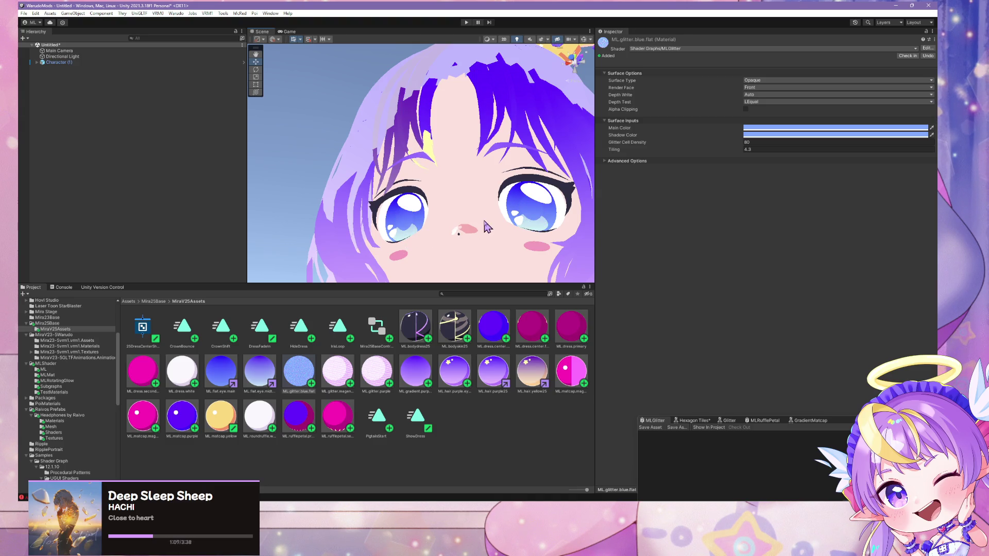
pyautogui.moveTo(307, 384); pyautogui.dragTo(404, 224)
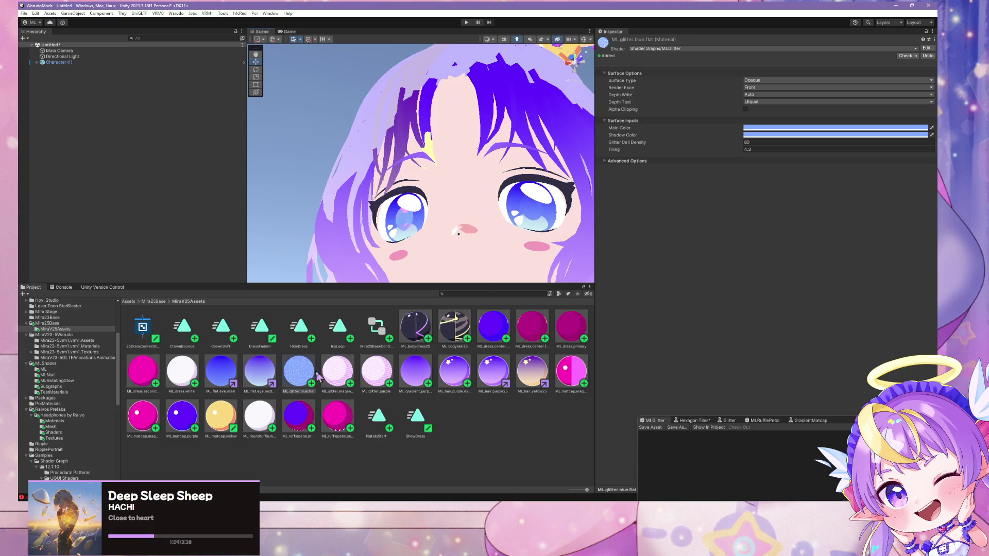
# - Frame the face, apply the blue glitter to both left and right eyes, and inspect the sparkle
pyautogui.moveTo(318, 378)
pyautogui.mouseDown()
pyautogui.moveTo(530, 221)
pyautogui.moveTo(448, 132)
pyautogui.moveTo(502, 340)
pyautogui.moveTo(464, 268)
pyautogui.moveTo(476, 296)
pyautogui.moveTo(461, 207)
pyautogui.mouseUp()
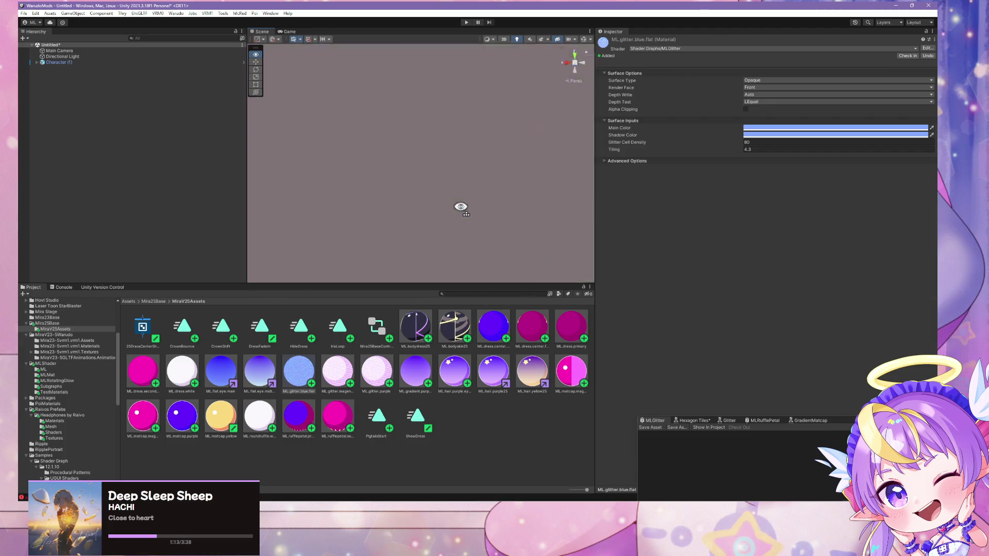
pyautogui.press('f')
pyautogui.scroll(5, 458, 206)
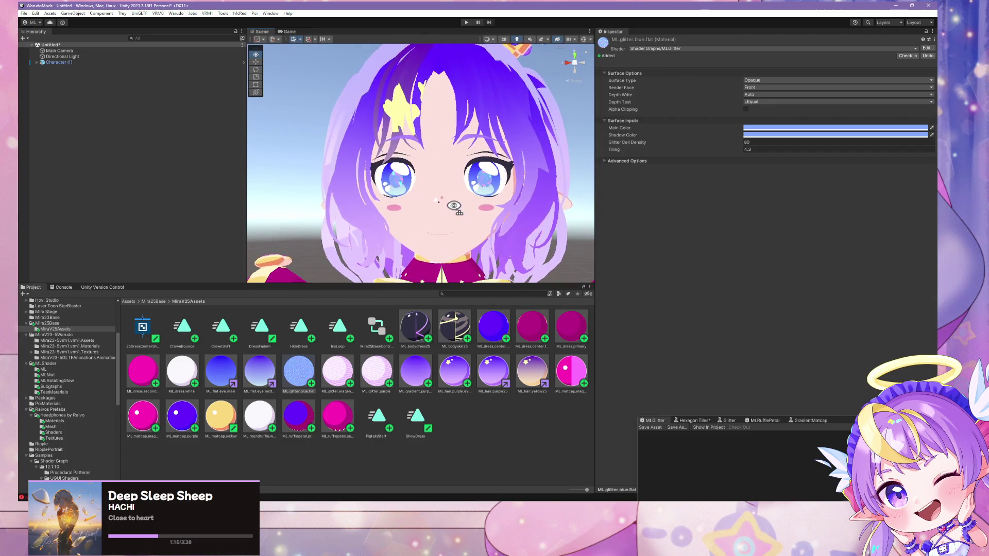
pyautogui.scroll(-5, 454, 206)
pyautogui.scroll(6, 454, 206)
pyautogui.moveTo(454, 206)
pyautogui.mouseDown()
pyautogui.moveTo(481, 221)
pyautogui.moveTo(465, 244)
pyautogui.mouseUp()
pyautogui.scroll(-5, 478, 215)
pyautogui.scroll(7, 478, 215)
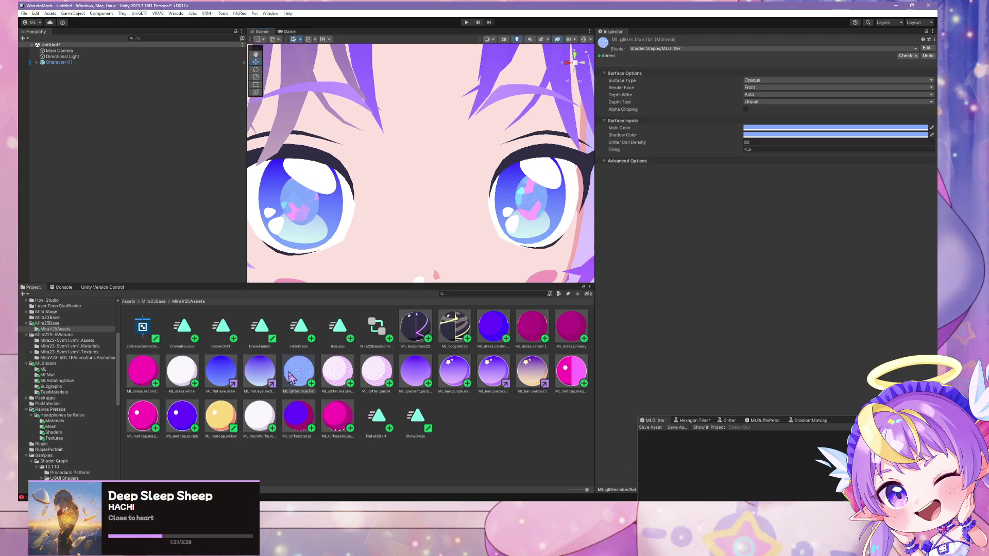
pyautogui.moveTo(291, 378); pyautogui.dragTo(275, 206)
pyautogui.moveTo(293, 378); pyautogui.dragTo(493, 213)
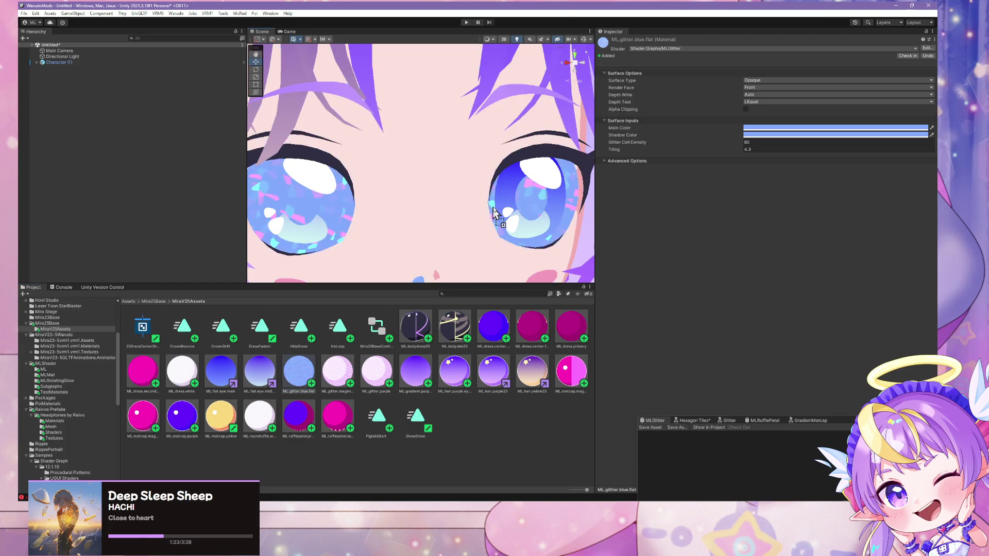
pyautogui.scroll(-10, 509, 202)
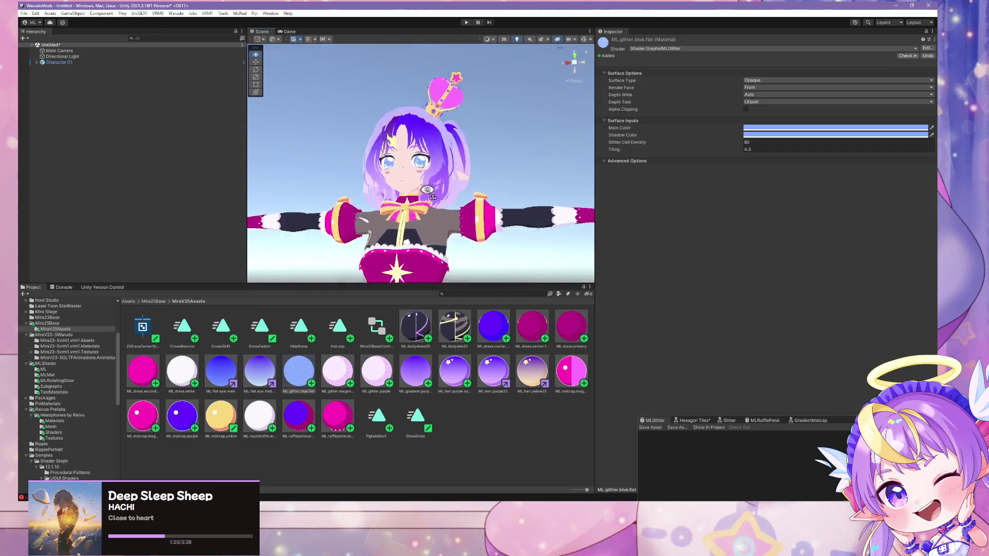
pyautogui.scroll(3, 430, 200)
pyautogui.scroll(5, 430, 201)
pyautogui.scroll(-5, 437, 206)
pyautogui.scroll(5, 448, 217)
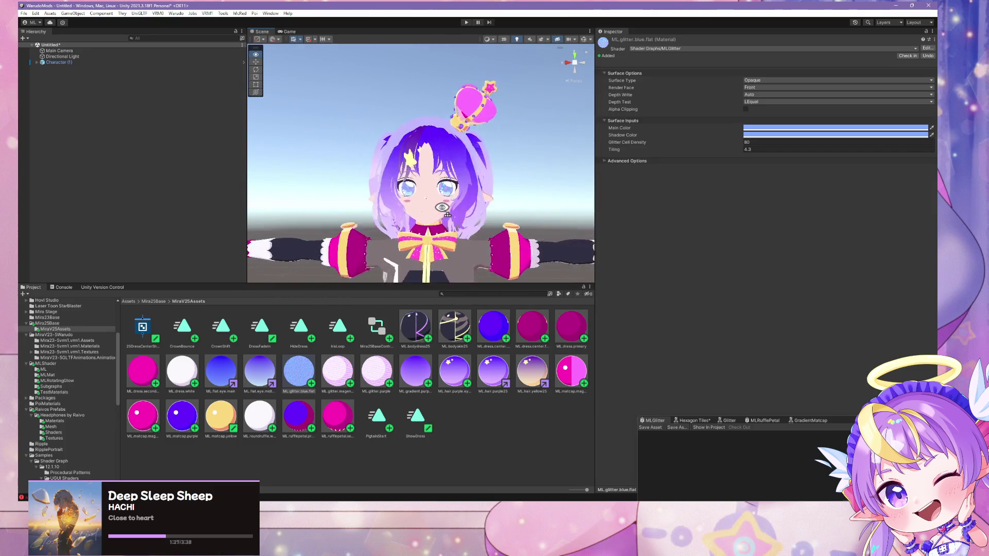
pyautogui.scroll(5, 448, 216)
pyautogui.scroll(-5, 459, 221)
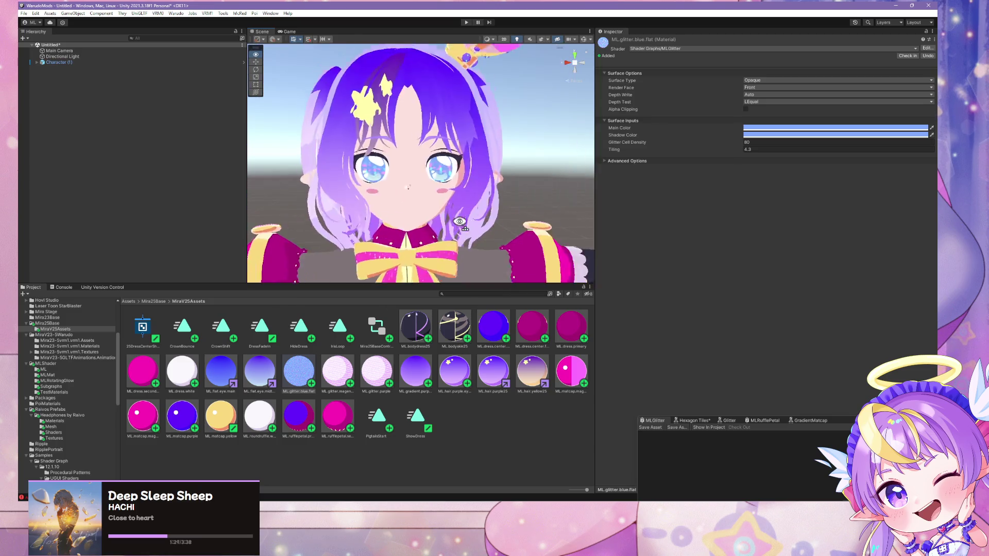
pyautogui.scroll(5, 460, 221)
pyautogui.click(491, 175)
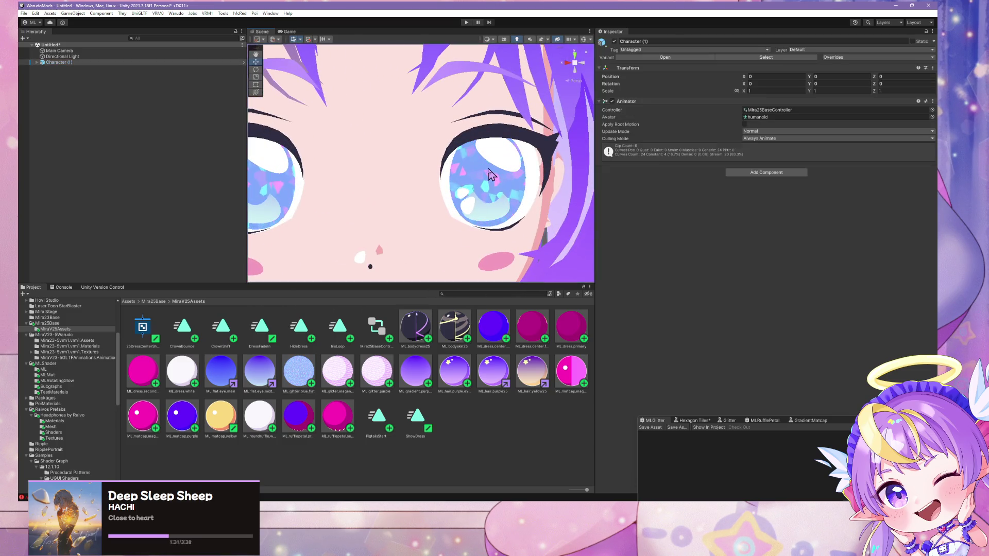
# - Undo, select the right iris mesh and inspect its ML.glitter.blue.flat material settings
pyautogui.hotkey('ctrl', 'z')
pyautogui.click(472, 181)
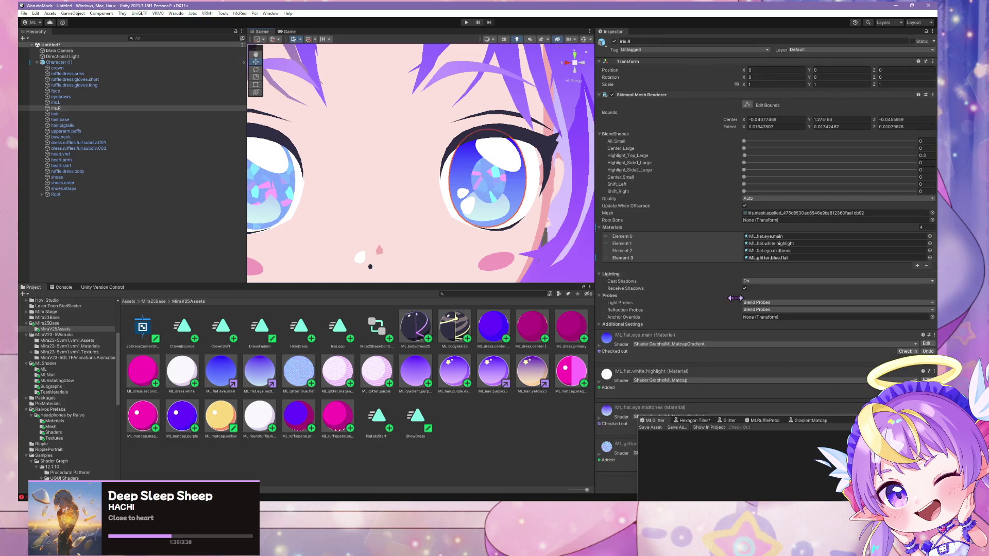
pyautogui.click(298, 377)
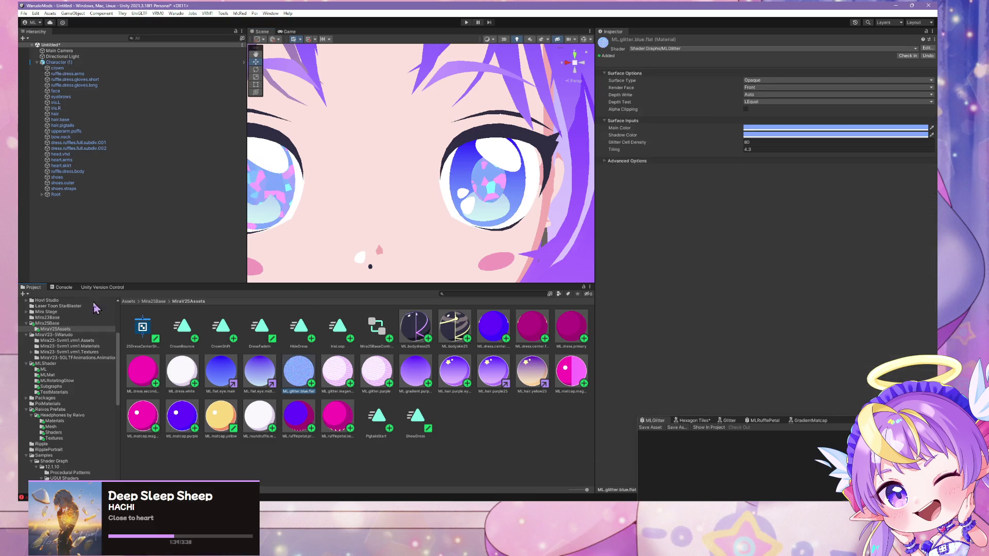
# - In Mira25Base, select v25baseGLTF to show its material import settings
pyautogui.click(64, 324)
pyautogui.click(200, 324)
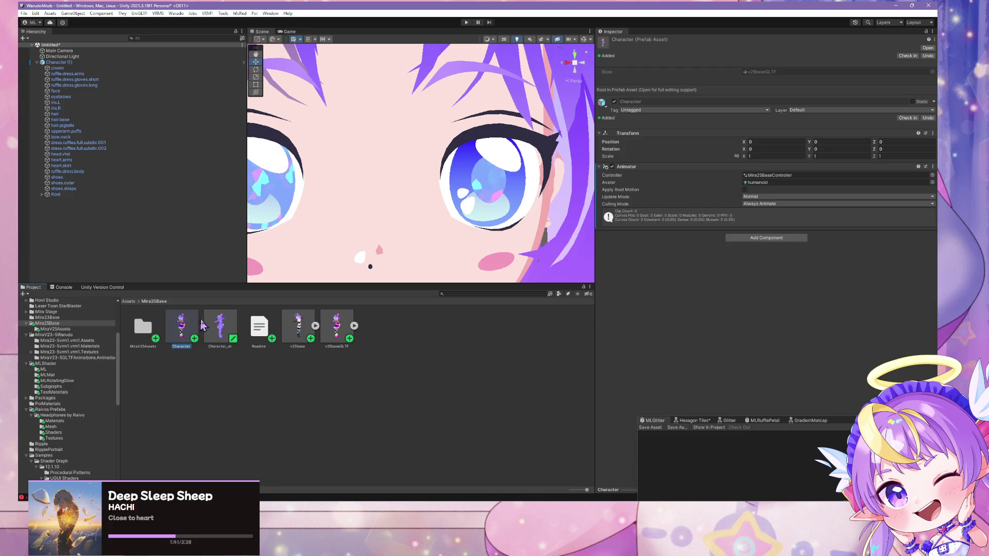
pyautogui.click(336, 325)
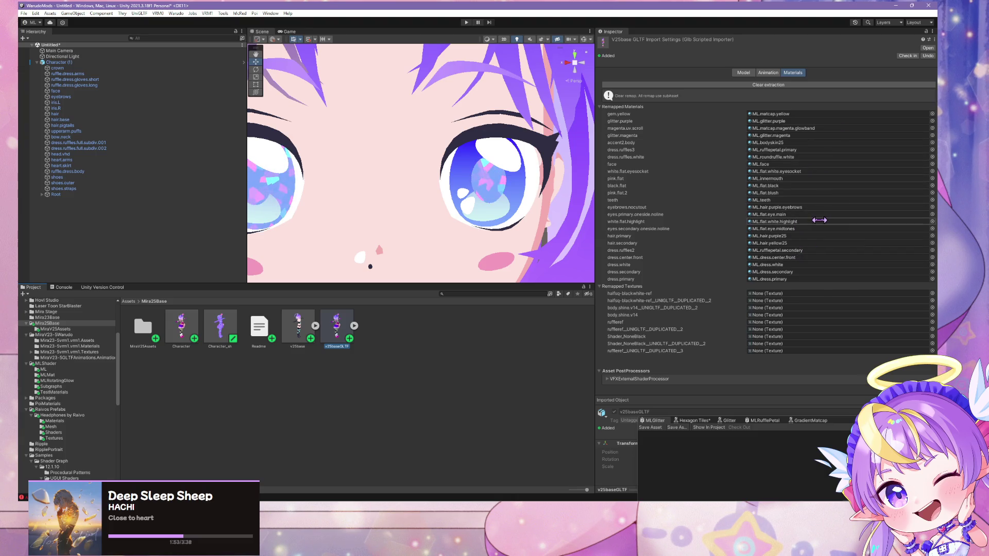
# - Assign ML.glitter.blue.flat to the eye material slot, found by searching 'glitter'
pyautogui.click(931, 215)
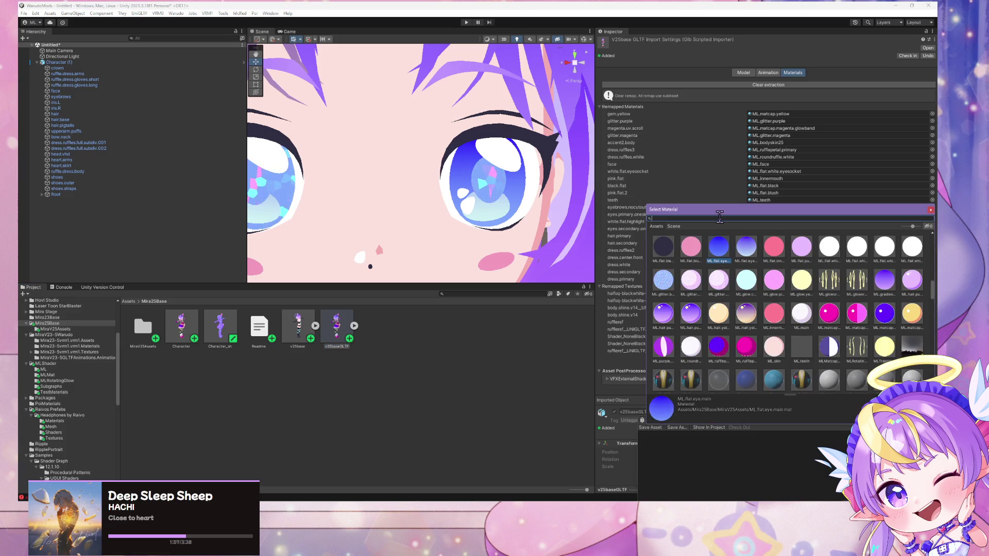
pyautogui.write('glitter')
pyautogui.click(690, 246)
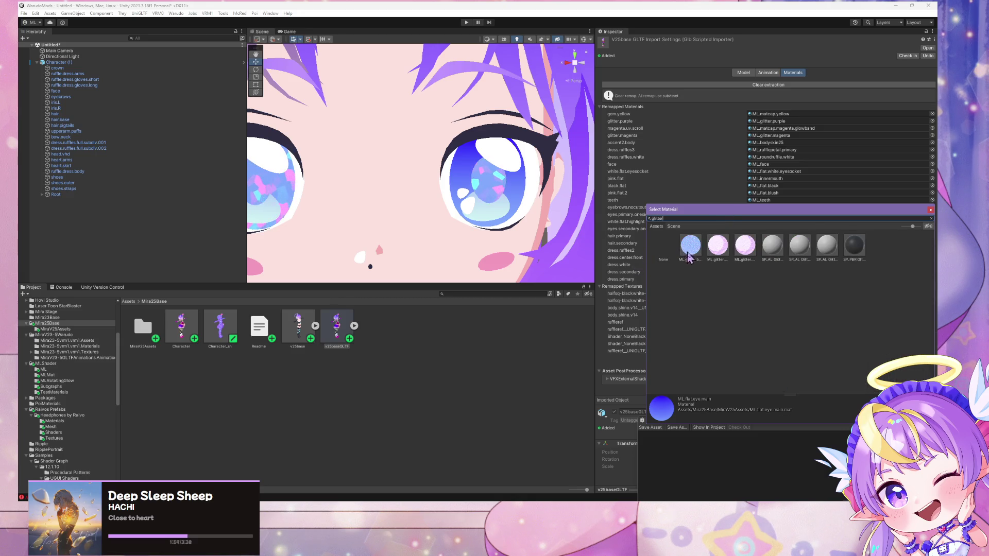
pyautogui.doubleClick(690, 247)
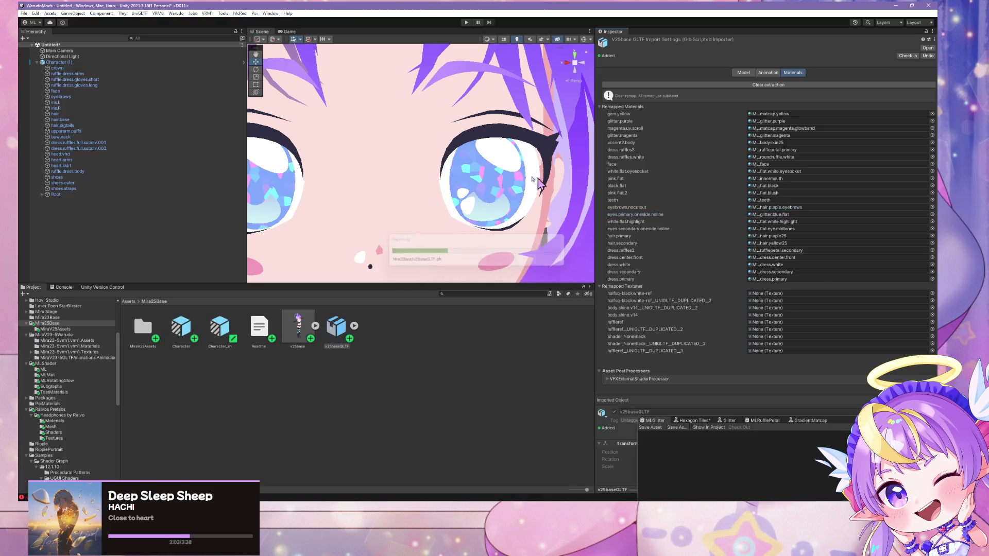
# - Frame the reimported character, place a second copy, then delete the character objects
pyautogui.press('f')
pyautogui.scroll(3, 442, 185)
pyautogui.press('f')
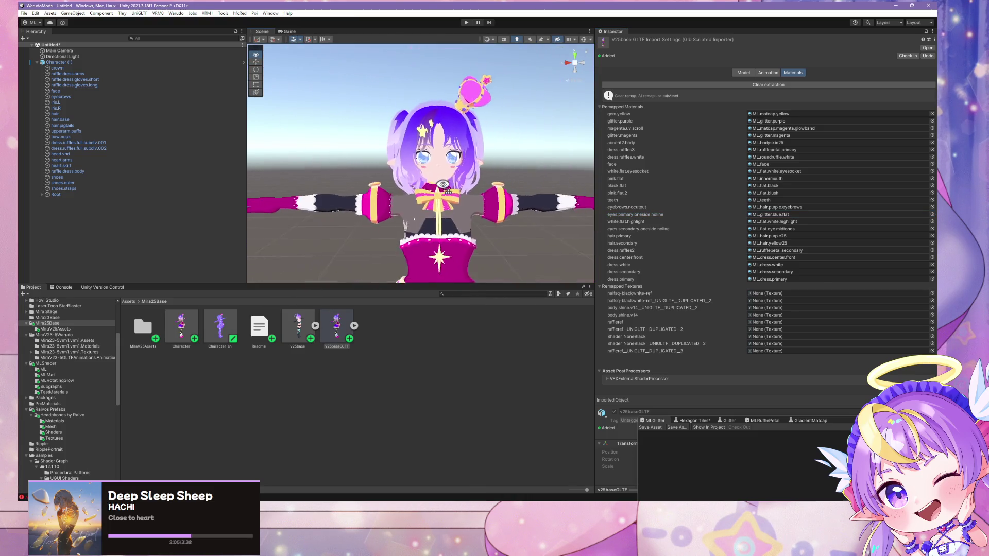
pyautogui.scroll(3, 442, 185)
pyautogui.moveTo(442, 185); pyautogui.dragTo(440, 139)
pyautogui.press('f')
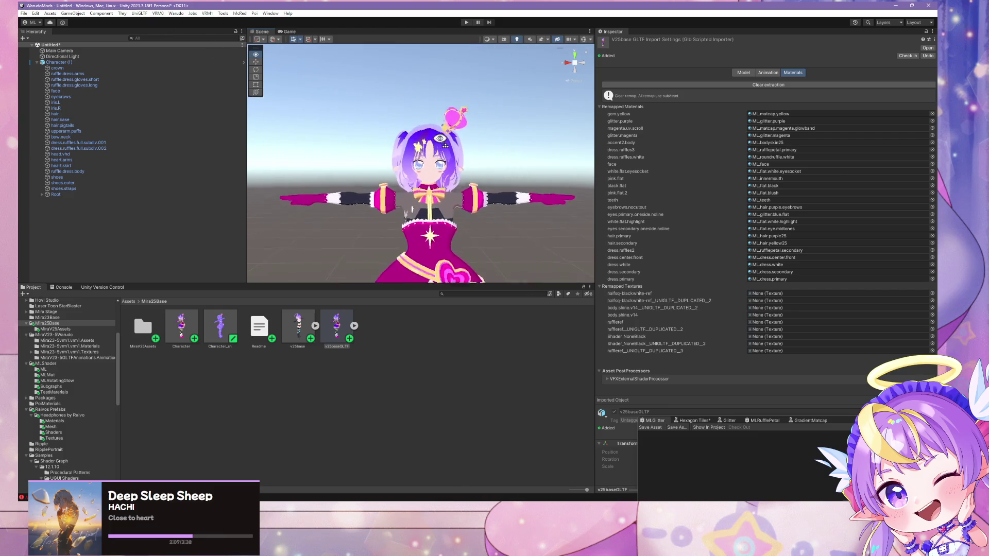
pyautogui.scroll(3, 440, 139)
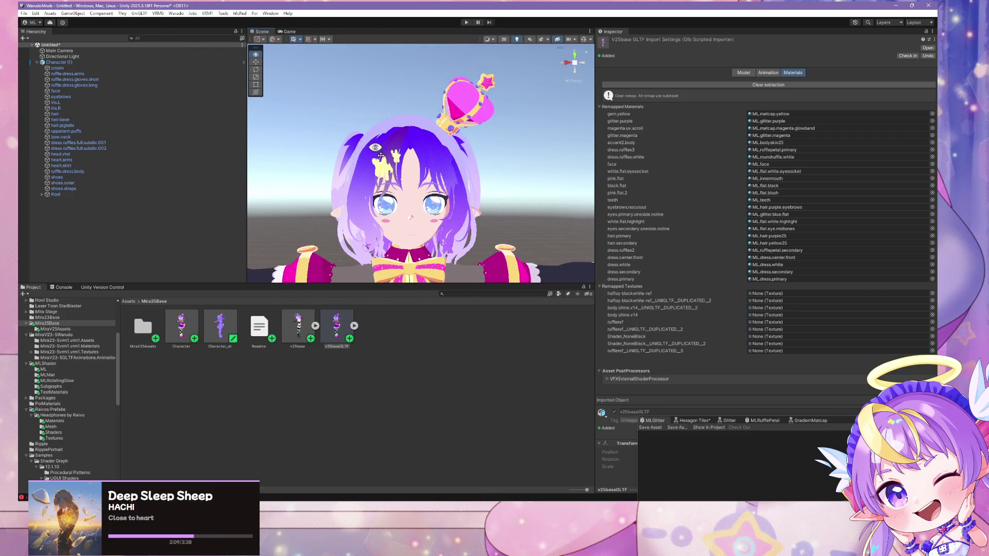
pyautogui.press('f')
pyautogui.moveTo(182, 326)
pyautogui.mouseDown()
pyautogui.moveTo(318, 252)
pyautogui.moveTo(314, 279)
pyautogui.mouseUp()
pyautogui.press('Delete')
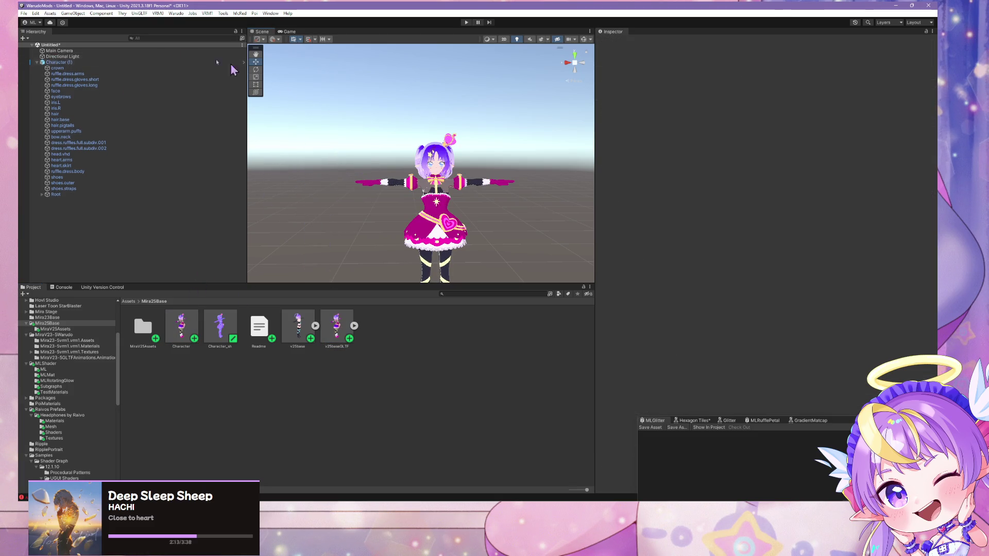
# - Delete the old Character objects and drag a fresh Character prefab into the Hierarchy
pyautogui.click(100, 62)
pyautogui.press('Delete')
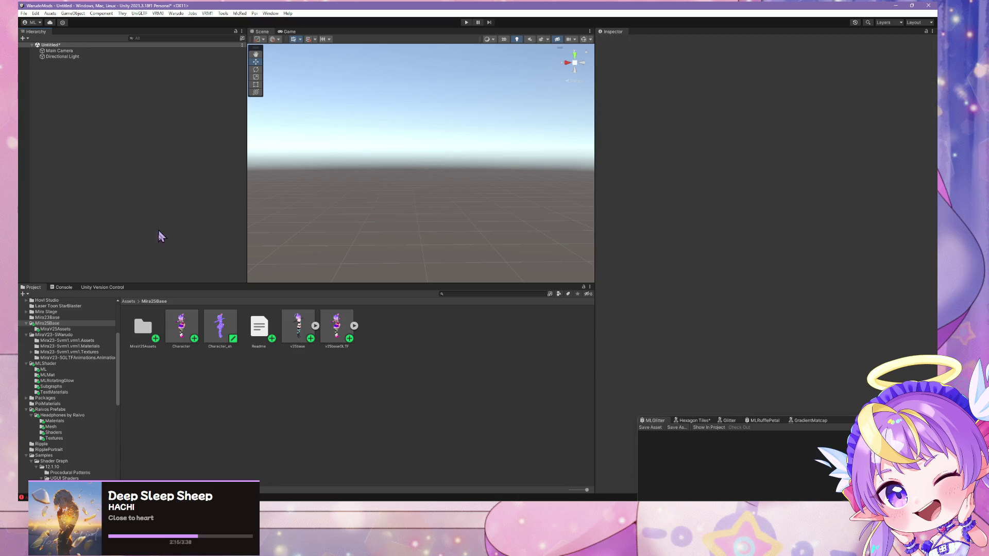
pyautogui.moveTo(181, 325); pyautogui.dragTo(158, 211)
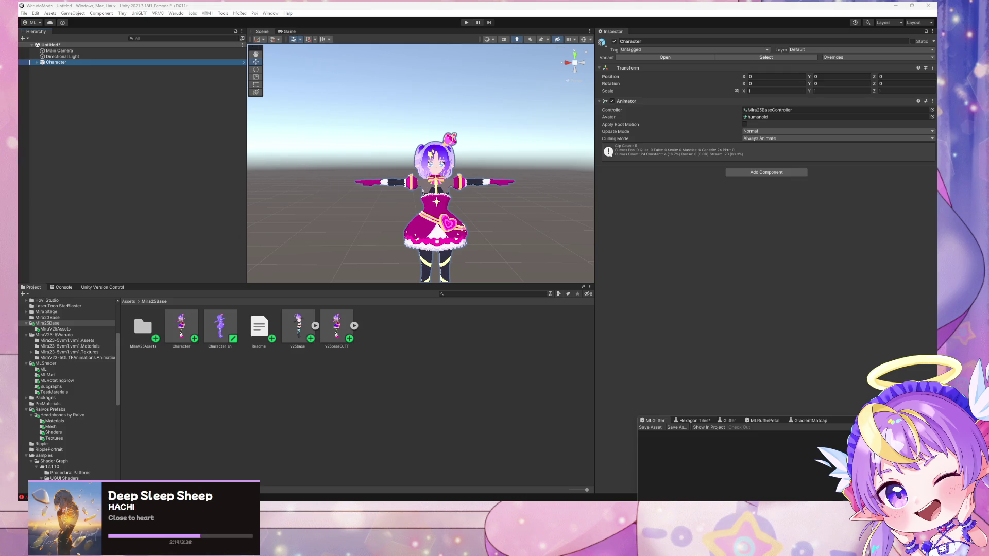
pyautogui.scroll(10, 367, 250)
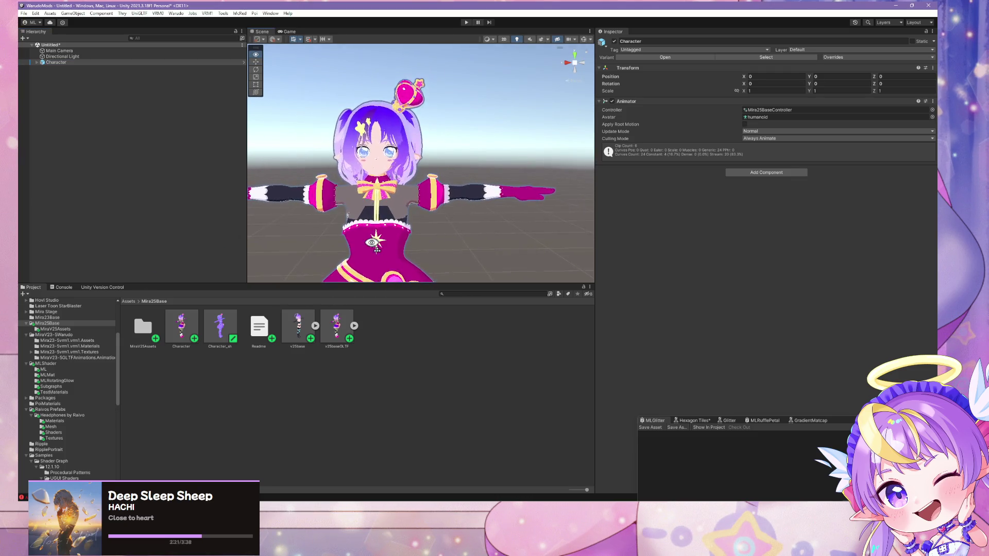
# - Switch to the browser and move the image search window to the right
pyautogui.hotkey('alt', 'Tab')
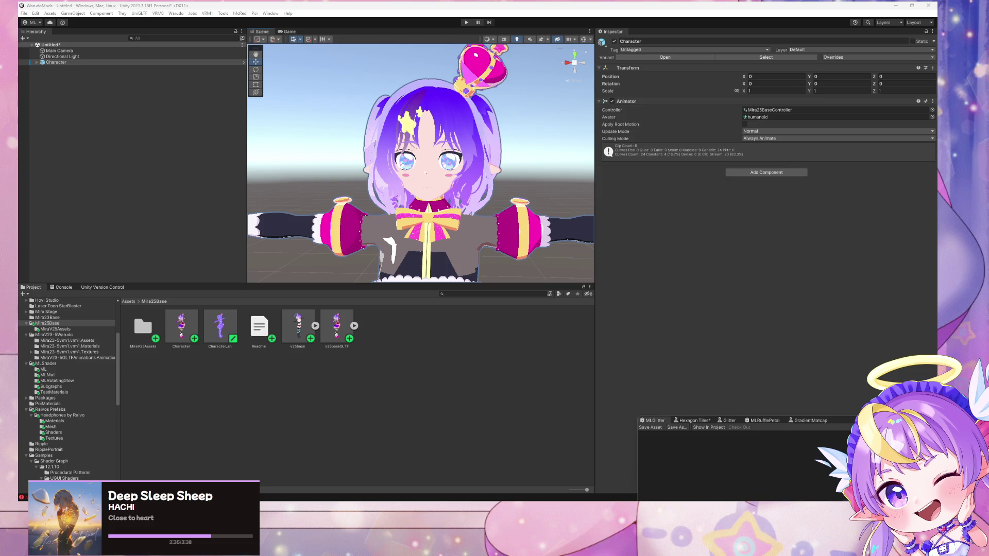
pyautogui.moveTo(438, 510)
pyautogui.moveTo(420, 487)
pyautogui.moveTo(360, 102); pyautogui.dragTo(540, 89)
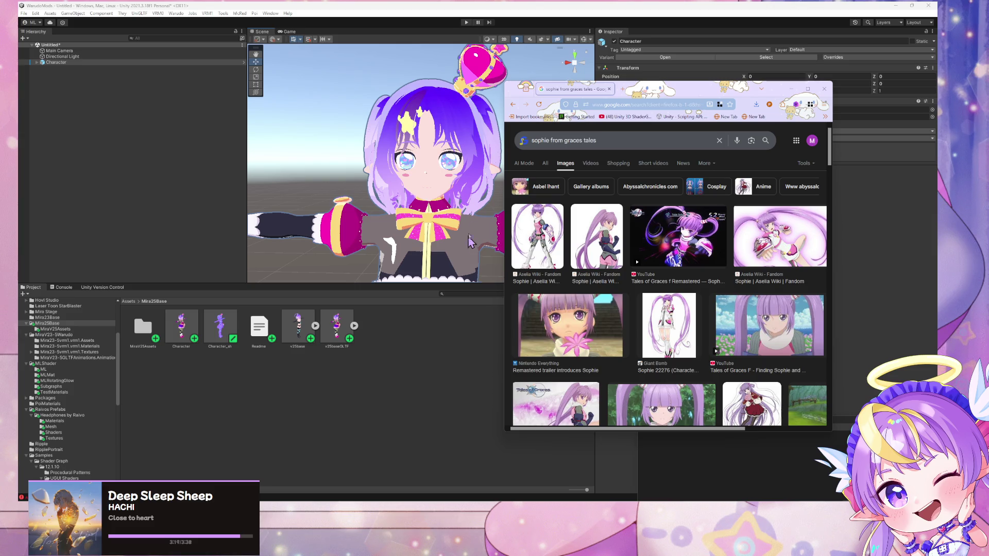
pyautogui.click(450, 157)
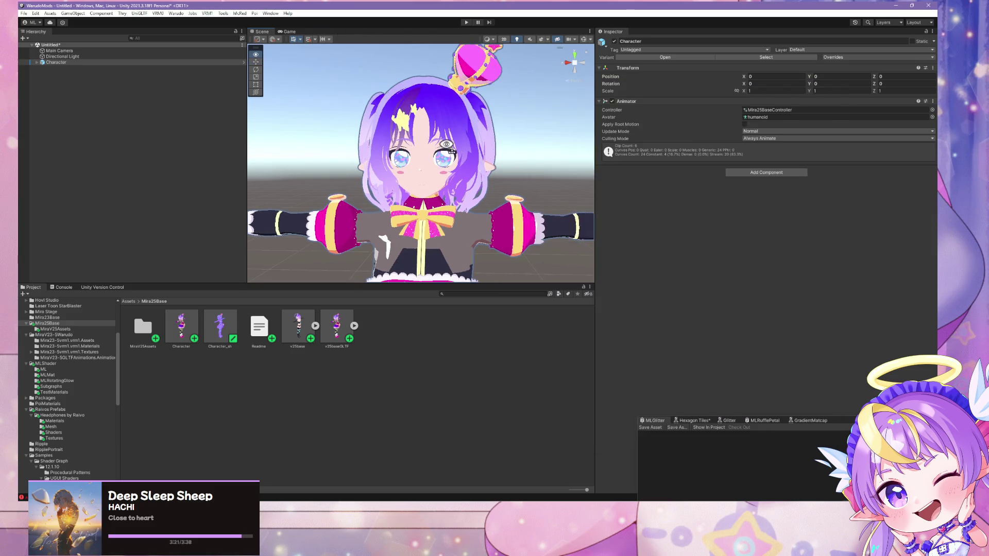
# - Start building the Mira25Base mod with Warudo > Build Mod
pyautogui.moveTo(450, 158)
pyautogui.mouseDown()
pyautogui.moveTo(448, 97)
pyautogui.moveTo(452, 127)
pyautogui.mouseUp()
pyautogui.scroll(5, 452, 128)
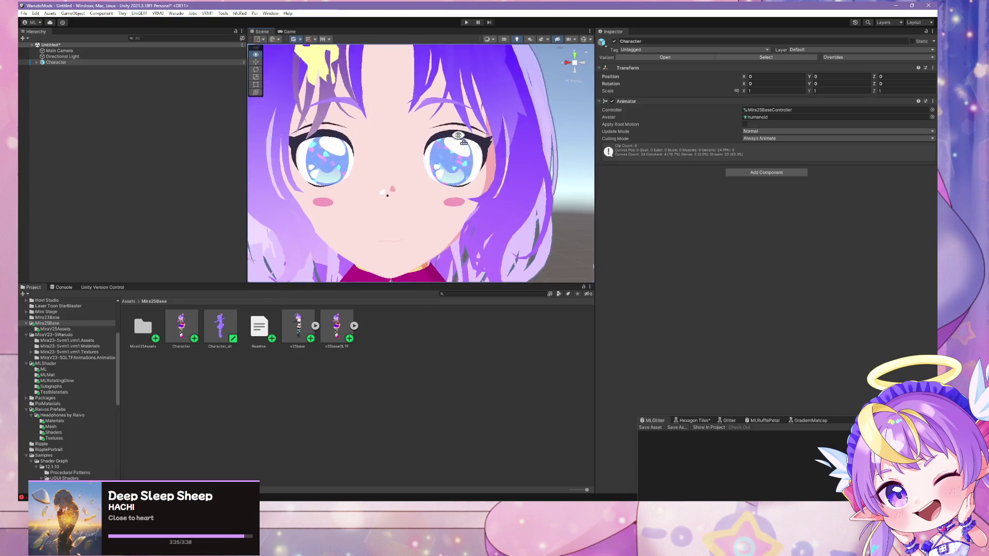
pyautogui.click(176, 13)
pyautogui.click(205, 61)
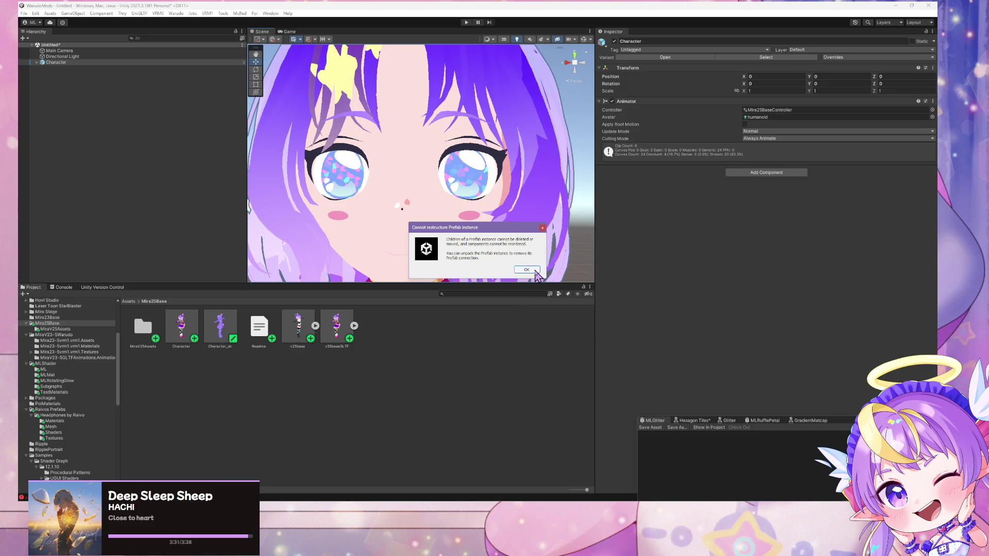
# - Dismiss the 'Cannot restructure Prefab instance' warning twice so the build continues
pyautogui.click(535, 272)
pyautogui.click(535, 271)
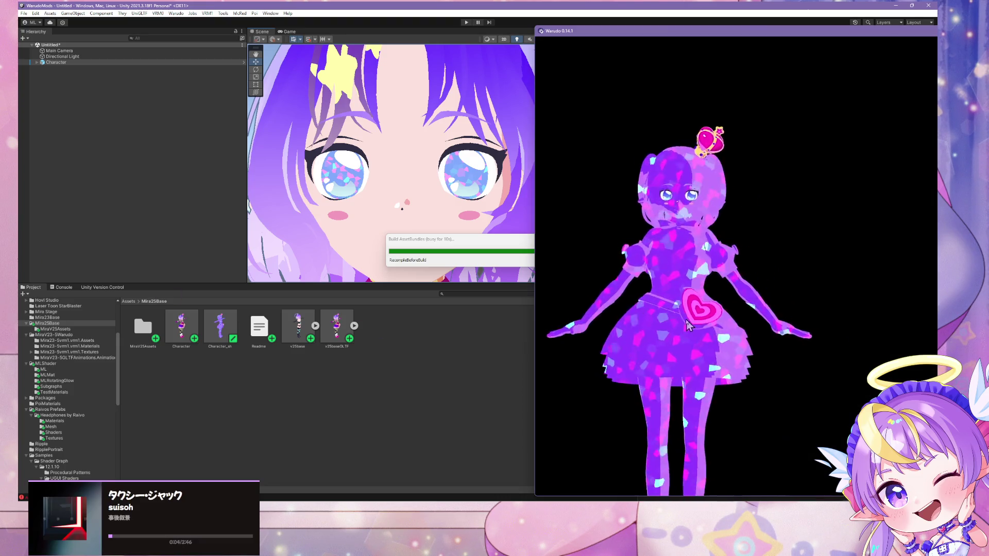
# - Orbit around the reloaded avatar and zoom in on its face to check the glitter eyes
pyautogui.scroll(5, 704, 329)
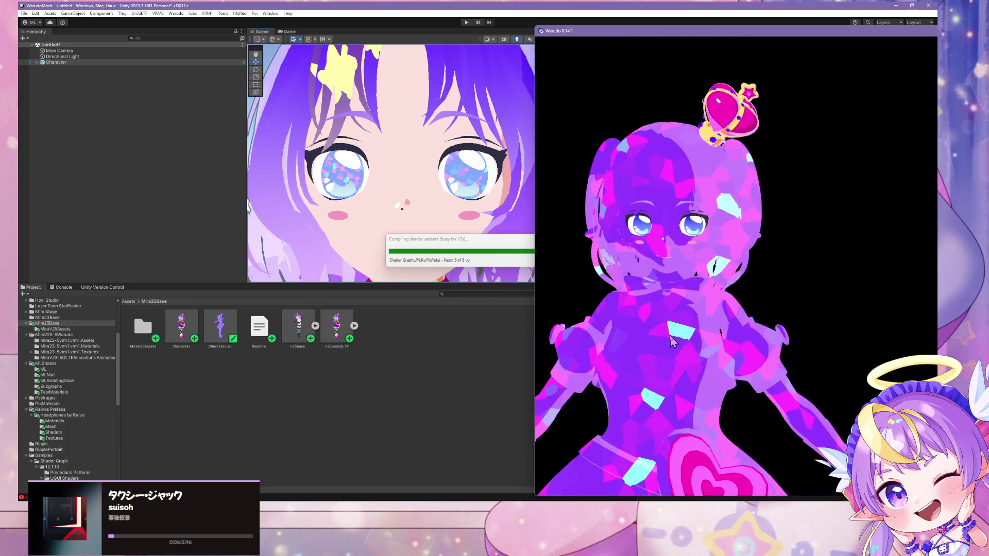
pyautogui.moveTo(658, 338)
pyautogui.mouseDown()
pyautogui.moveTo(721, 349)
pyautogui.moveTo(606, 334)
pyautogui.mouseUp()
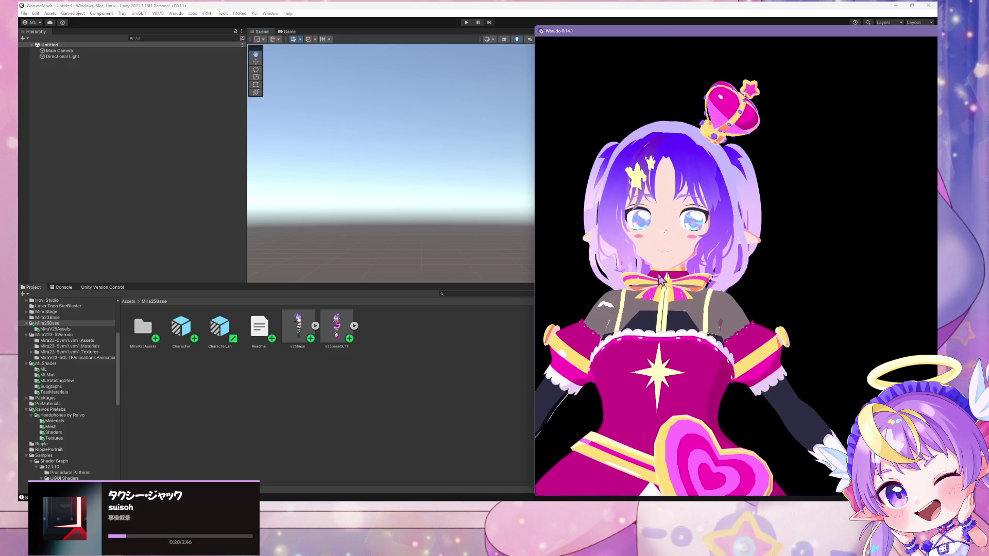
pyautogui.scroll(5, 661, 283)
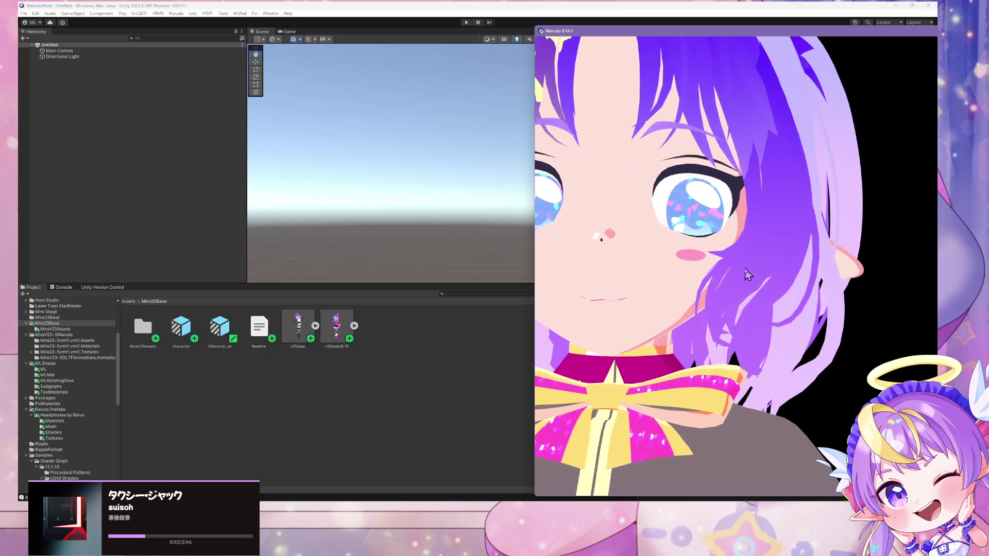
# - Check ML.glitter.blue.flat's Glitter Cell Density of 80, then bring the Warudo editor beside the preview
pyautogui.doubleClick(148, 349)
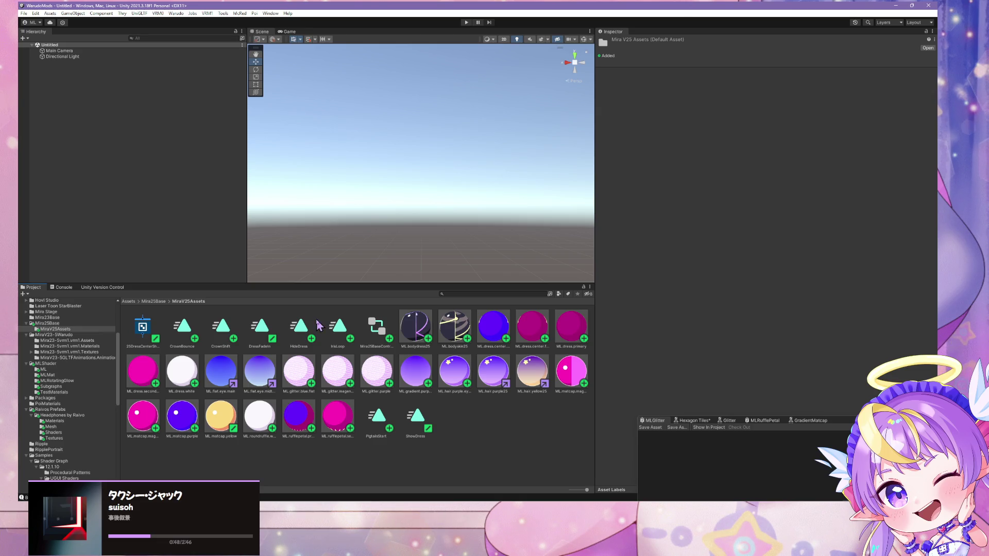
pyautogui.click(299, 370)
pyautogui.click(706, 141)
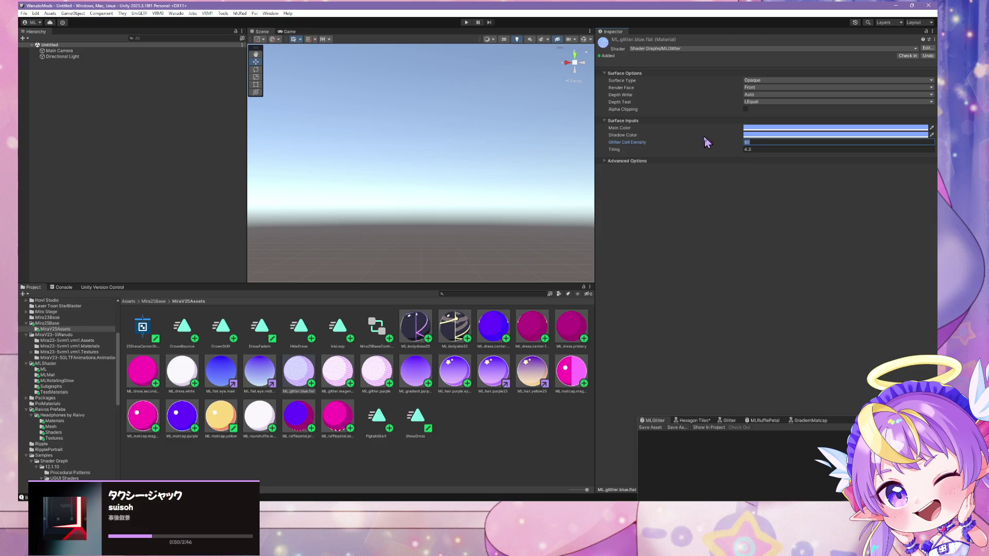
pyautogui.click(755, 141)
pyautogui.hotkey('alt', 'Tab')
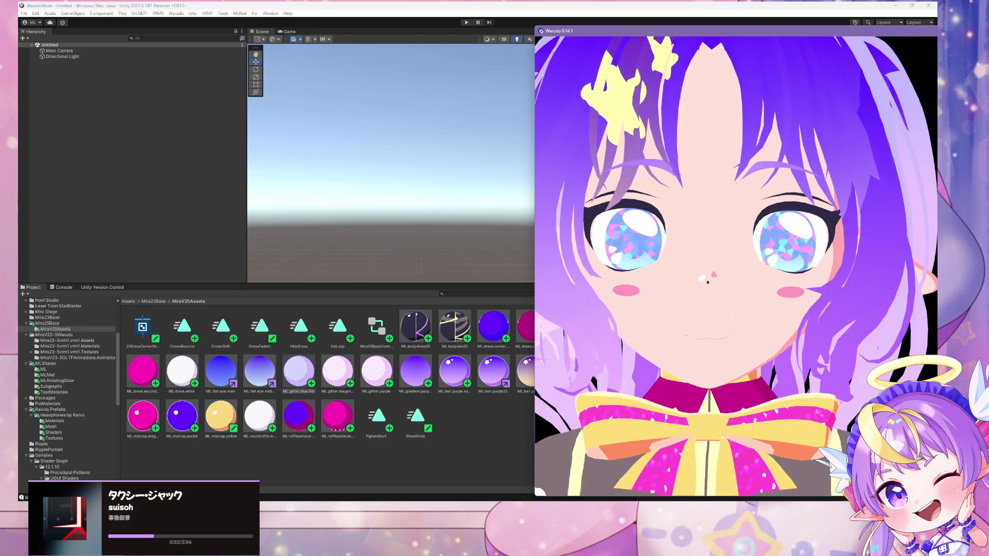
pyautogui.moveTo(614, 113); pyautogui.dragTo(222, 95)
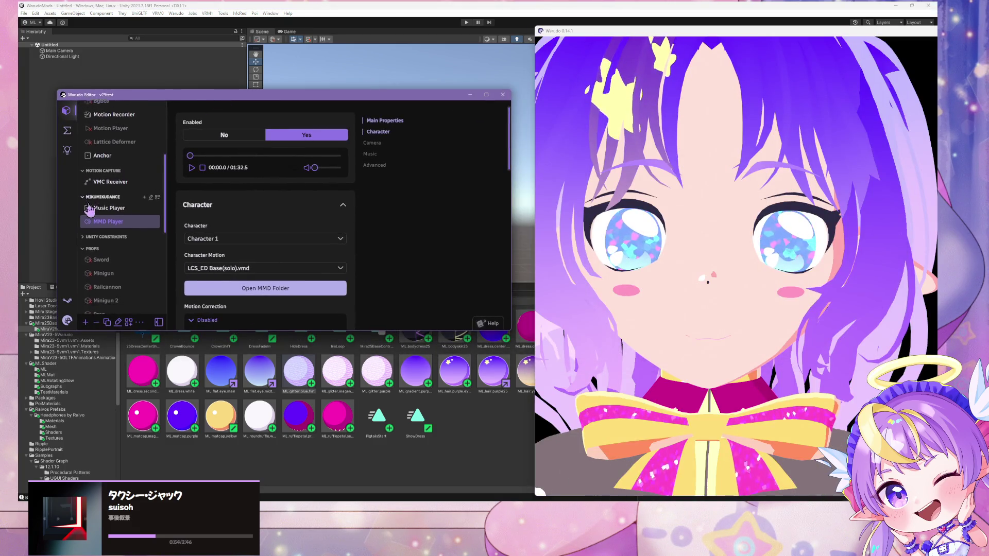
# - On Character 1, set a default material property entry's Material to ML.glitter.blue.flat
pyautogui.scroll(5, 108, 211)
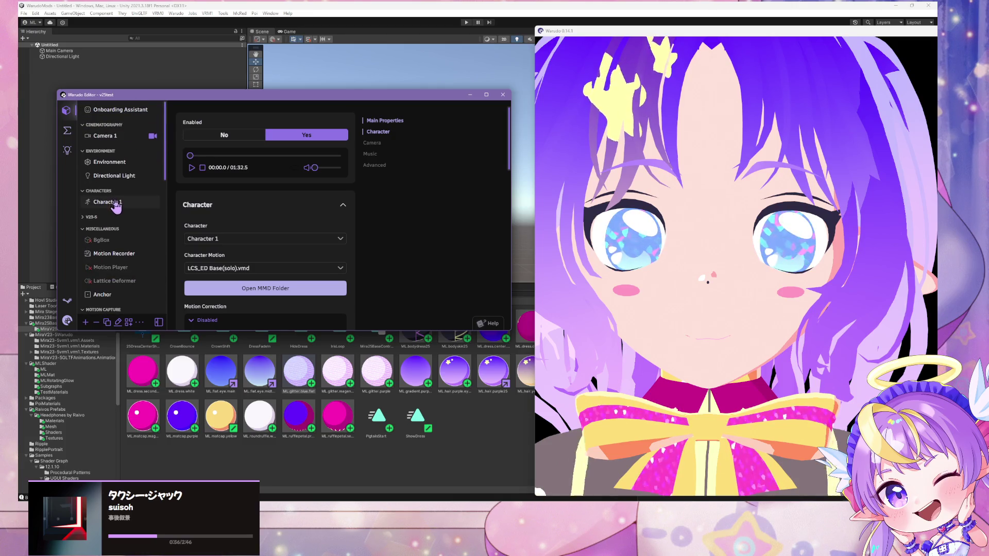
pyautogui.click(108, 202)
pyautogui.scroll(-10, 283, 211)
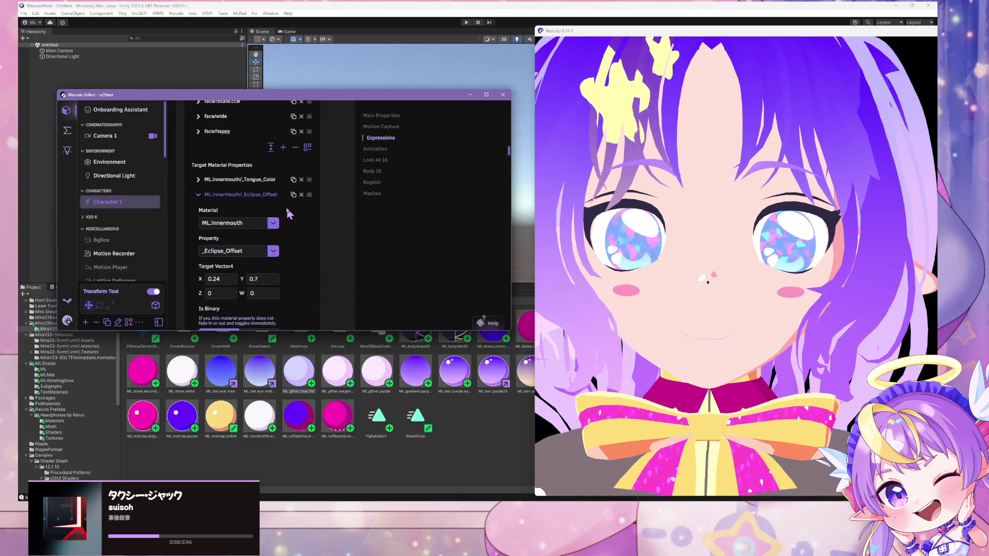
pyautogui.scroll(-10, 288, 213)
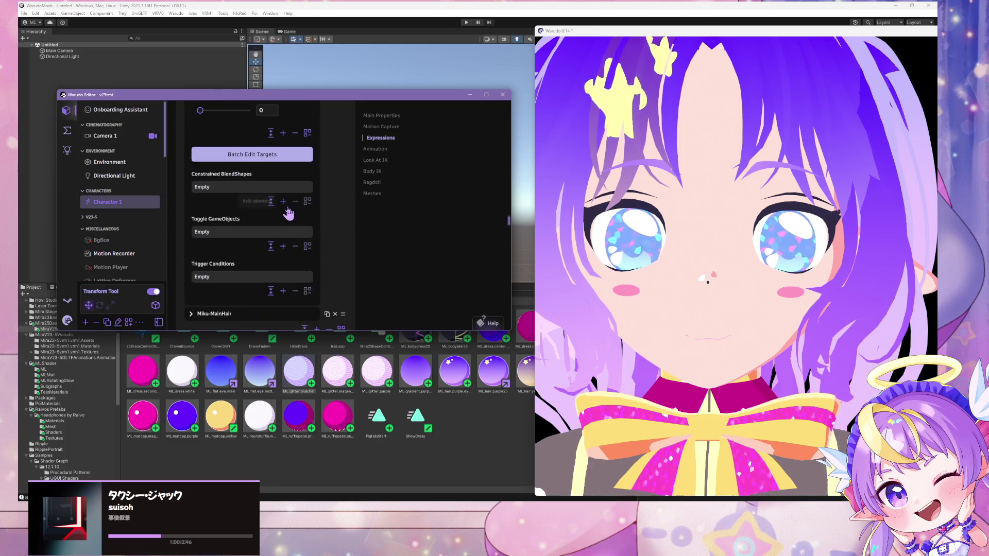
pyautogui.scroll(5, 290, 211)
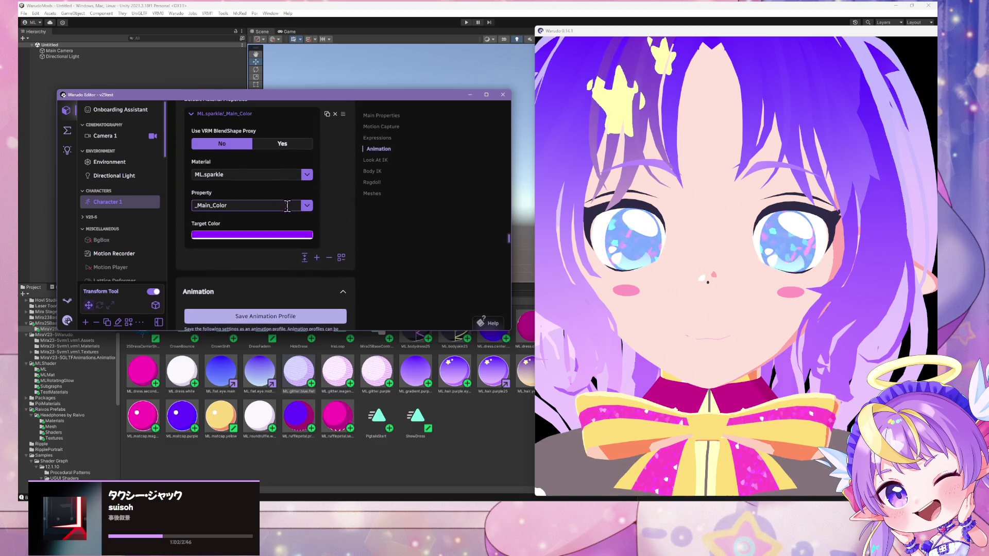
pyautogui.click(307, 211)
pyautogui.scroll(-5, 255, 180)
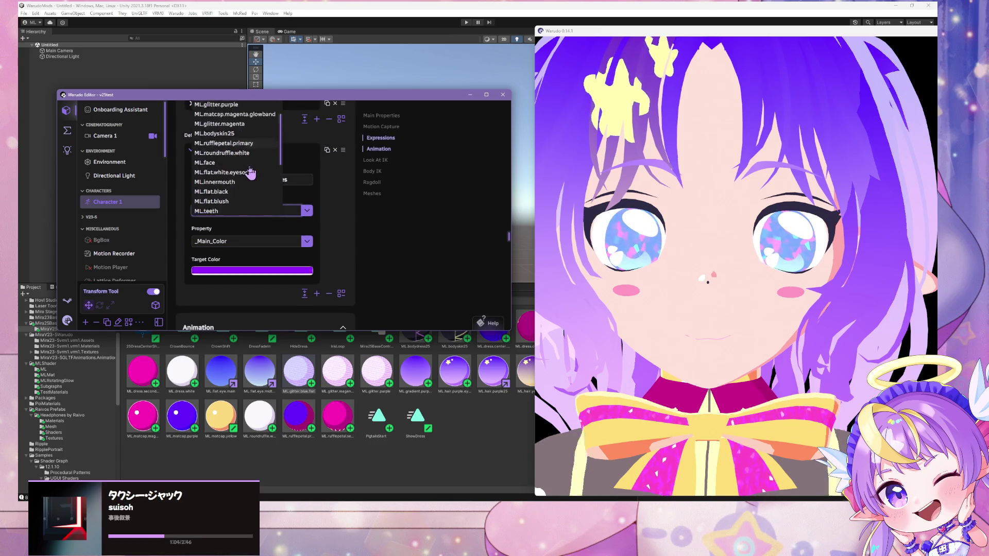
pyautogui.scroll(-5, 256, 184)
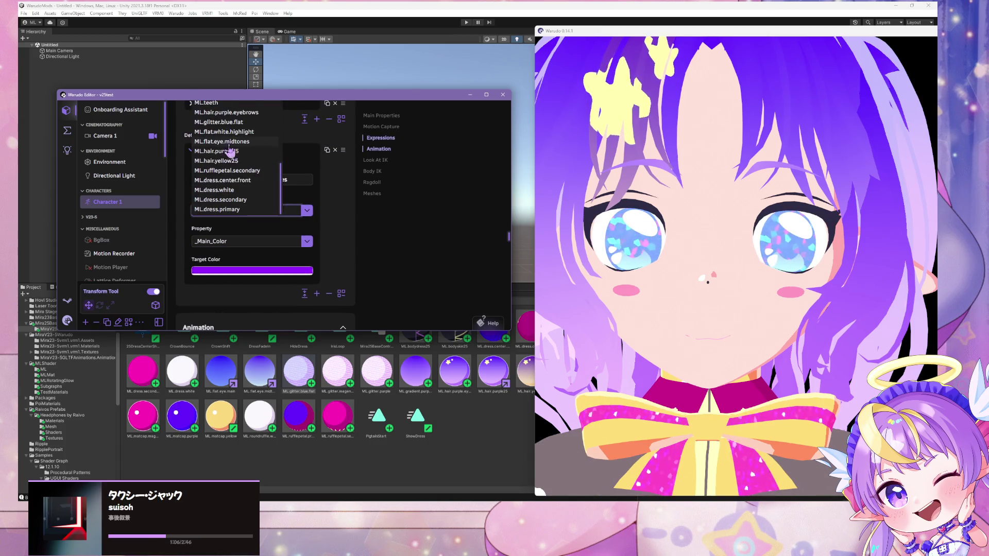
pyautogui.scroll(2, 230, 154)
pyautogui.click(230, 160)
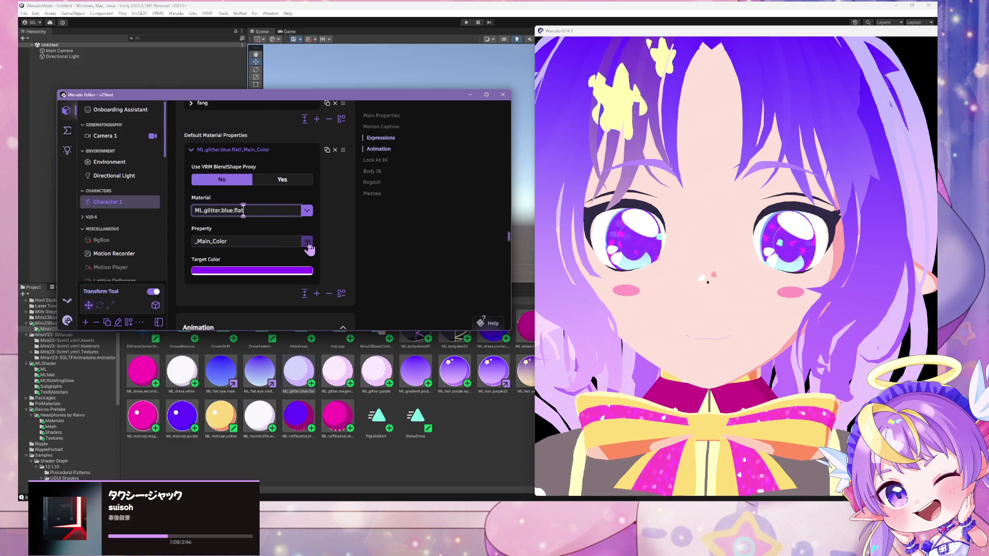
# - Set the entry's Property to _Glitter_Cell_Density with Target Float 60
pyautogui.click(307, 242)
pyautogui.scroll(5, 298, 239)
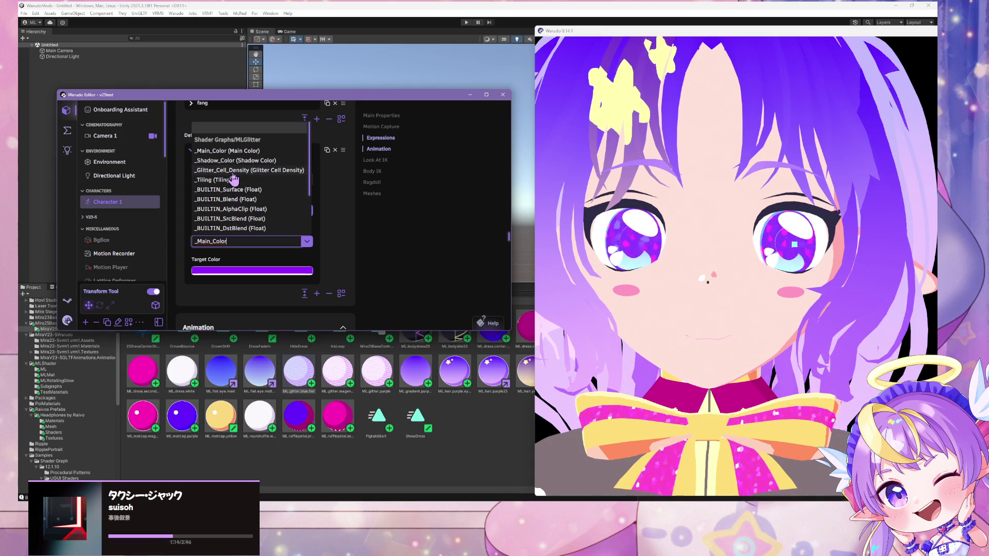
pyautogui.click(233, 170)
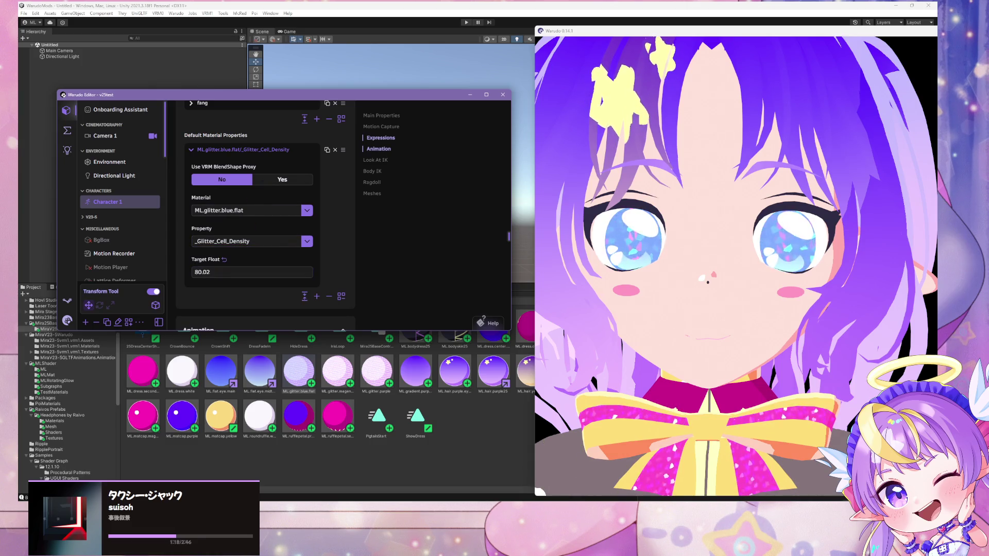
pyautogui.moveTo(252, 272); pyautogui.dragTo(217, 271)
pyautogui.click(211, 273)
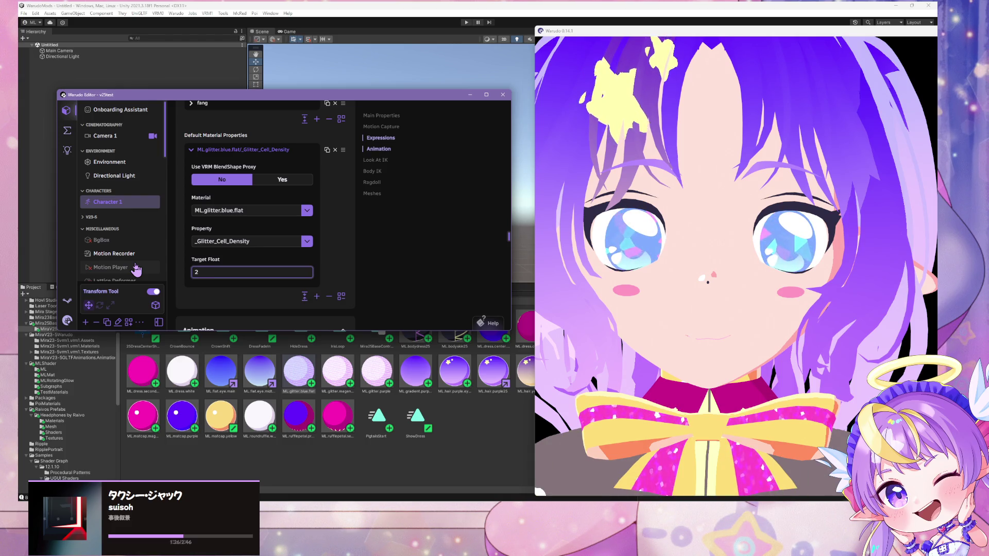
pyautogui.write('40')
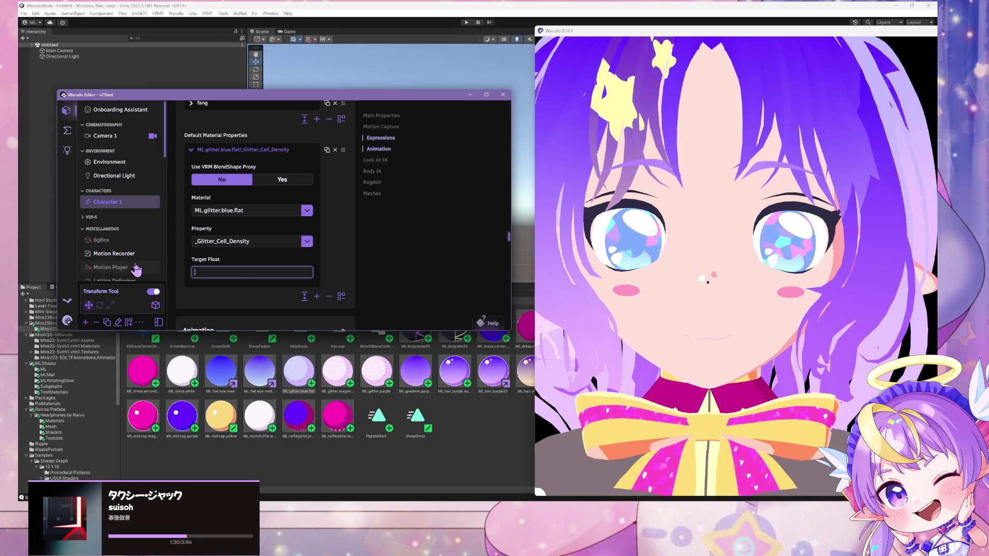
pyautogui.write('0')
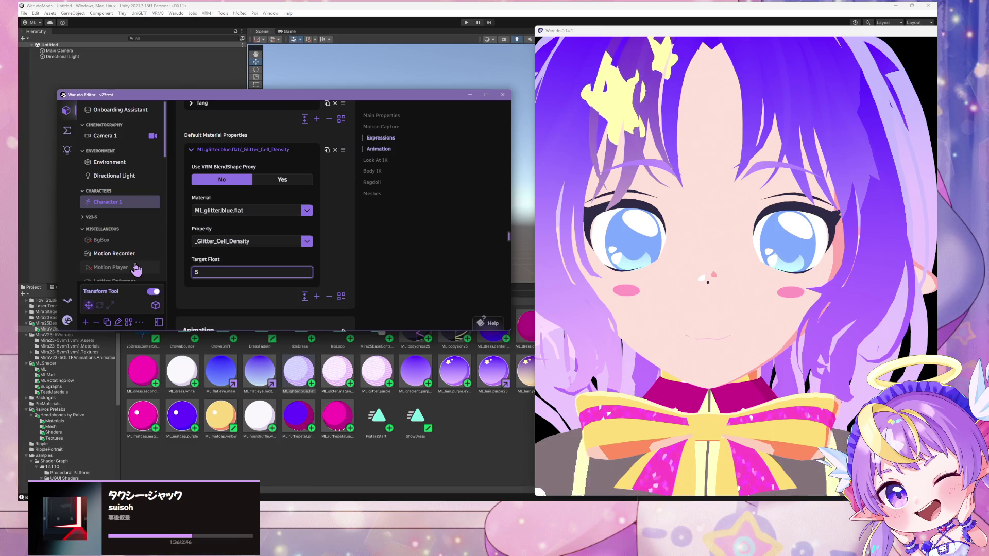
pyautogui.write('5')
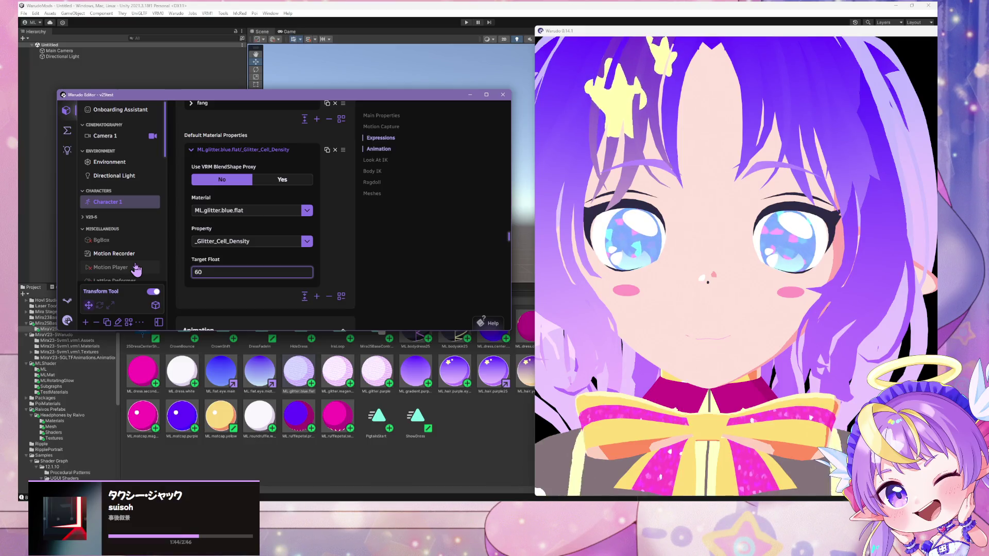
pyautogui.click(698, 329)
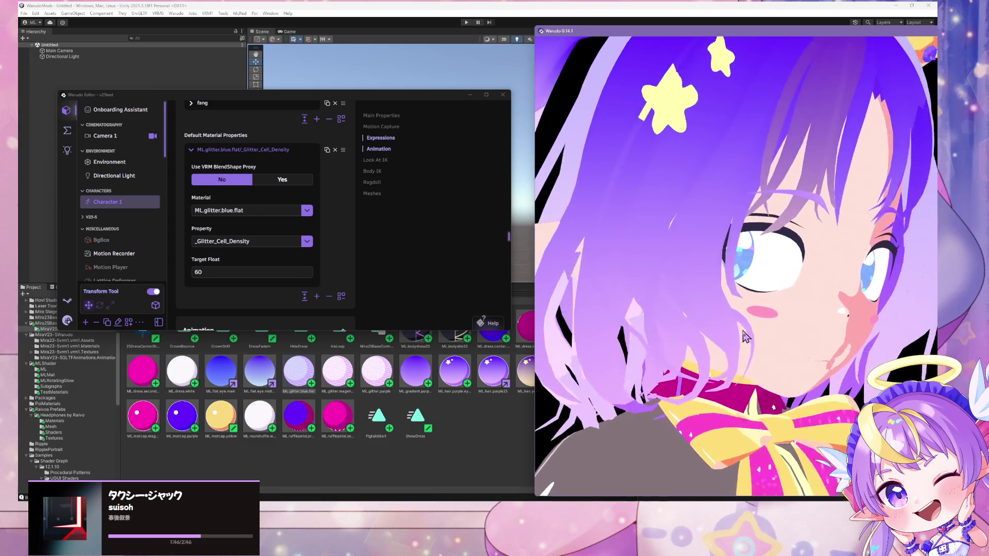
pyautogui.scroll(-5, 698, 330)
pyautogui.scroll(5, 711, 316)
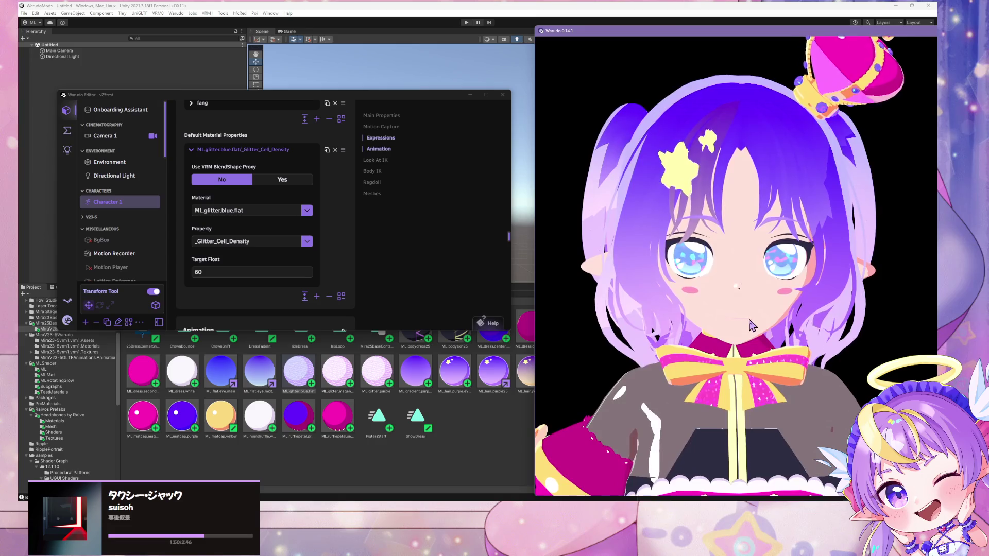
pyautogui.scroll(4, 750, 319)
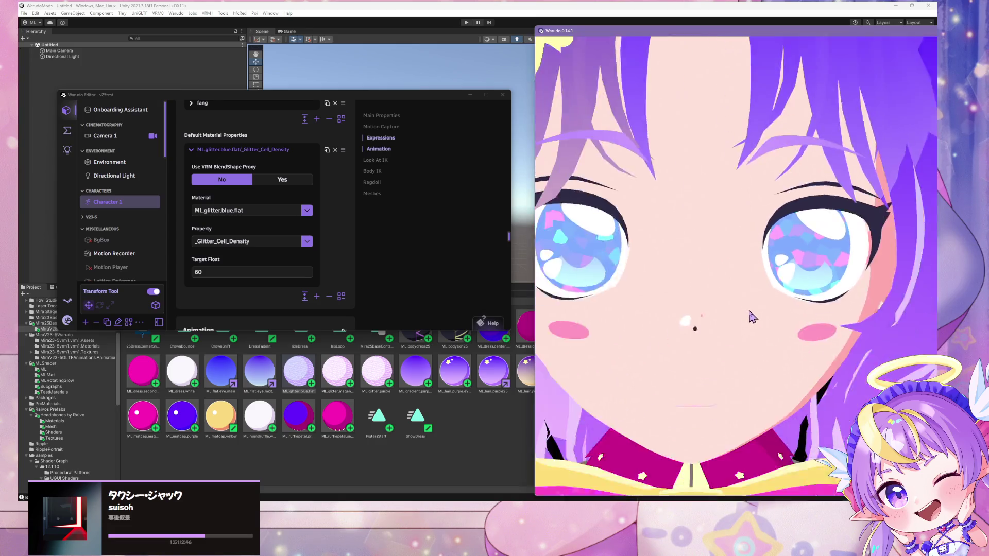
pyautogui.scroll(-5, 750, 315)
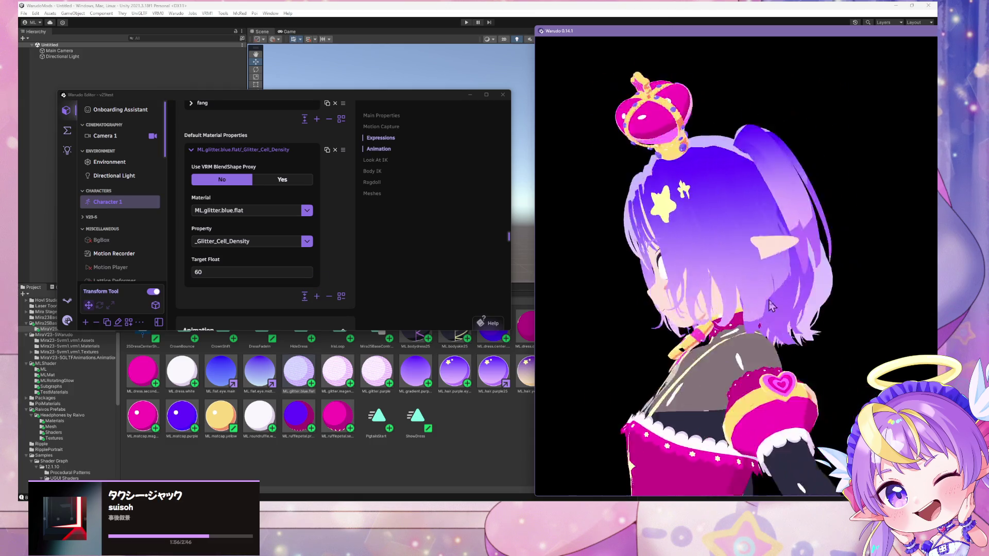
pyautogui.scroll(4, 828, 287)
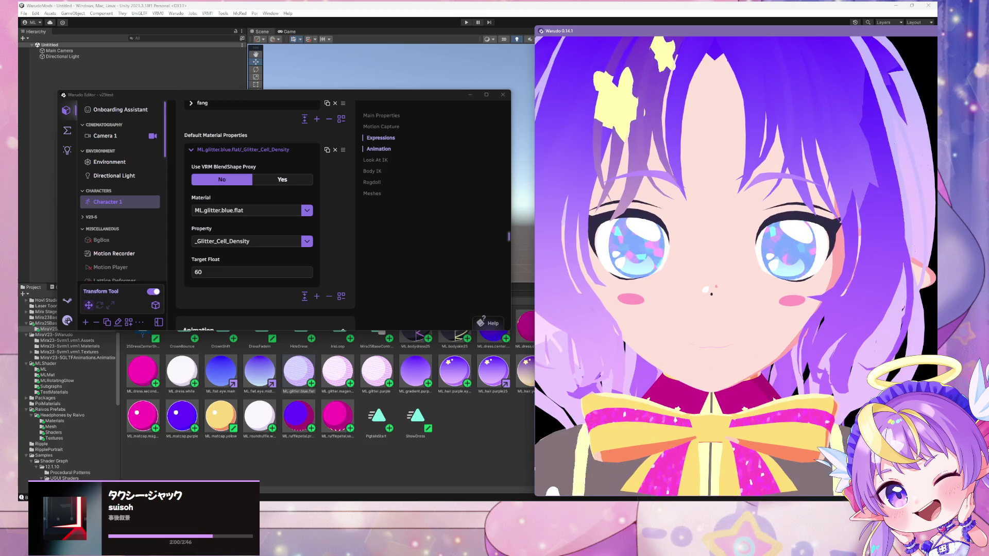
pyautogui.click(613, 271)
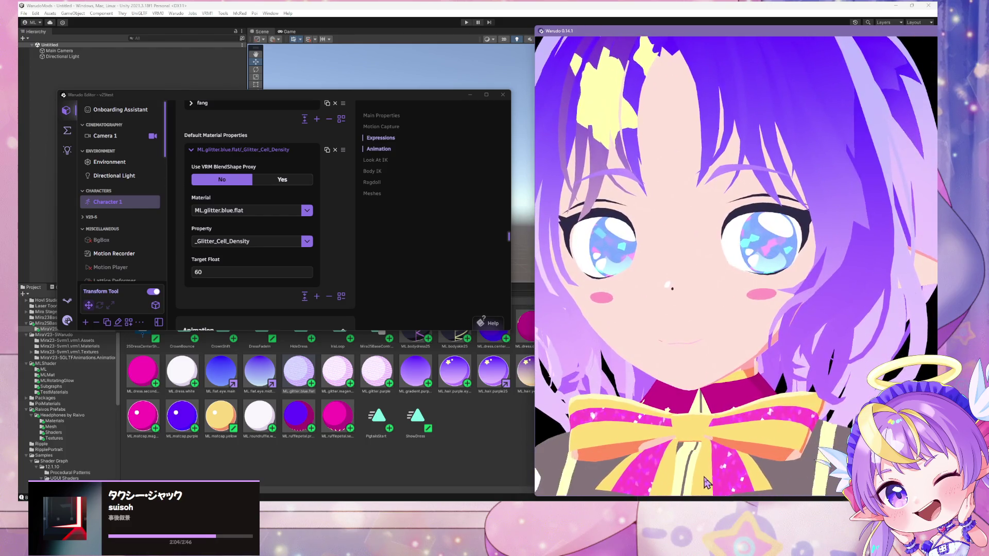
pyautogui.click(166, 169)
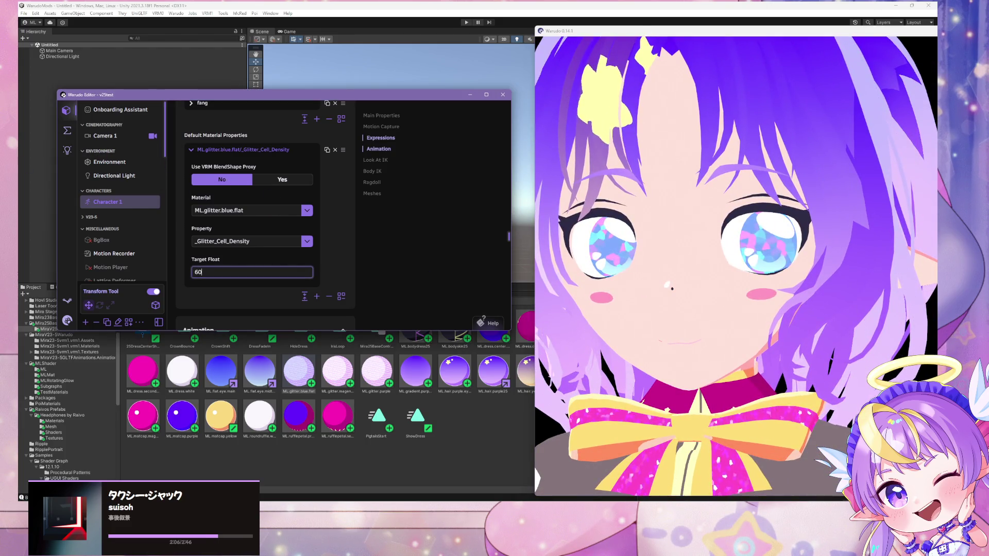
pyautogui.hotkey('alt', 'Tab')
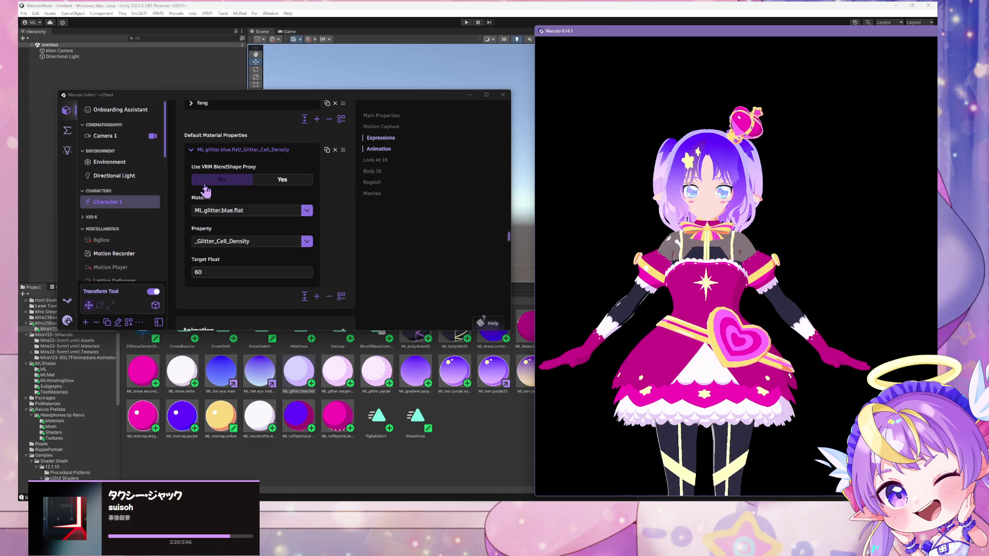
# - Open MMD Player and watch Character 1 dance to LCS_ED Base(solo).vmd
pyautogui.scroll(-5, 124, 198)
pyautogui.click(103, 217)
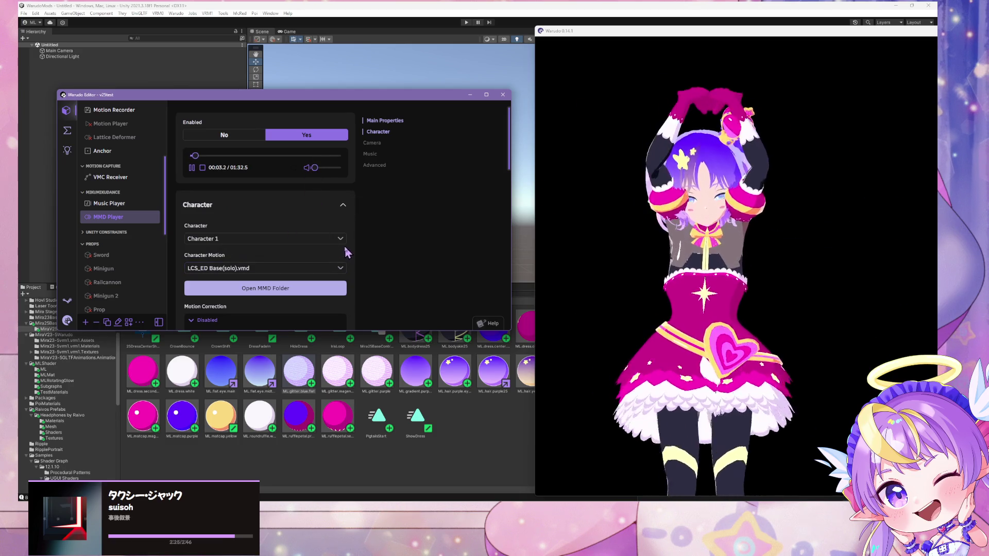
pyautogui.click(791, 274)
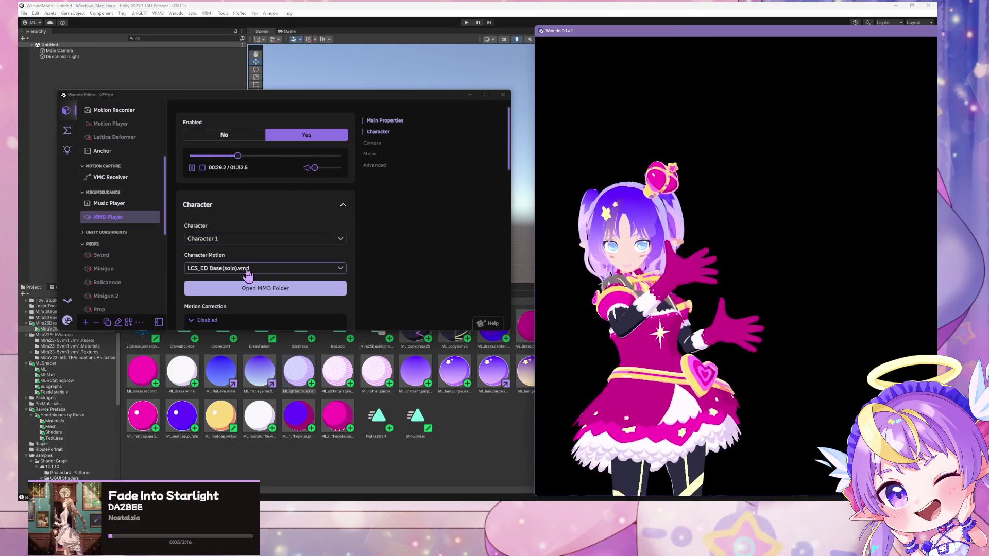
# - Browse the Character Motion list of dance files while watching the preview
pyautogui.click(283, 268)
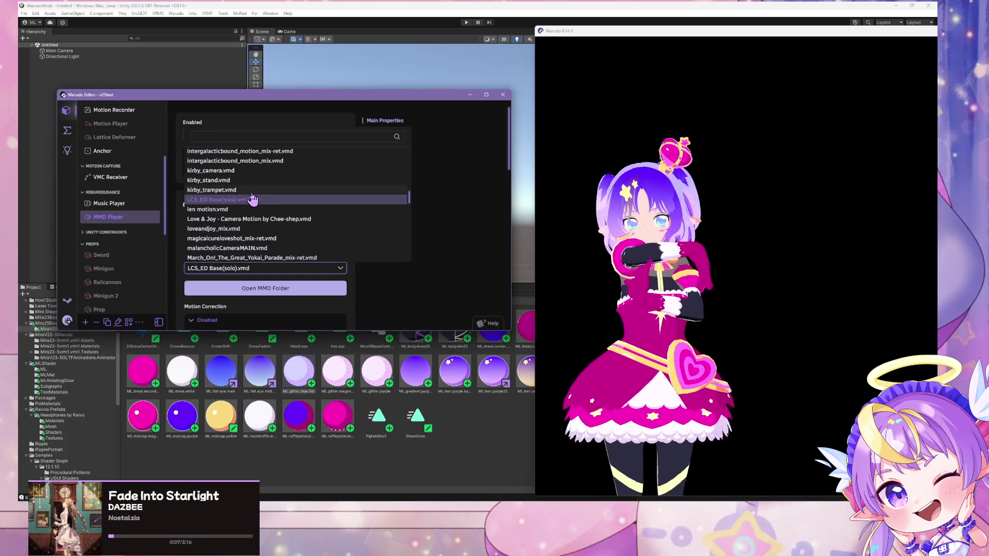
pyautogui.scroll(-3, 255, 195)
pyautogui.scroll(-5, 253, 198)
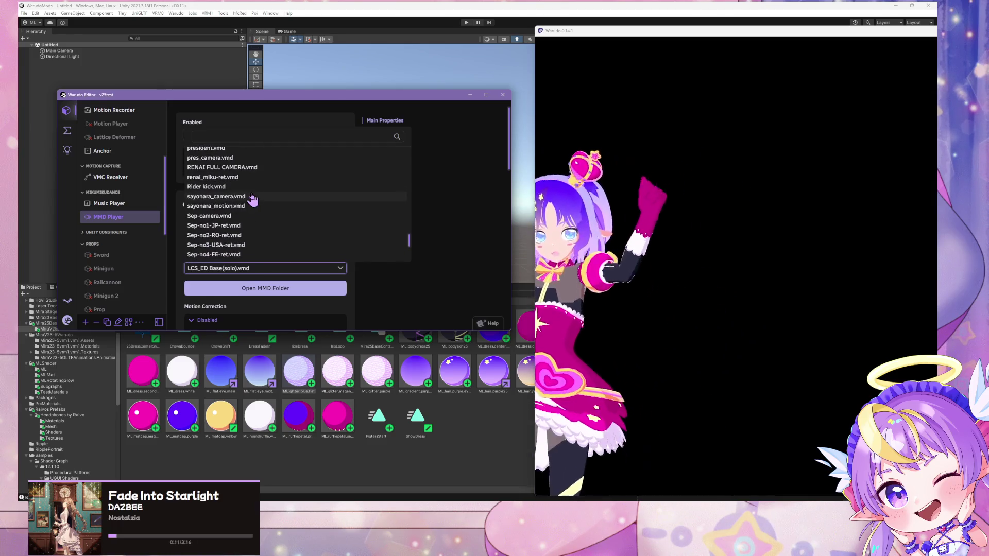
pyautogui.scroll(-5, 252, 198)
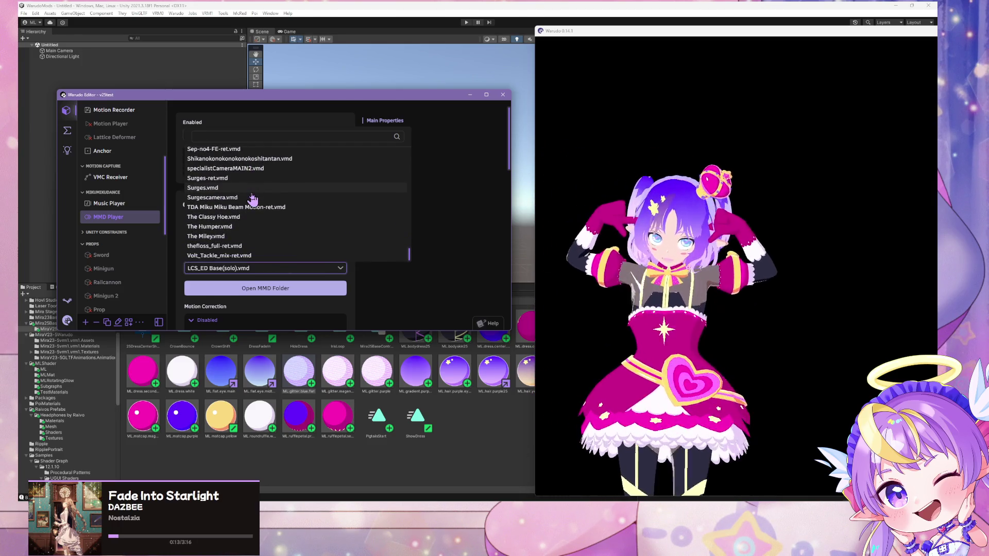
pyautogui.scroll(8, 252, 198)
pyautogui.scroll(5, 252, 198)
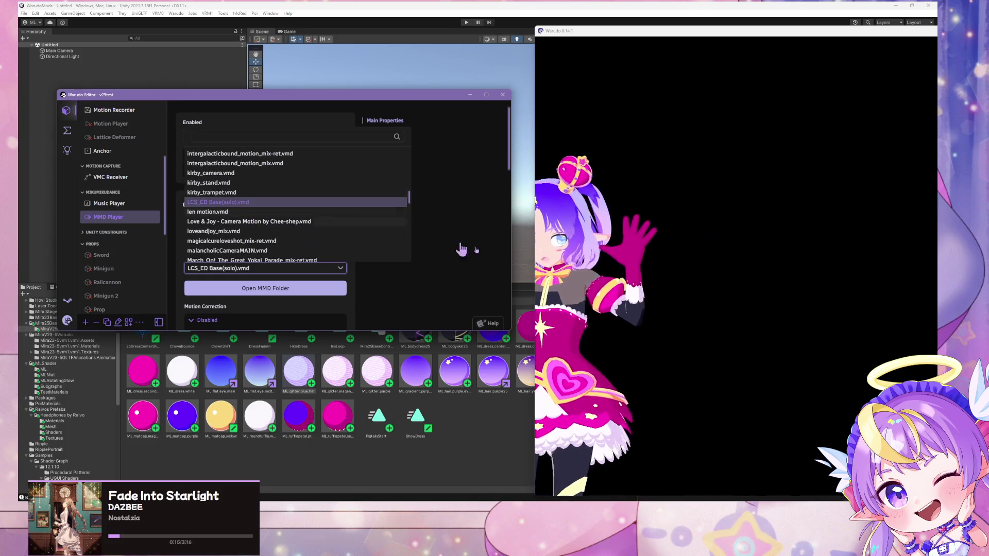
pyautogui.click(676, 288)
pyautogui.scroll(5, 675, 273)
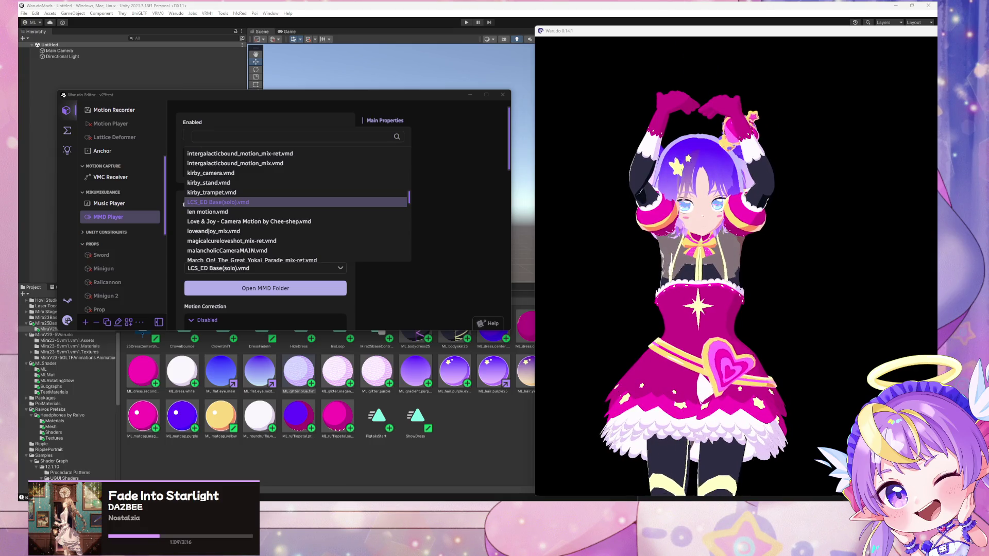
# - Zoom the preview on the dancing avatar, then close the list keeping LCS_ED Base(solo).vmd
pyautogui.click(614, 292)
pyautogui.scroll(5, 649, 232)
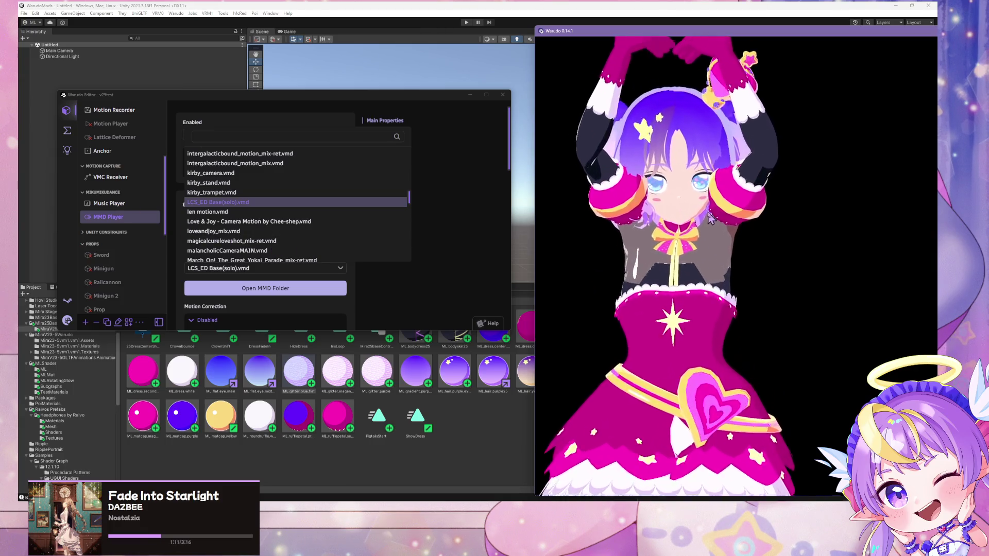
pyautogui.scroll(3, 675, 180)
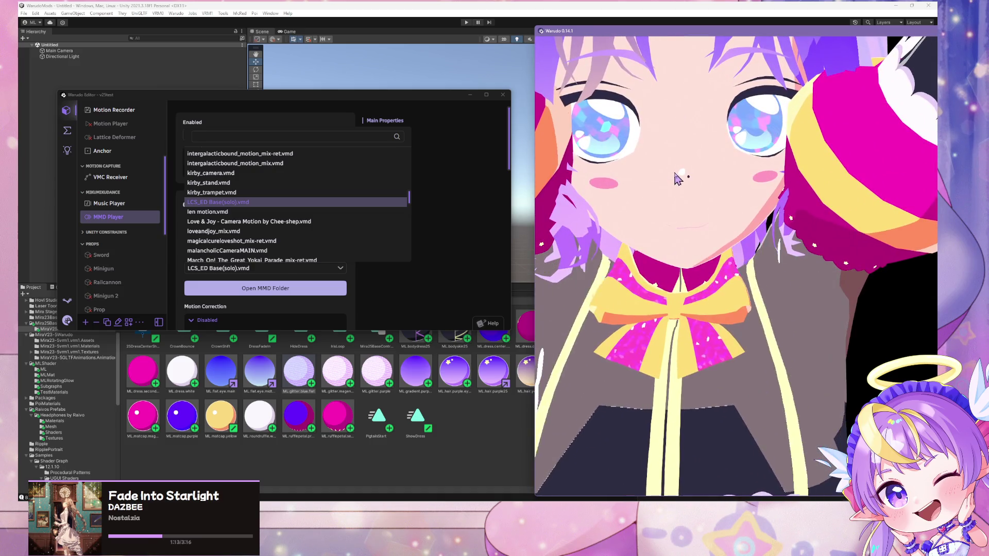
pyautogui.scroll(-5, 659, 155)
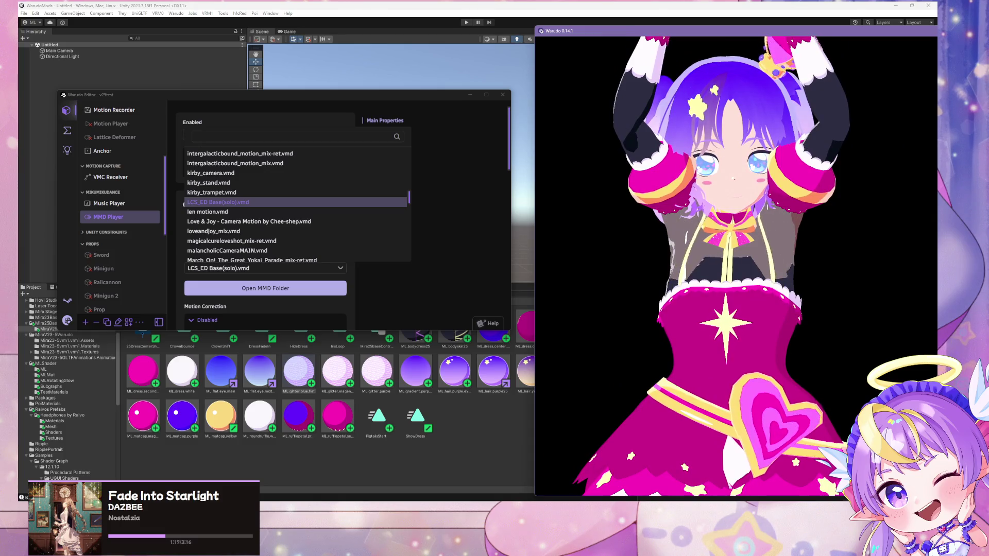
pyautogui.click(371, 202)
pyautogui.scroll(3, 99, 156)
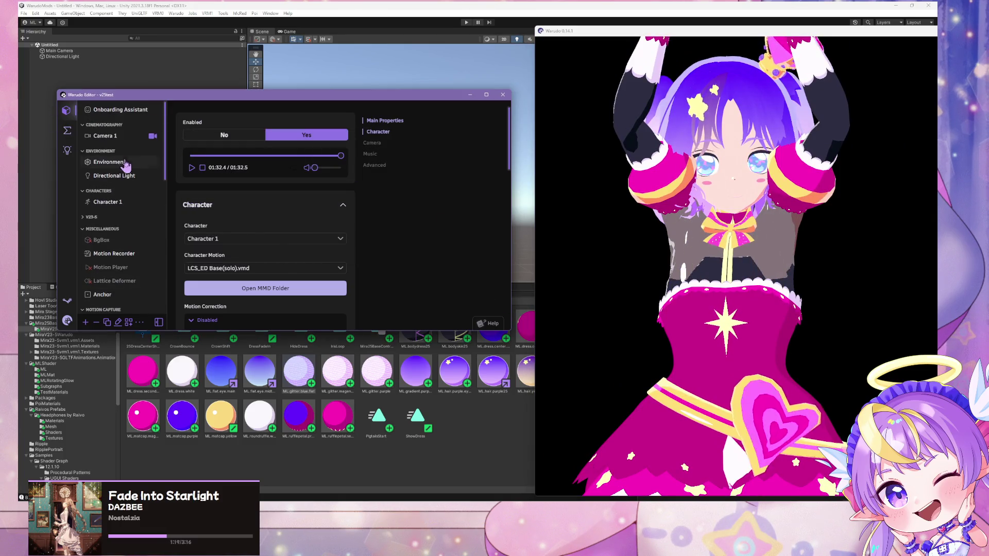
# - Turn bloom on for Camera 1 in Warudo
pyautogui.click(120, 137)
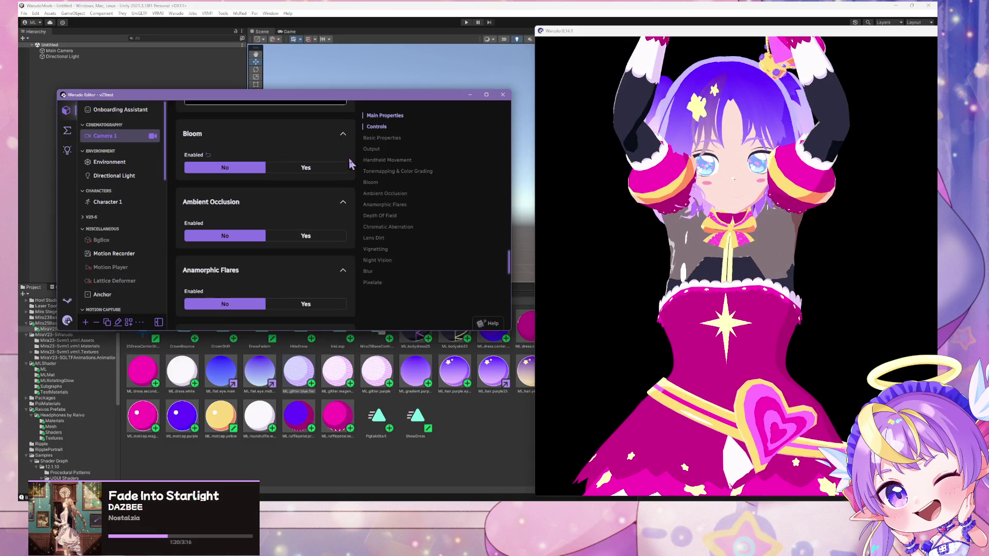
pyautogui.click(306, 170)
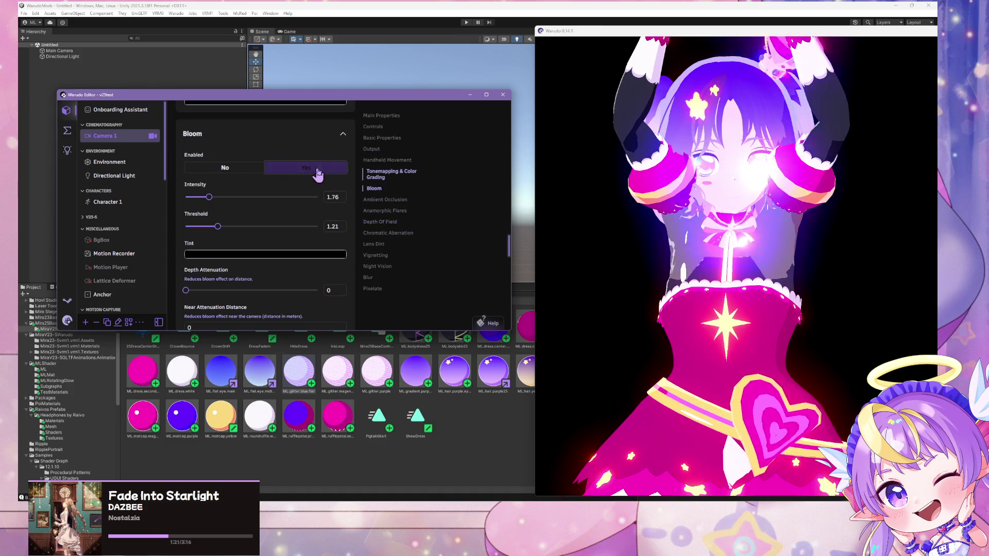
pyautogui.click(748, 289)
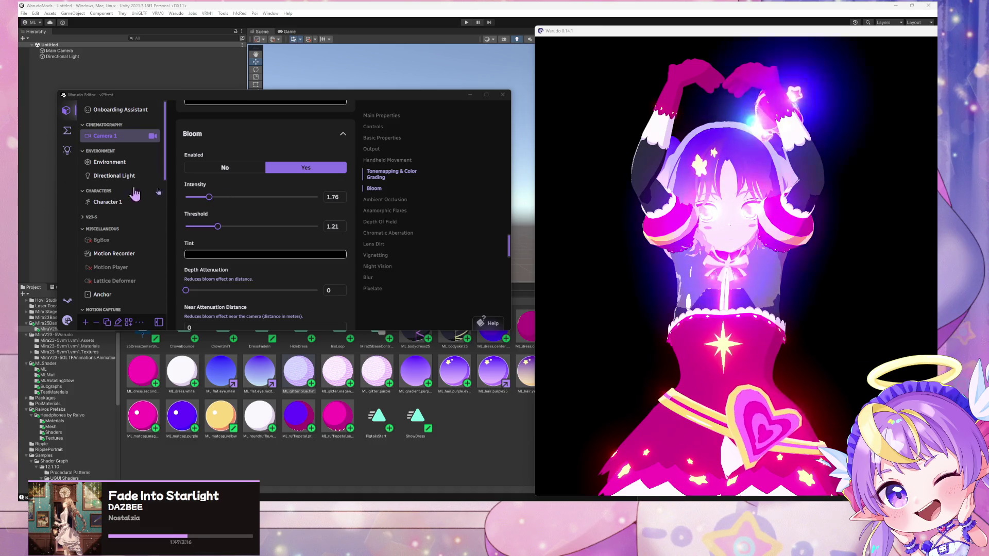
# - Tune Camera 1's bloom to intensity 0.13 and threshold 1.54 while previewing, then return to Unity
pyautogui.moveTo(215, 228); pyautogui.dragTo(225, 228)
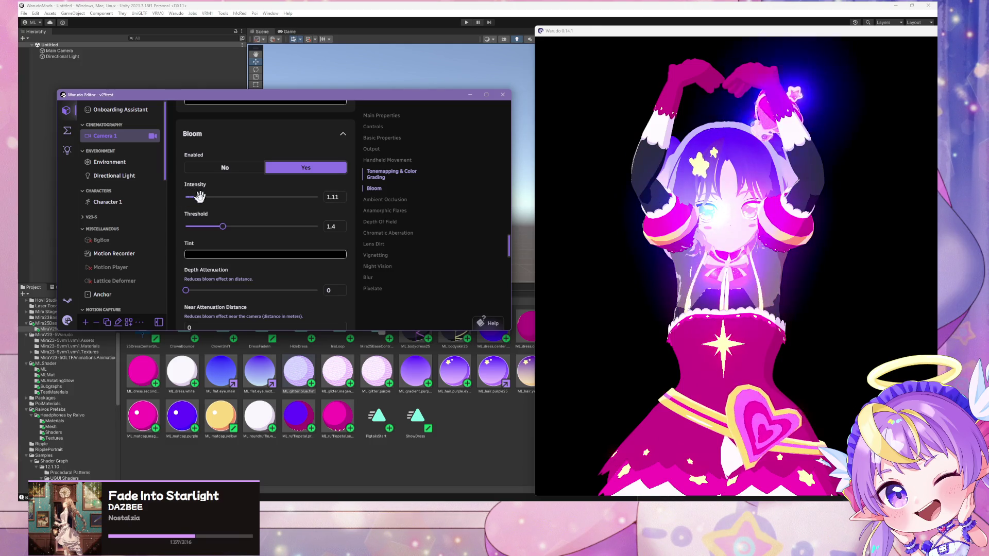
pyautogui.moveTo(200, 196); pyautogui.dragTo(237, 207)
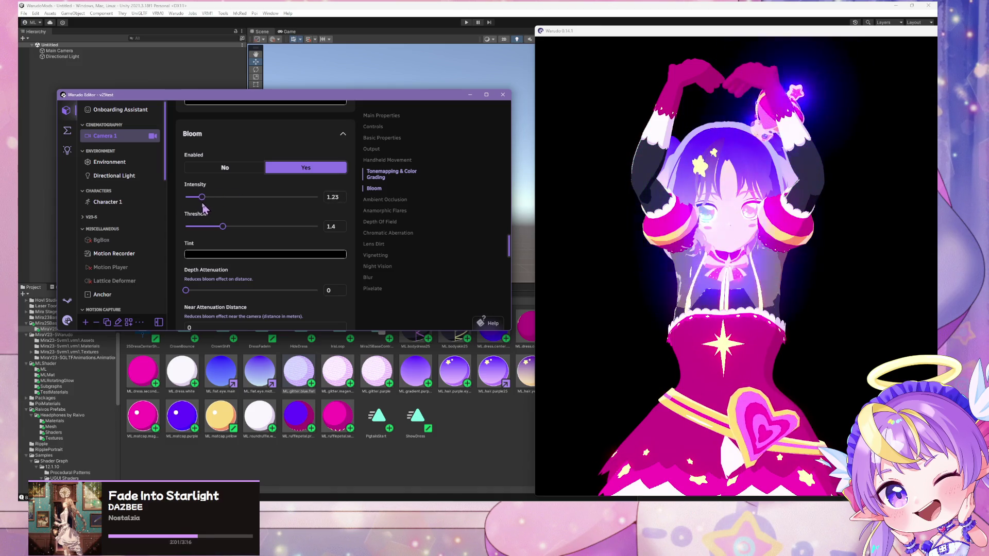
pyautogui.moveTo(224, 225)
pyautogui.mouseDown()
pyautogui.moveTo(199, 225)
pyautogui.moveTo(231, 223)
pyautogui.mouseUp()
pyautogui.click(652, 305)
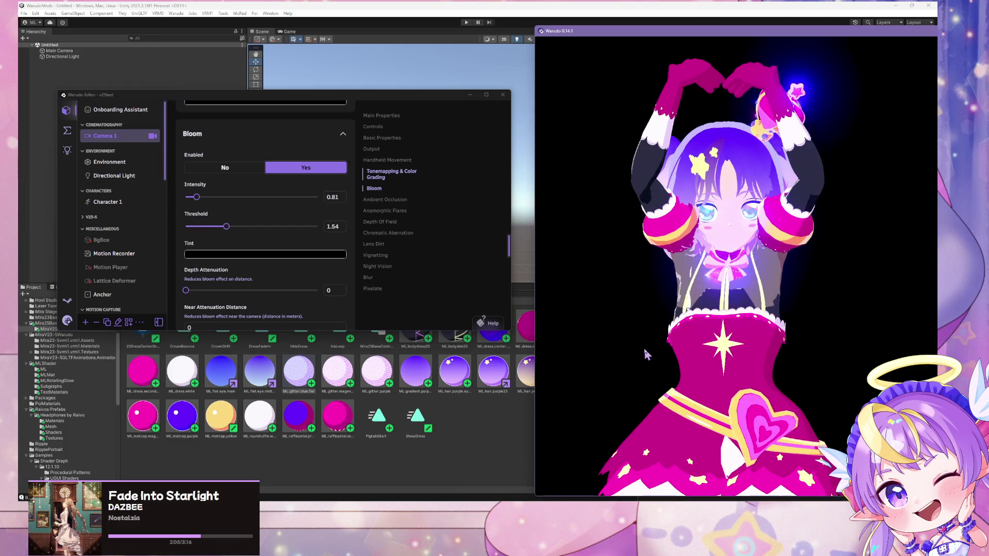
pyautogui.scroll(5, 638, 311)
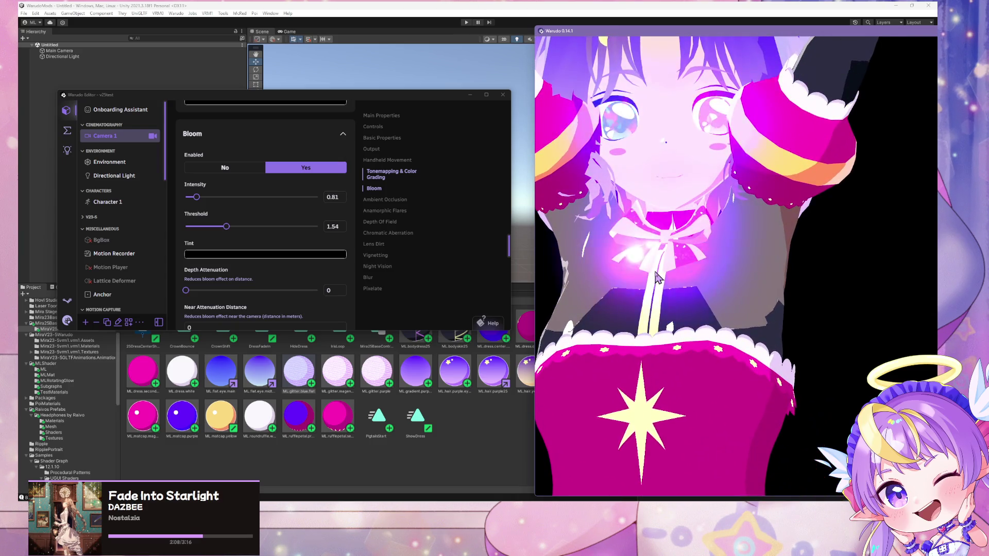
pyautogui.scroll(-5, 657, 277)
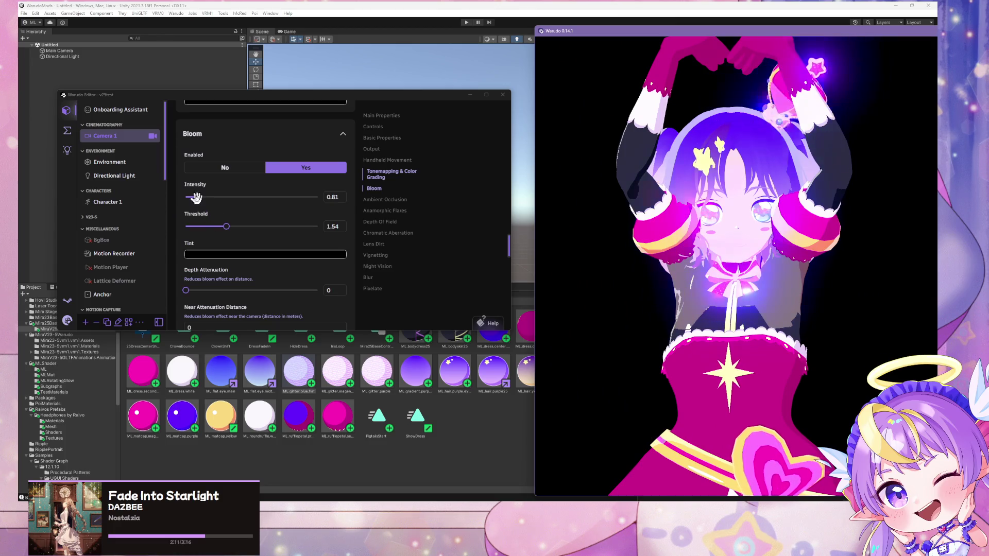
pyautogui.moveTo(197, 197)
pyautogui.mouseDown()
pyautogui.moveTo(221, 197)
pyautogui.moveTo(177, 200)
pyautogui.mouseUp()
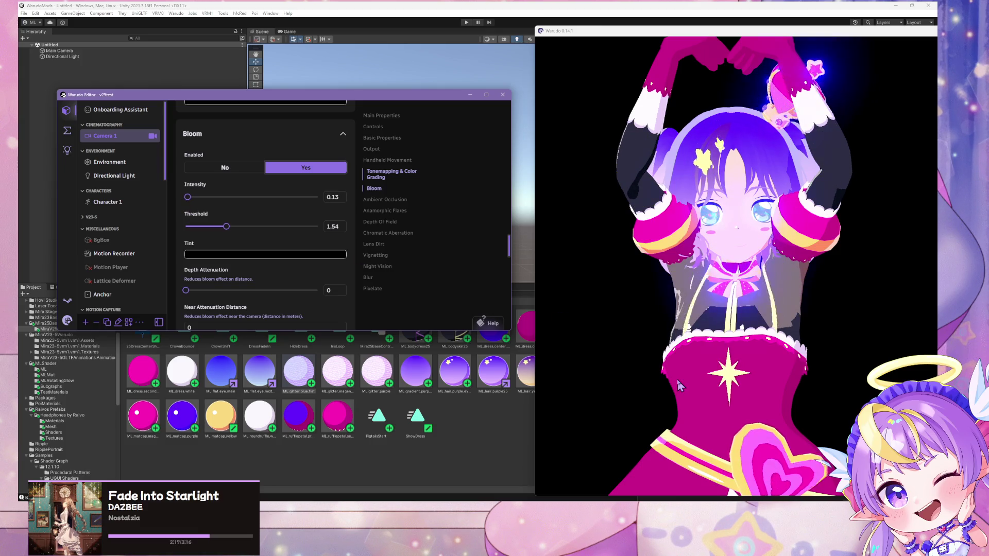
pyautogui.click(779, 383)
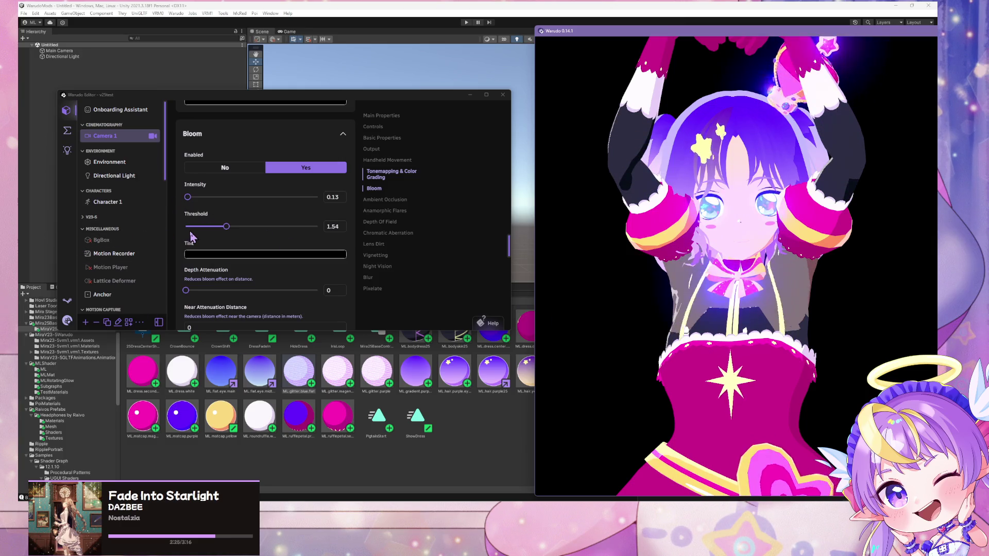
pyautogui.click(312, 7)
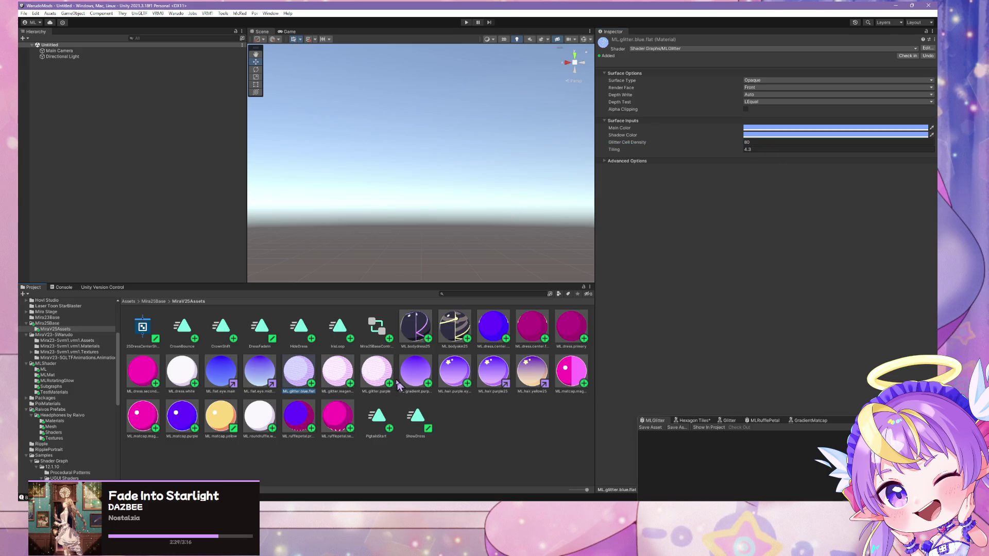
# - Select ML.glitter.blue.flat, centre the Shader Graph window, and open the Glitter graph
pyautogui.click(287, 384)
pyautogui.click(927, 49)
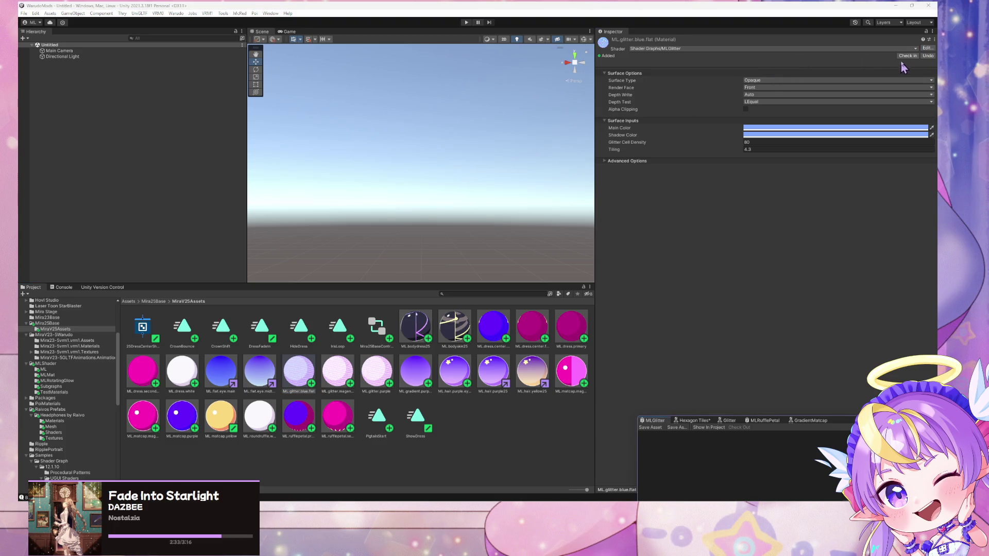
pyautogui.moveTo(852, 420)
pyautogui.mouseDown()
pyautogui.moveTo(651, 249)
pyautogui.moveTo(592, 146)
pyautogui.mouseUp()
pyautogui.click(496, 138)
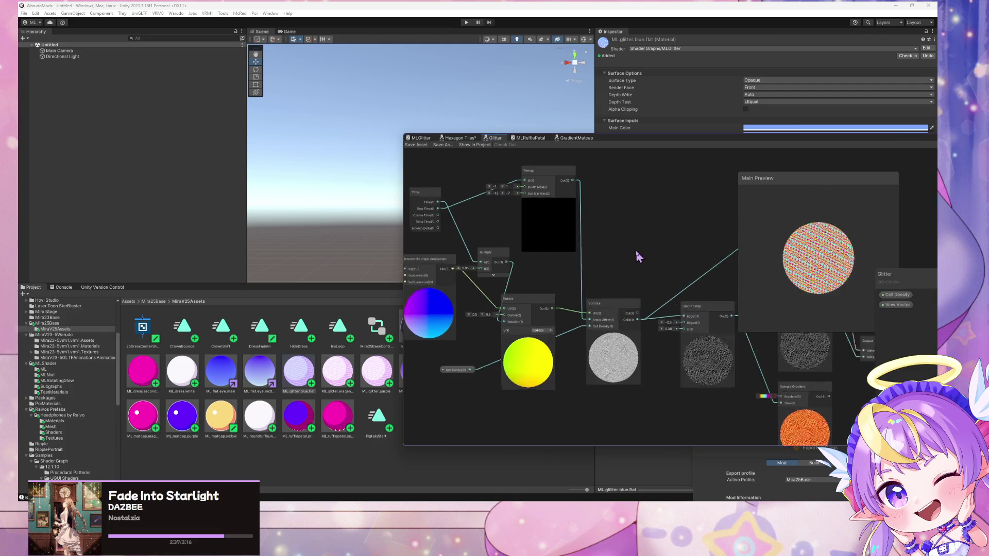
# - Inspect the Sample Gradient's rainbow gradient keys, then search the node menu for 'gradie'
pyautogui.moveTo(610, 218); pyautogui.dragTo(436, 149)
pyautogui.click(612, 322)
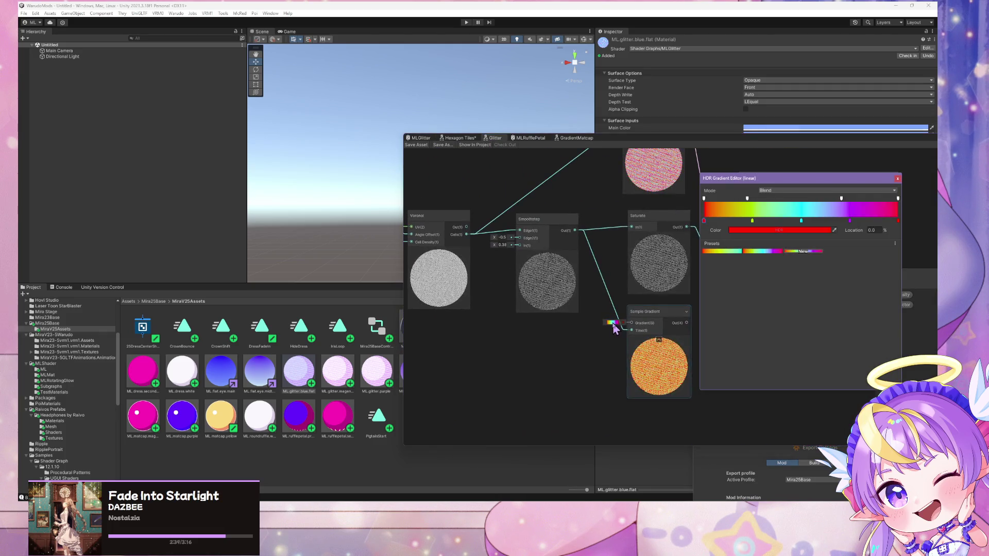
pyautogui.click(801, 232)
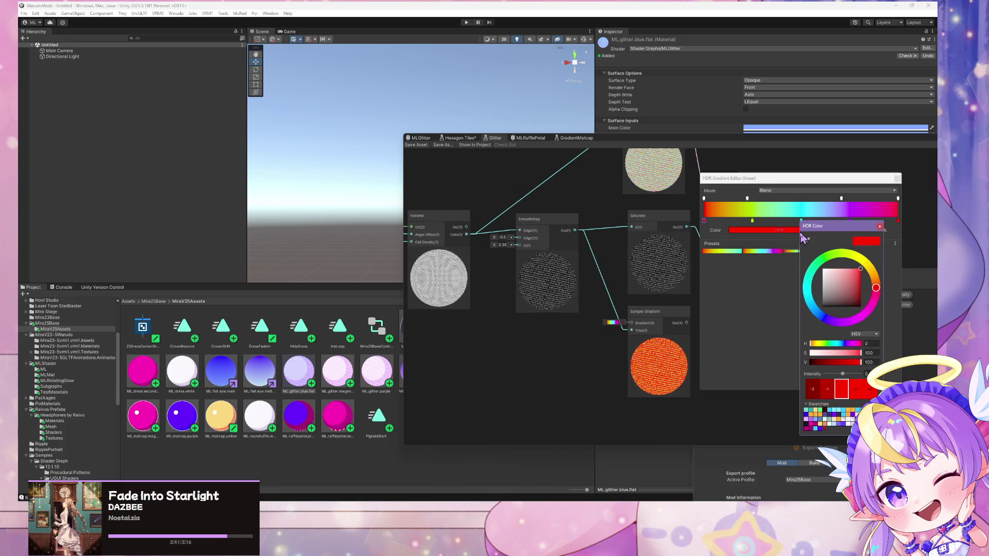
pyautogui.click(880, 226)
pyautogui.moveTo(777, 183); pyautogui.dragTo(199, 167)
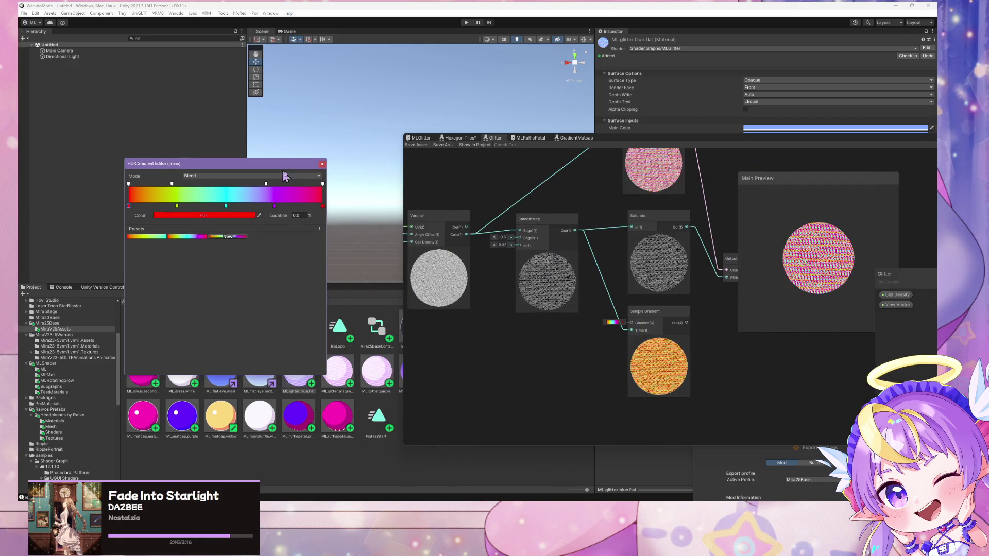
pyautogui.click(370, 288)
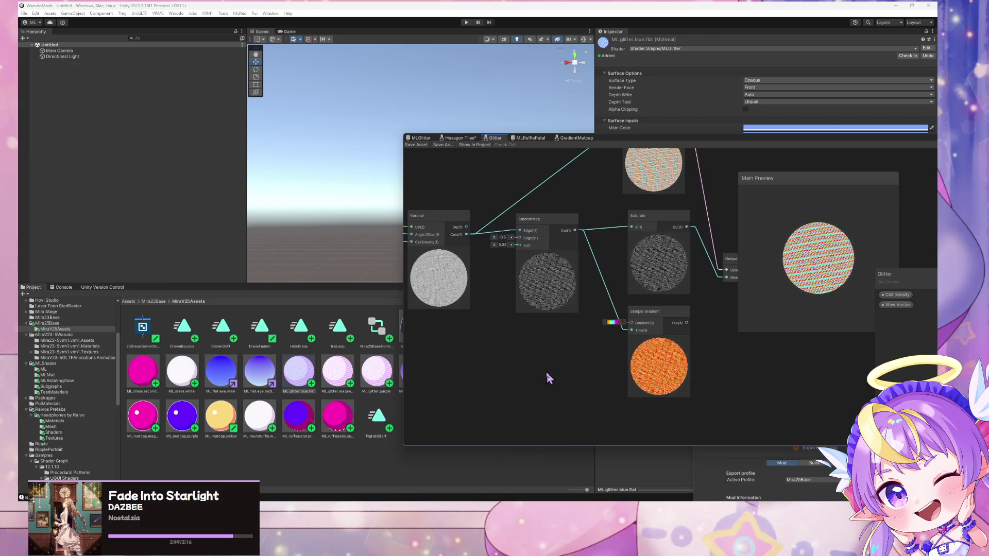
pyautogui.press('space')
pyautogui.write('gradie')
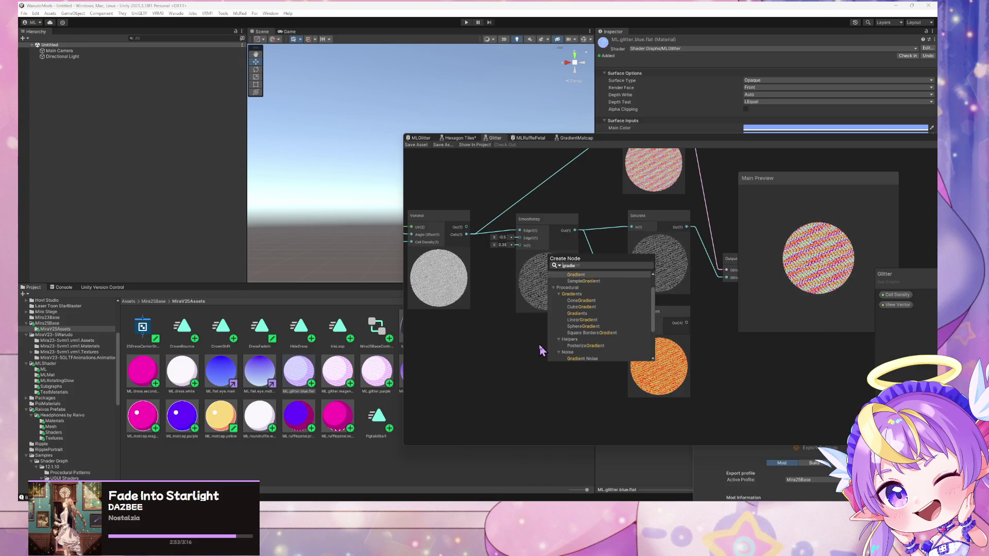
# - Add a Gradients node and try Inferno, Magma and Plasma before settling on Rainbow
pyautogui.press('Return')
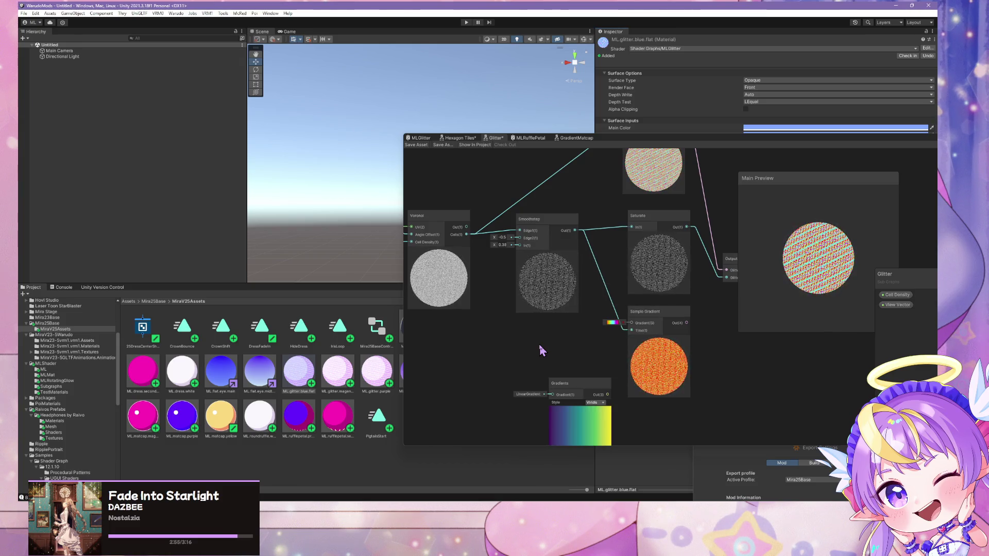
pyautogui.moveTo(576, 385); pyautogui.dragTo(563, 328)
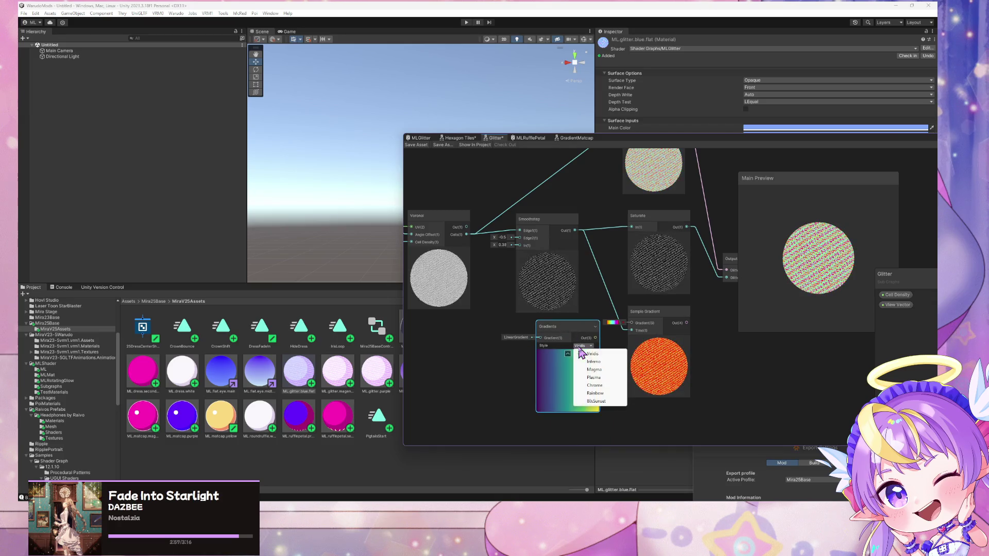
pyautogui.click(603, 362)
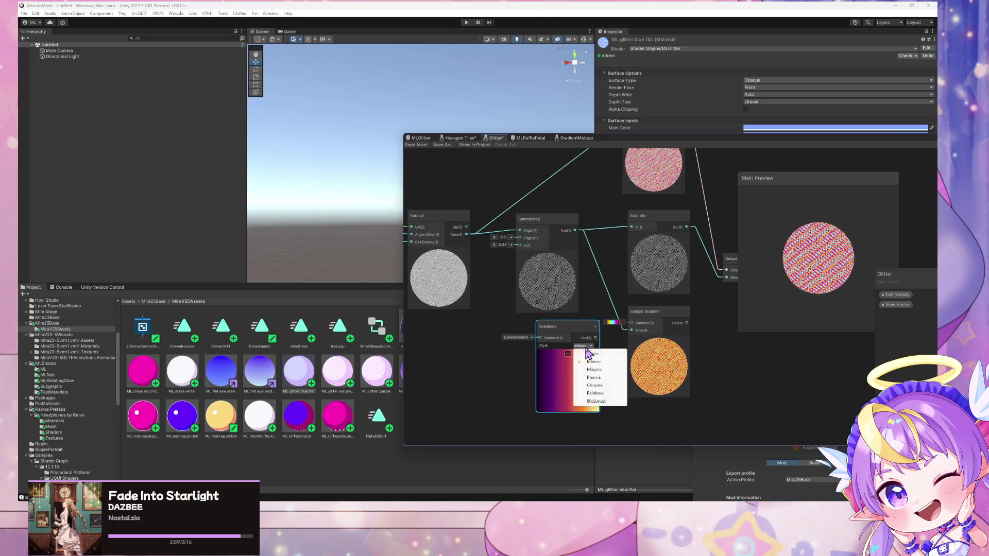
pyautogui.click(603, 370)
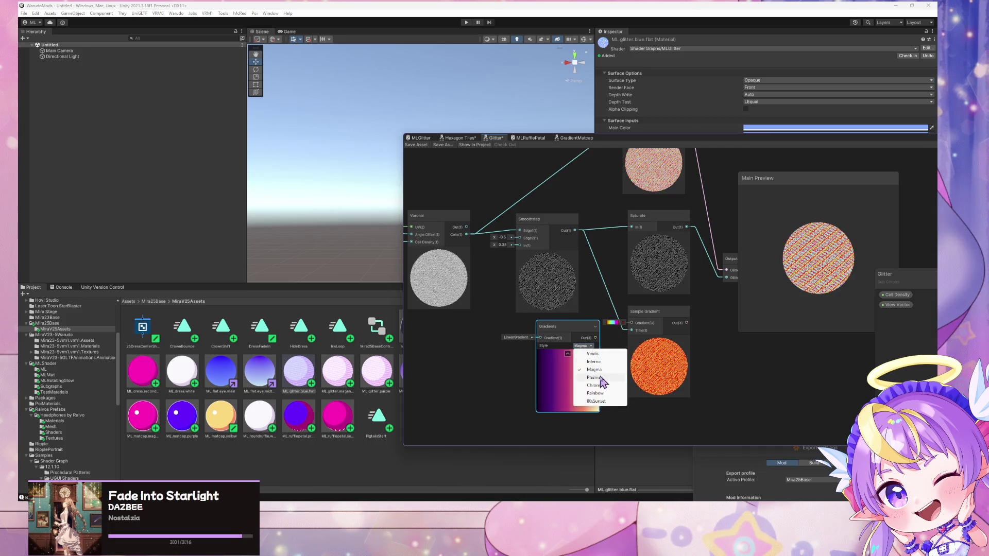
pyautogui.click(600, 378)
pyautogui.click(599, 395)
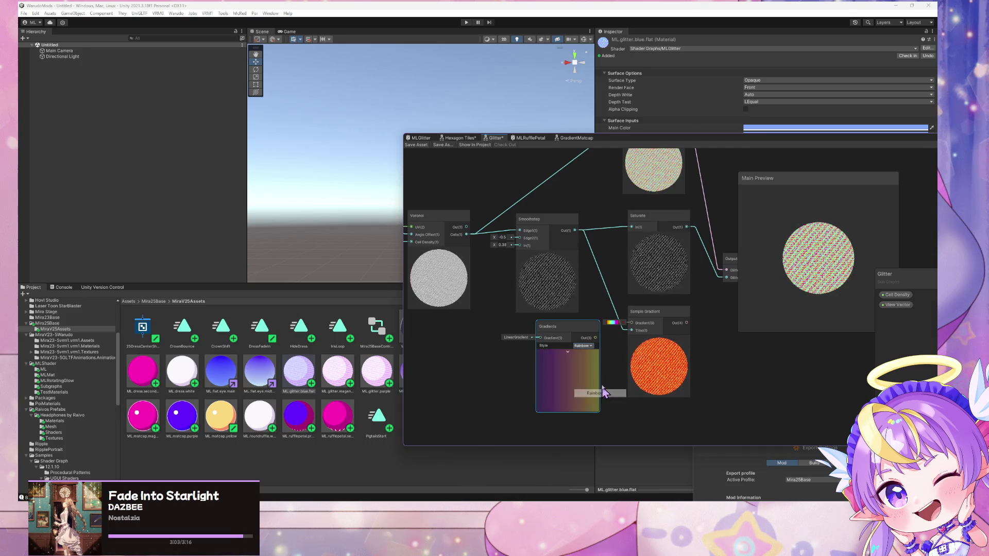
pyautogui.click(586, 346)
pyautogui.click(608, 393)
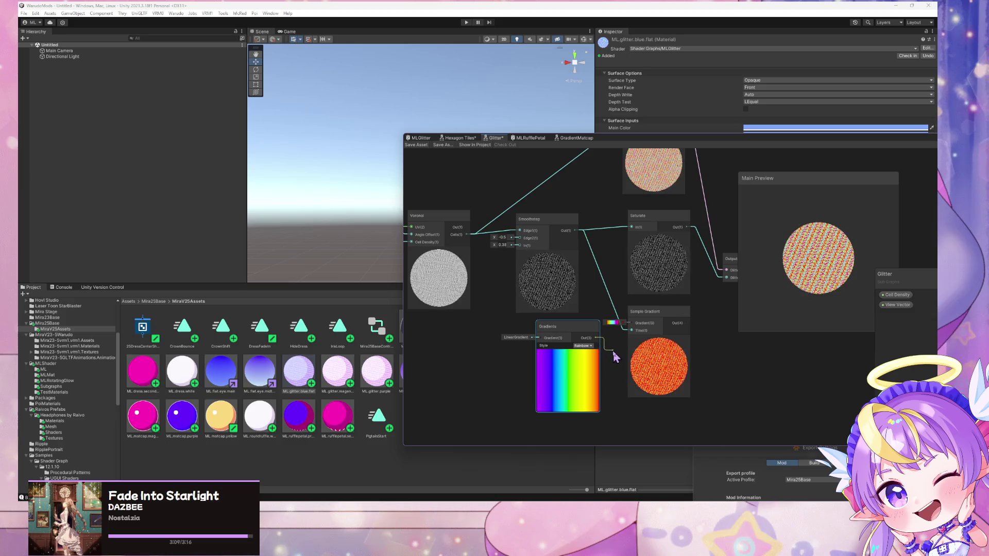
pyautogui.click(587, 346)
pyautogui.click(587, 347)
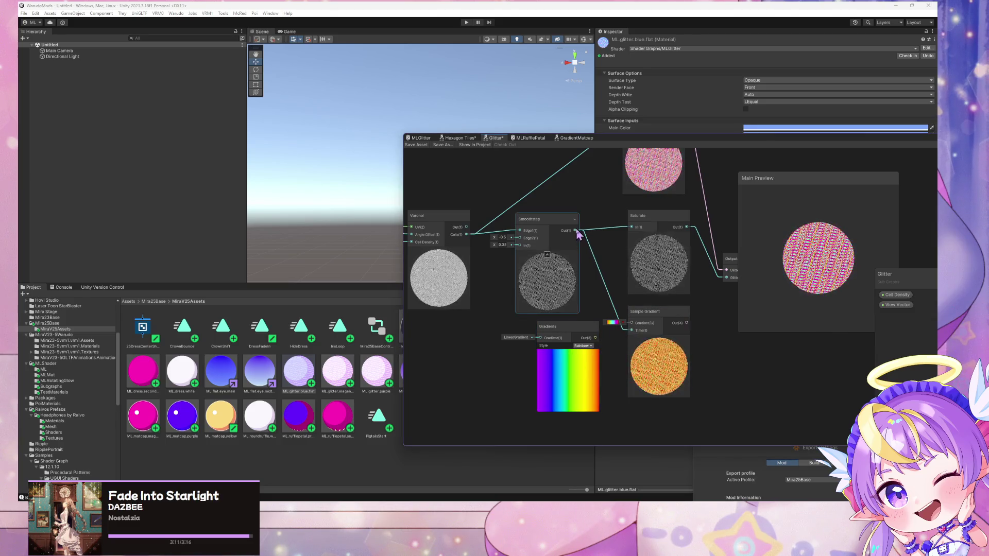
# - Wire Smoothstep into the Gradients node, then delete the Gradients node from the graph
pyautogui.moveTo(545, 342); pyautogui.dragTo(541, 338)
pyautogui.click(633, 379)
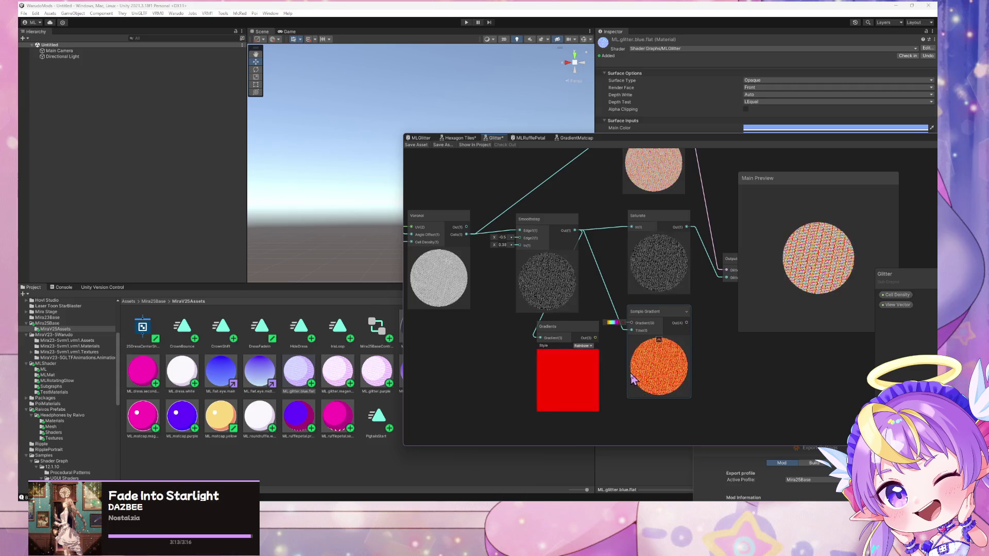
pyautogui.click(584, 346)
pyautogui.click(558, 355)
pyautogui.press('Delete')
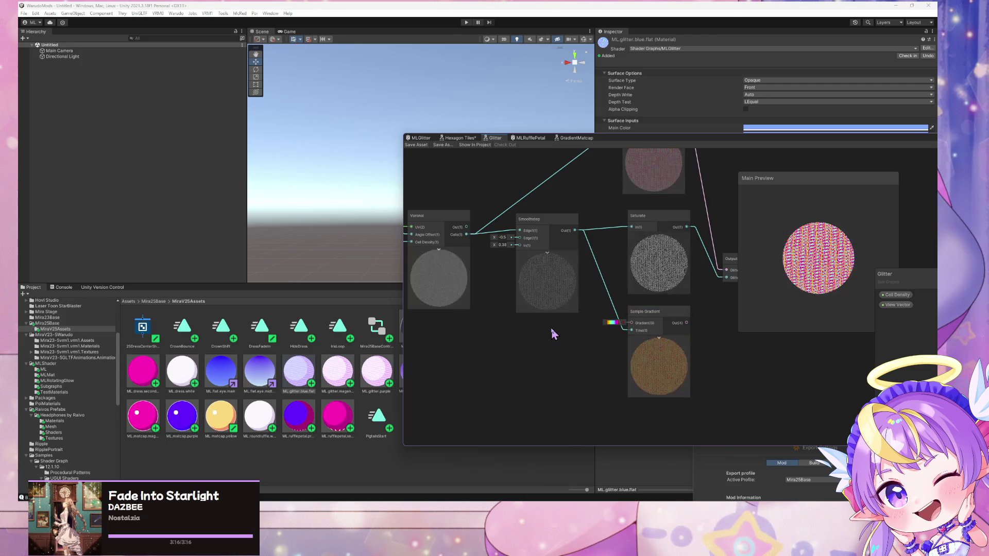
pyautogui.press('a')
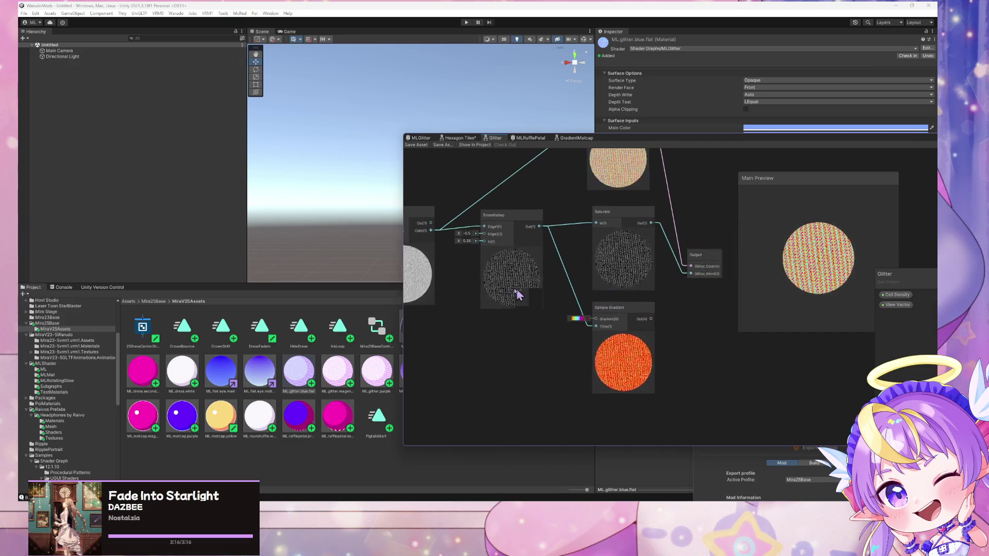
# - Move Sample Gradient lower, check its HDR gradient, and switch to Warudo
pyautogui.moveTo(565, 301); pyautogui.dragTo(563, 377)
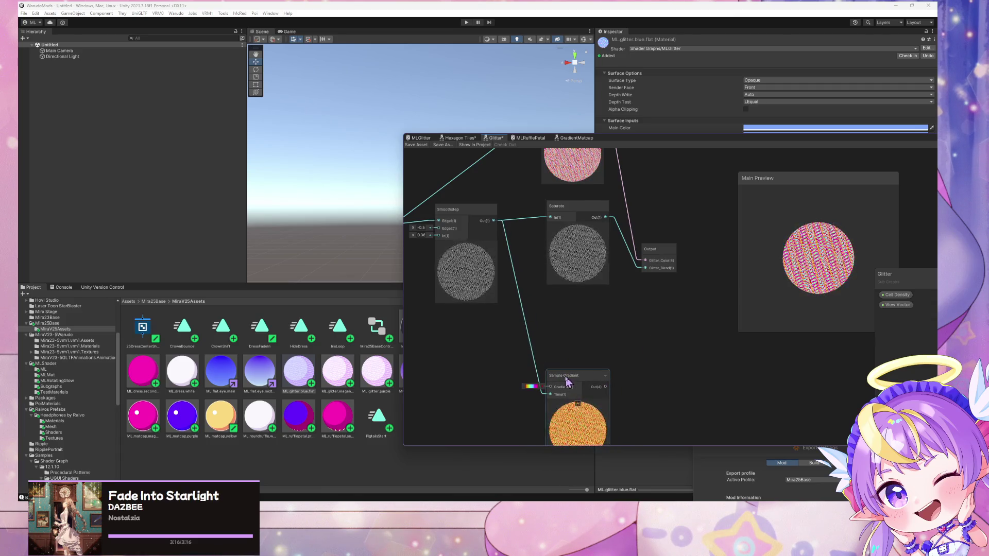
pyautogui.click(530, 387)
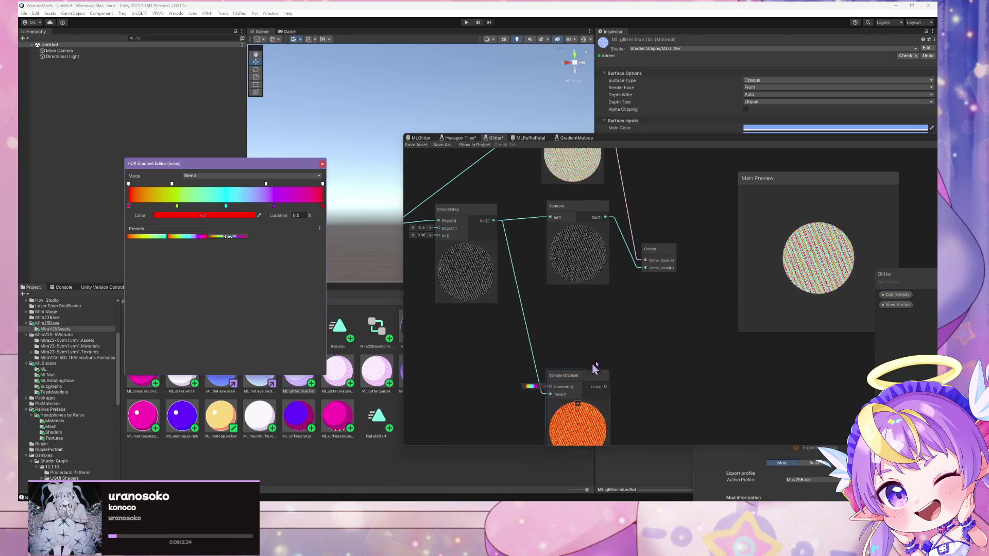
pyautogui.click(622, 351)
pyautogui.click(527, 388)
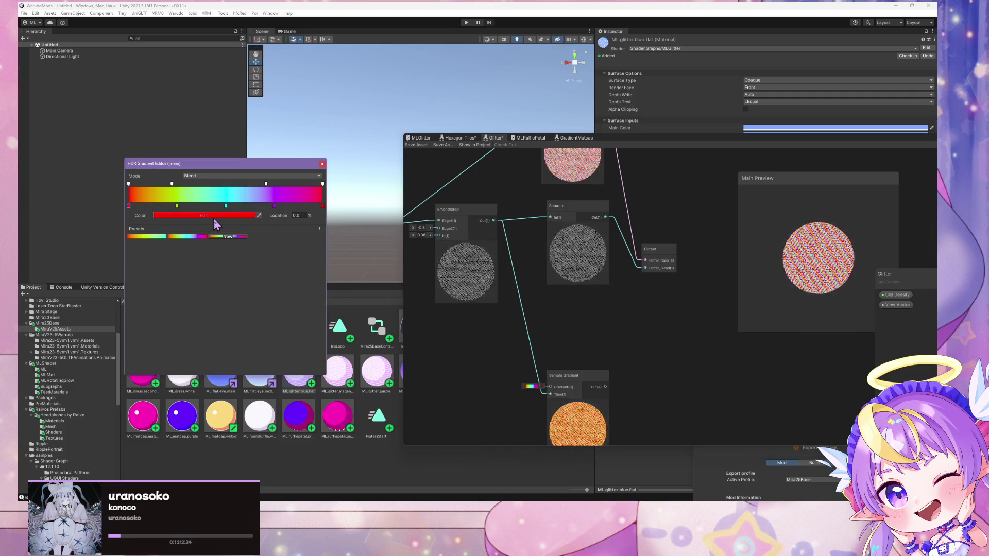
pyautogui.moveTo(591, 270); pyautogui.dragTo(579, 332)
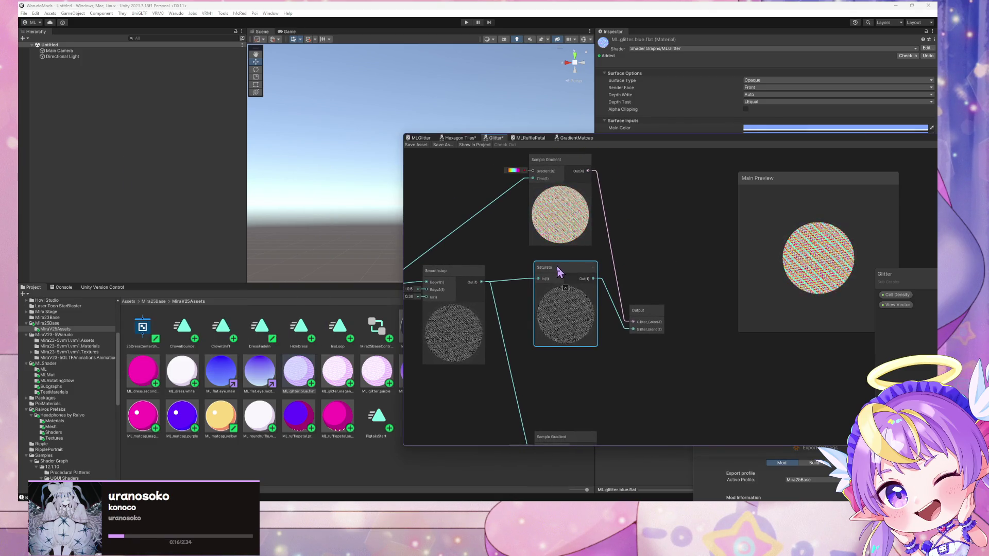
pyautogui.moveTo(648, 361); pyautogui.dragTo(670, 251)
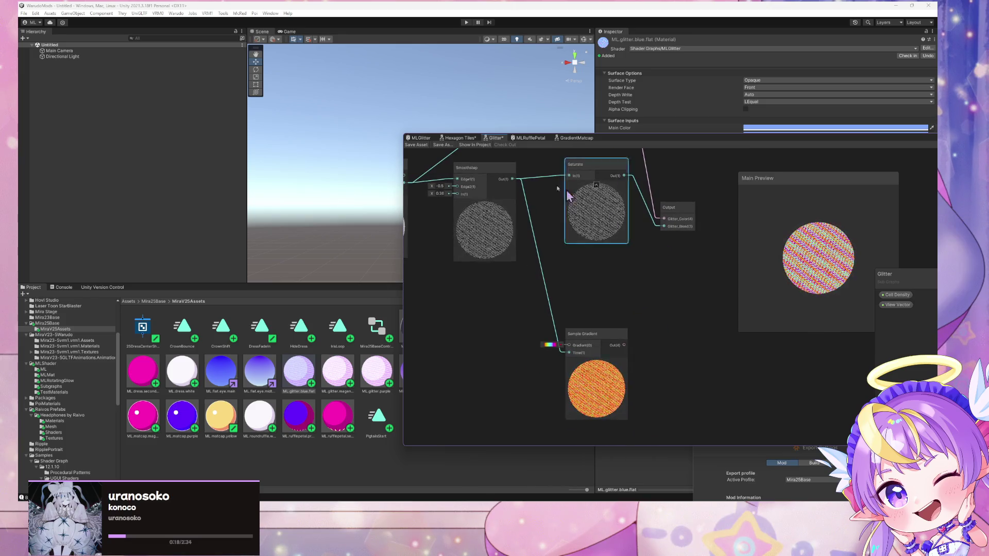
pyautogui.hotkey('alt', 'Tab')
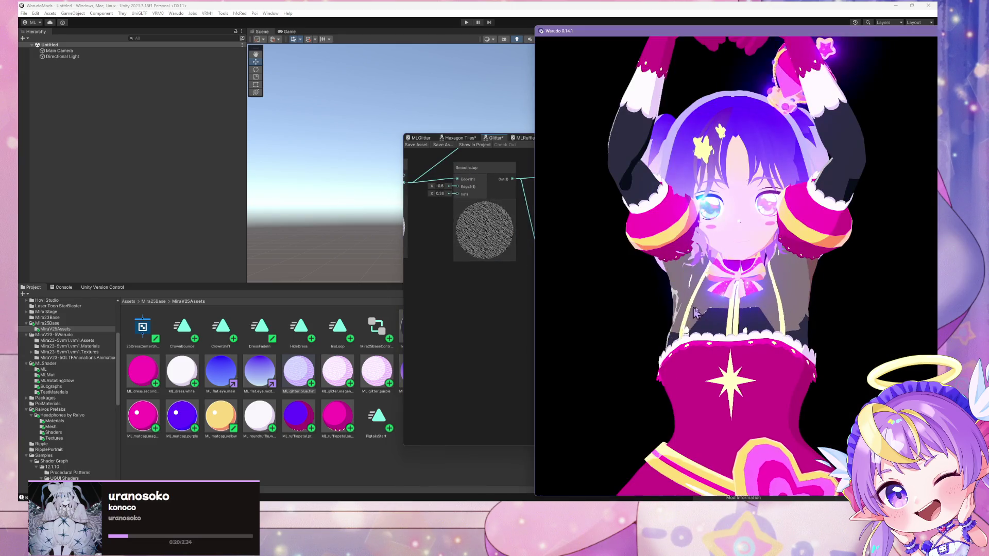
pyautogui.scroll(5, 771, 293)
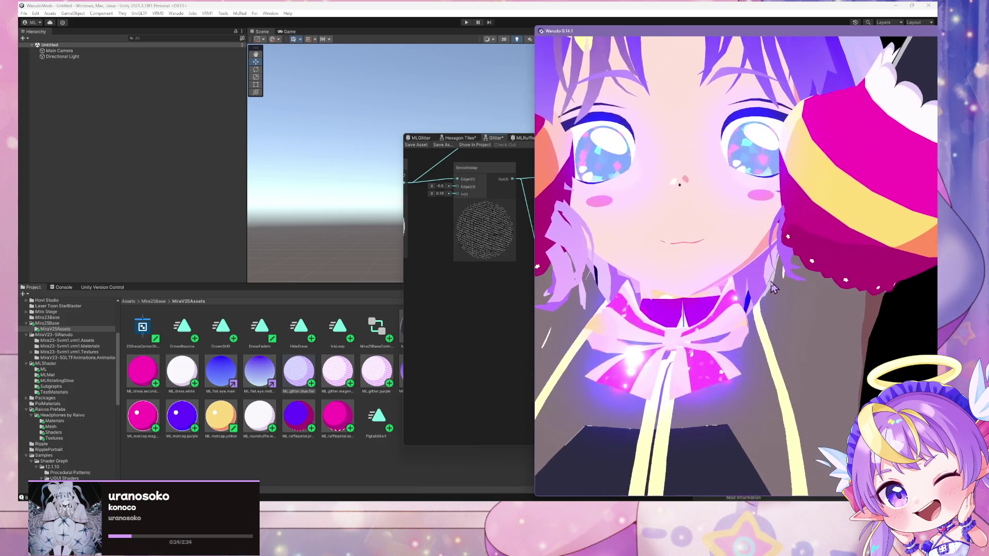
pyautogui.scroll(-4, 771, 288)
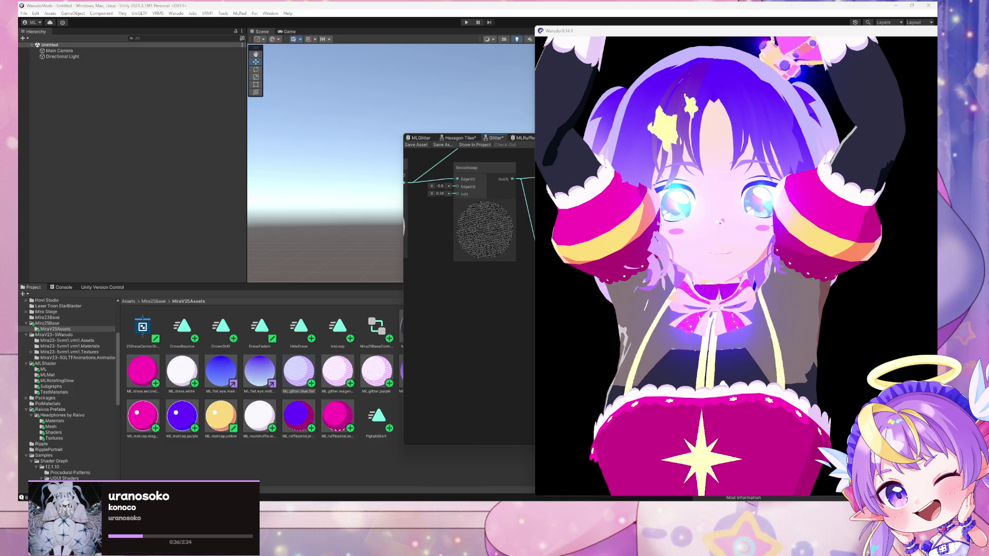
pyautogui.scroll(5, 728, 328)
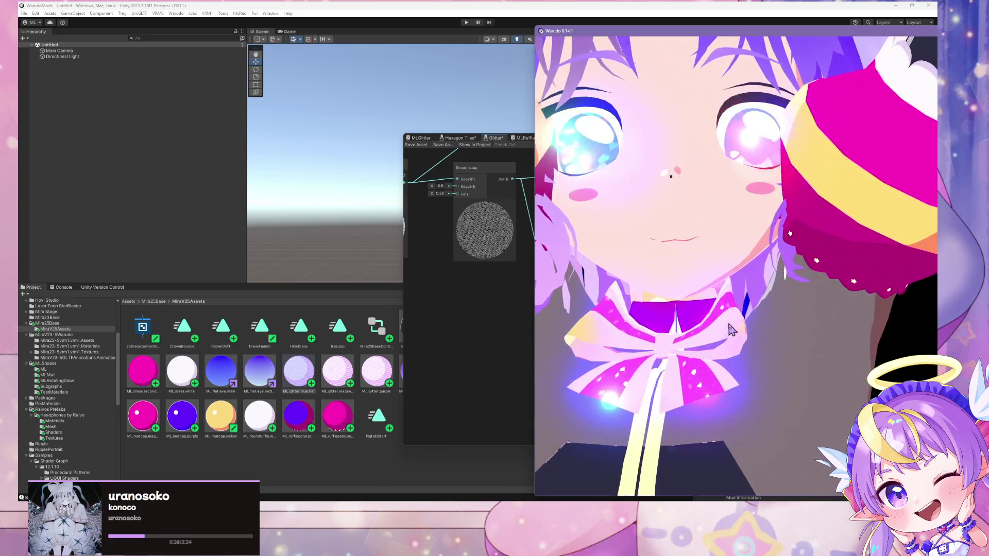
pyautogui.scroll(-5, 727, 330)
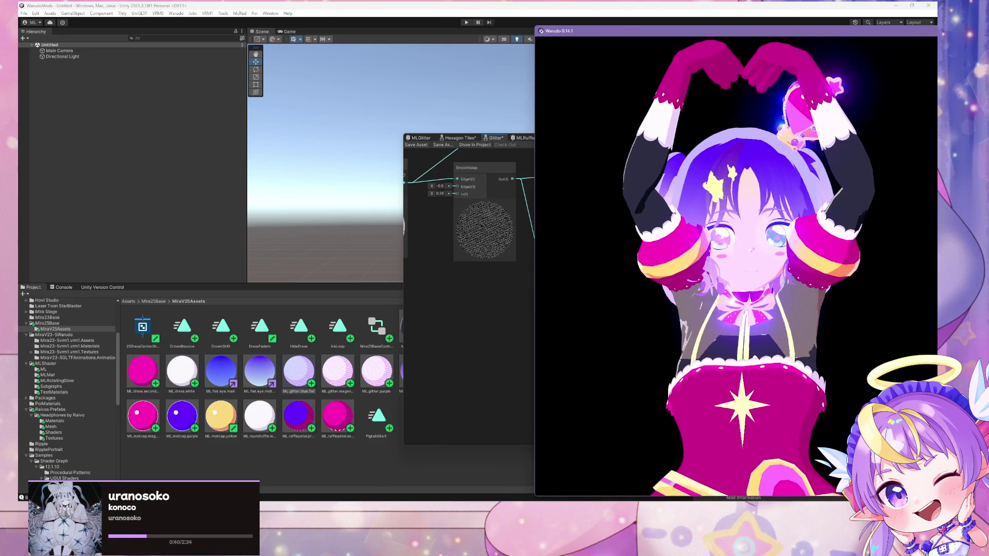
pyautogui.hotkey('alt', 'Tab')
# - Set MMD Player's motion to HYFY_CureYell.vmd for Character 1 and start the dance
pyautogui.scroll(10, 266, 213)
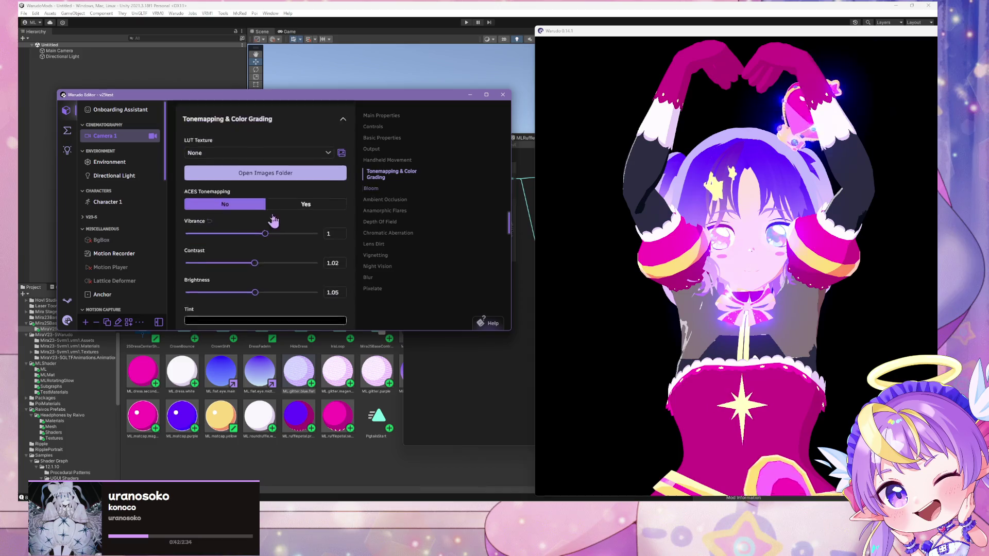
pyautogui.scroll(-5, 119, 242)
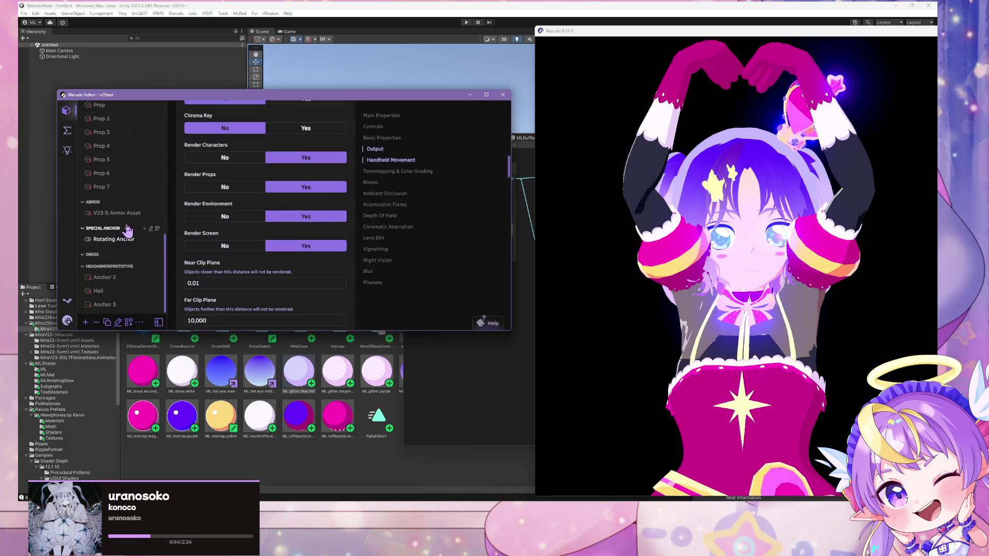
pyautogui.scroll(3, 124, 238)
pyautogui.scroll(-2, 128, 238)
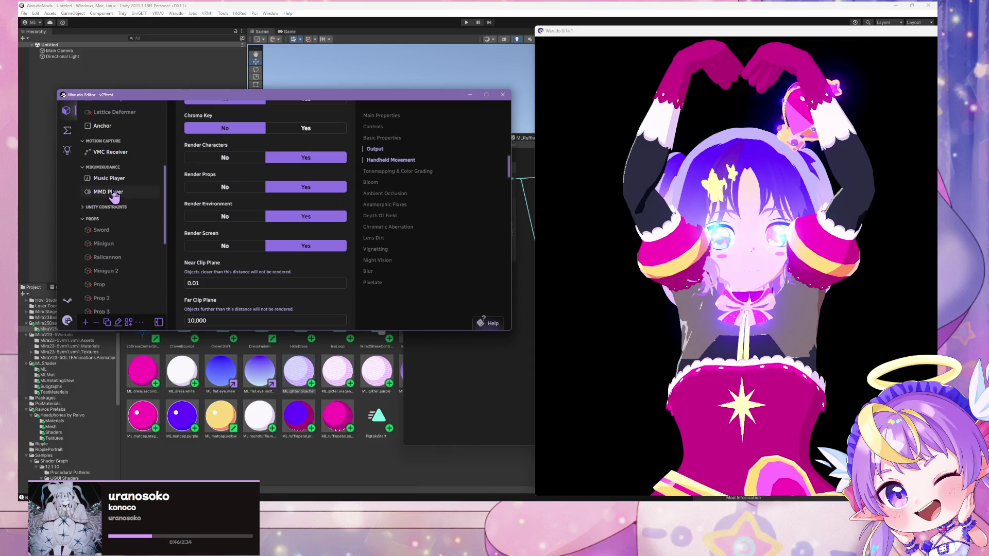
pyautogui.click(119, 191)
pyautogui.click(221, 268)
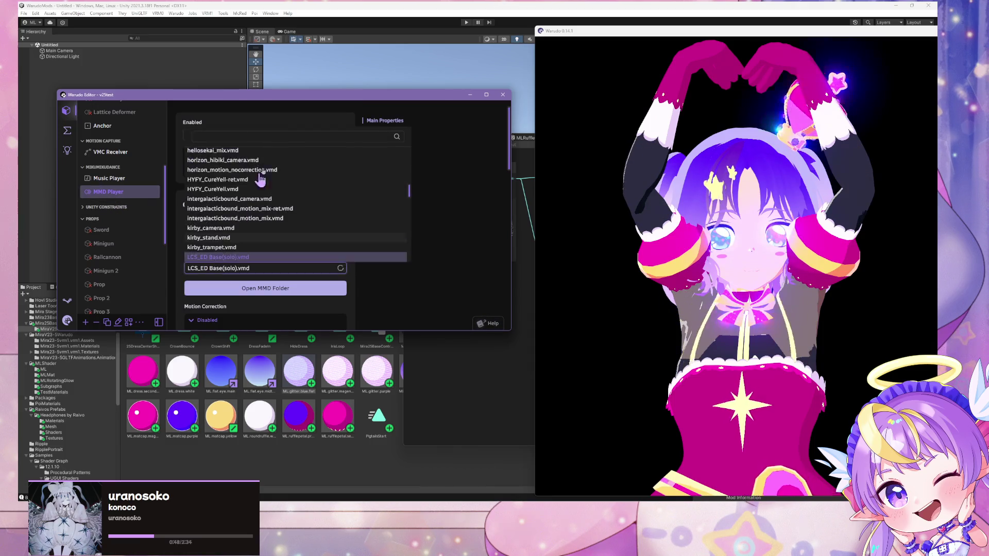
pyautogui.click(297, 178)
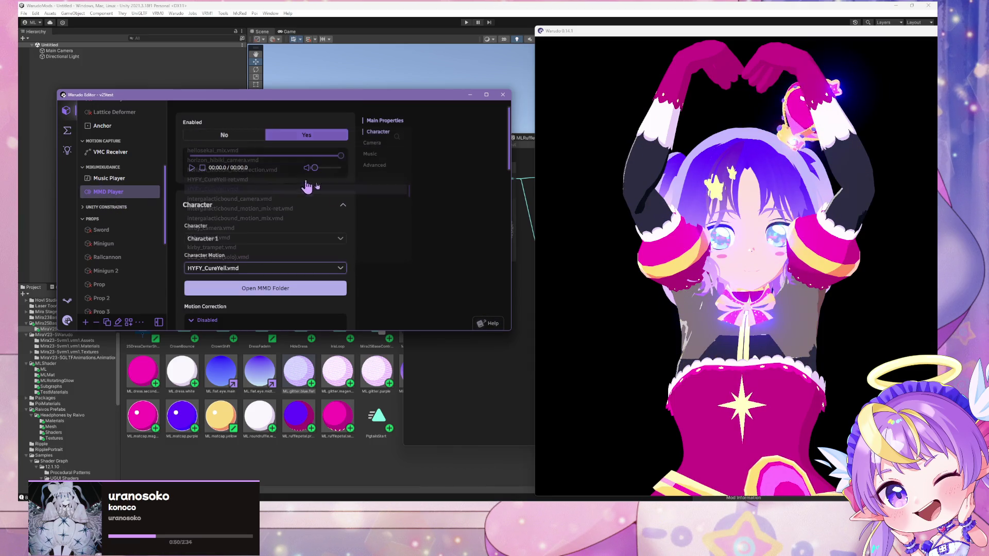
pyautogui.moveTo(743, 266)
pyautogui.mouseDown()
pyautogui.moveTo(719, 221)
pyautogui.moveTo(703, 244)
pyautogui.mouseUp()
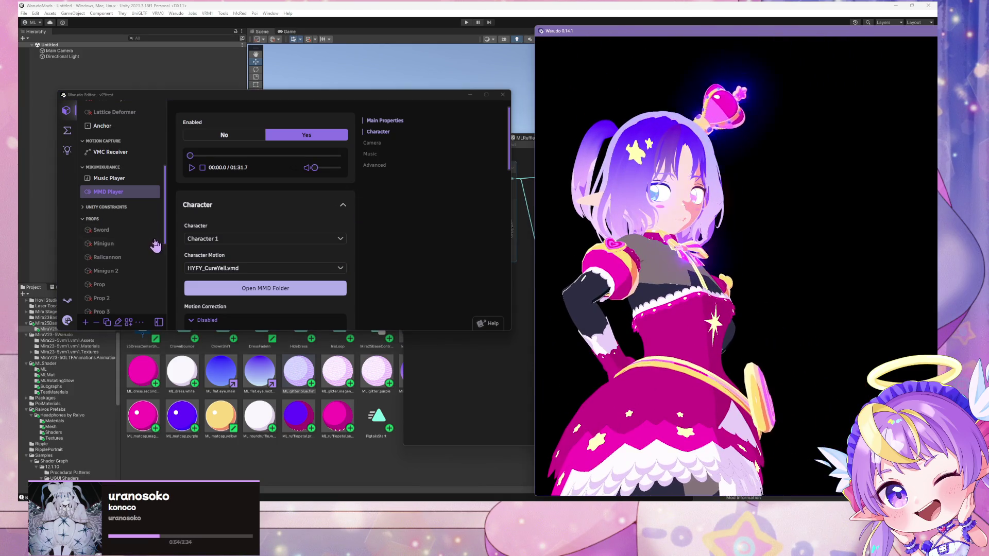
pyautogui.click(190, 167)
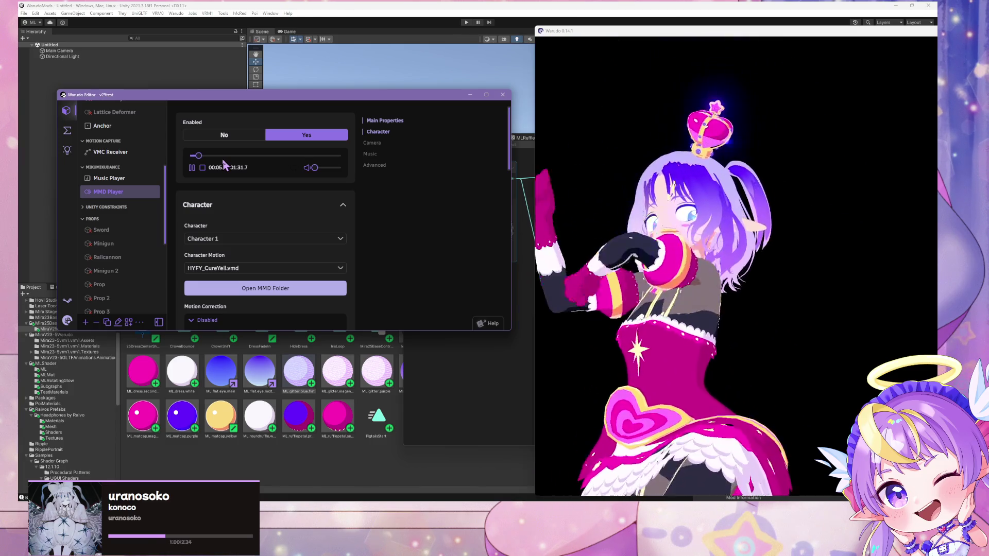
# - Pause the dance, frame the avatar's face and chest, then return to Unity
pyautogui.click(707, 329)
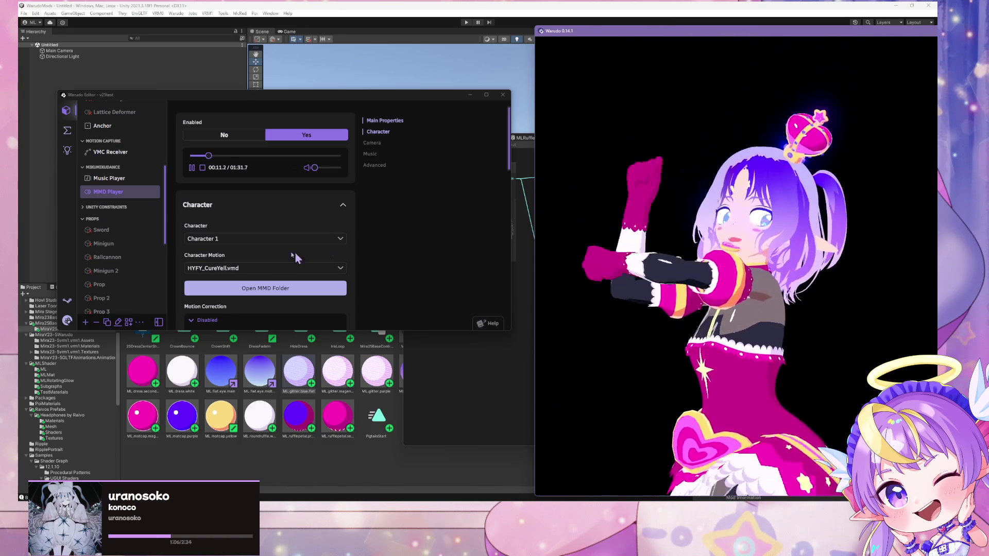
pyautogui.click(190, 167)
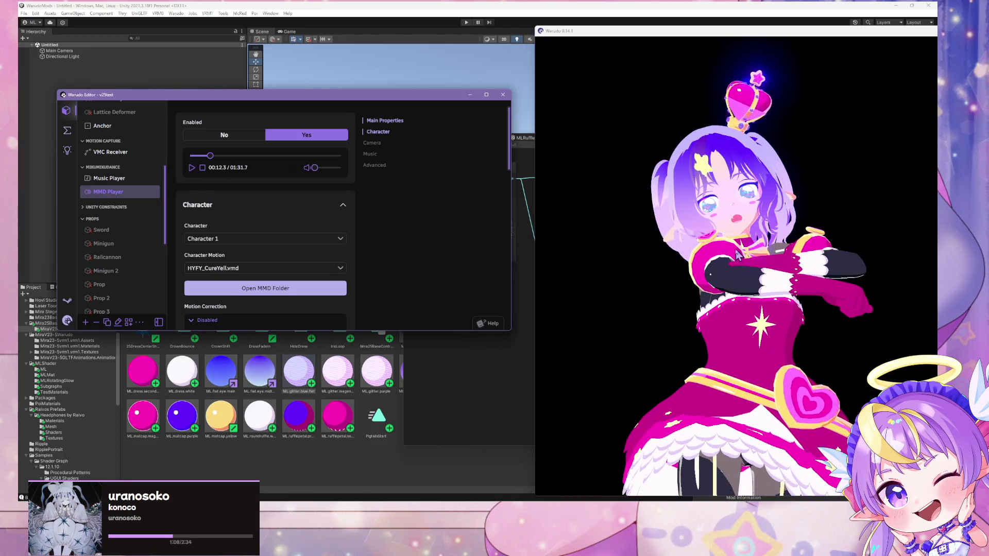
pyautogui.click(738, 255)
pyautogui.scroll(5, 738, 255)
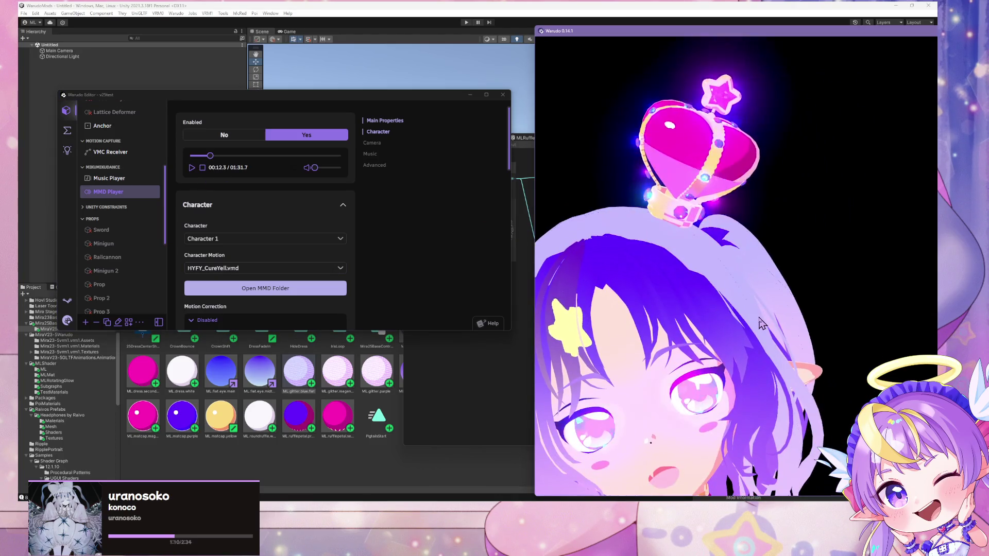
pyautogui.scroll(3, 762, 323)
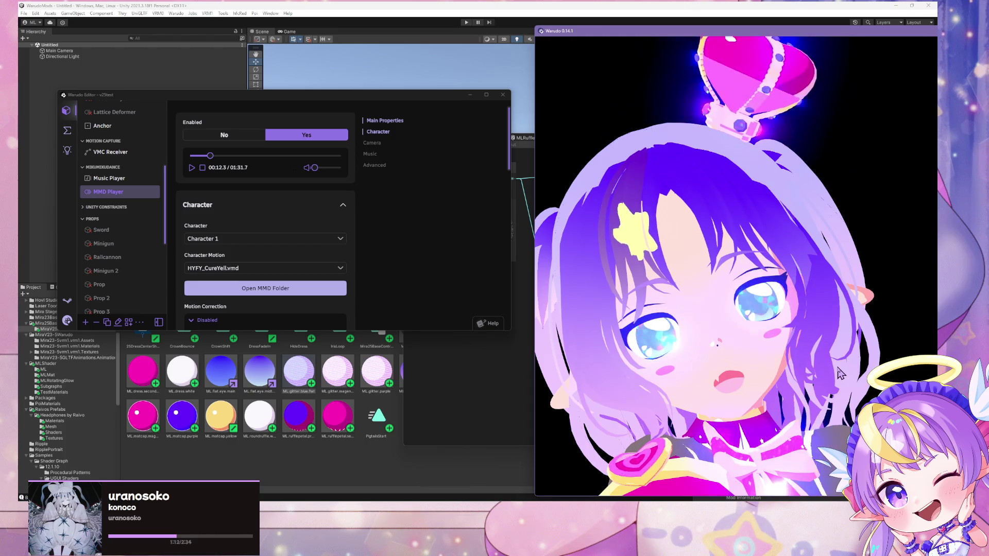
pyautogui.scroll(-4, 780, 259)
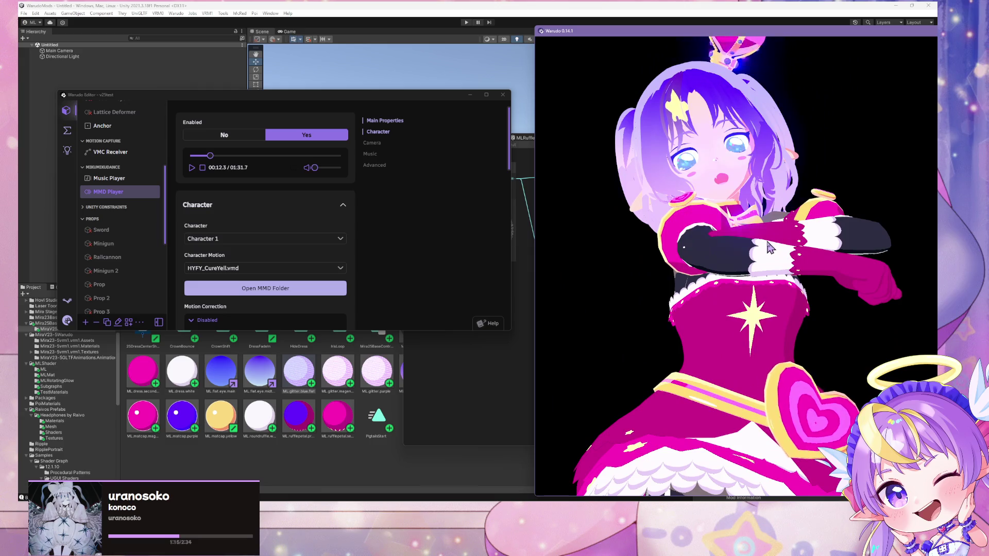
pyautogui.scroll(-5, 778, 268)
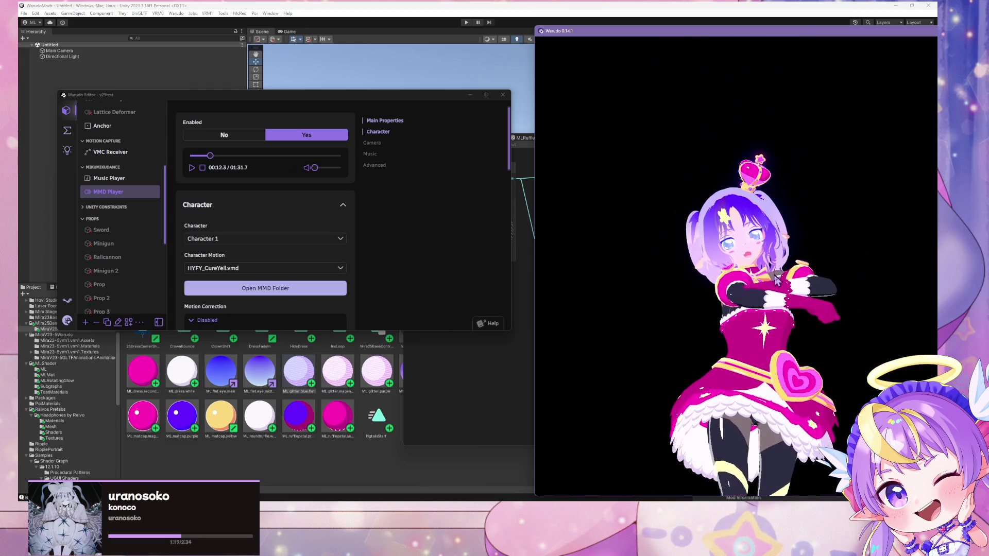
pyautogui.scroll(4, 778, 281)
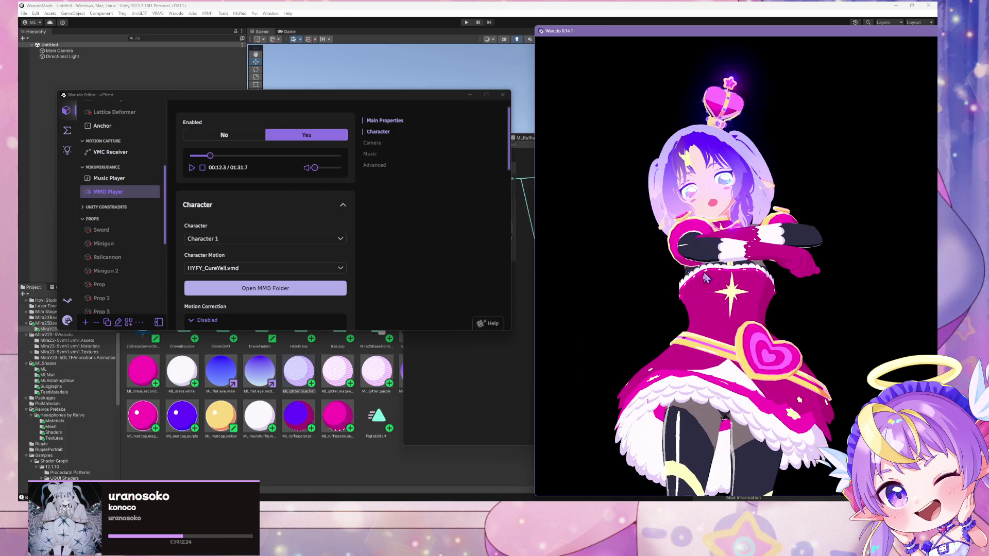
pyautogui.scroll(6, 706, 289)
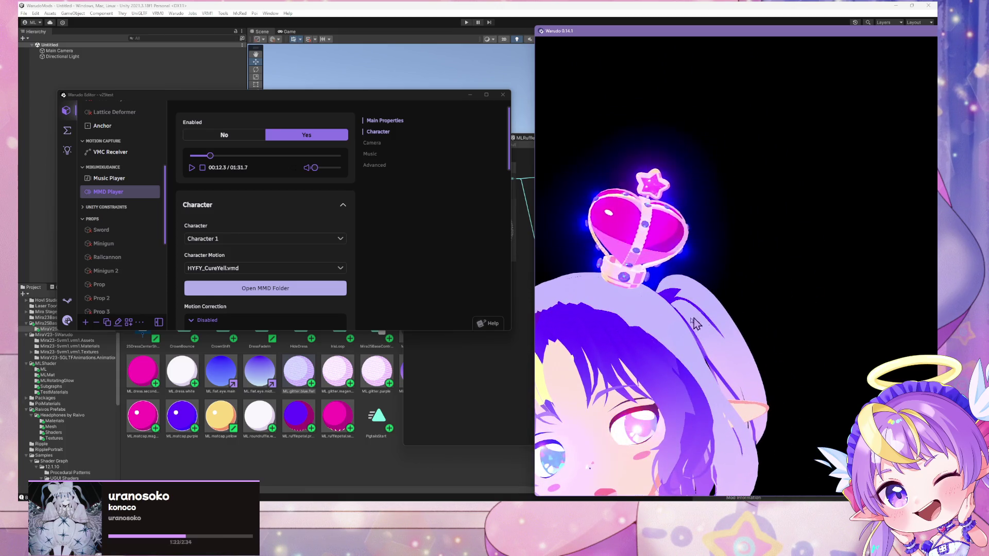
pyautogui.moveTo(711, 242); pyautogui.dragTo(707, 316)
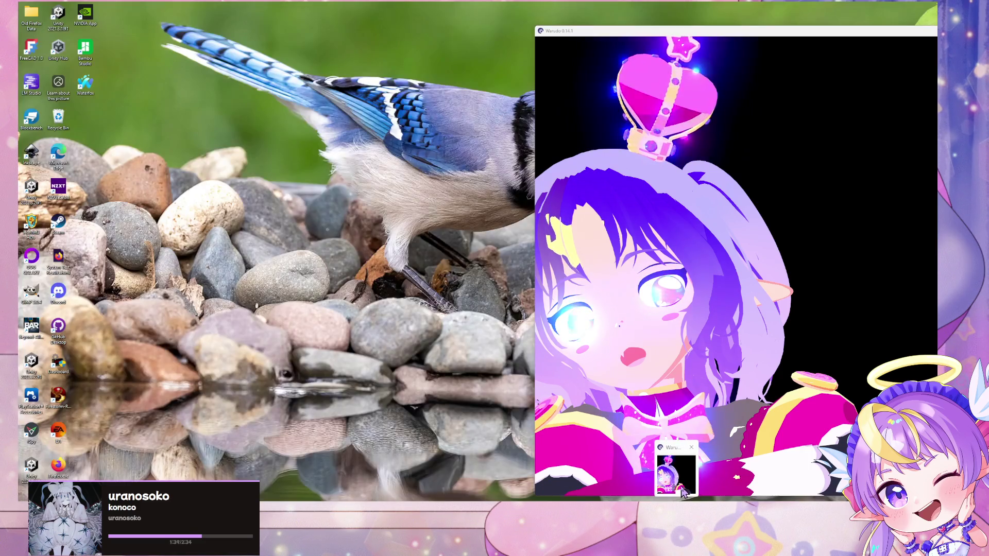
pyautogui.click(679, 487)
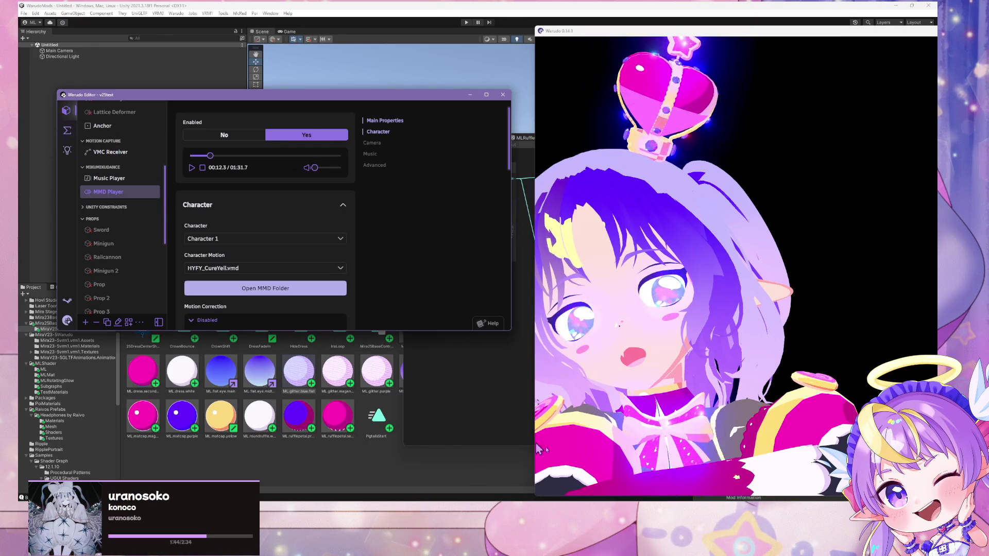
pyautogui.moveTo(533, 508)
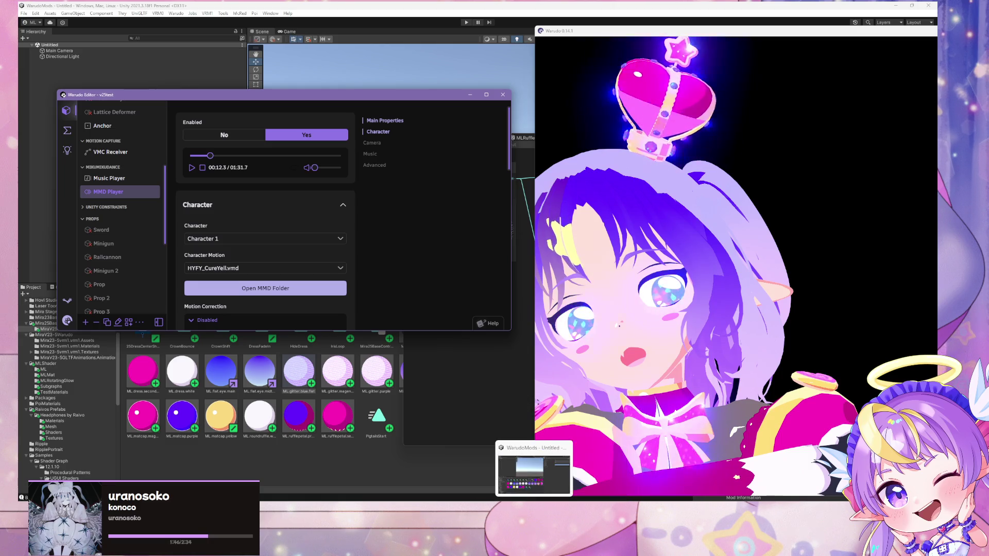
pyautogui.click(533, 468)
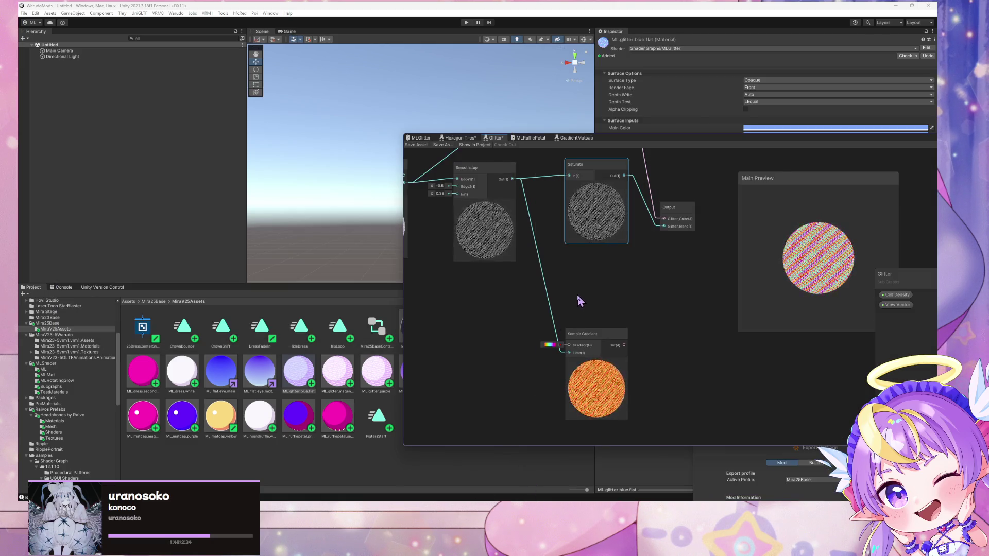
# - Open the Sample Gradient's rainbow gradient and set the first red key's intensity to -1
pyautogui.scroll(-3, 500, 351)
pyautogui.scroll(3, 543, 342)
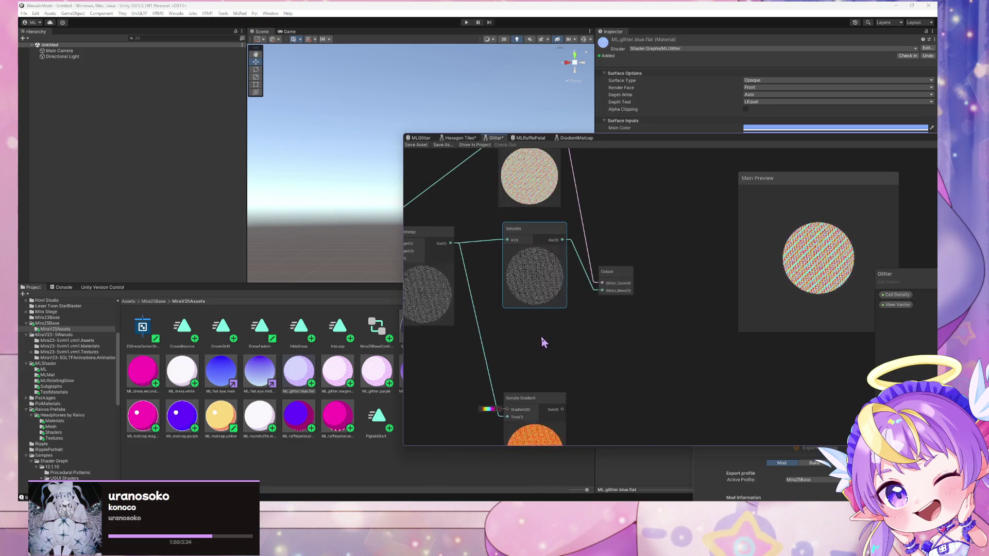
pyautogui.moveTo(567, 359)
pyautogui.mouseDown()
pyautogui.moveTo(501, 346)
pyautogui.moveTo(532, 403)
pyautogui.moveTo(701, 357)
pyautogui.moveTo(630, 397)
pyautogui.moveTo(595, 309)
pyautogui.moveTo(567, 350)
pyautogui.mouseUp()
pyautogui.scroll(5, 538, 378)
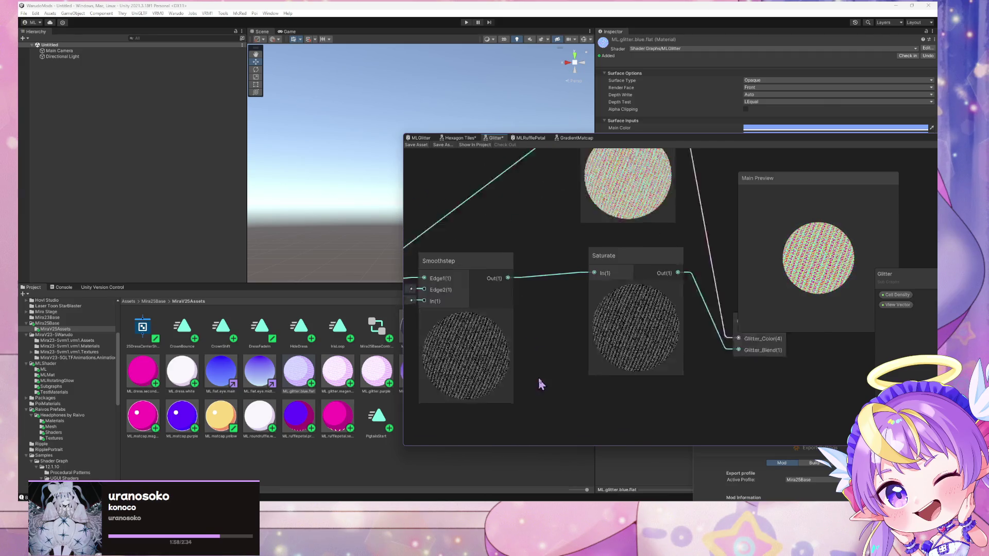
pyautogui.moveTo(555, 287)
pyautogui.mouseDown()
pyautogui.moveTo(519, 409)
pyautogui.moveTo(514, 397)
pyautogui.mouseUp()
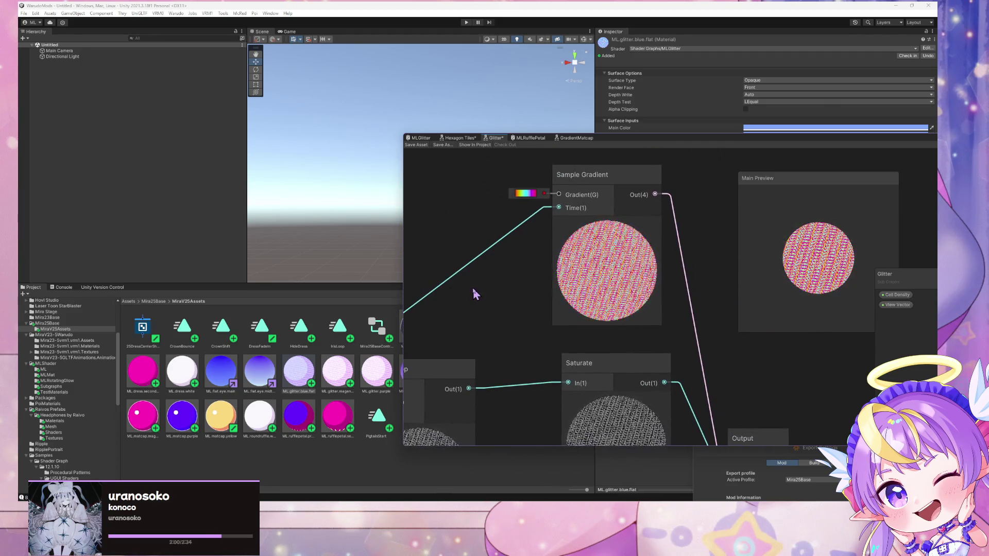
pyautogui.click(525, 193)
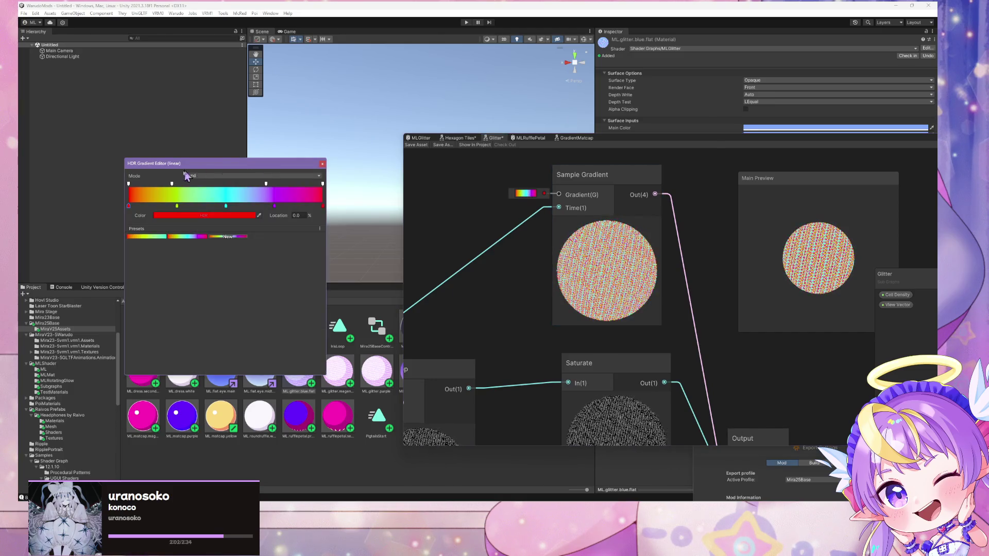
pyautogui.click(200, 214)
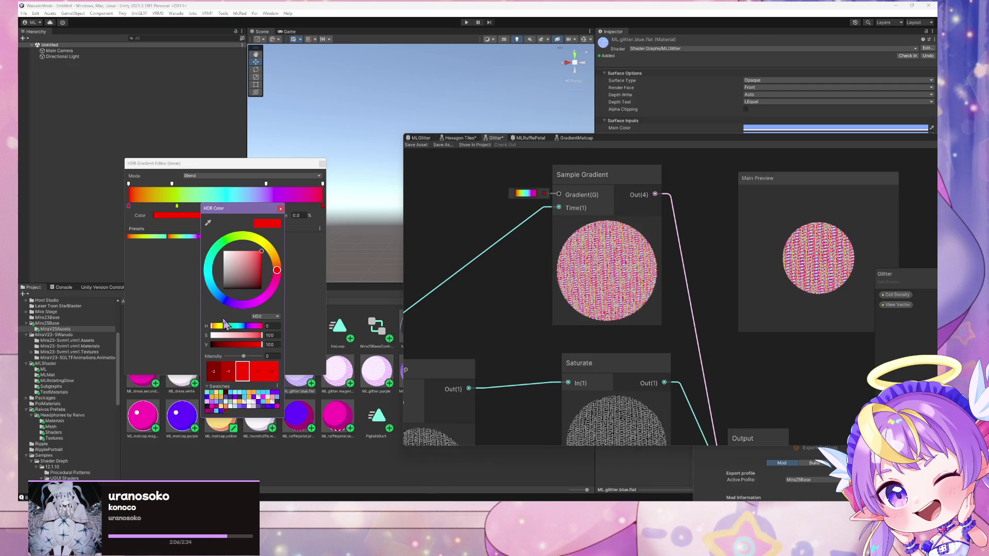
pyautogui.click(228, 371)
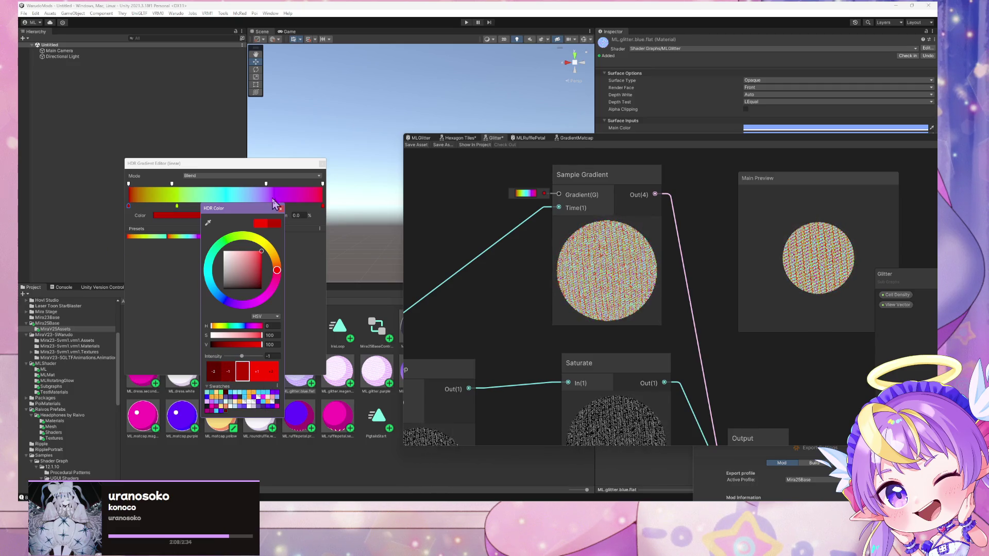
# - Lower the green 25% and cyan 50% gradient keys to intensity -1
pyautogui.click(280, 212)
pyautogui.click(176, 206)
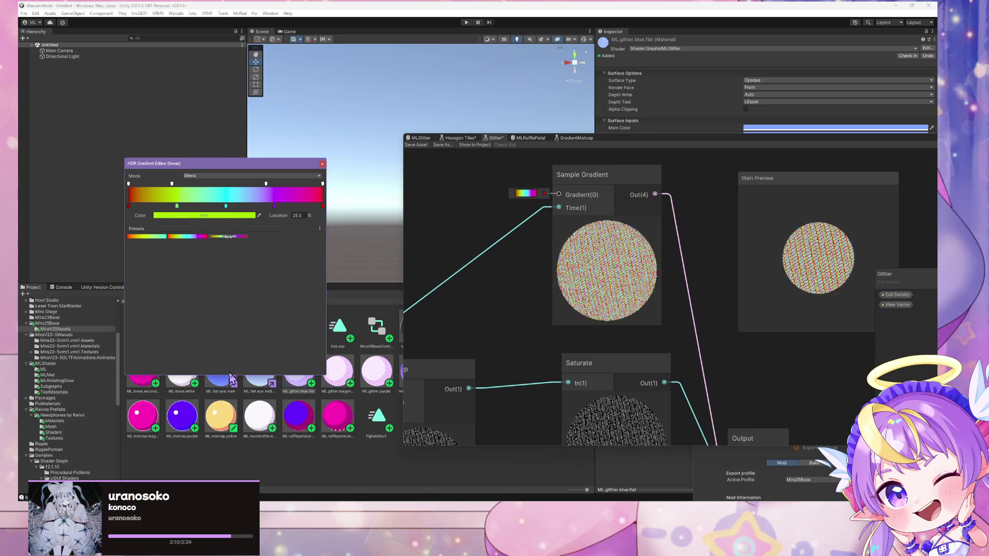
pyautogui.click(203, 215)
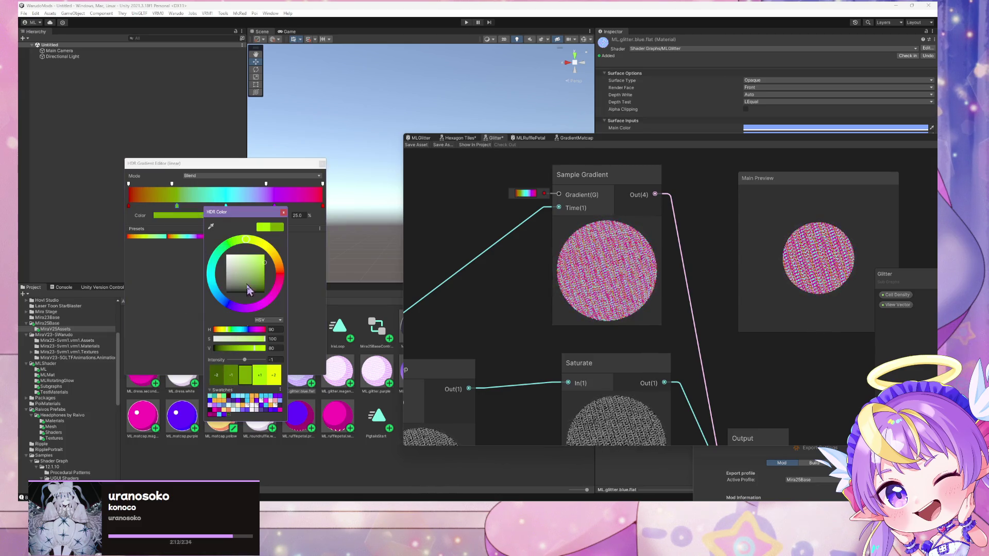
pyautogui.click(284, 212)
pyautogui.click(226, 206)
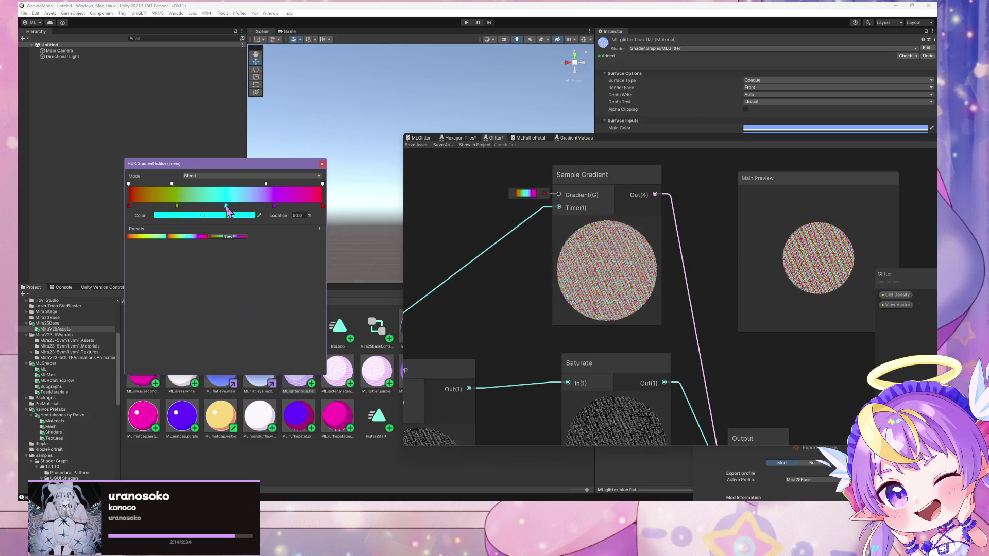
pyautogui.click(210, 215)
pyautogui.click(238, 373)
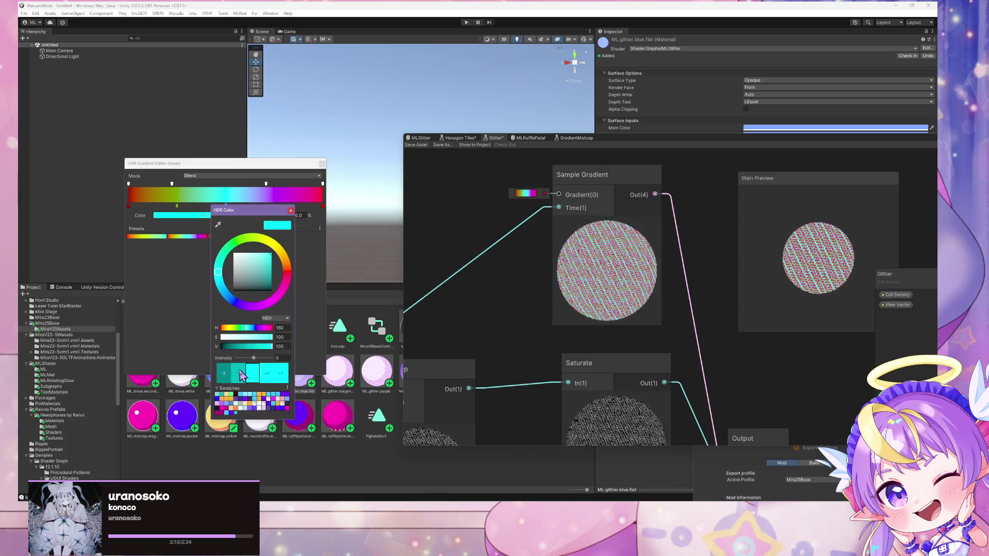
pyautogui.click(291, 210)
# - Adjust the purple 75% and red 100% keys, then save the shader
pyautogui.click(216, 215)
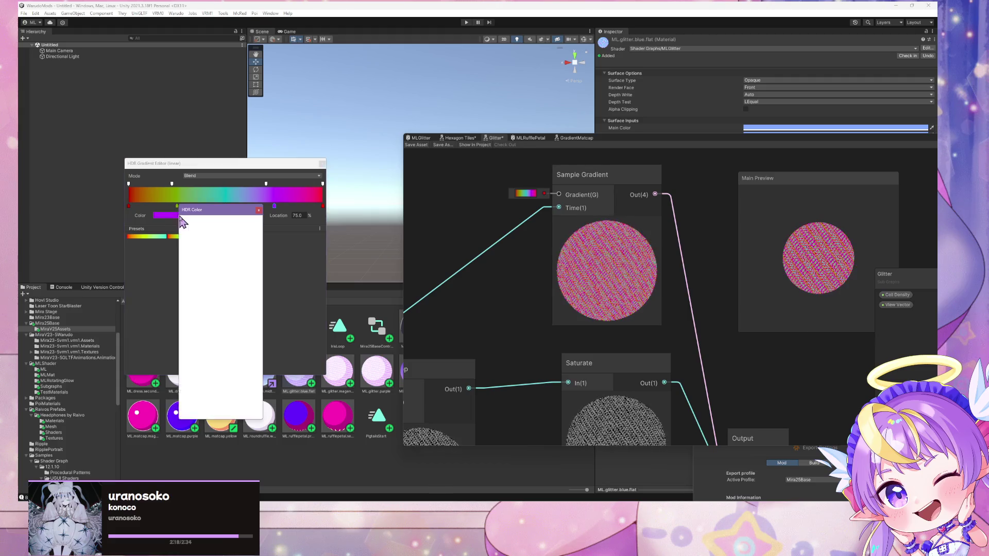
pyautogui.click(335, 214)
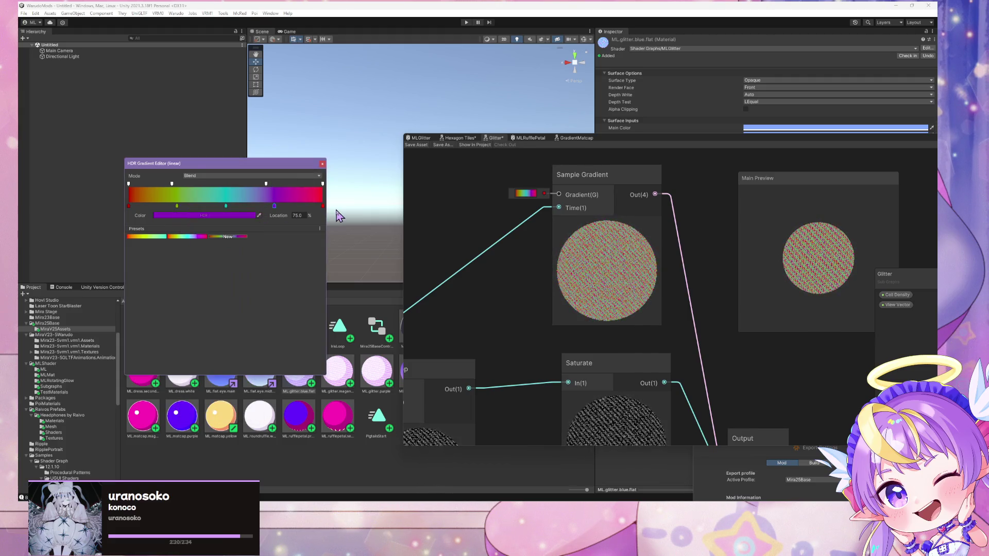
pyautogui.click(322, 206)
pyautogui.click(206, 215)
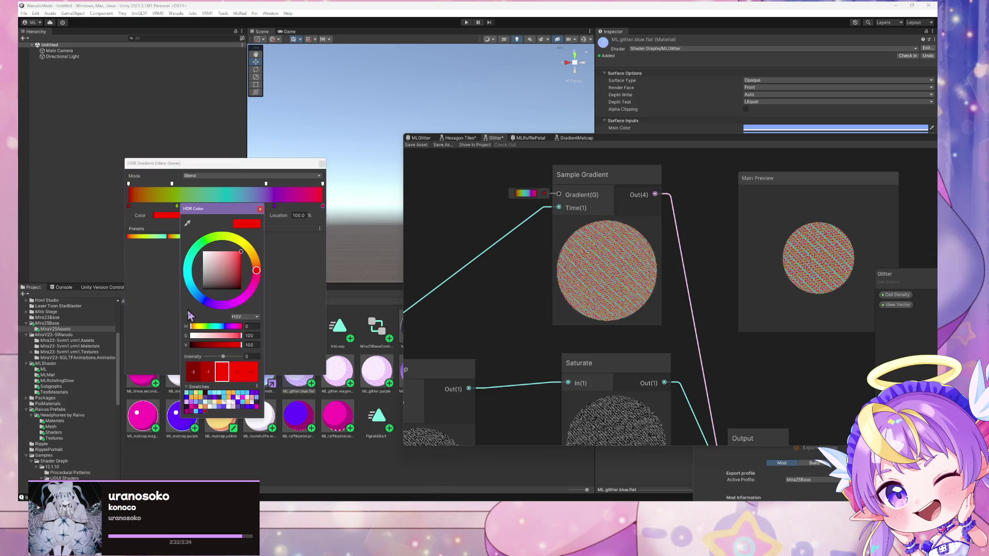
pyautogui.click(259, 209)
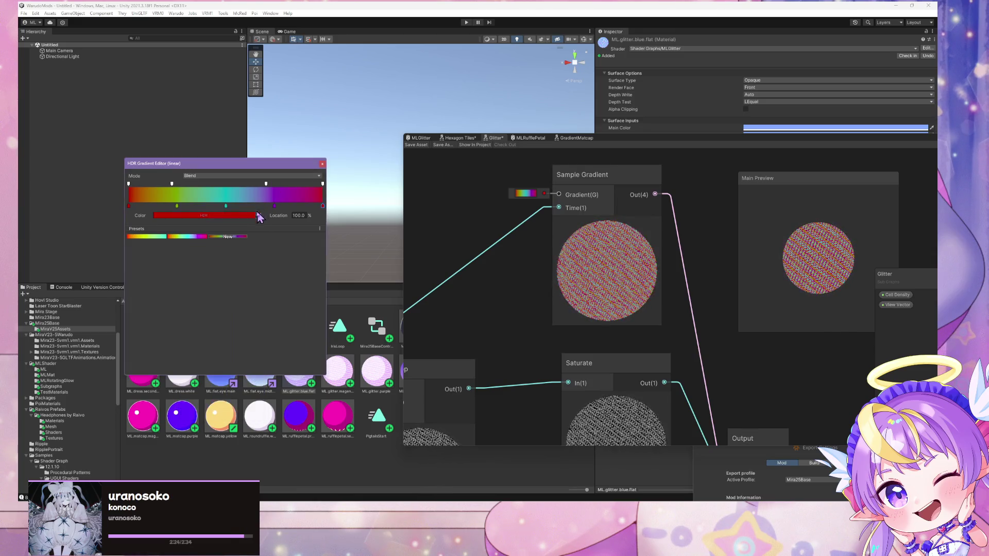
pyautogui.click(418, 145)
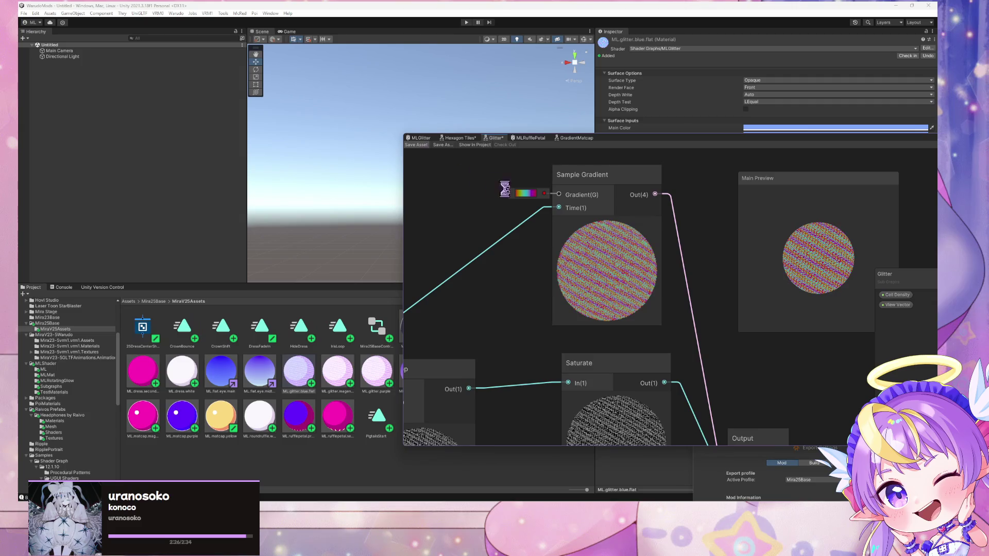
# - Run Warudo > Build Mod, dismiss the prefab restructure error, and let the AssetBundle build finish
pyautogui.click(176, 13)
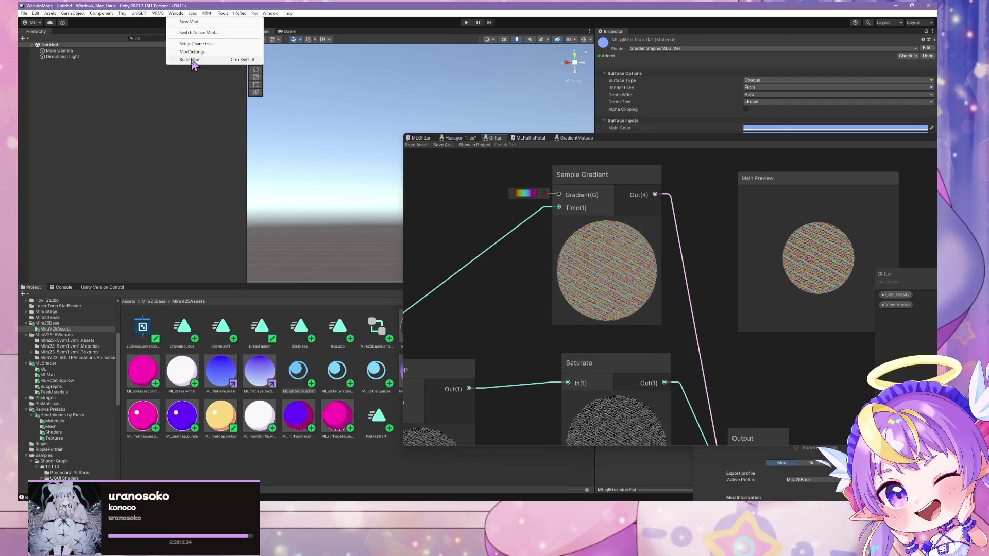
pyautogui.click(193, 59)
pyautogui.click(526, 270)
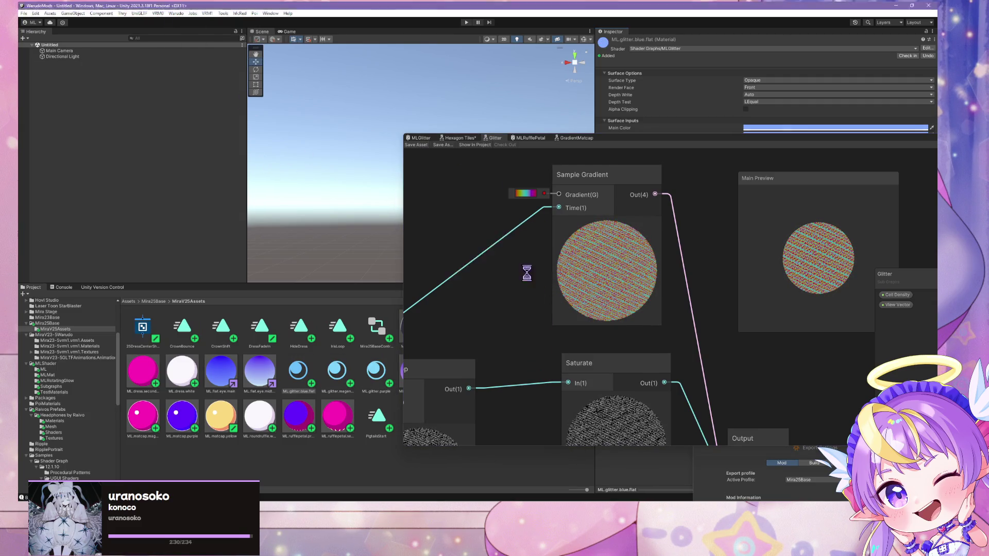
pyautogui.click(527, 269)
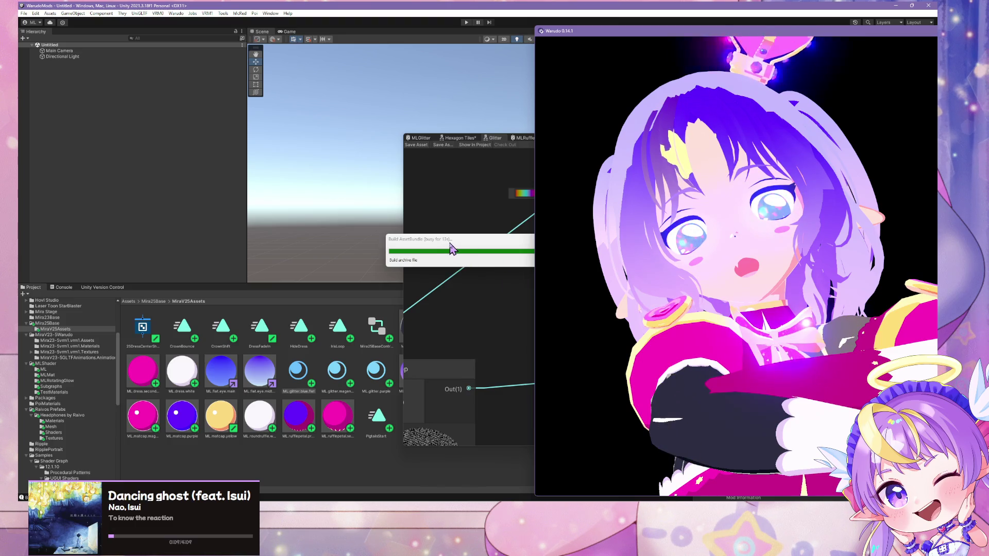
pyautogui.moveTo(447, 248); pyautogui.dragTo(266, 202)
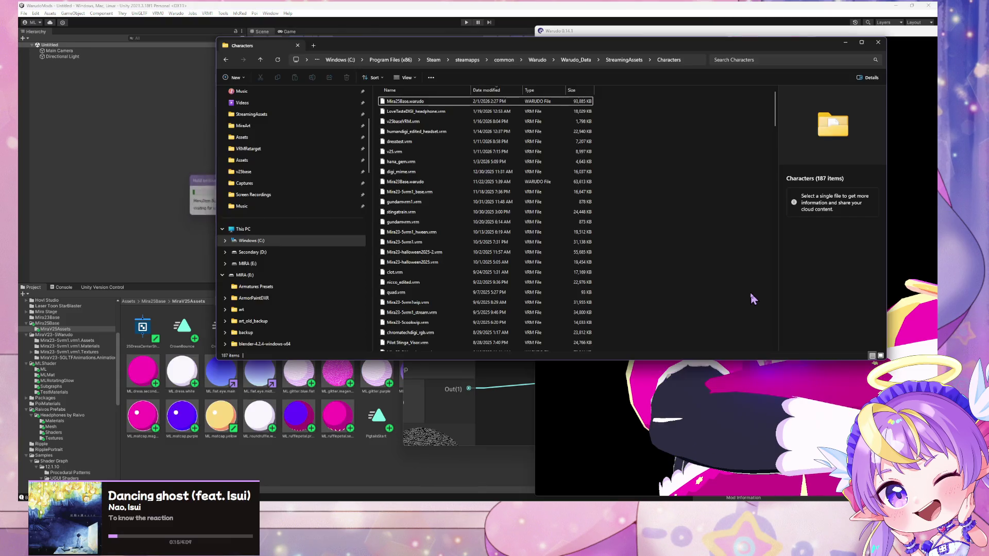
# - Zoom in and out on the rebuilt avatar's glitter eyes, then return to the Warudo Editor
pyautogui.click(702, 367)
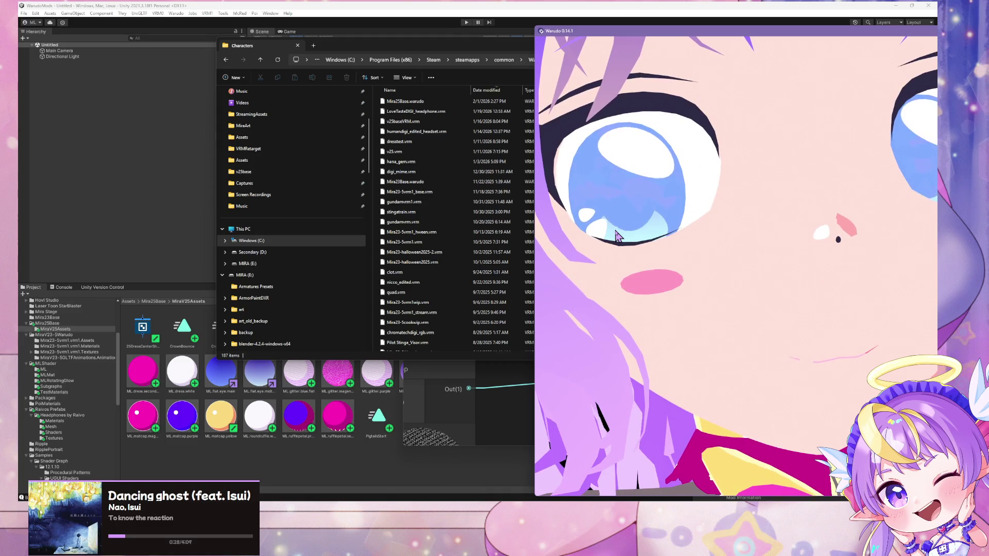
pyautogui.scroll(-5, 618, 236)
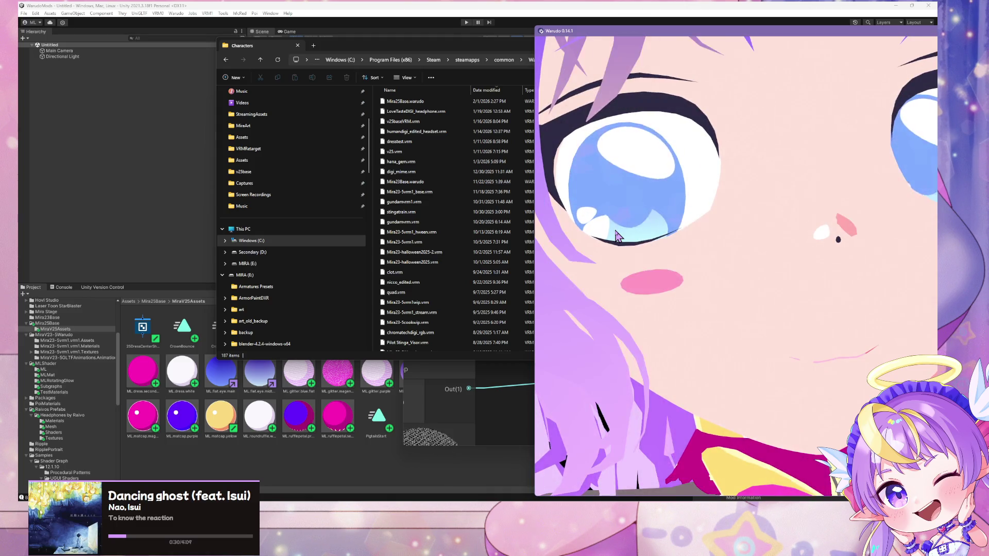
pyautogui.scroll(-3, 669, 264)
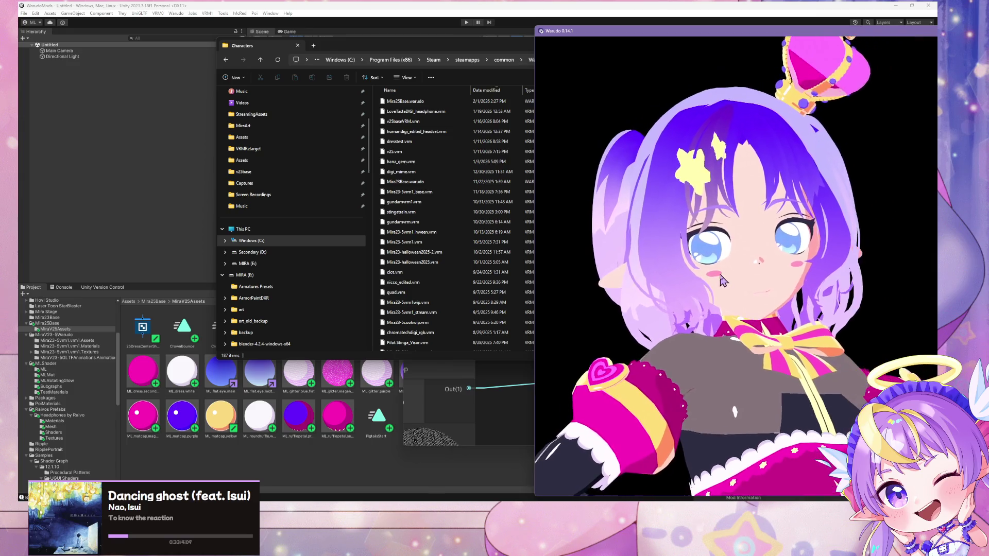
pyautogui.scroll(6, 711, 278)
pyautogui.scroll(-1, 726, 283)
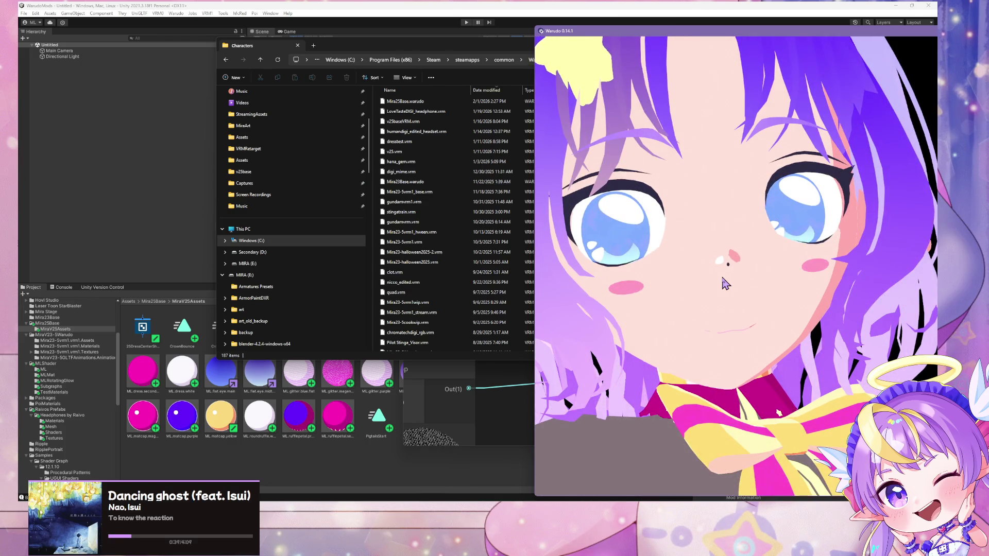
pyautogui.scroll(-5, 764, 298)
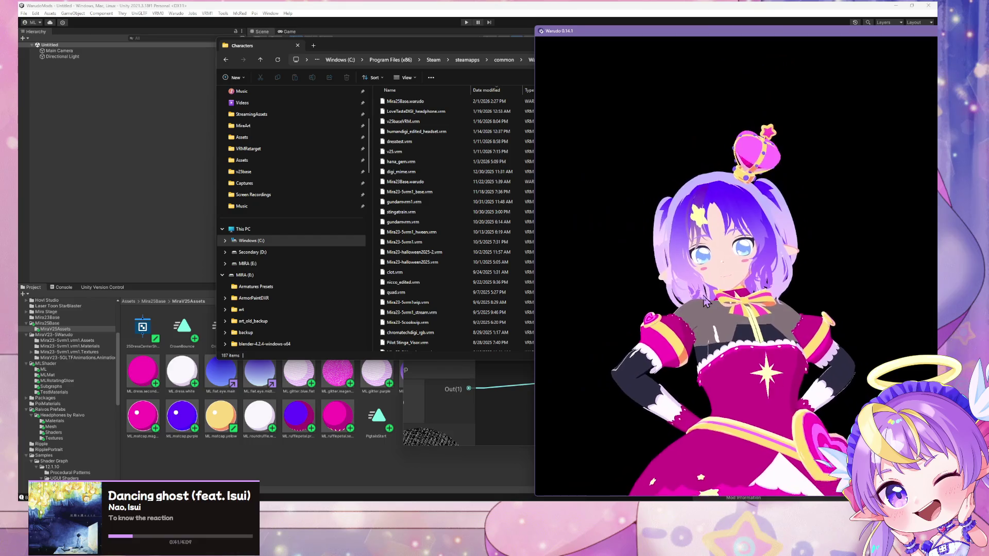
pyautogui.scroll(3, 705, 301)
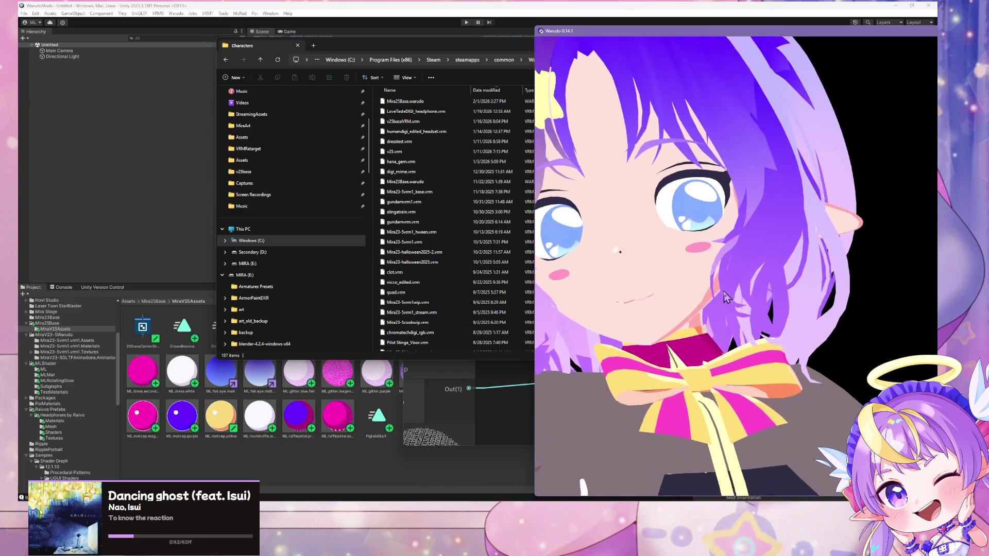
pyautogui.scroll(3, 703, 278)
pyautogui.scroll(3, 691, 264)
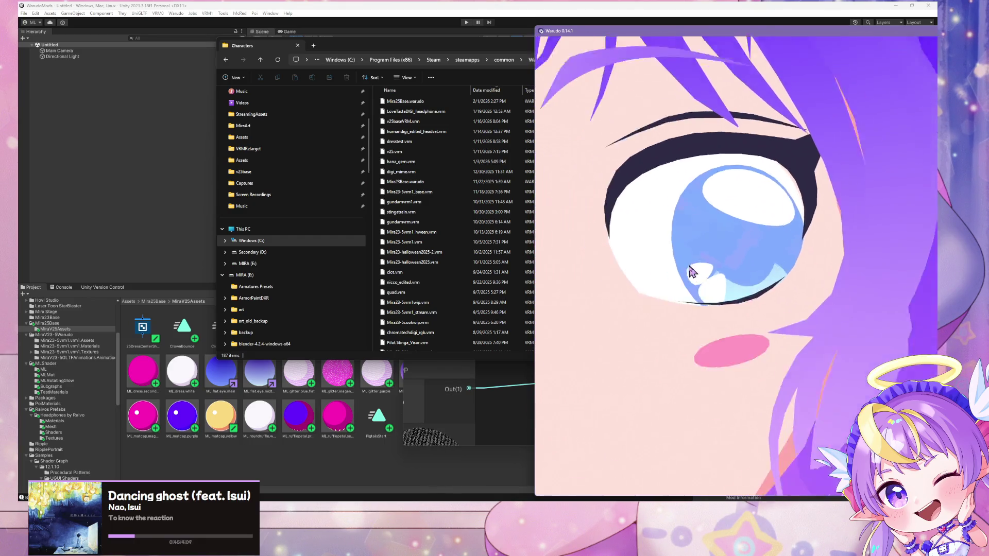
pyautogui.scroll(-6, 693, 271)
pyautogui.scroll(-3, 713, 295)
pyautogui.hotkey('alt', 'Tab')
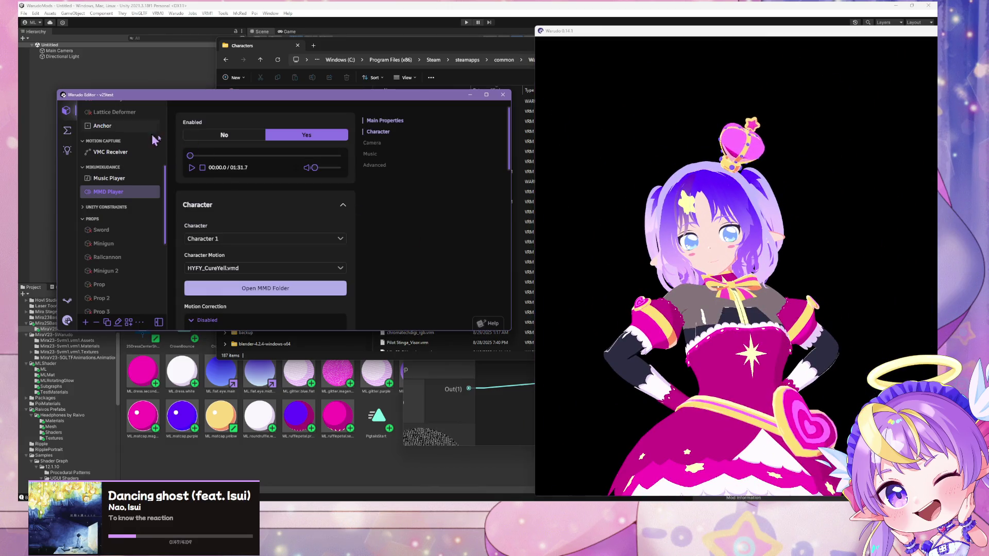
# - Reposition the Warudo Editor window slightly right and lower
pyautogui.scroll(5, 97, 175)
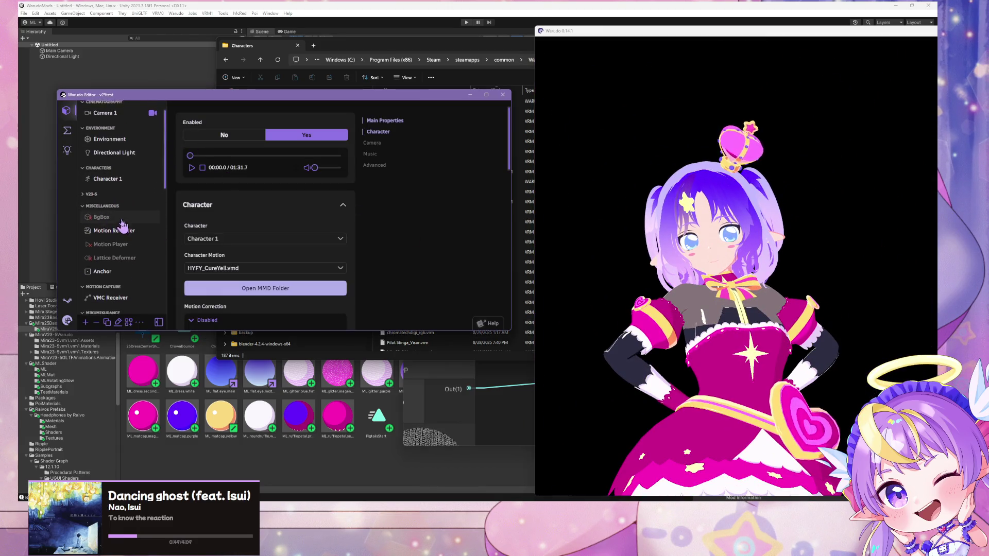
pyautogui.scroll(-2, 114, 189)
pyautogui.scroll(-2, 114, 188)
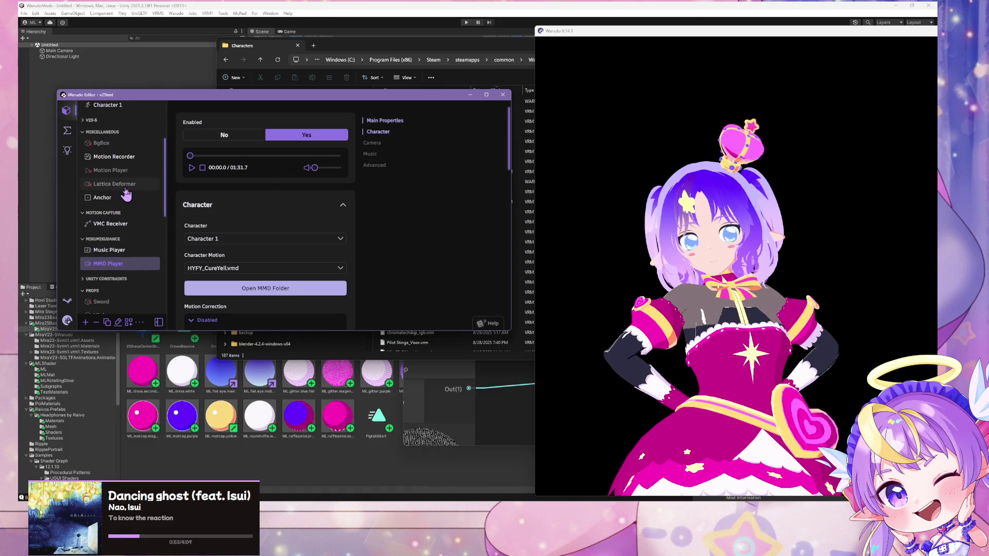
pyautogui.scroll(-6, 137, 193)
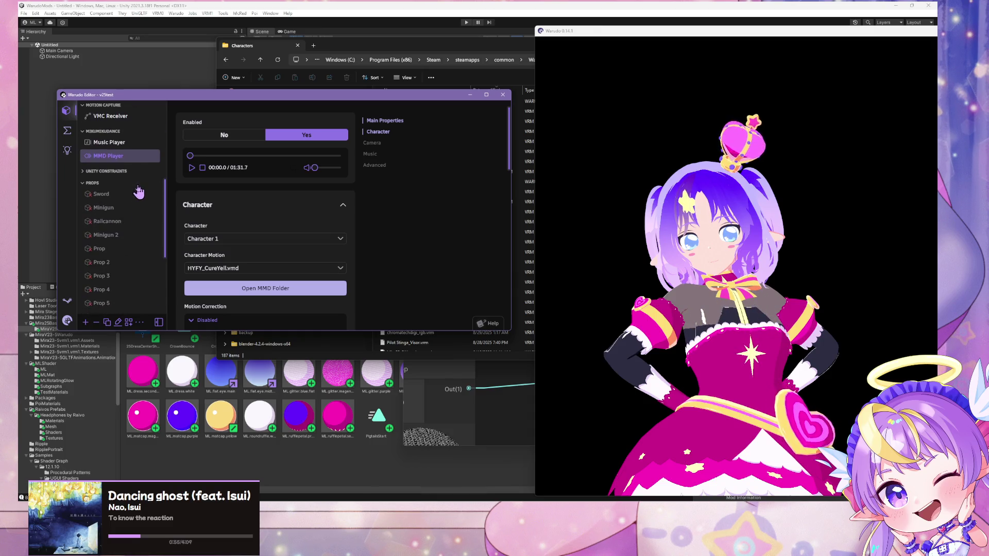
pyautogui.scroll(6, 138, 192)
pyautogui.scroll(5, 138, 192)
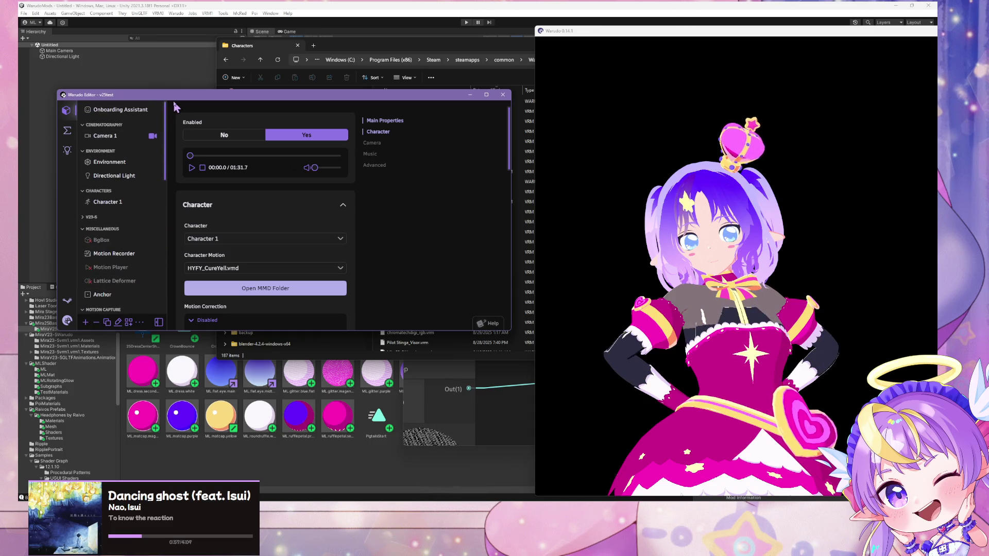
pyautogui.moveTo(176, 101)
pyautogui.mouseDown()
pyautogui.moveTo(671, 201)
pyautogui.moveTo(245, 75)
pyautogui.moveTo(256, 103)
pyautogui.moveTo(273, 113)
pyautogui.mouseUp()
pyautogui.scroll(-8, 218, 194)
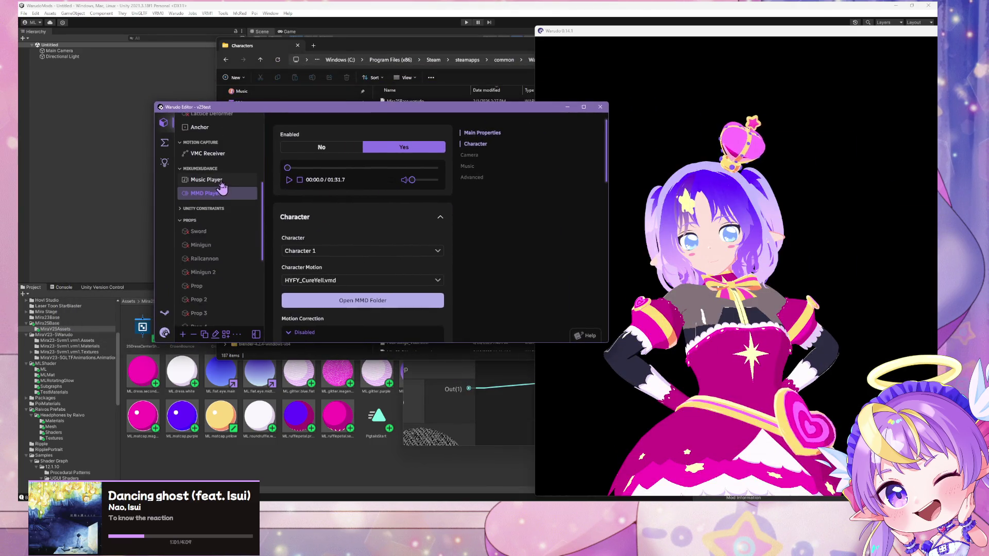
pyautogui.scroll(3, 222, 186)
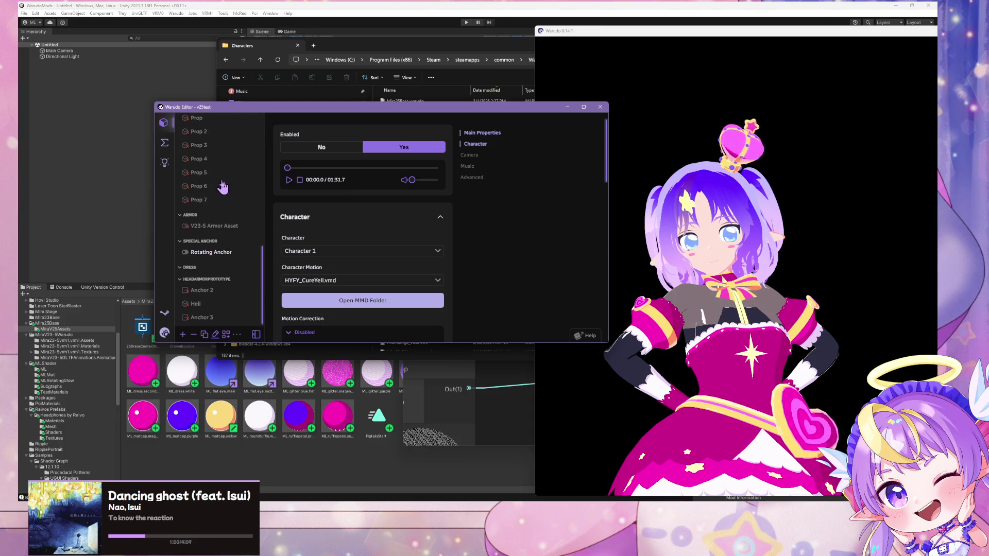
pyautogui.scroll(4, 223, 184)
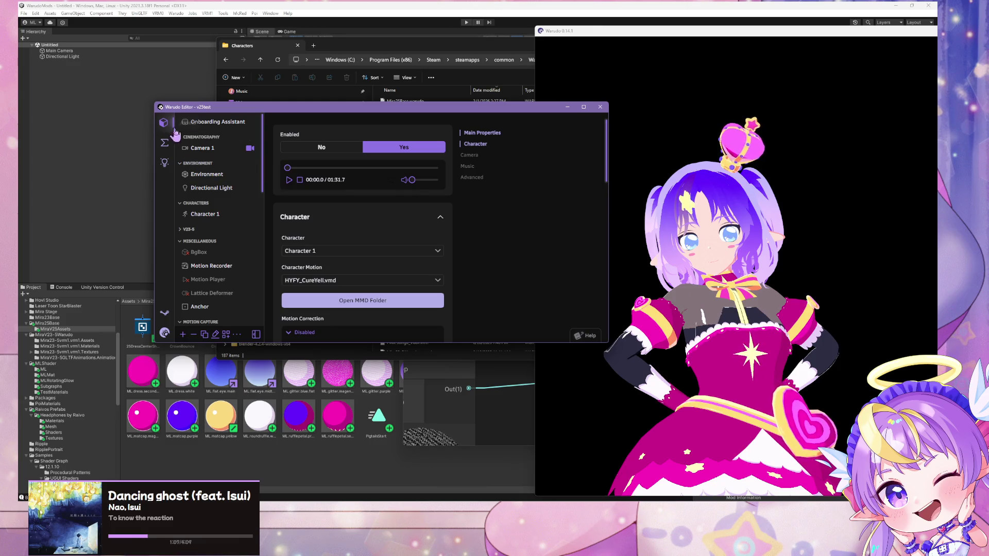
# - Set Camera 1's bloom to intensity 2.88 and threshold 1.31, then switch back to Unity
pyautogui.click(199, 148)
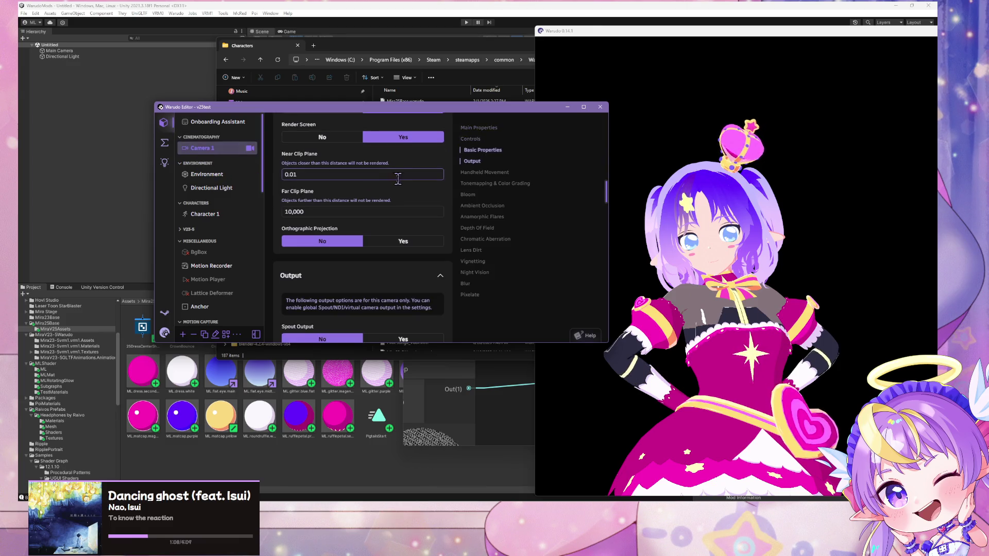
pyautogui.click(466, 195)
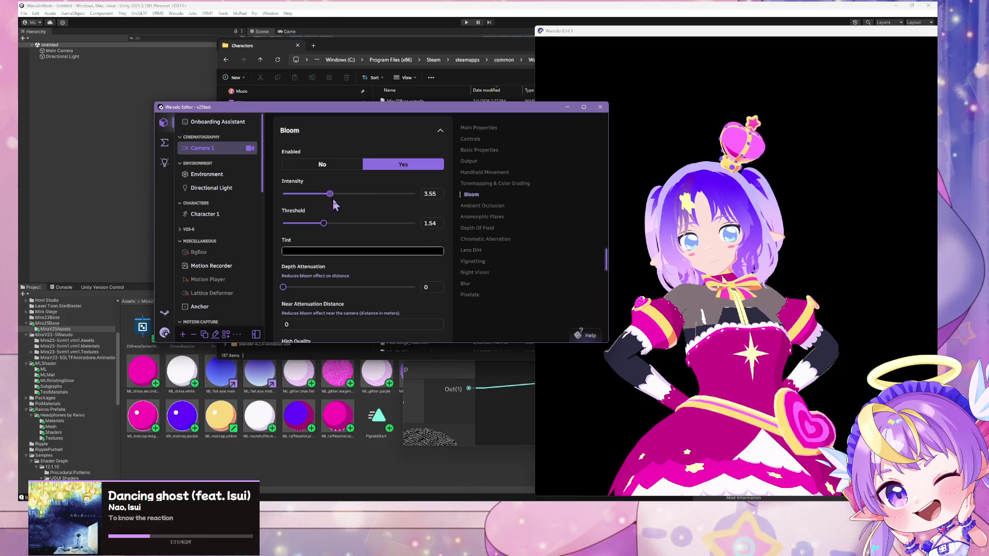
pyautogui.moveTo(332, 204)
pyautogui.mouseDown()
pyautogui.moveTo(361, 205)
pyautogui.moveTo(305, 221)
pyautogui.moveTo(317, 225)
pyautogui.mouseUp()
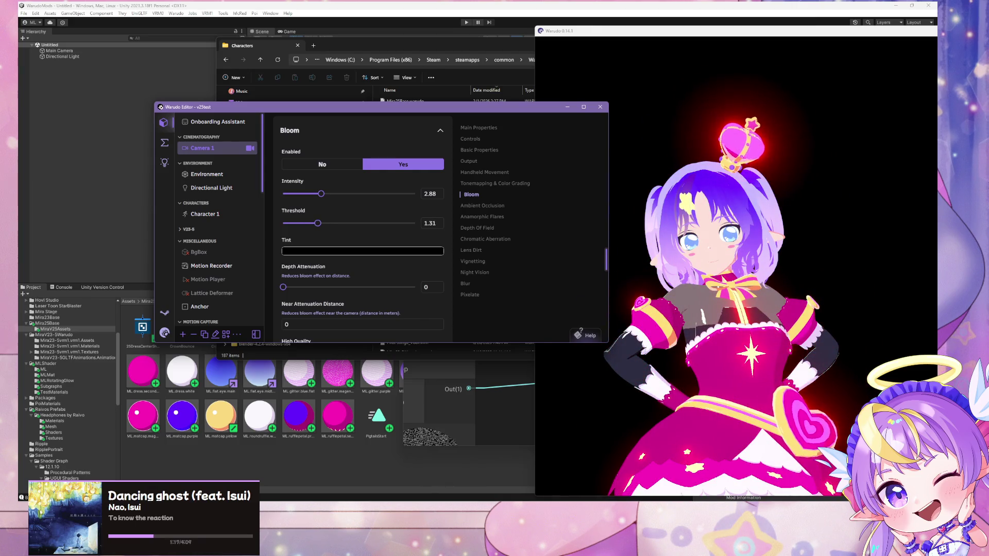
pyautogui.hotkey('alt', 'Tab')
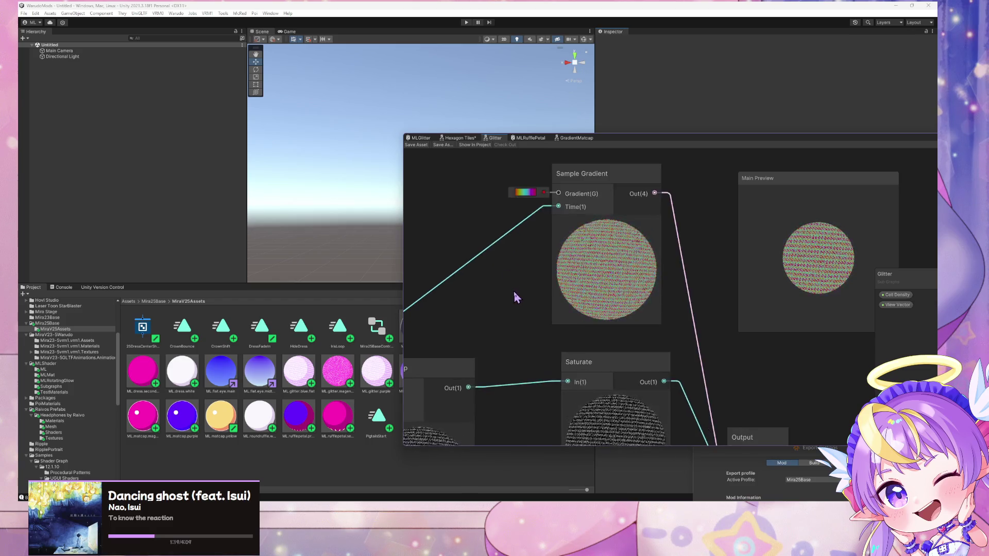
# - Apply the rainbow preset to Sample Gradient, save the Glitter graph, and switch to MLGlitter
pyautogui.scroll(-3, 516, 297)
pyautogui.click(518, 248)
pyautogui.click(188, 238)
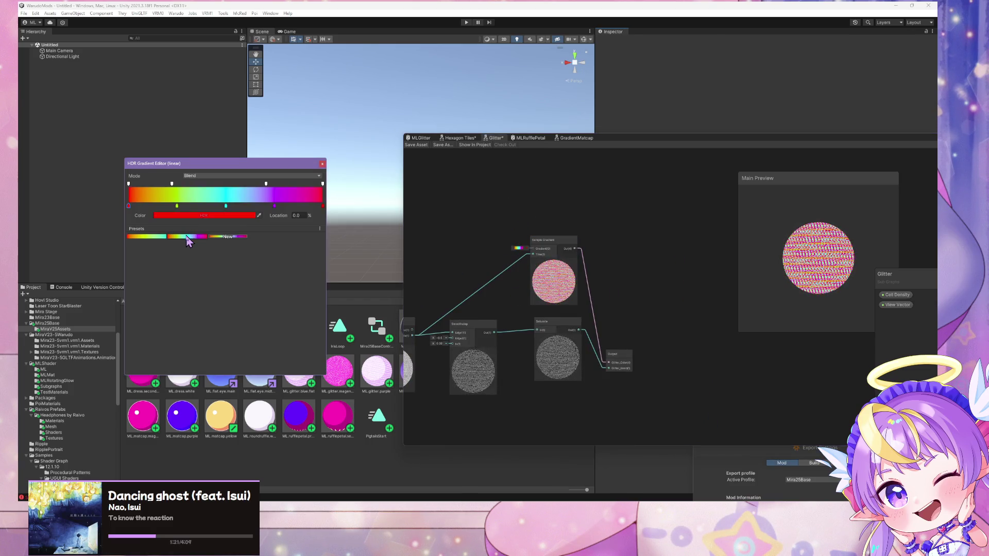
pyautogui.scroll(5, 618, 249)
pyautogui.click(420, 146)
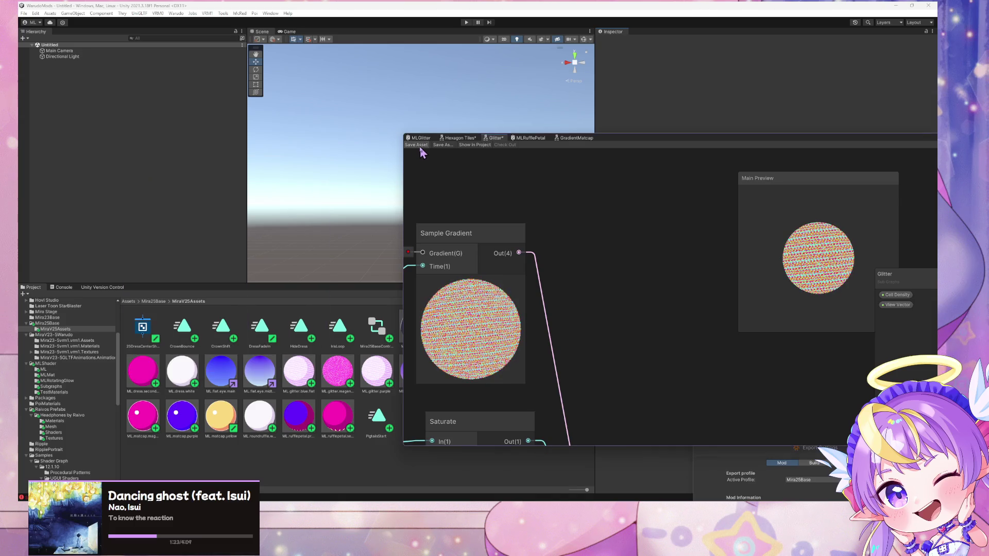
pyautogui.click(418, 138)
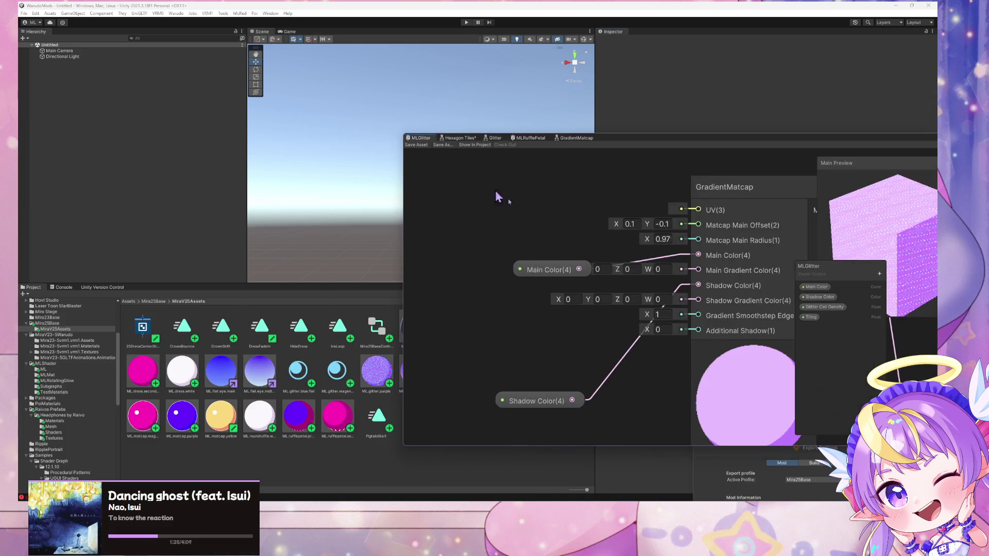
pyautogui.scroll(-5, 497, 206)
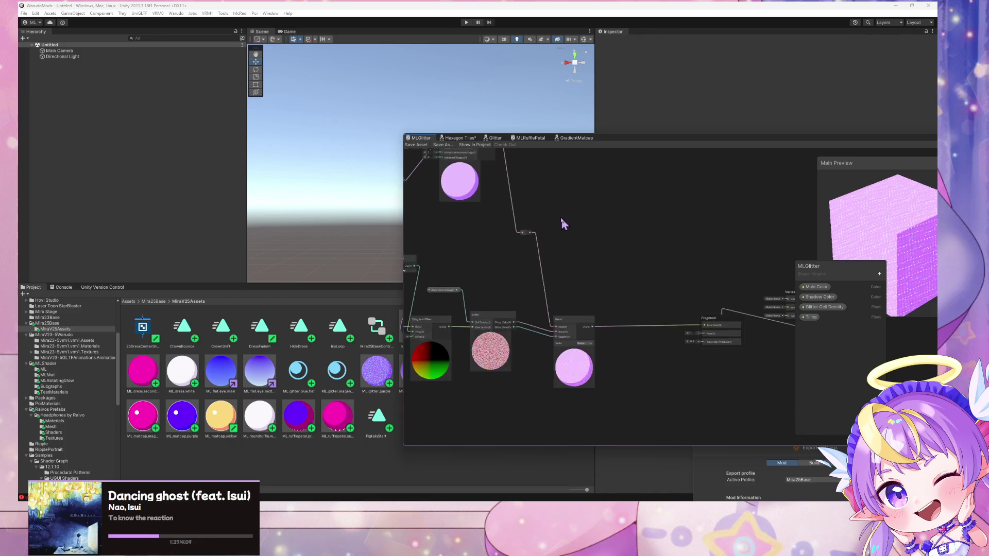
# - Preview Linear Dodge on the MLGlitter Blend node, then revert its mode to Dodge
pyautogui.scroll(5, 587, 324)
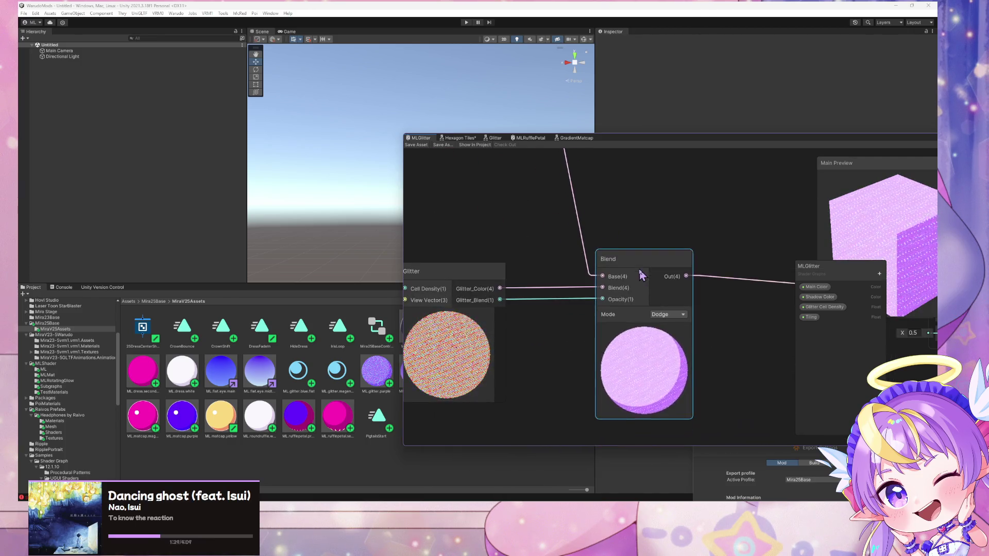
pyautogui.click(681, 314)
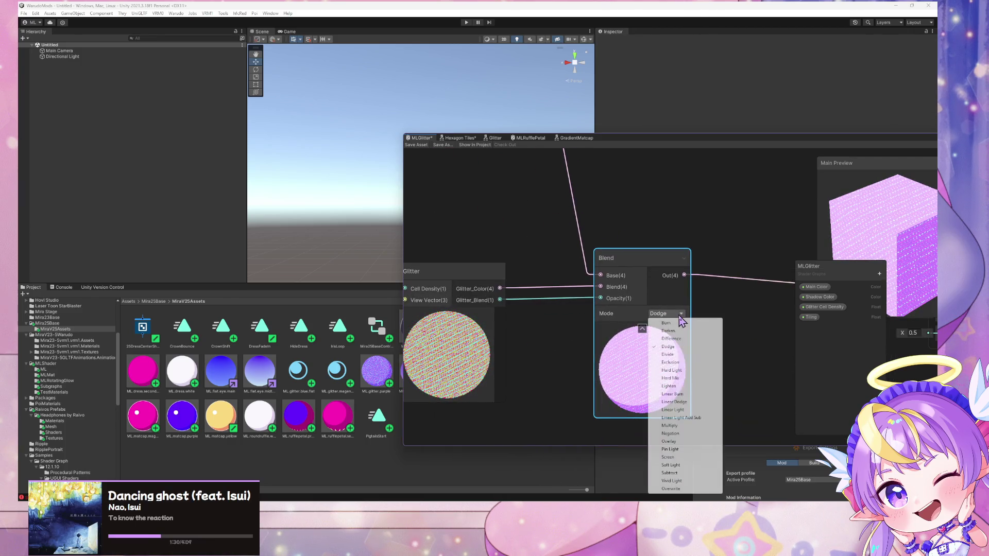
pyautogui.click(678, 403)
pyautogui.moveTo(715, 304); pyautogui.dragTo(636, 307)
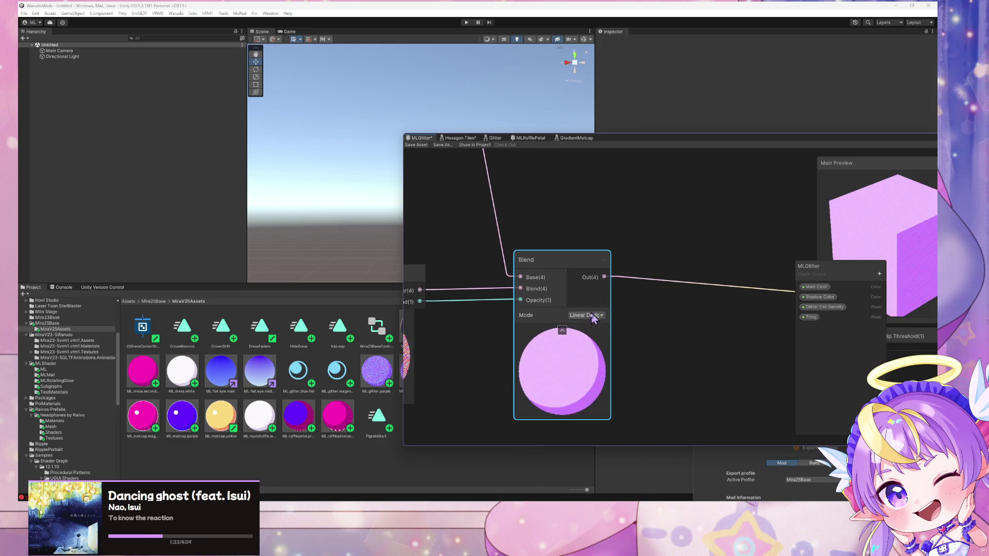
pyautogui.click(594, 316)
pyautogui.click(590, 349)
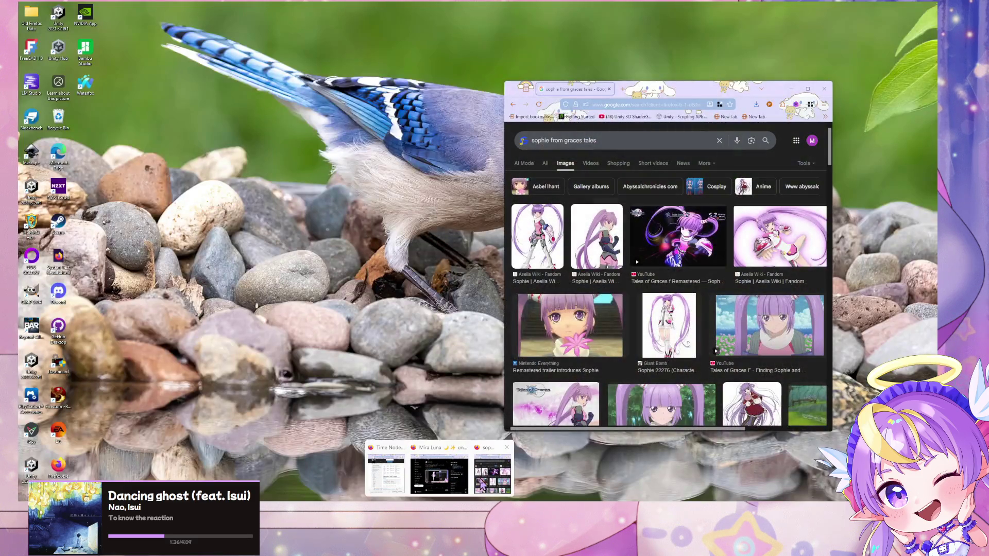
pyautogui.click(476, 466)
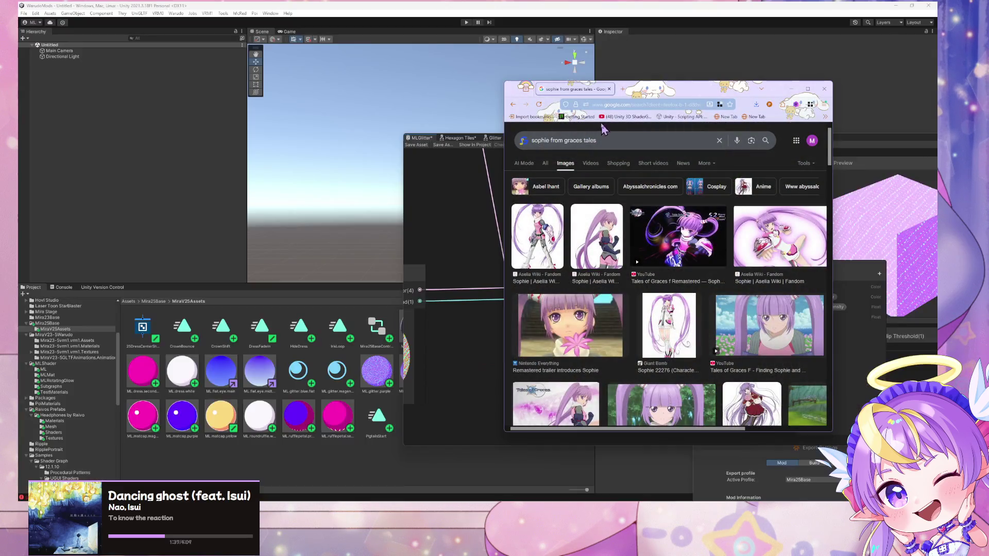
# - Search Google for 'shader graph clamp hdr' in a new tab
pyautogui.click(623, 90)
pyautogui.write('blender.stackexchange.com/')
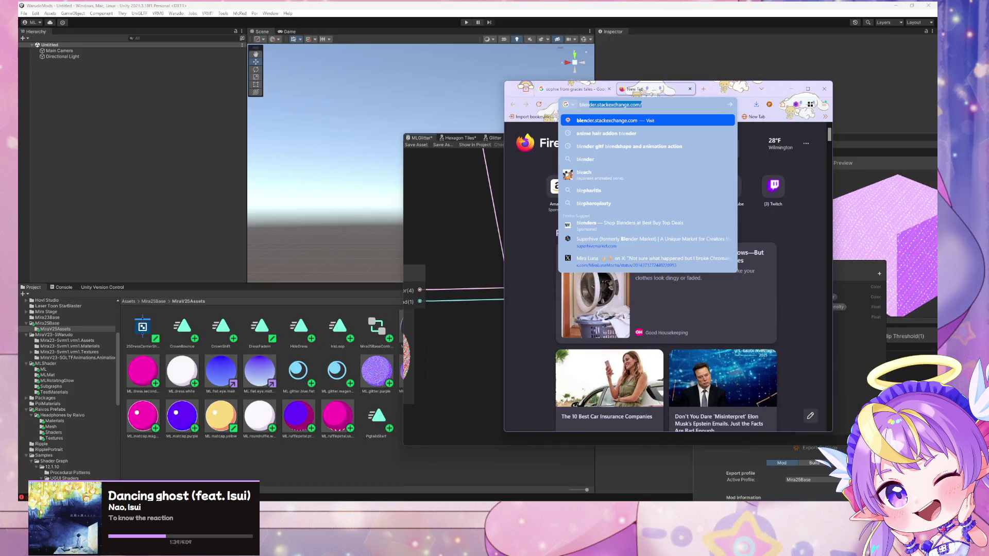
pyautogui.write('gr')
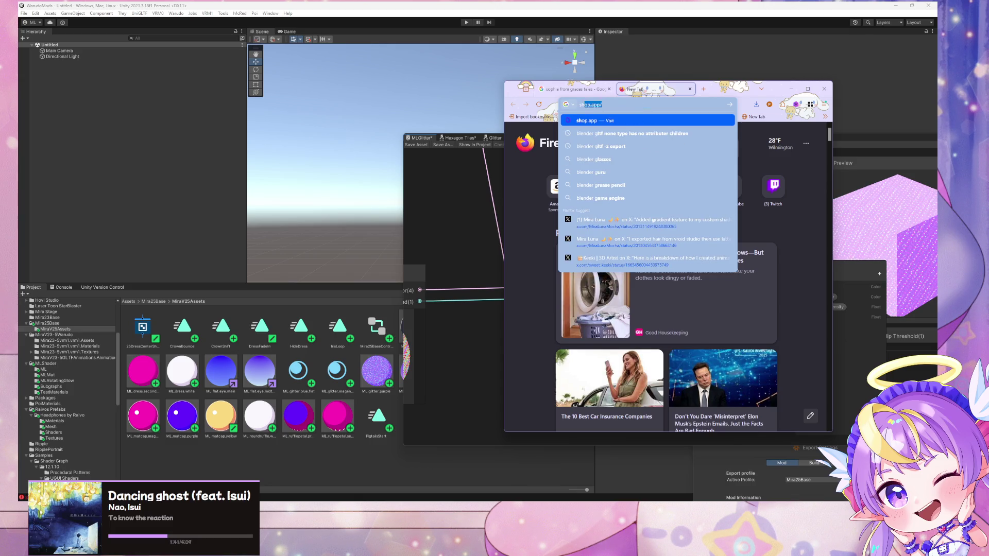
pyautogui.write('hader graph')
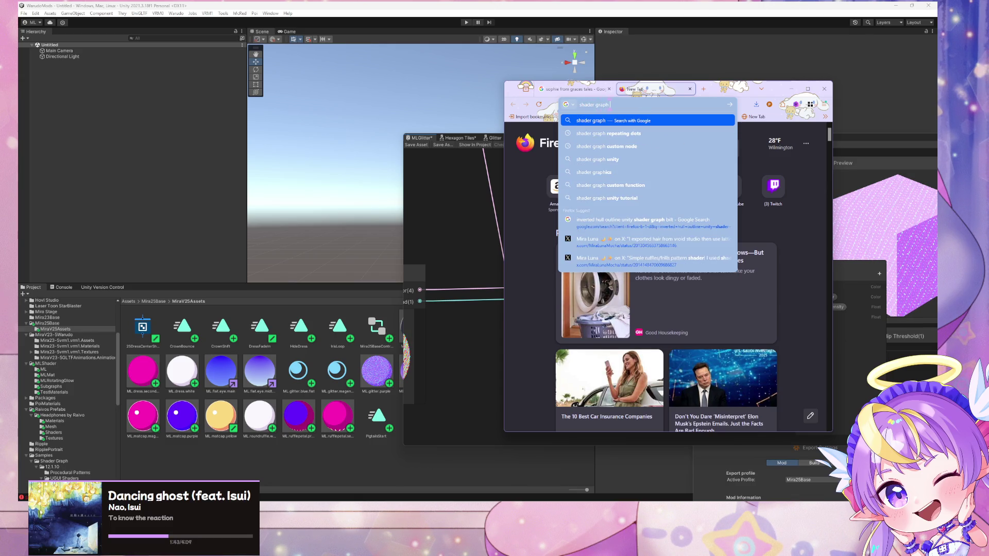
pyautogui.write('amp hdr')
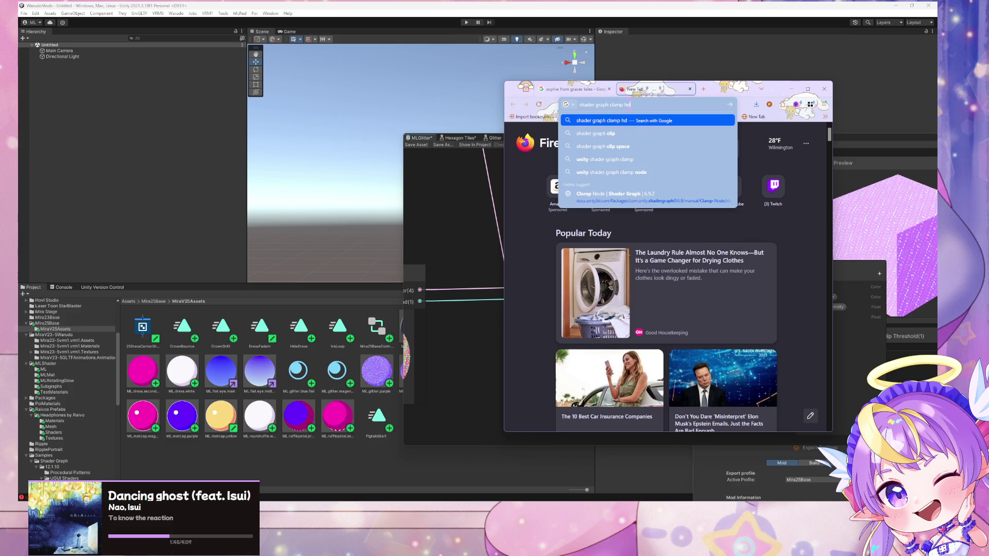
pyautogui.press('Return')
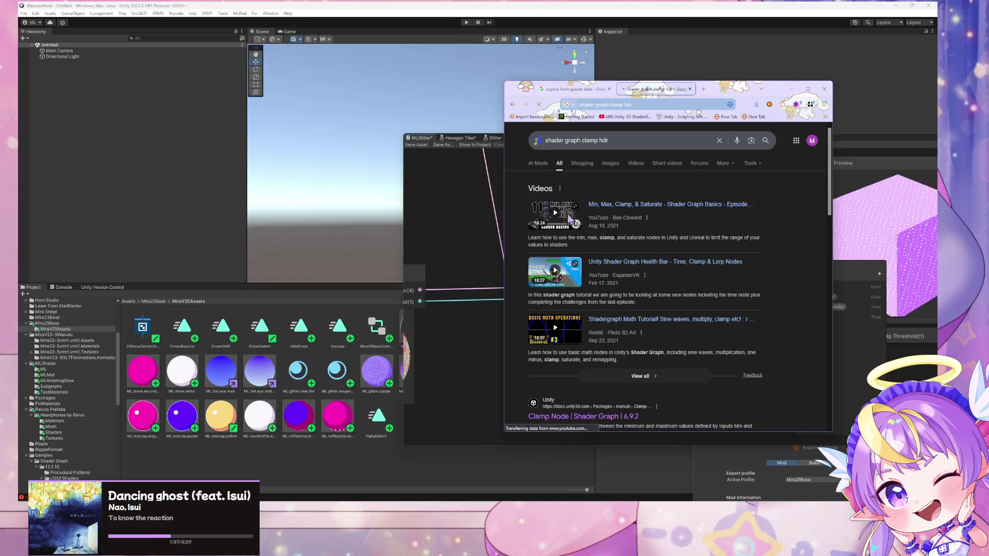
pyautogui.scroll(-3, 638, 256)
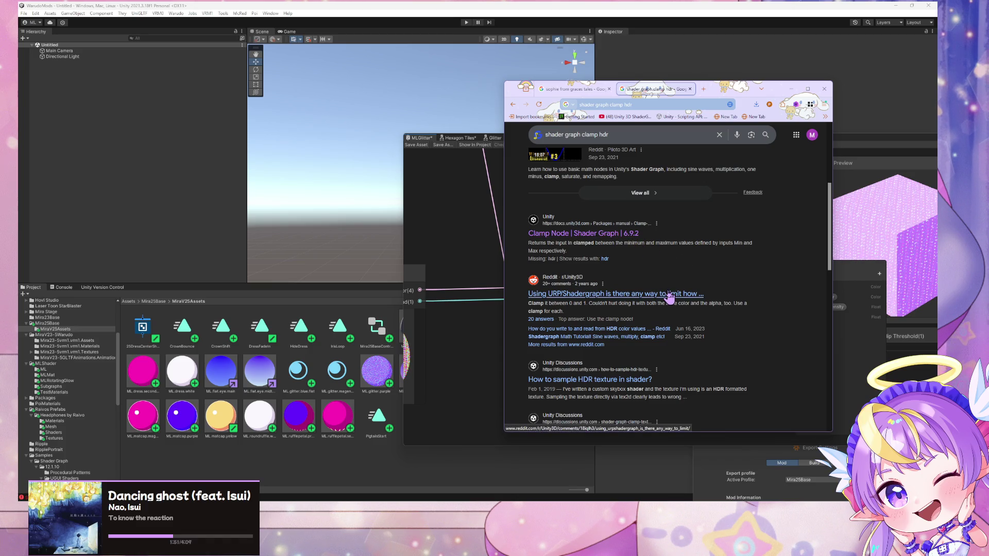
# - Read the Reddit result on clamping HDR, then bring the Unity shader graph forward
pyautogui.middleClick(613, 294)
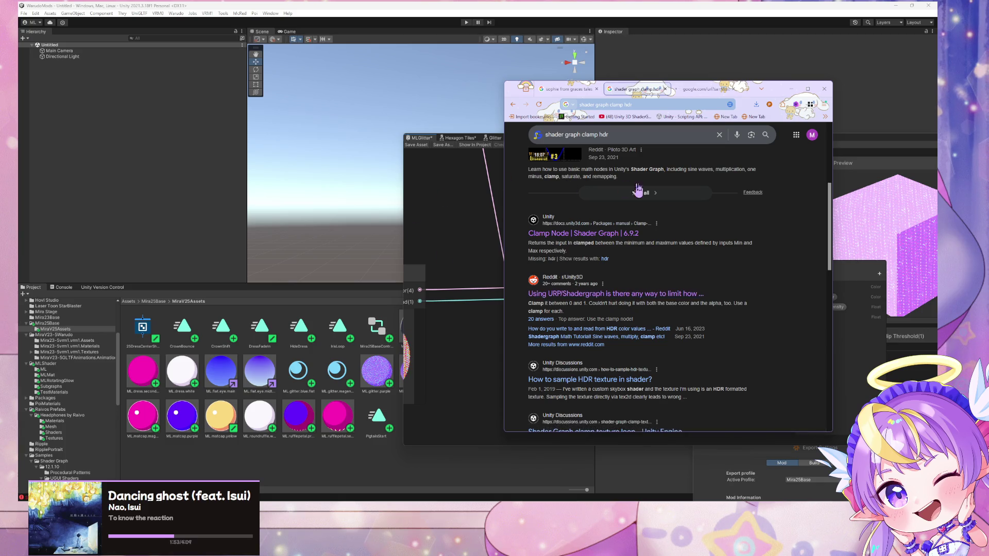
pyautogui.click(702, 89)
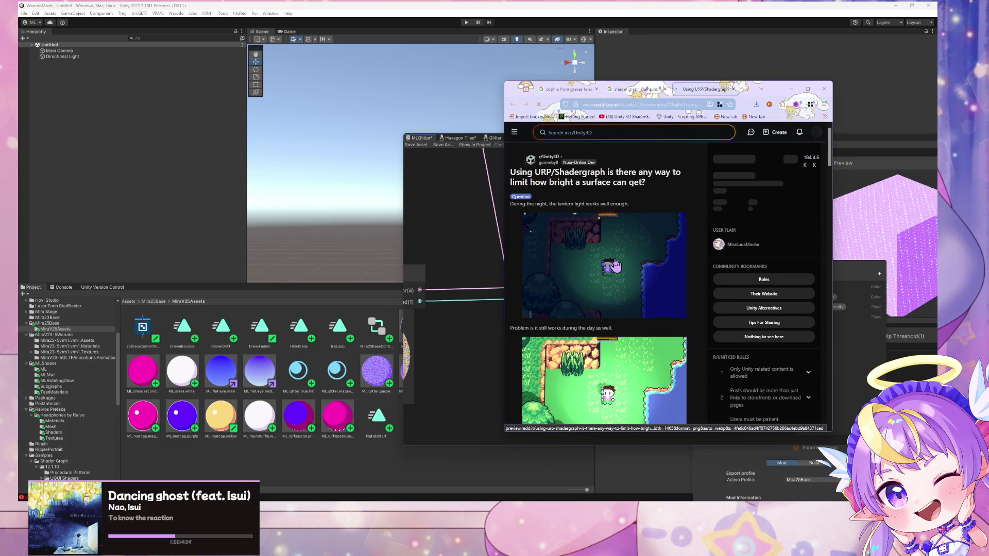
pyautogui.scroll(-10, 615, 265)
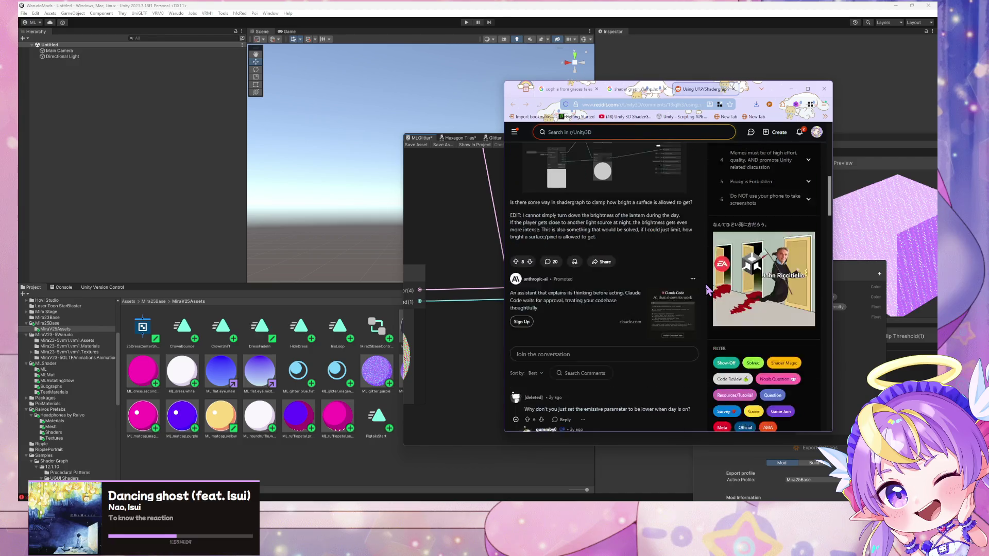
pyautogui.scroll(-5, 706, 290)
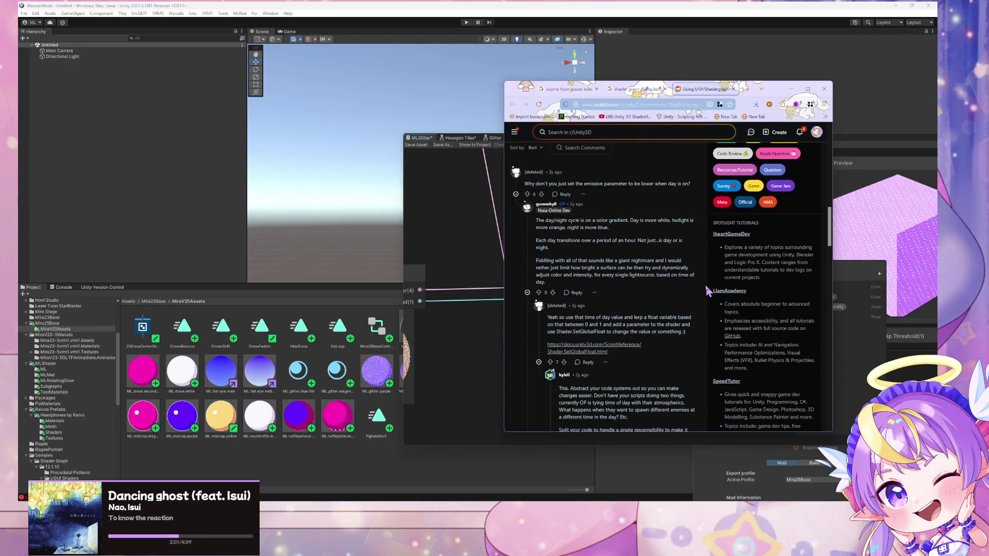
pyautogui.hotkey('ctrl', 'shift', 'Tab')
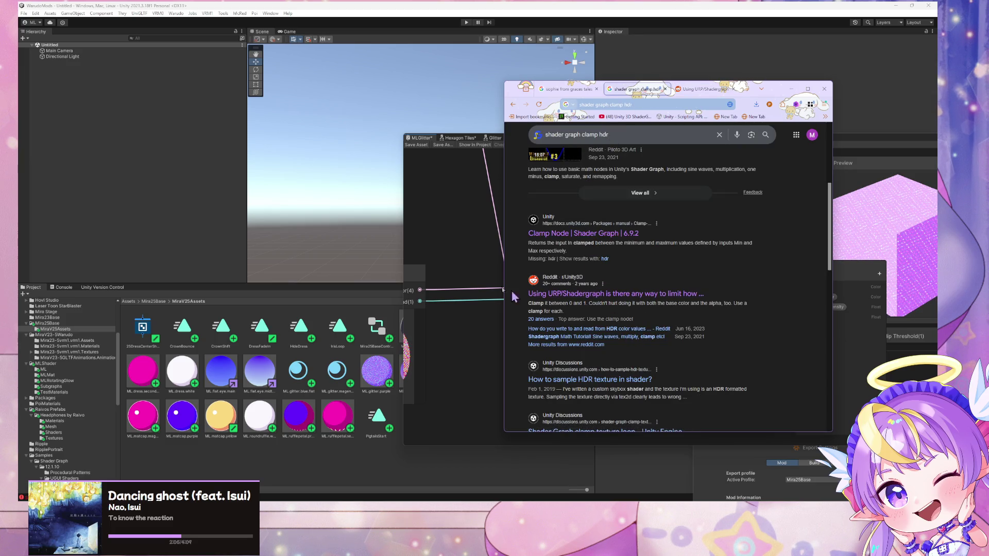
pyautogui.scroll(-2, 576, 287)
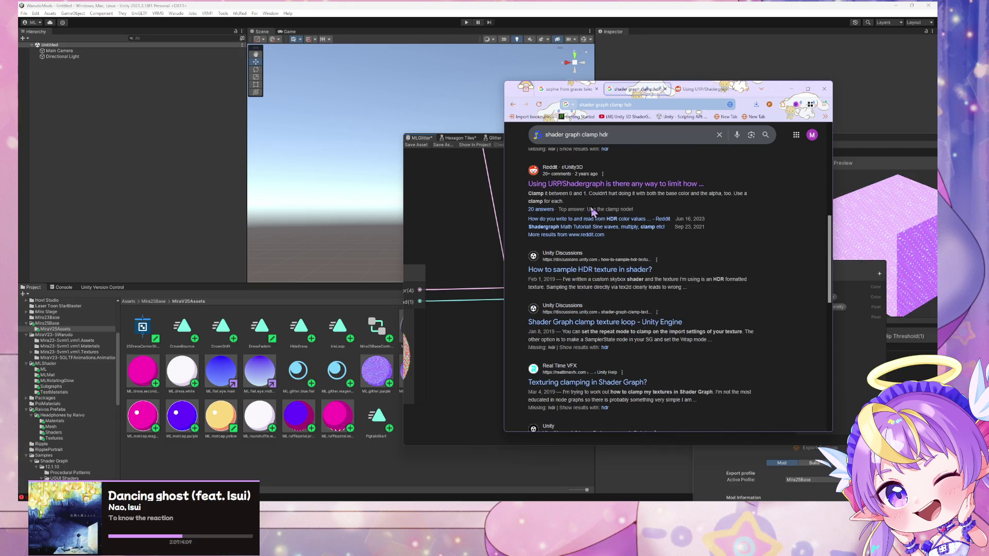
pyautogui.scroll(5, 587, 207)
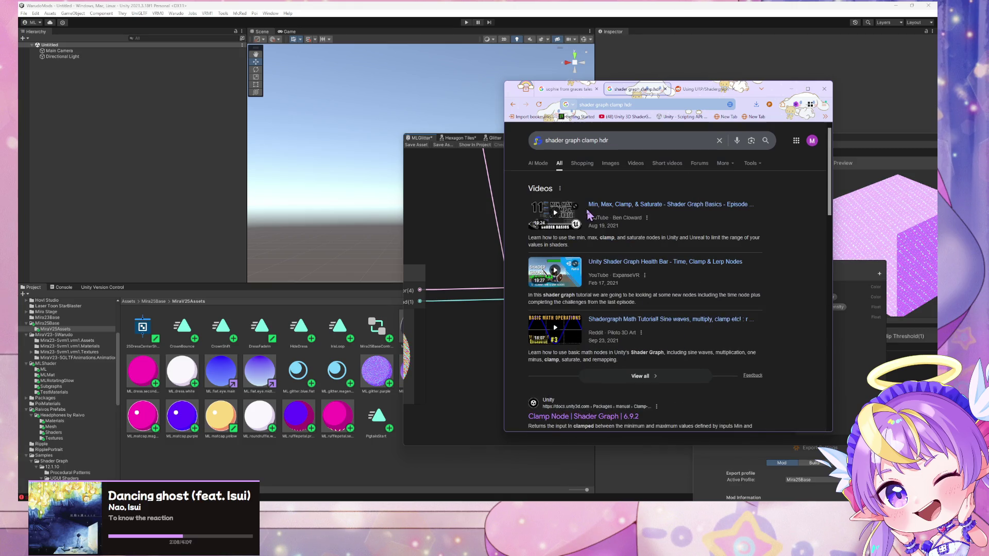
pyautogui.click(618, 140)
pyautogui.click(459, 206)
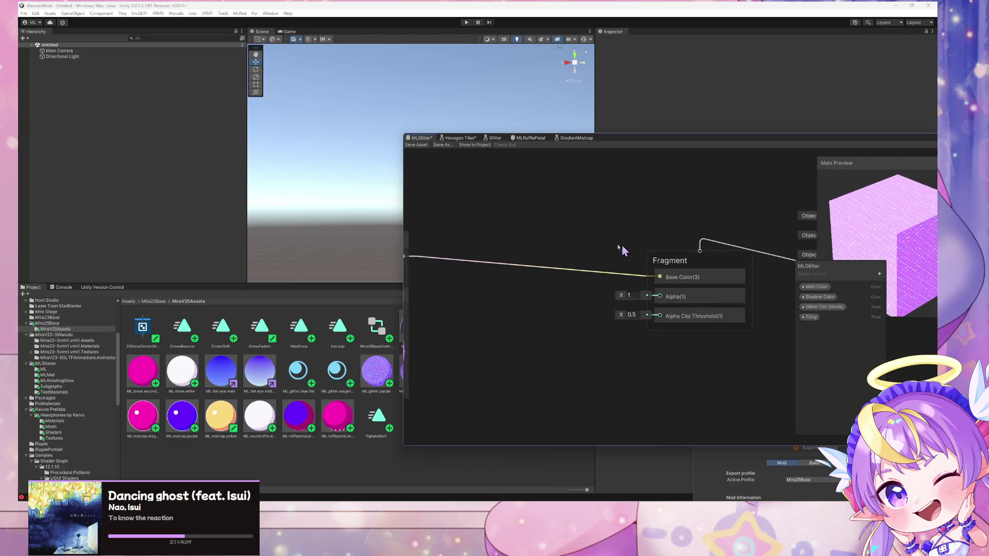
# - Reposition the Shader Graph window to show the Dodge Blend node, then return to Chrome's search
pyautogui.click(647, 274)
pyautogui.moveTo(739, 138); pyautogui.dragTo(426, 107)
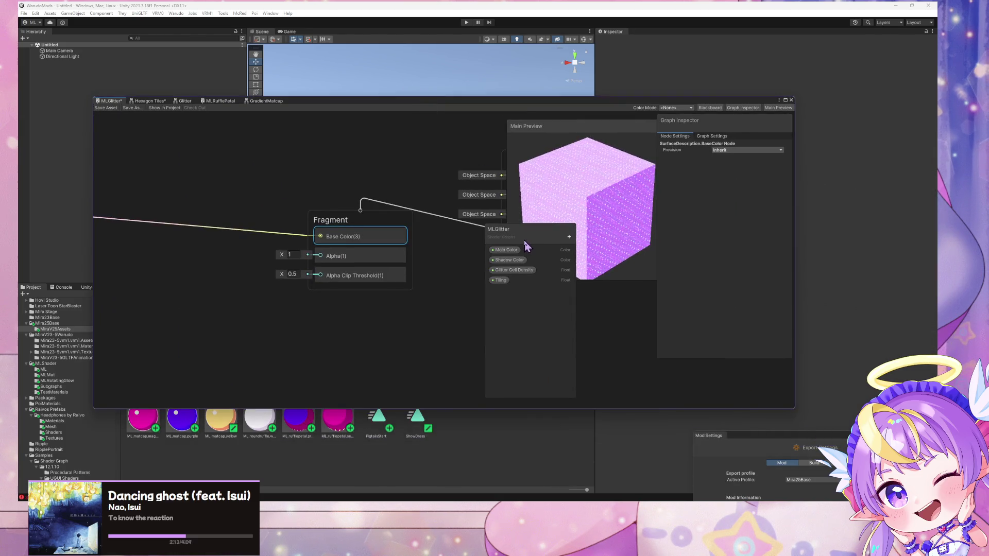
pyautogui.moveTo(254, 198); pyautogui.dragTo(456, 221)
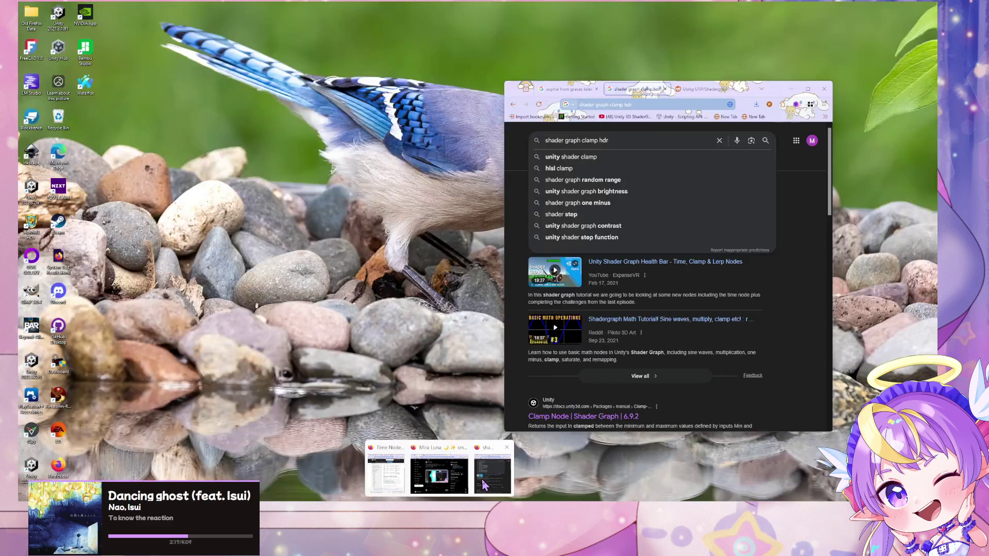
pyautogui.click(438, 466)
pyautogui.click(623, 103)
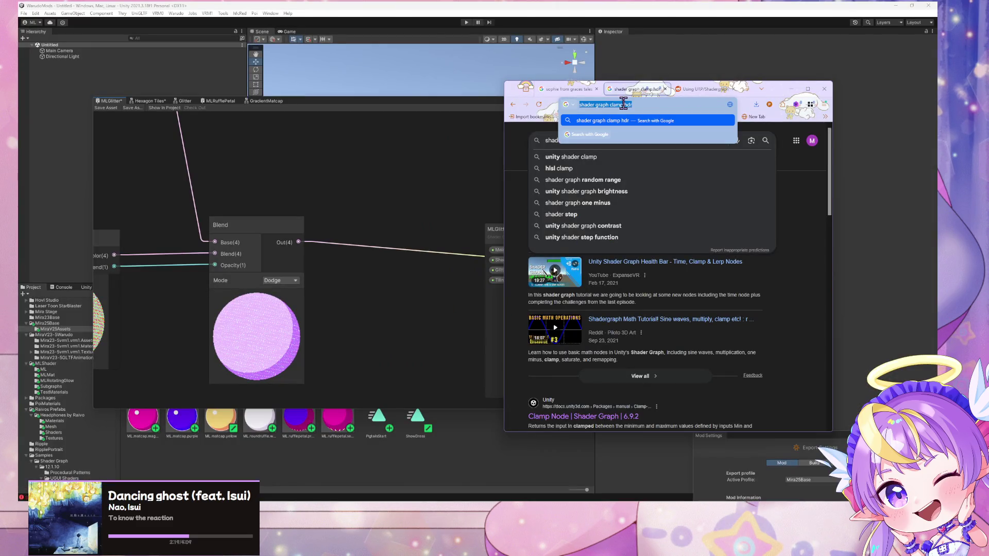
# - Rerun the 'shader graph clamp hdr' search and refine it with 'unlit'
pyautogui.write('shader graph ')
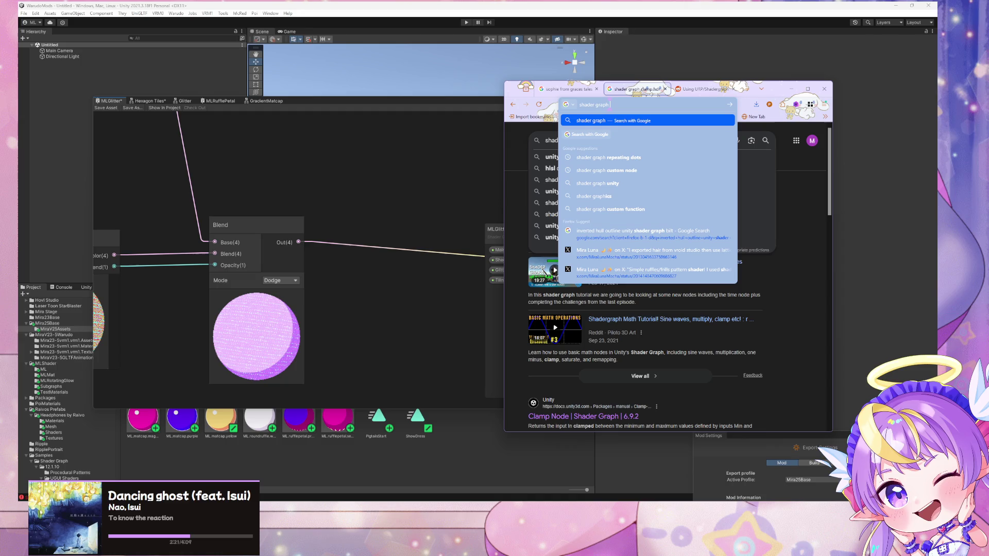
pyautogui.write('clamp hdr')
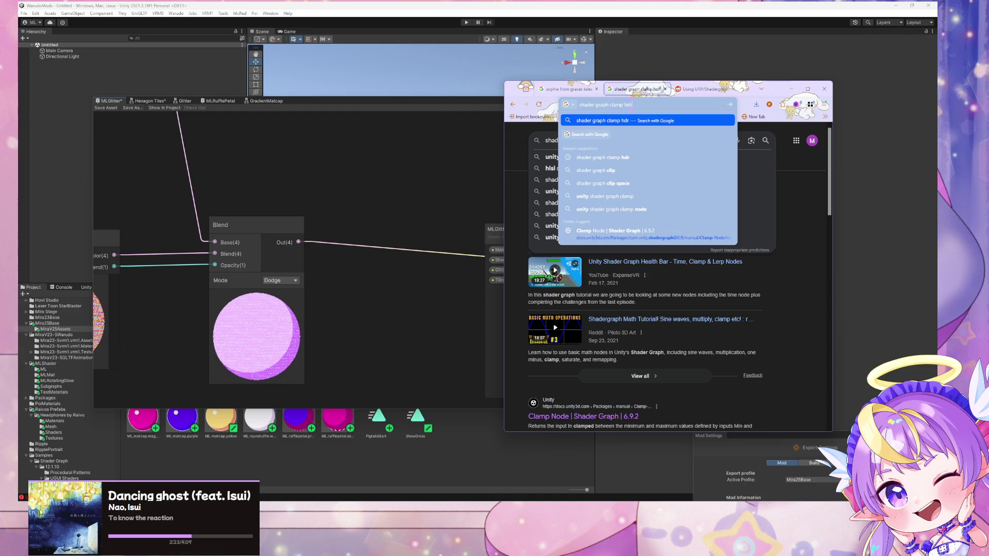
pyautogui.press('Return')
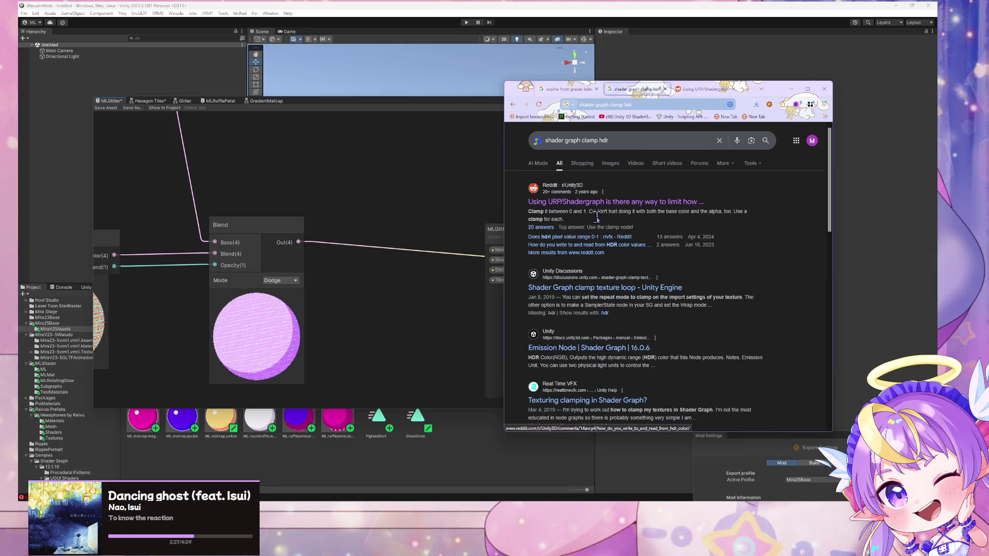
pyautogui.scroll(-2, 561, 262)
pyautogui.scroll(2, 522, 304)
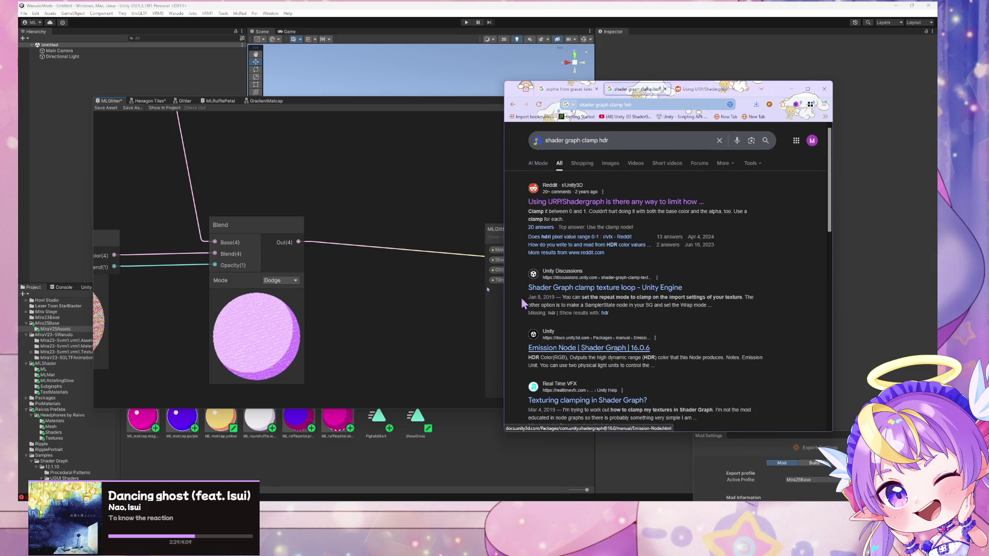
pyautogui.click(637, 144)
pyautogui.write('unlit')
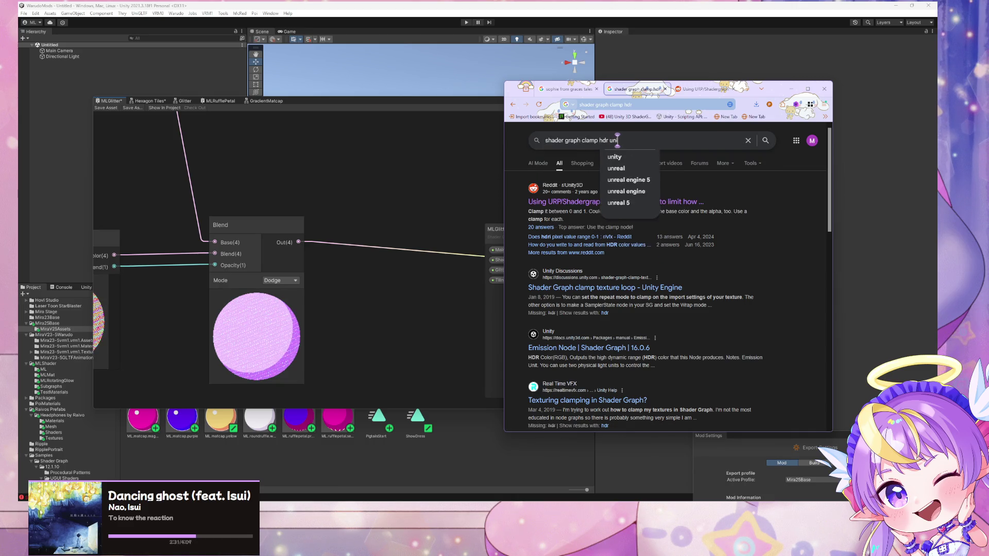
pyautogui.press('Return')
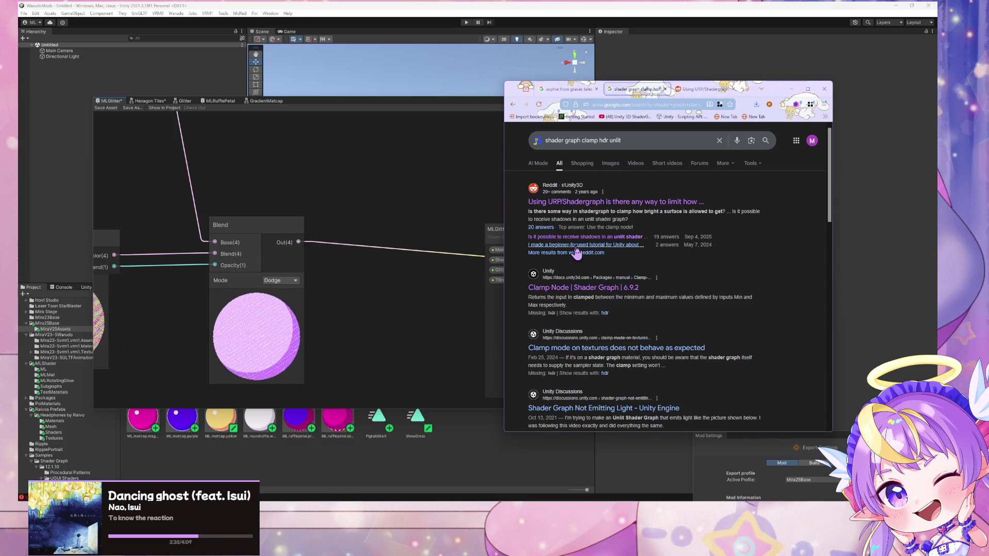
# - Add 'unity' to the query, surfacing Unity's Clamp Node documentation
pyautogui.scroll(-4, 579, 254)
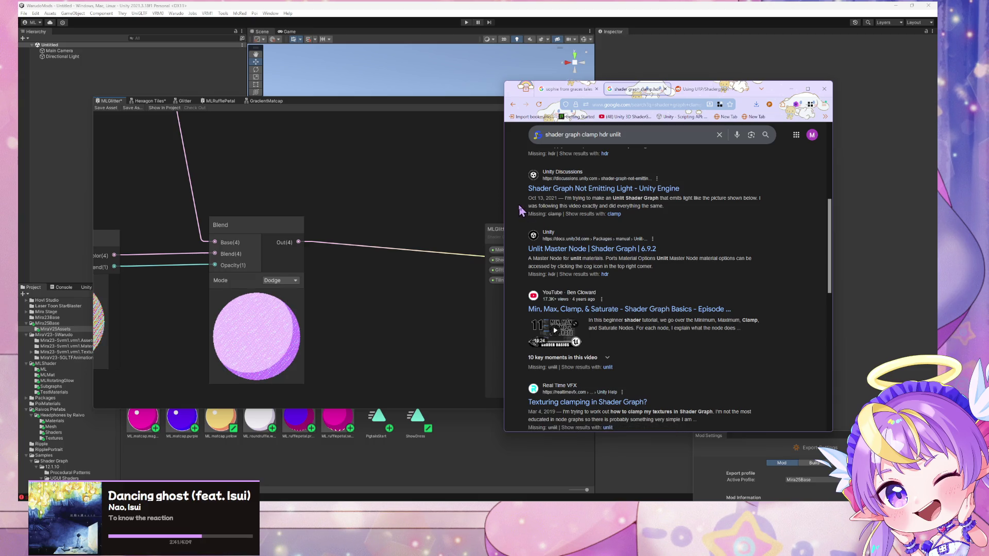
pyautogui.scroll(-4, 582, 244)
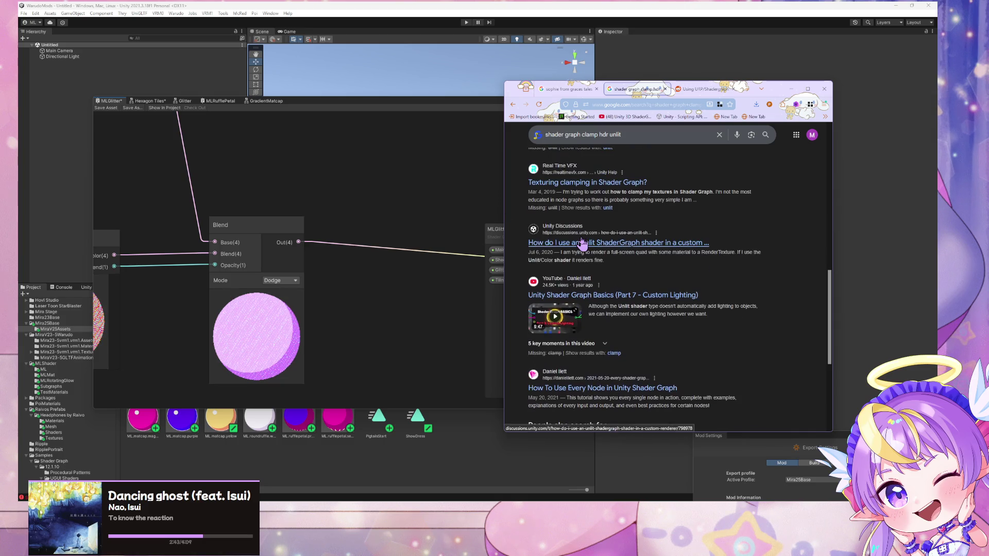
pyautogui.scroll(4, 581, 244)
pyautogui.click(629, 135)
pyautogui.write('unity')
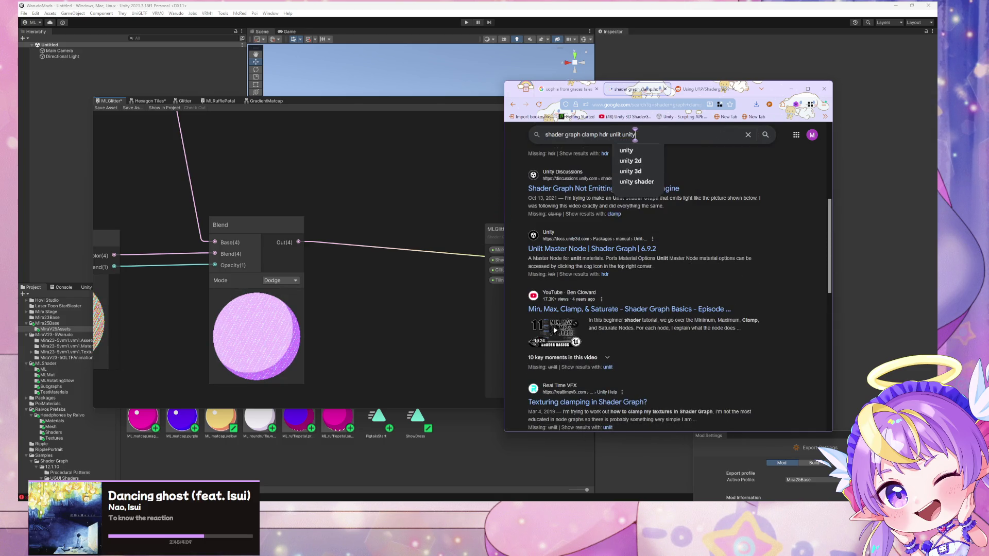
pyautogui.press('Return')
pyautogui.scroll(-1, 570, 188)
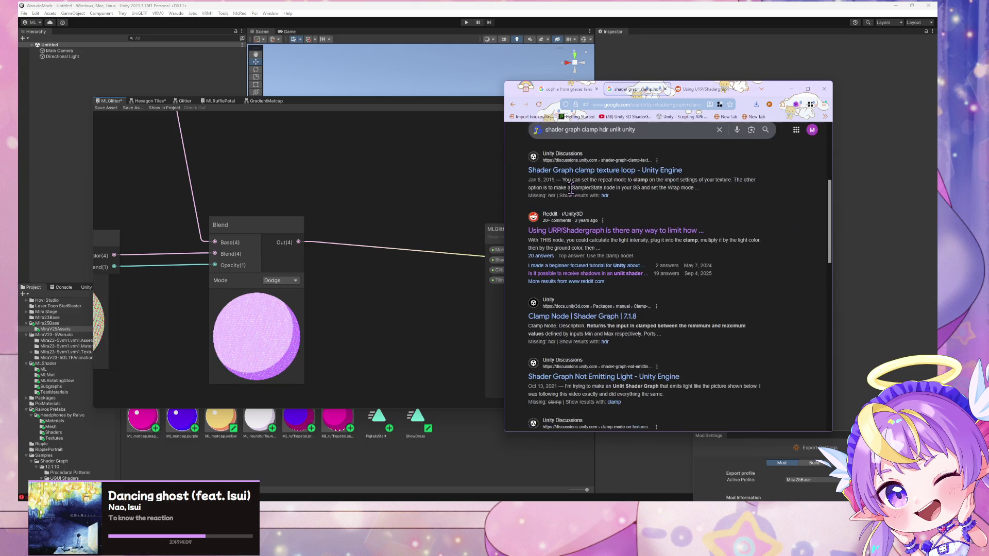
# - In Unity, move the Fragment node closer to the Blend node, then return to Chrome
pyautogui.click(274, 229)
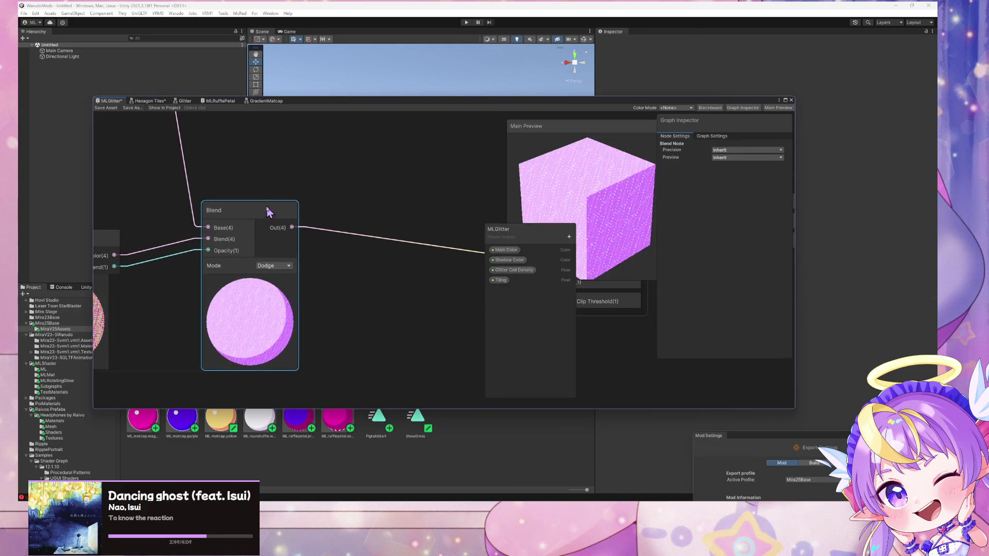
pyautogui.moveTo(643, 201); pyautogui.dragTo(587, 227)
pyautogui.press('a')
pyautogui.scroll(1, 361, 227)
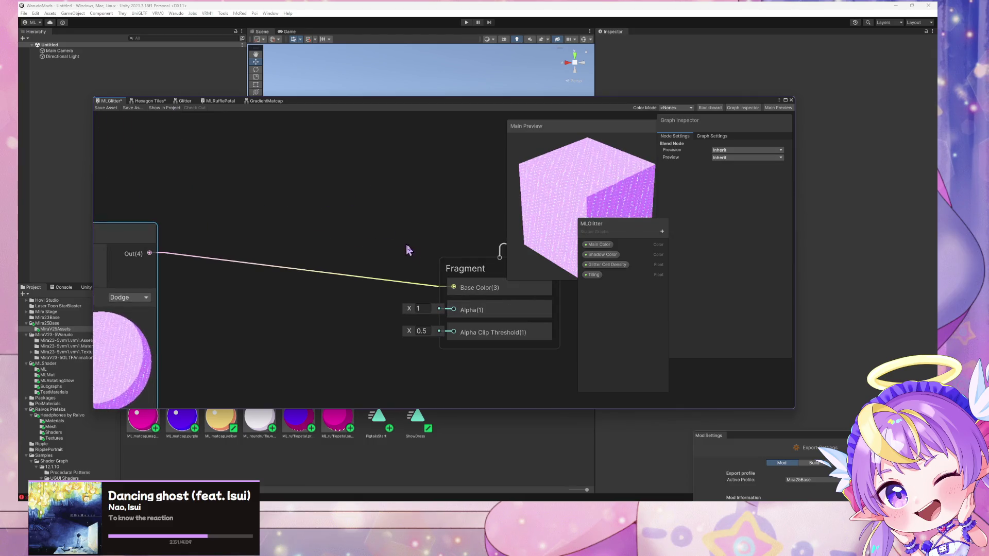
pyautogui.moveTo(419, 228); pyautogui.dragTo(386, 213)
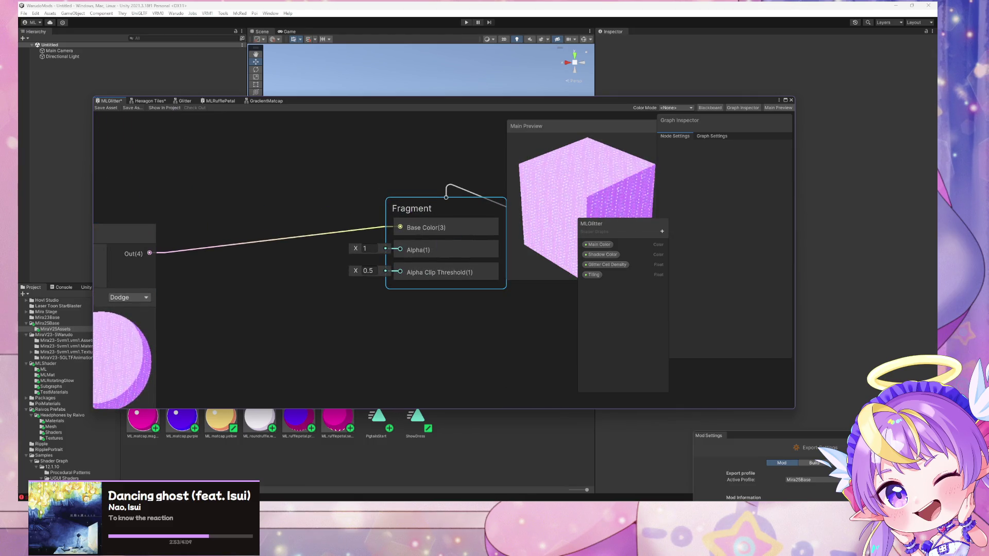
pyautogui.moveTo(438, 546)
pyautogui.click(440, 468)
pyautogui.click(598, 105)
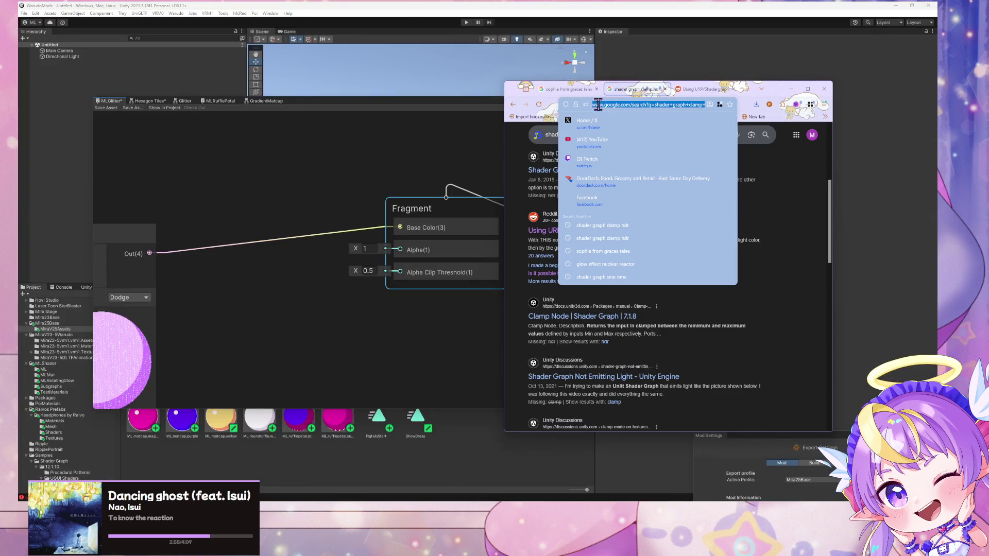
# - Search Google for 'unity shader graph convert hdr to non hdr'
pyautogui.write('translate.google.com/')
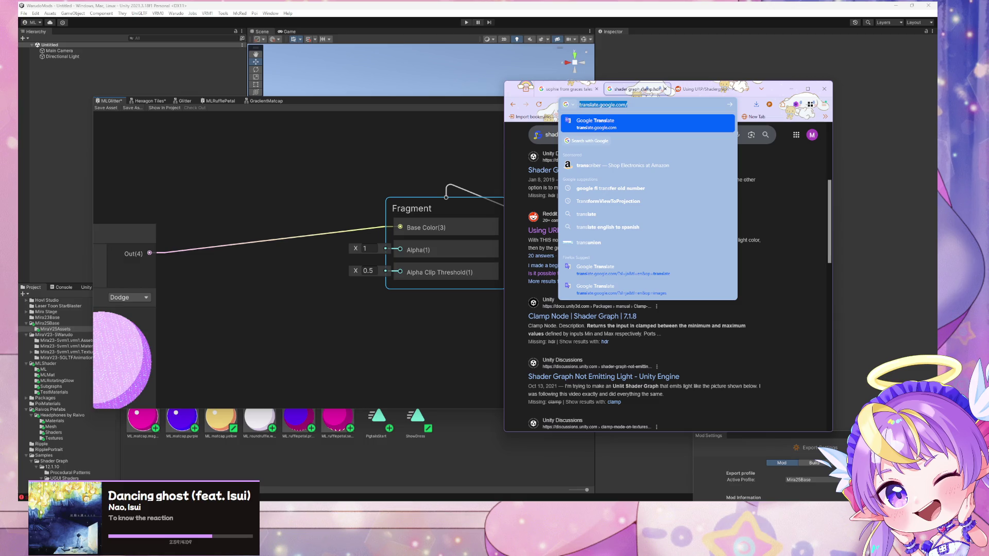
pyautogui.write('unity')
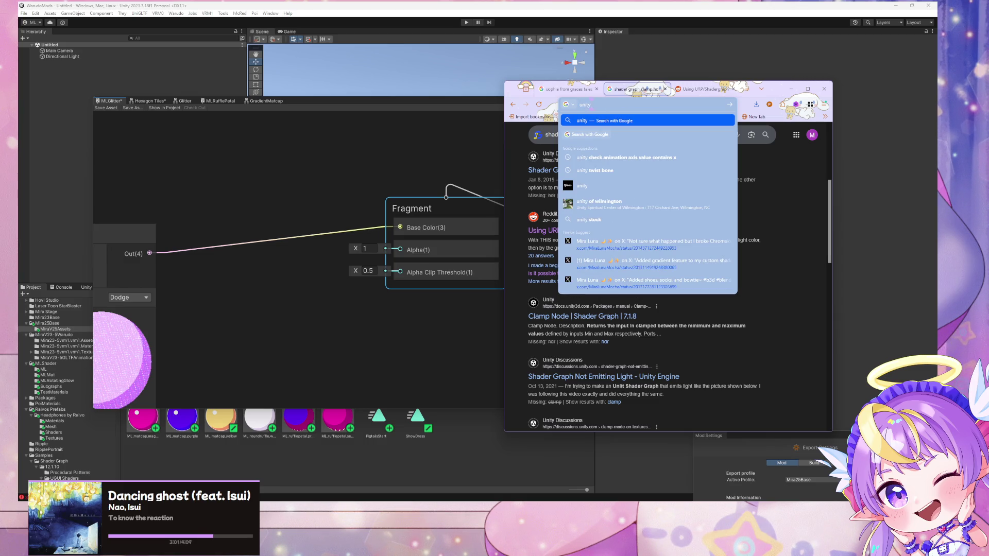
pyautogui.write(' shader grap')
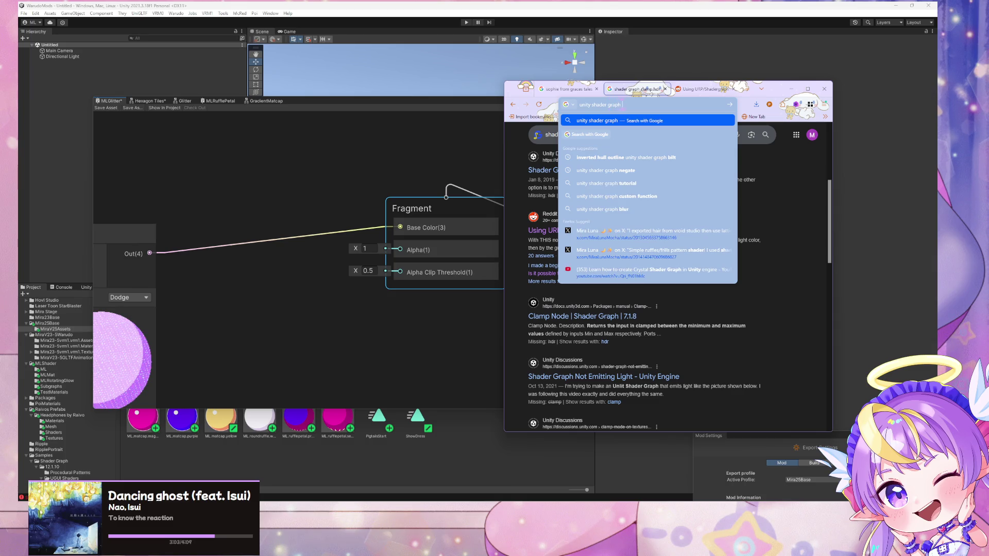
pyautogui.write('hdr to non')
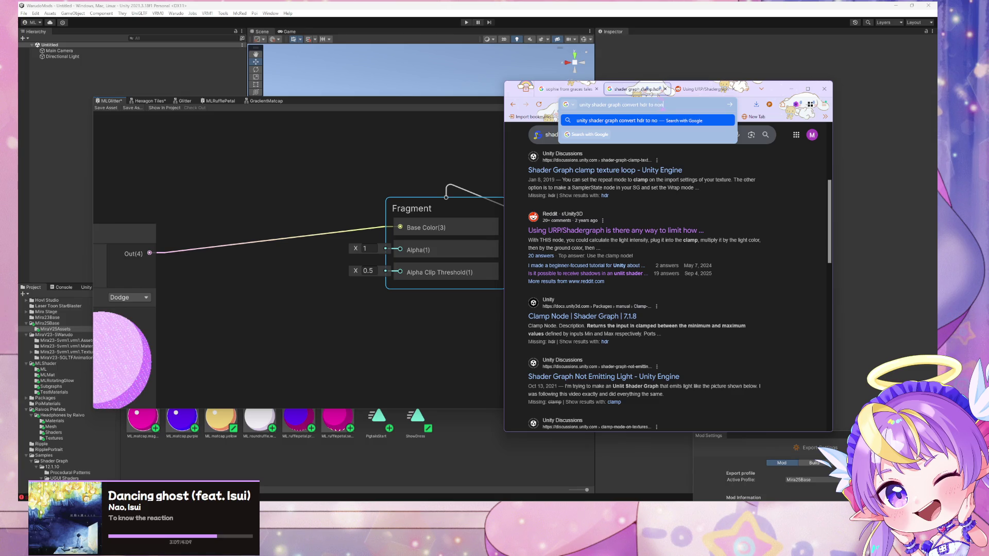
pyautogui.write(' hdr')
pyautogui.press('Return')
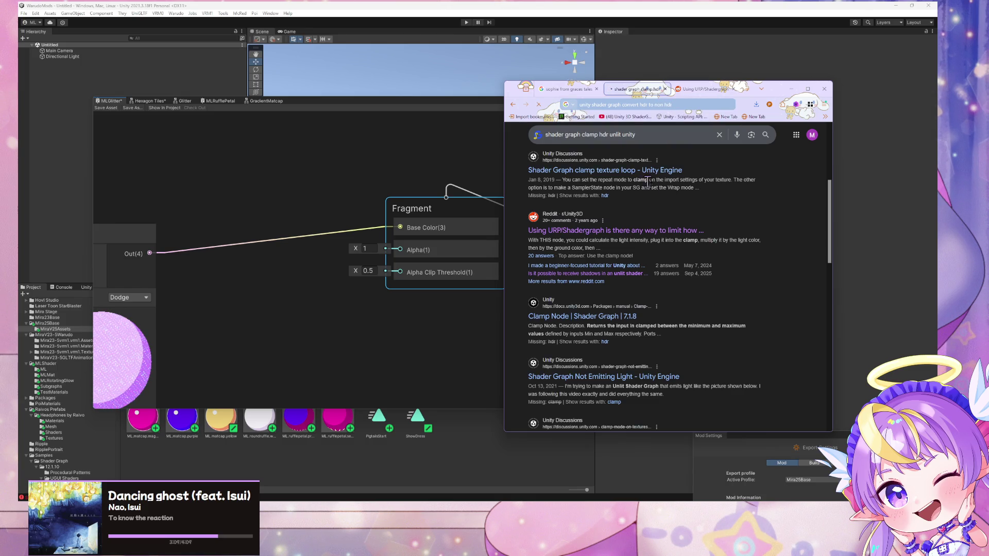
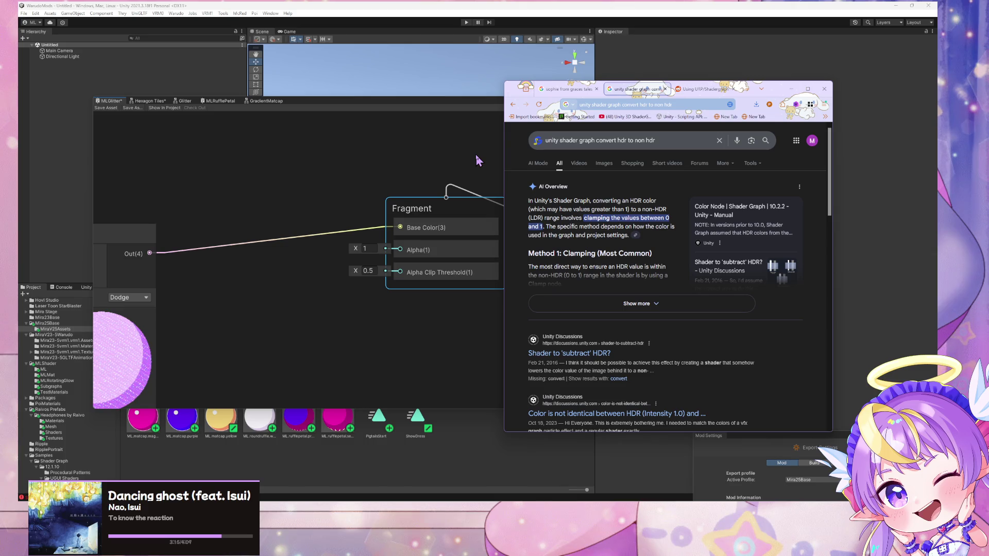
# - Pan the Shader Graph canvas to reveal the Blend node
pyautogui.click(305, 250)
pyautogui.moveTo(306, 250); pyautogui.dragTo(298, 252)
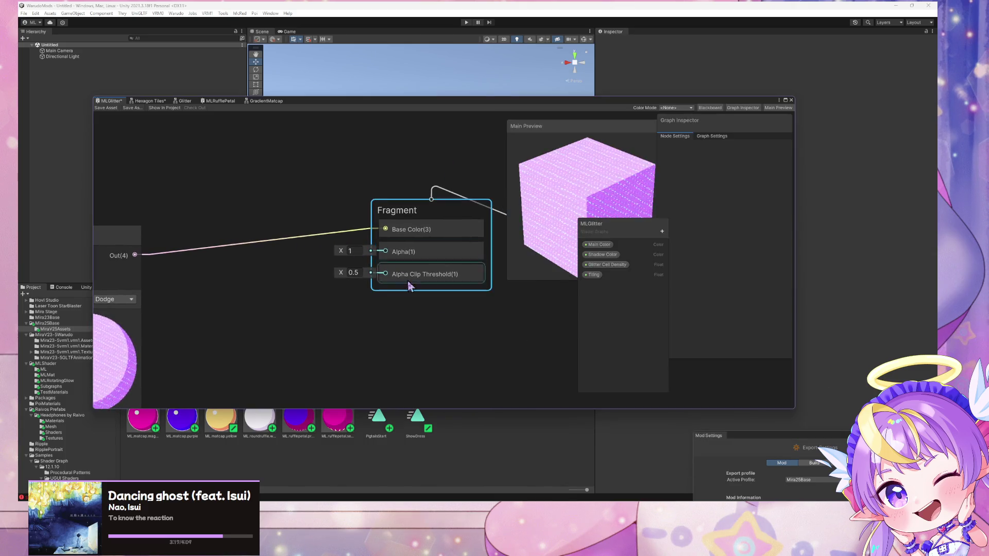
pyautogui.moveTo(268, 346); pyautogui.dragTo(369, 320)
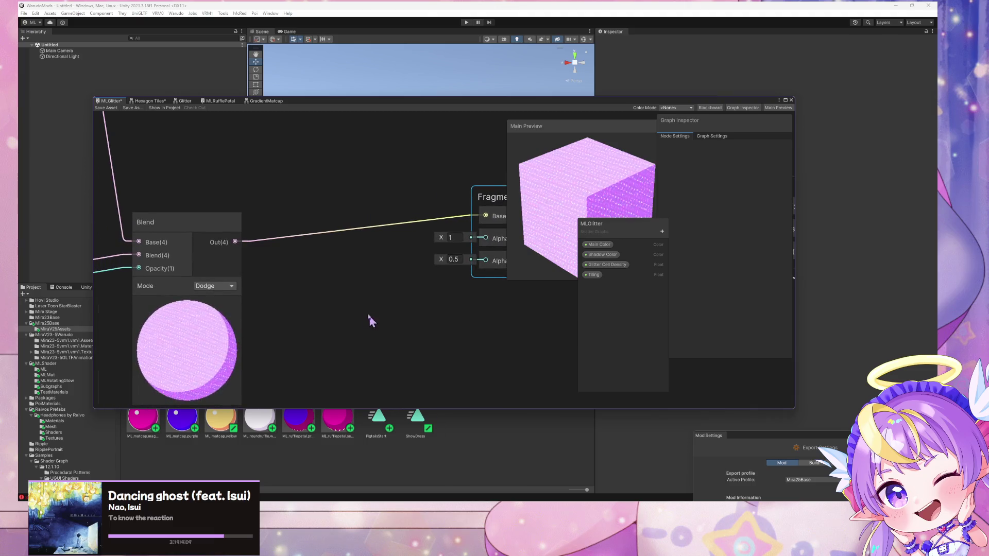
pyautogui.rightClick(319, 261)
pyautogui.click(305, 259)
# - Open the subtract-HDR and HDR colour intensity threads in new tabs, then view the subtract-HDR one
pyautogui.moveTo(438, 500)
pyautogui.click(502, 471)
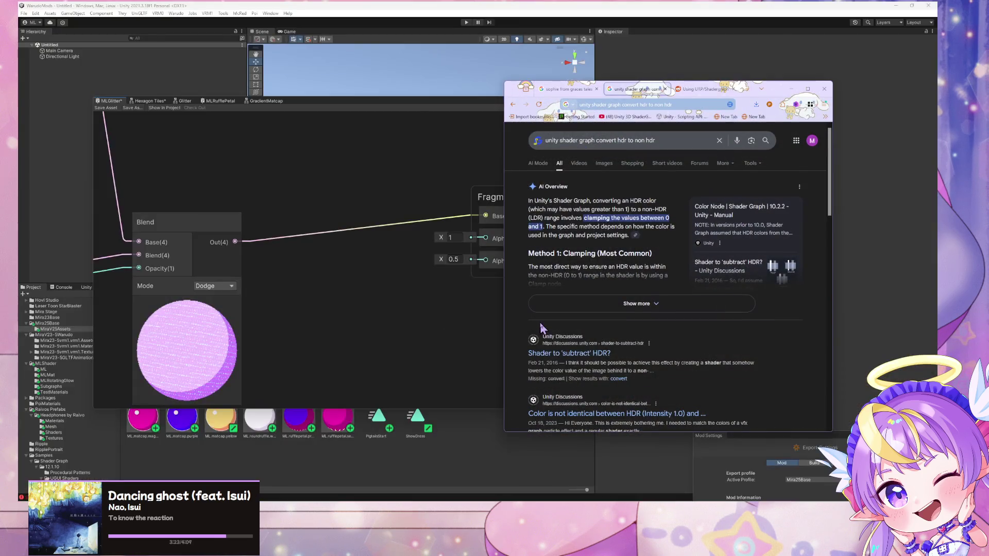
pyautogui.scroll(-1, 542, 328)
pyautogui.middleClick(567, 281)
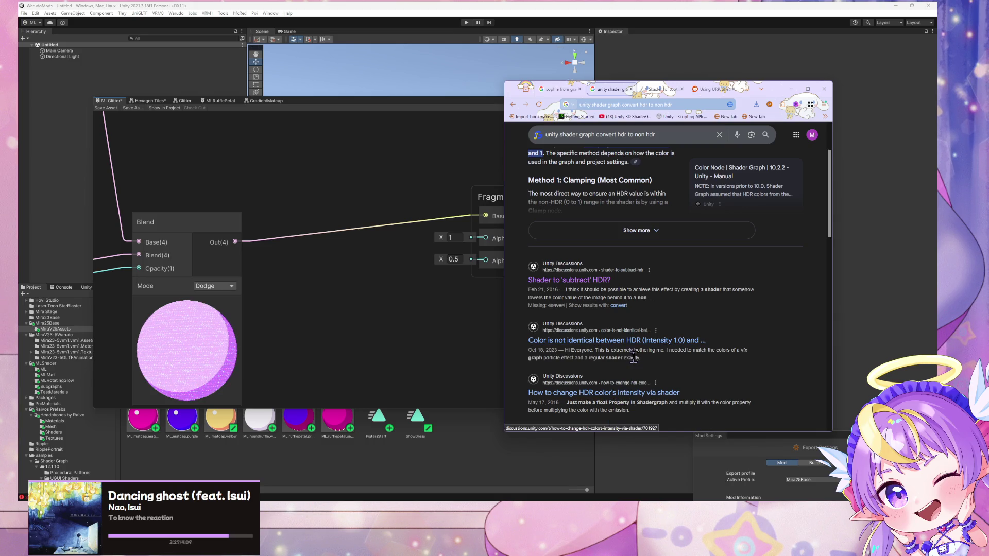
pyautogui.scroll(-1, 633, 358)
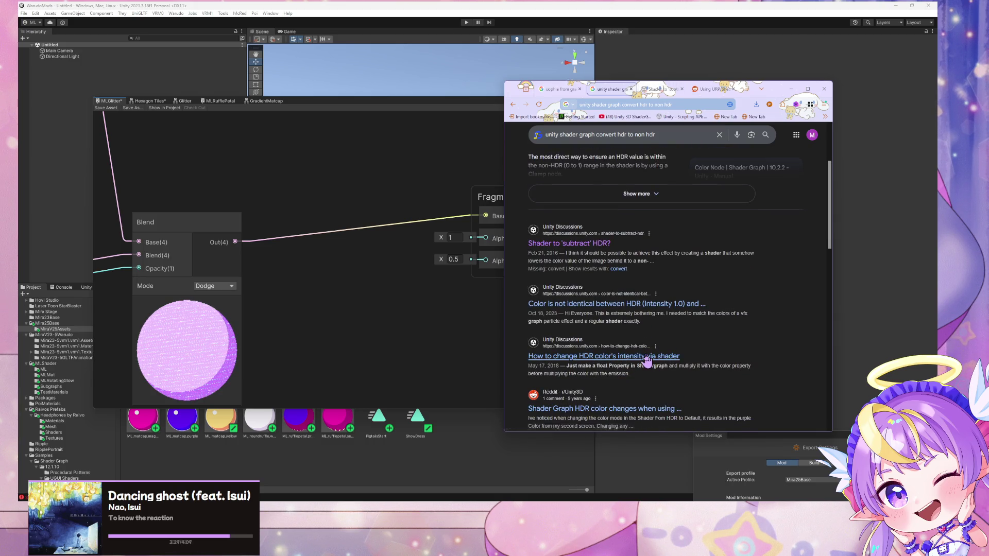
pyautogui.middleClick(647, 357)
pyautogui.scroll(-1, 647, 359)
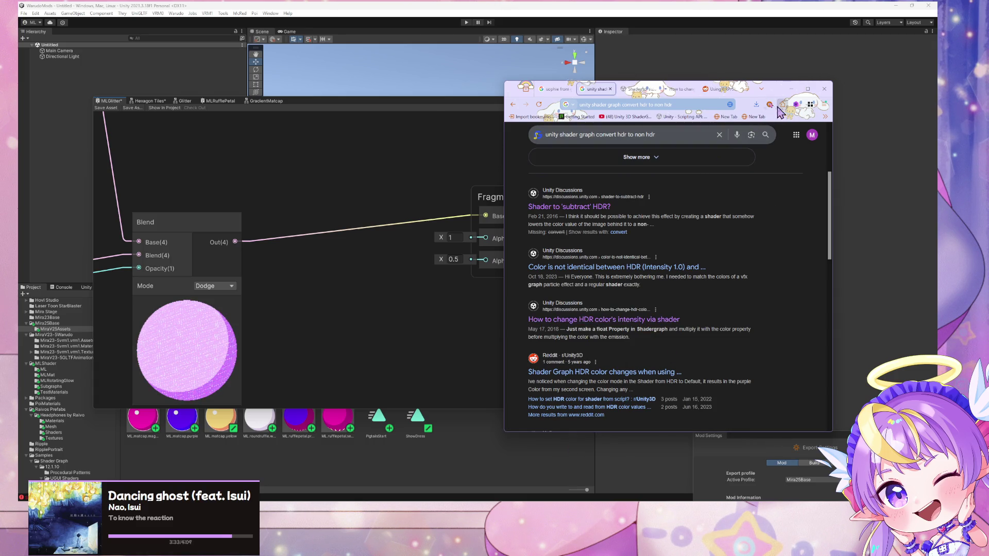
pyautogui.click(649, 91)
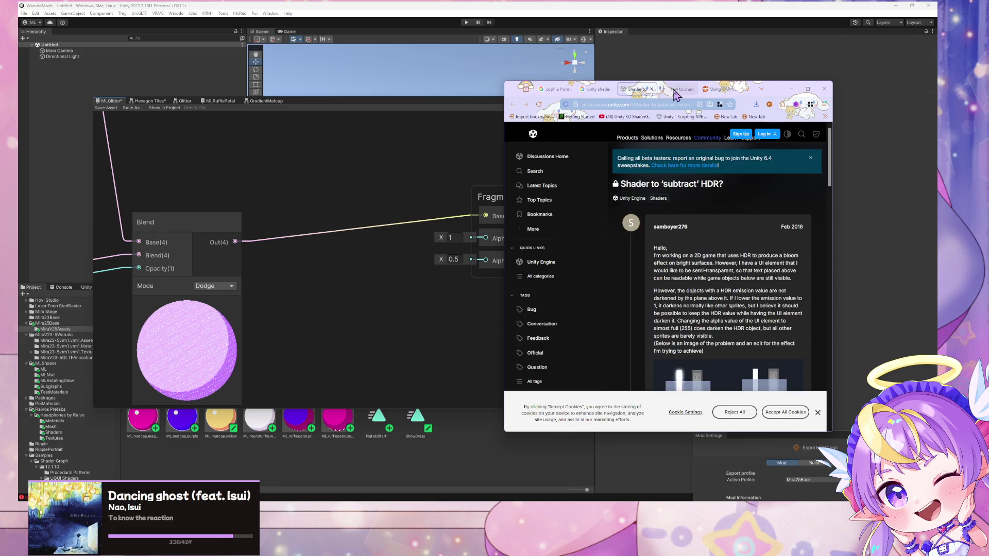
# - Read the replies about clamping colour into LDR range, widening the browser window
pyautogui.scroll(-4, 791, 280)
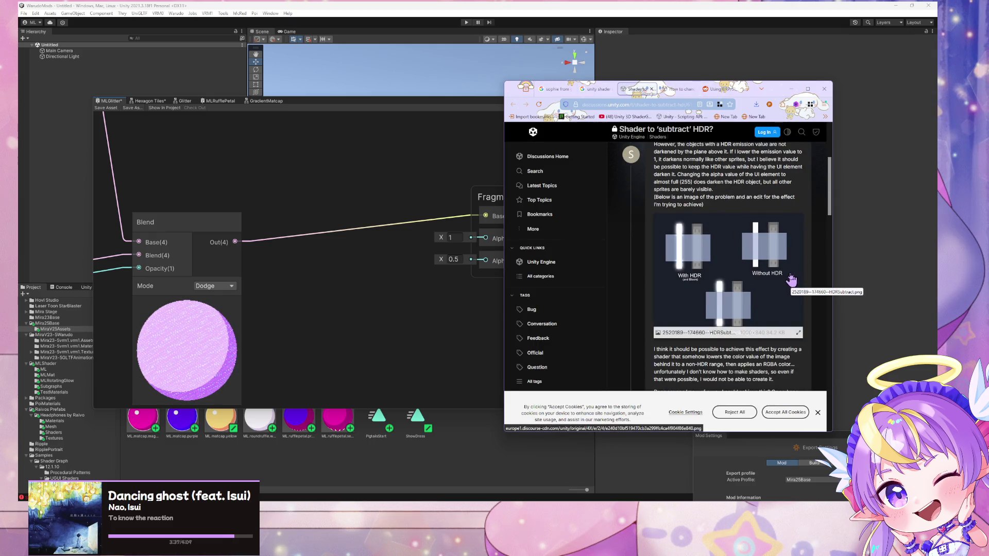
pyautogui.scroll(-2, 788, 276)
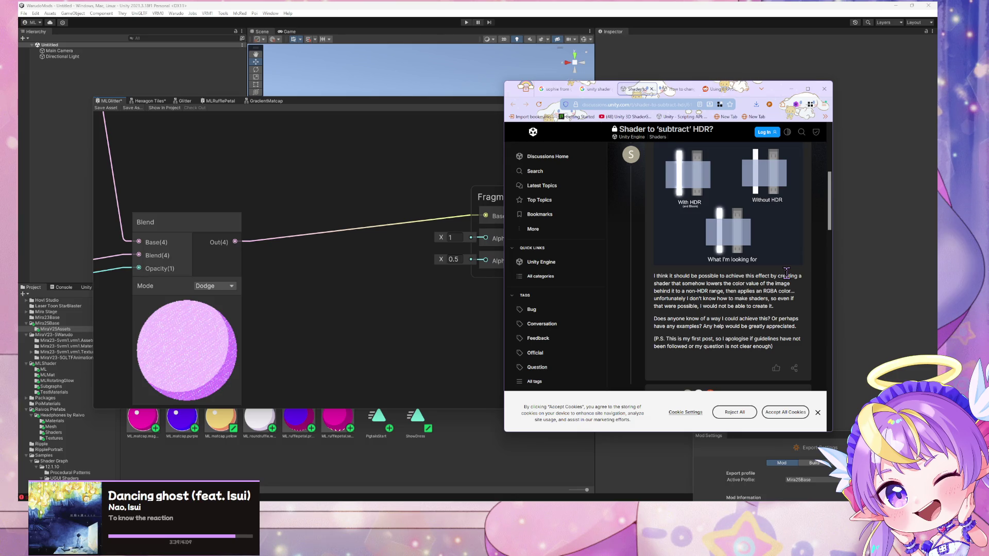
pyautogui.scroll(-5, 787, 273)
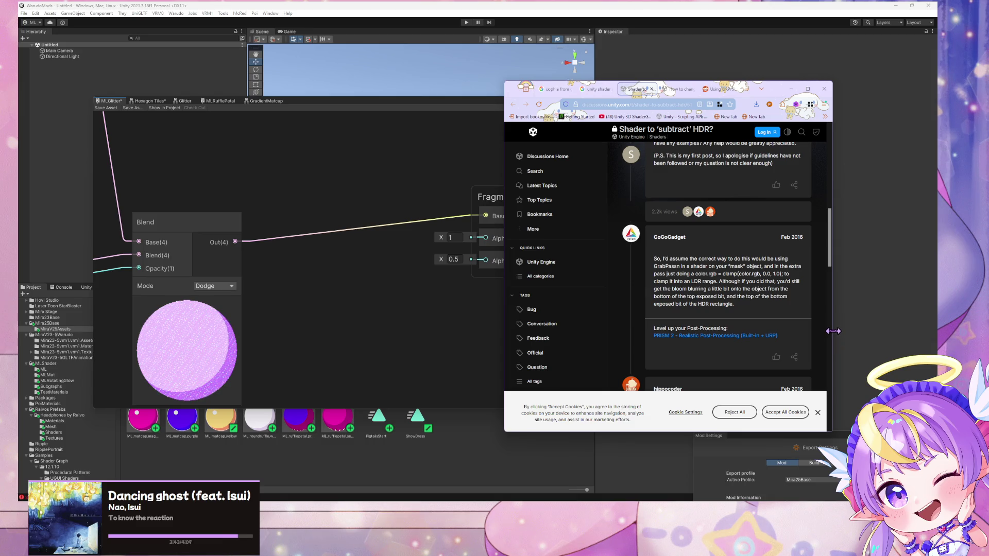
pyautogui.moveTo(833, 331); pyautogui.dragTo(879, 331)
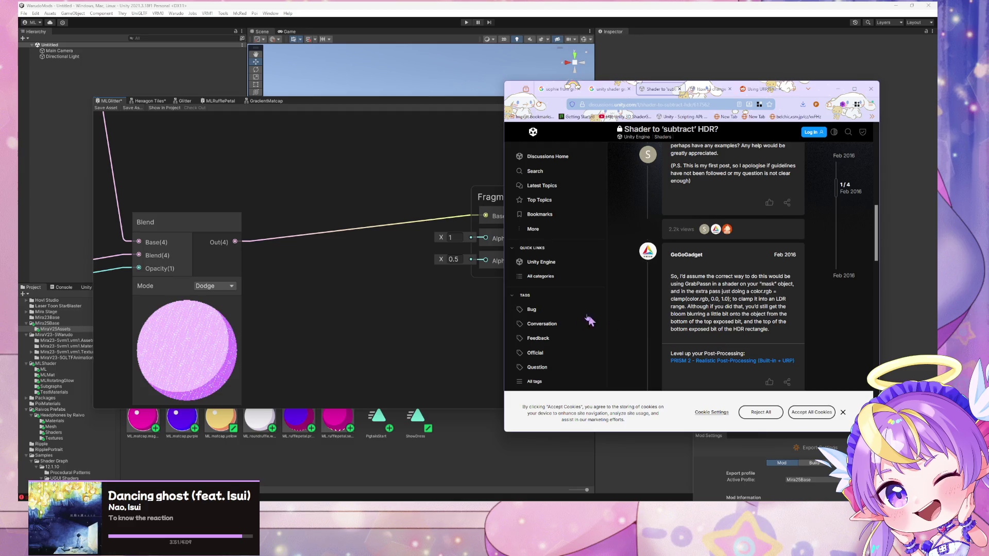
pyautogui.scroll(-3, 674, 307)
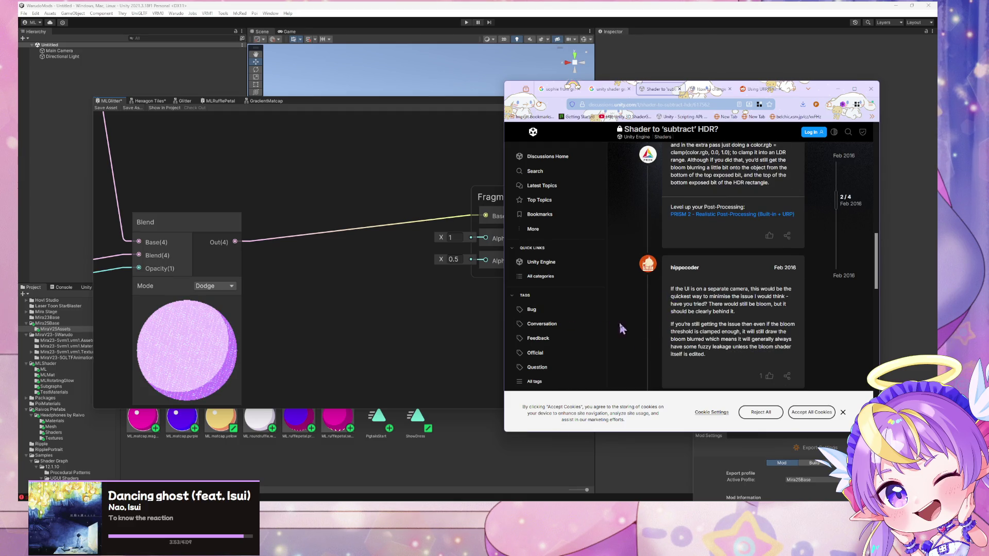
pyautogui.scroll(-5, 676, 332)
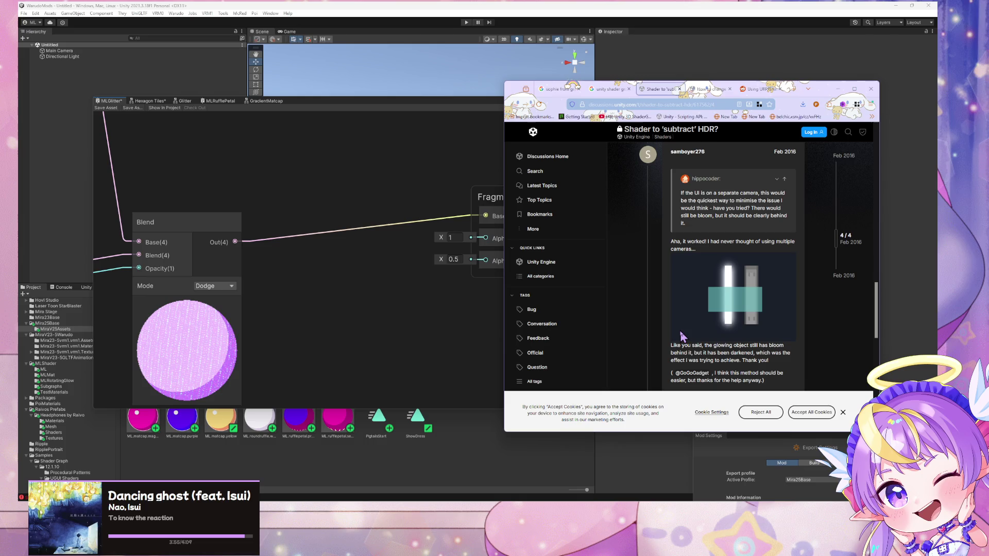
pyautogui.scroll(6, 681, 336)
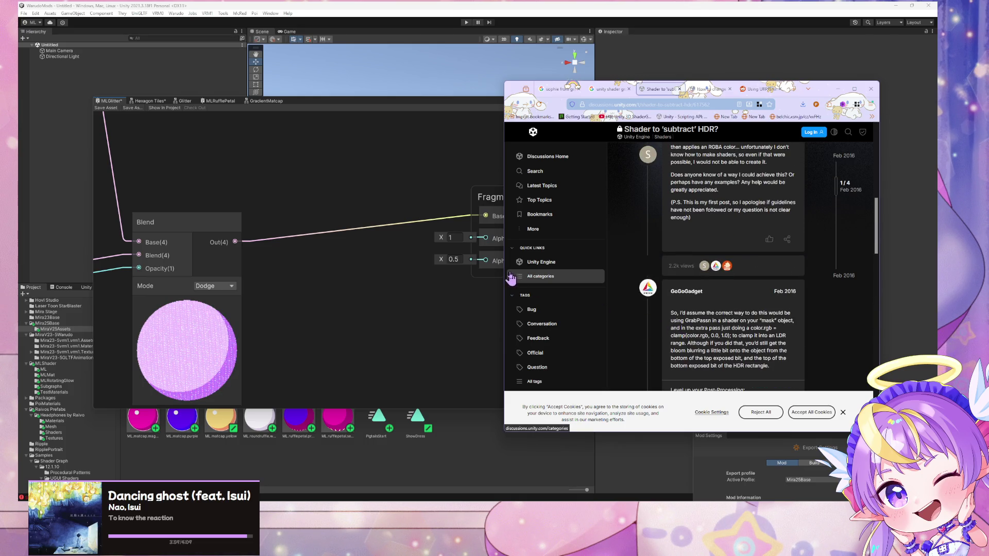
pyautogui.click(384, 298)
# - Add a Clamp node beside Blend fed by Blend Out, keeping Base Color wired from Blend
pyautogui.press('space')
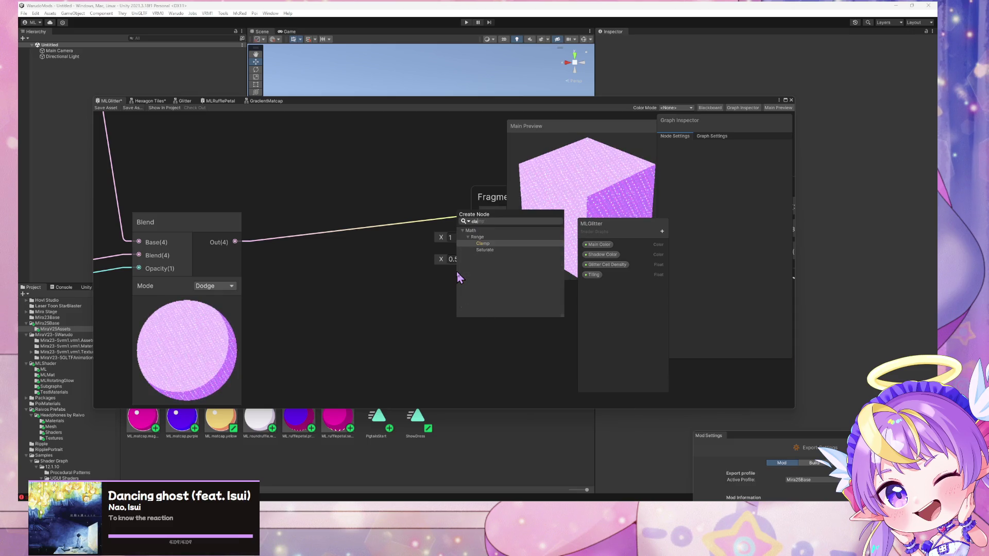
pyautogui.press('Escape')
pyautogui.moveTo(491, 293); pyautogui.dragTo(311, 242)
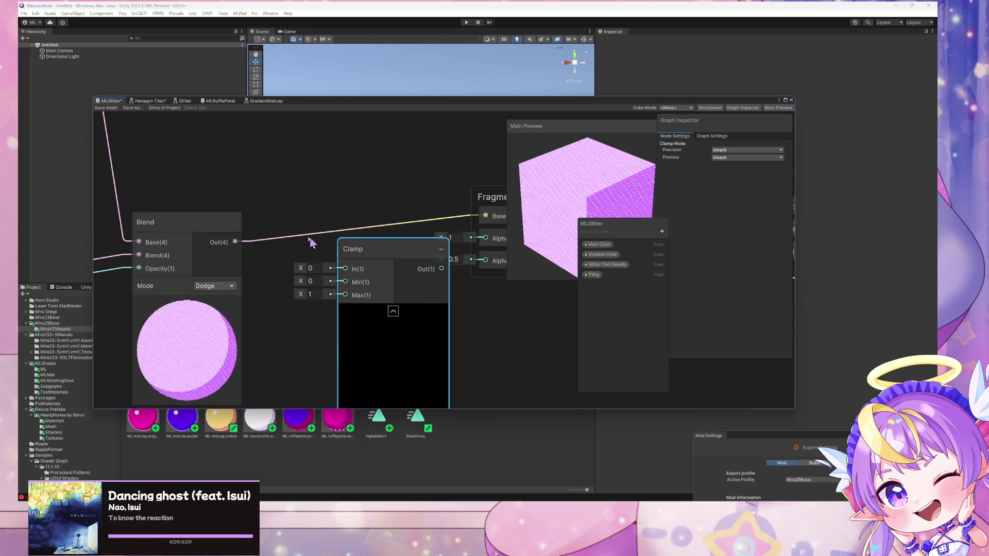
pyautogui.moveTo(336, 276); pyautogui.dragTo(341, 269)
pyautogui.moveTo(416, 256); pyautogui.dragTo(375, 240)
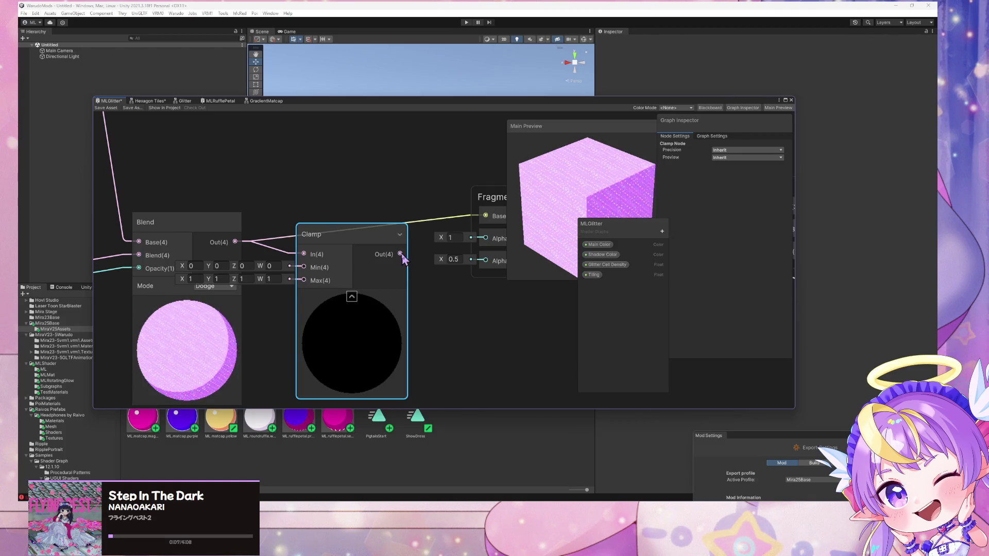
pyautogui.moveTo(401, 254)
pyautogui.mouseDown()
pyautogui.moveTo(455, 219)
pyautogui.moveTo(485, 216)
pyautogui.mouseUp()
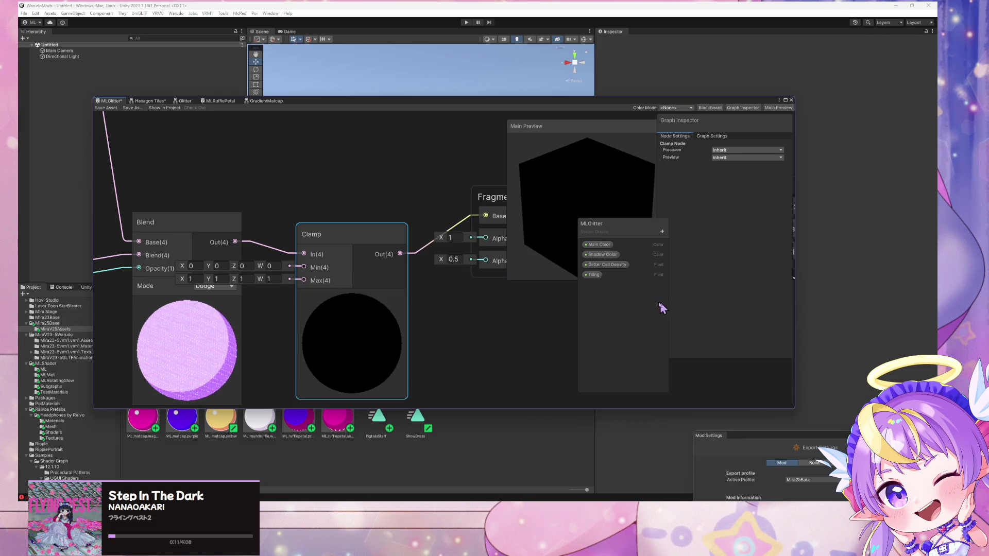
pyautogui.moveTo(235, 241); pyautogui.dragTo(486, 216)
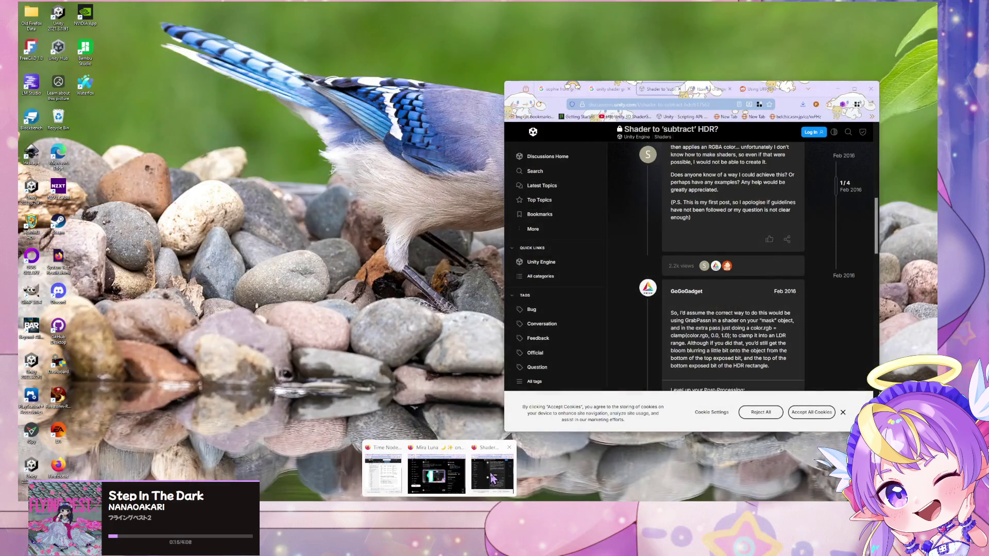
pyautogui.click(407, 469)
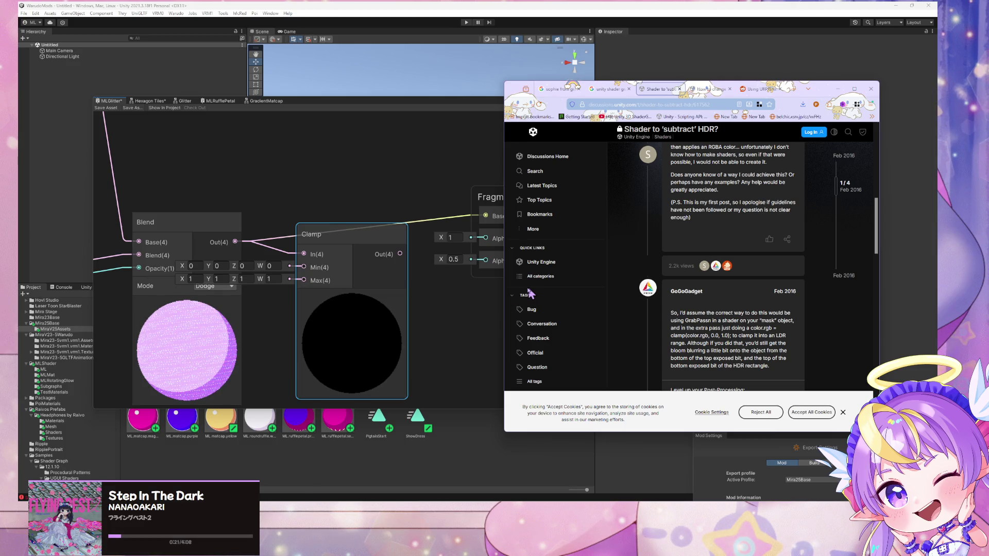
# - Set Clamp Max X, Y and Z to 255 and wire Clamp Out into Fragment Base Color
pyautogui.click(200, 279)
pyautogui.write('255')
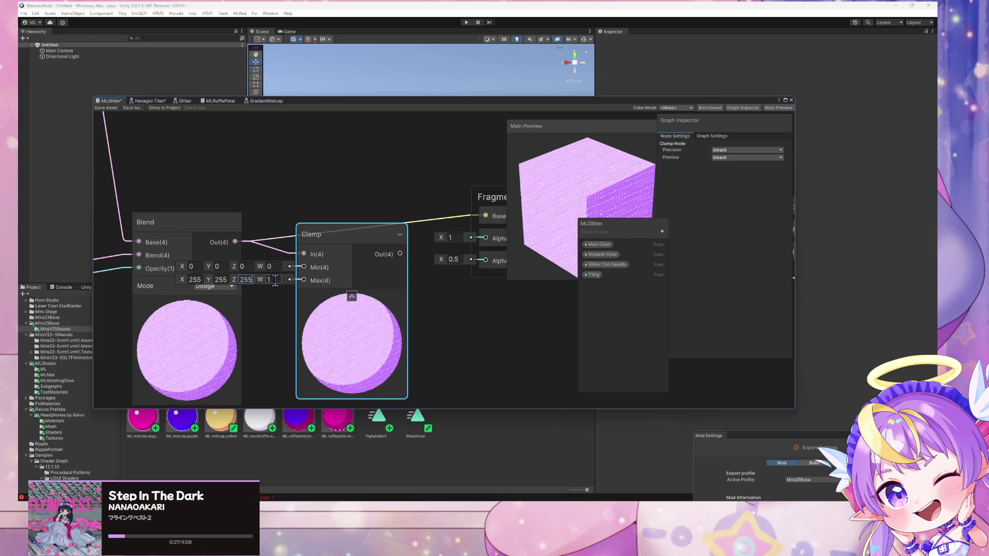
pyautogui.click(186, 232)
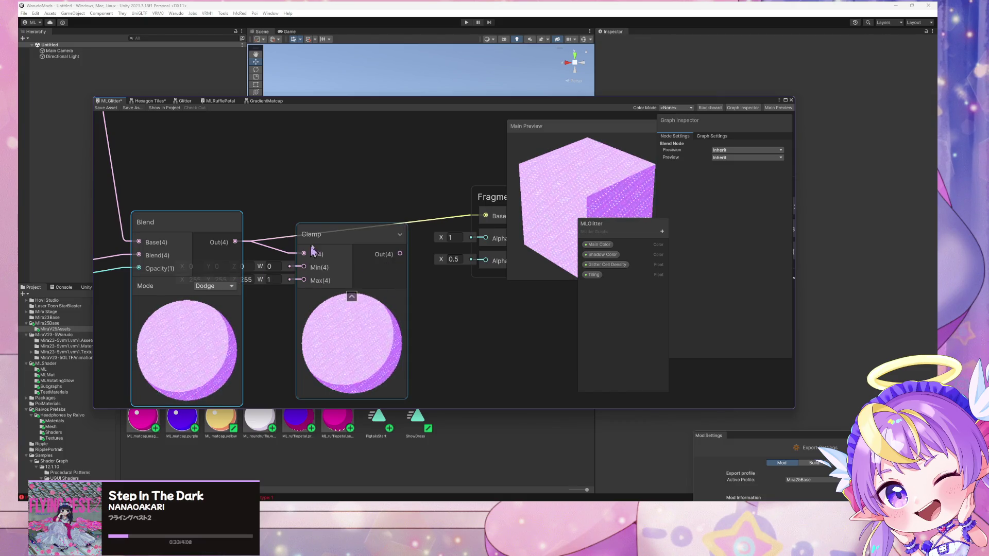
pyautogui.moveTo(313, 251)
pyautogui.mouseDown()
pyautogui.moveTo(332, 252)
pyautogui.moveTo(305, 254)
pyautogui.mouseUp()
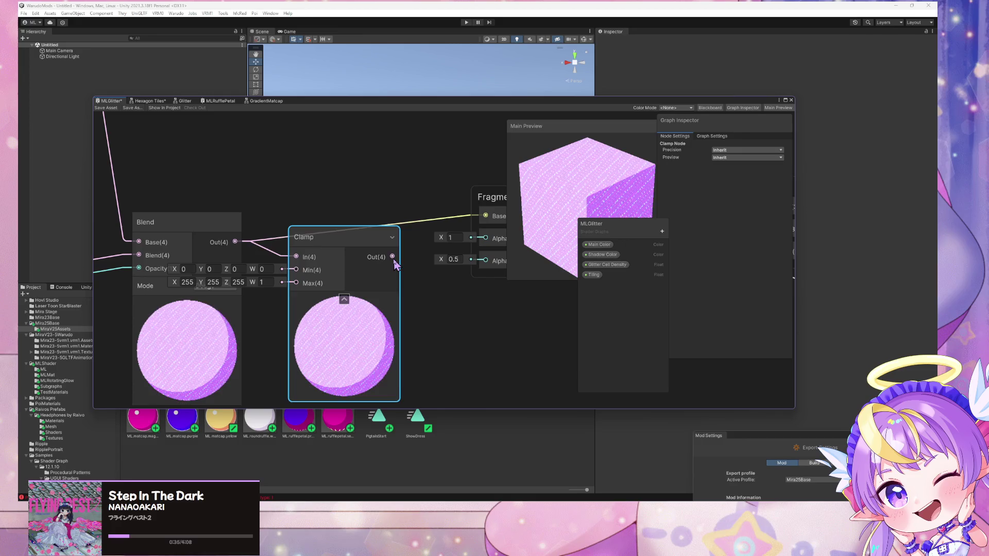
pyautogui.moveTo(393, 258); pyautogui.dragTo(498, 223)
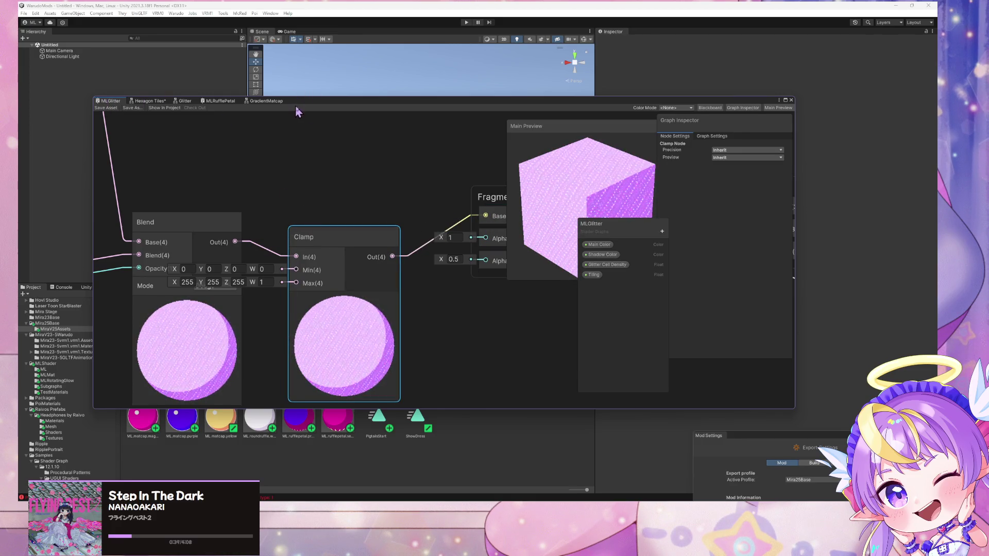
pyautogui.moveTo(316, 100); pyautogui.dragTo(547, 78)
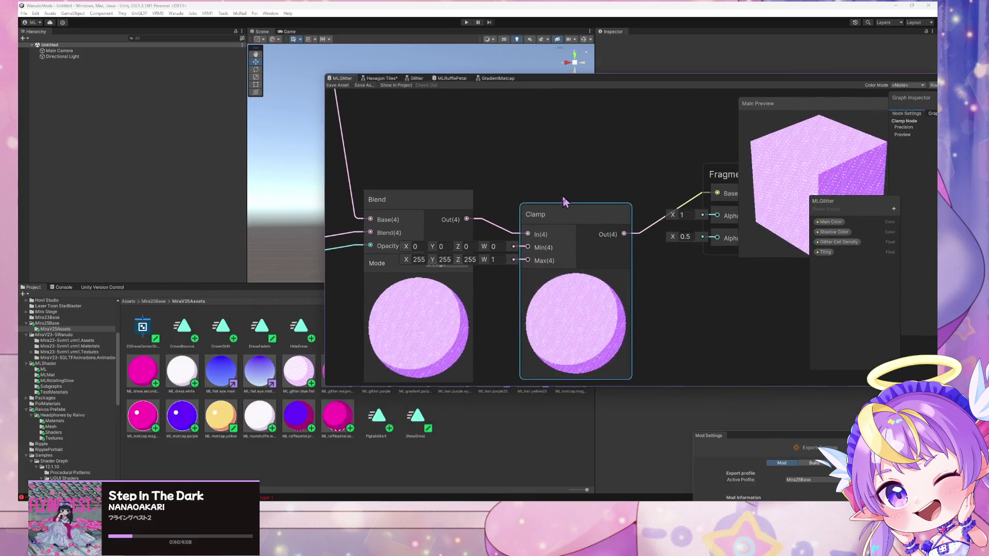
# - Save MLGlitter and build the Warudo mod, dismissing the Prefab instance error
pyautogui.click(332, 85)
pyautogui.click(176, 14)
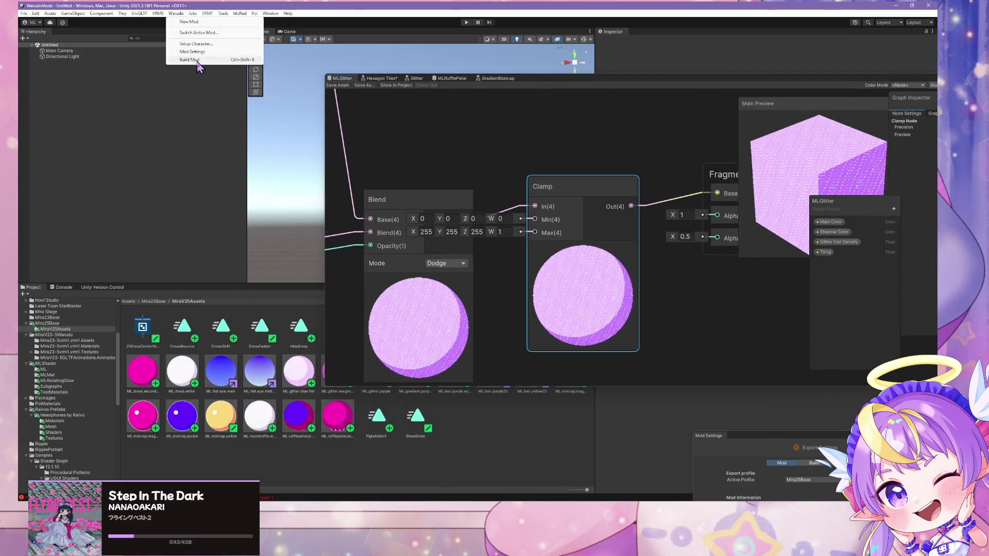
pyautogui.click(197, 60)
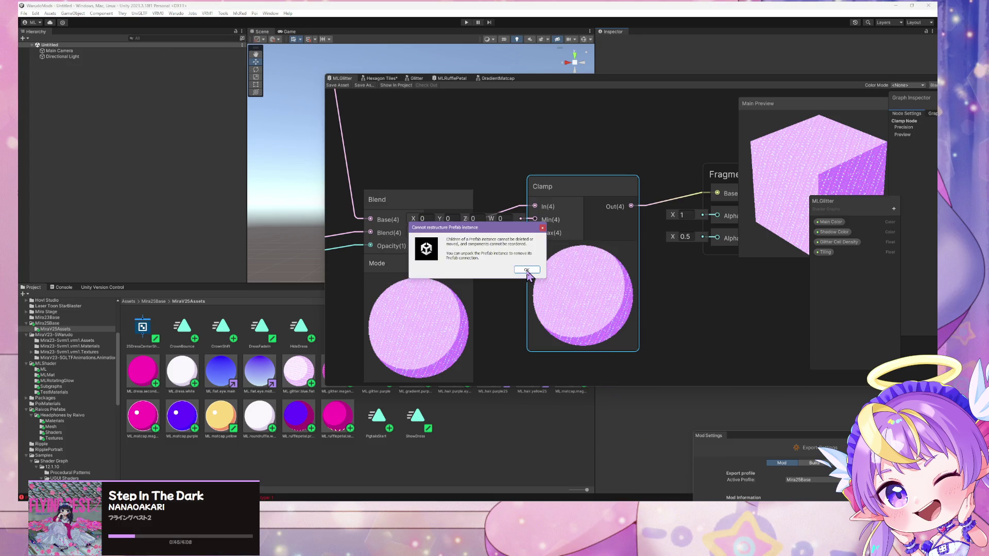
pyautogui.click(527, 270)
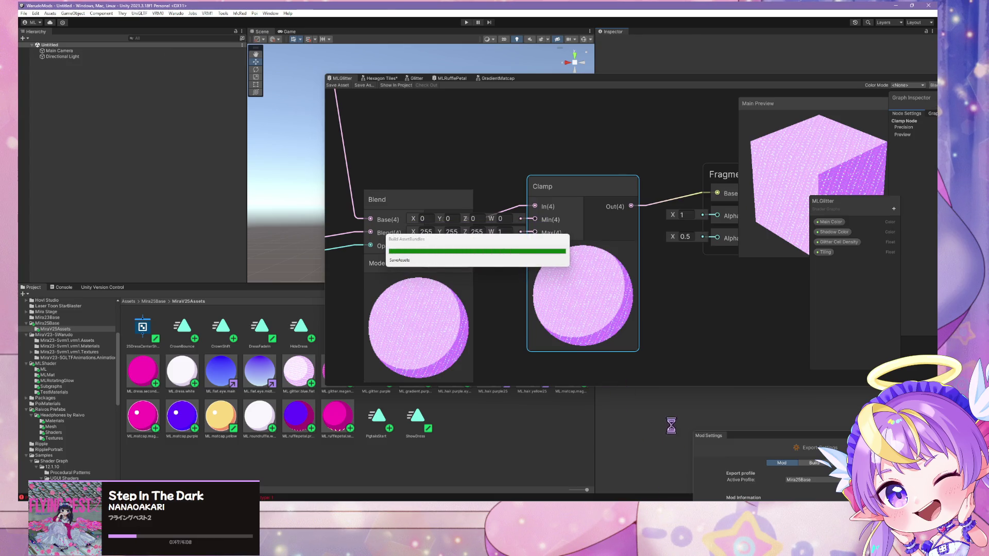
# - Zoom in on the avatar's face in Warudo to inspect the glitter and glow
pyautogui.hotkey('alt', 'Tab')
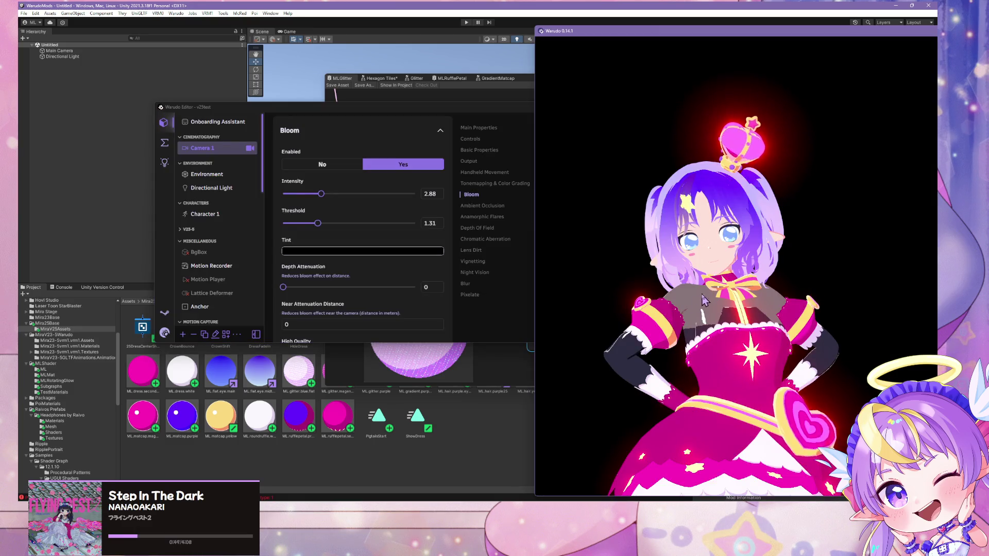
pyautogui.scroll(8, 704, 301)
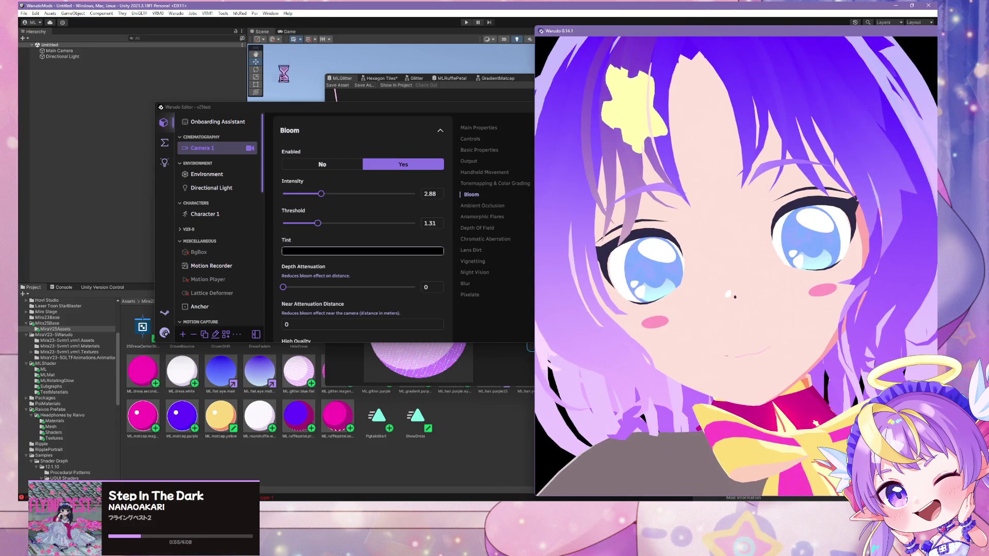
pyautogui.click(306, 193)
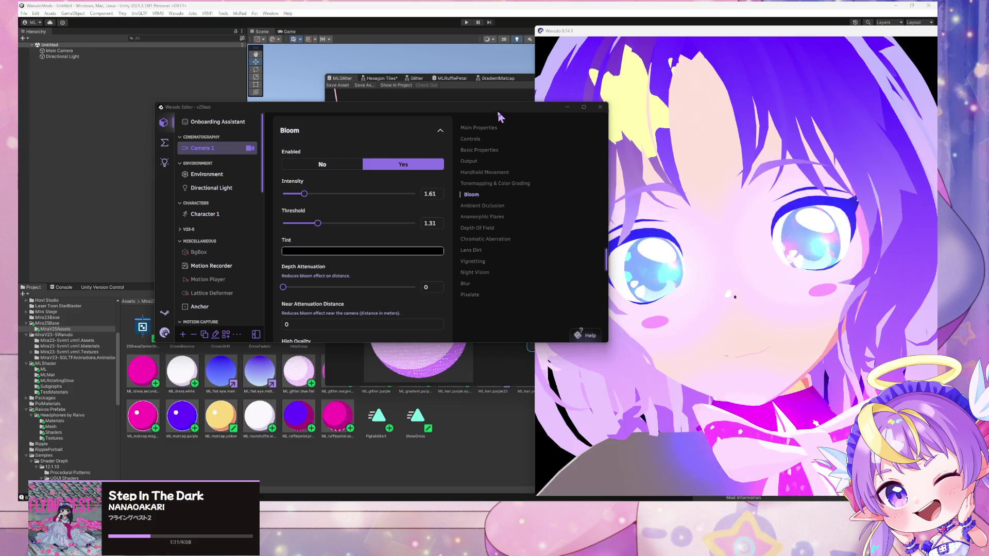
# - Tone down the Bloom glow in Warudo: Threshold to 1.87 and Intensity to 1
pyautogui.moveTo(498, 113); pyautogui.dragTo(119, 78)
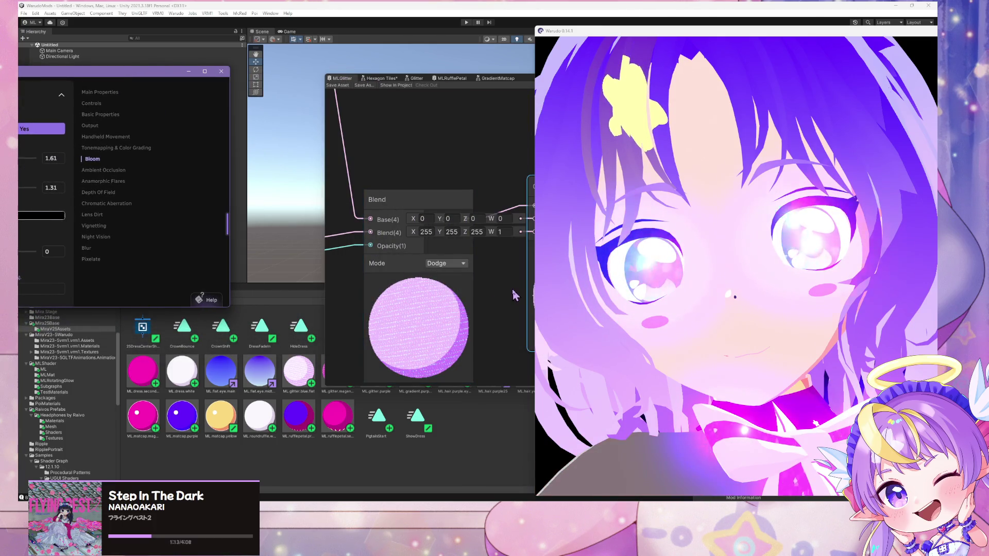
pyautogui.click(735, 307)
pyautogui.scroll(-3, 735, 307)
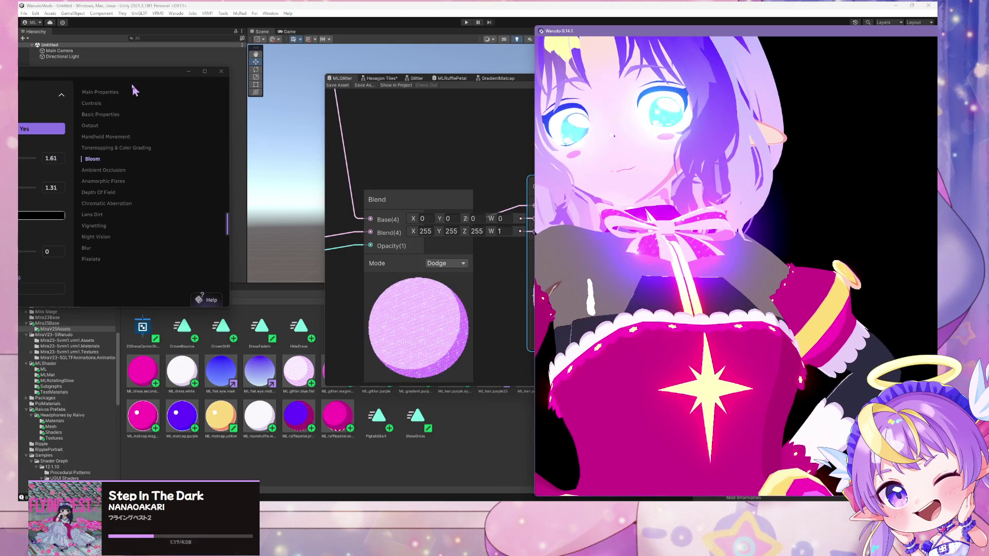
pyautogui.moveTo(133, 72)
pyautogui.mouseDown()
pyautogui.moveTo(168, 93)
pyautogui.moveTo(432, 171)
pyautogui.moveTo(401, 160)
pyautogui.mouseUp()
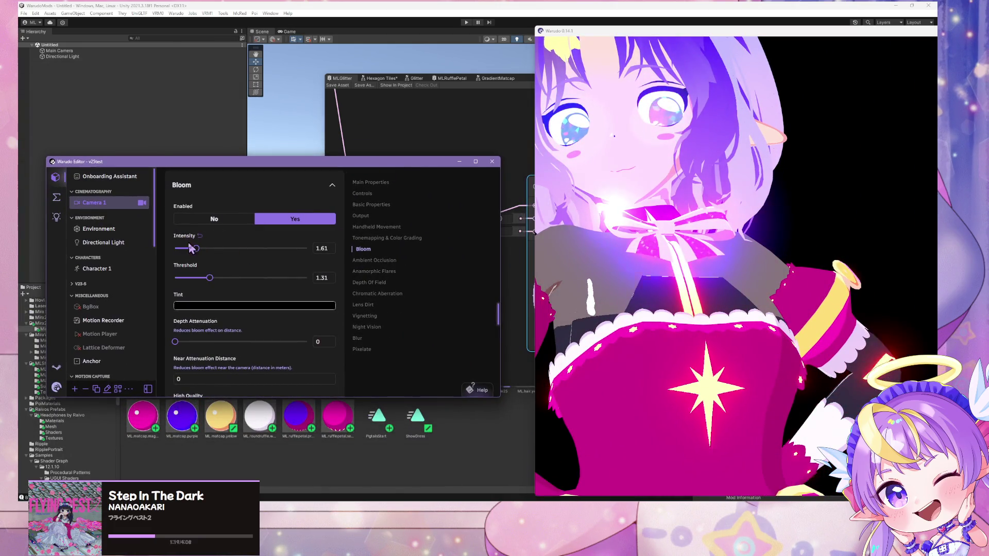
pyautogui.moveTo(210, 278)
pyautogui.mouseDown()
pyautogui.moveTo(256, 278)
pyautogui.moveTo(200, 281)
pyautogui.moveTo(224, 279)
pyautogui.mouseUp()
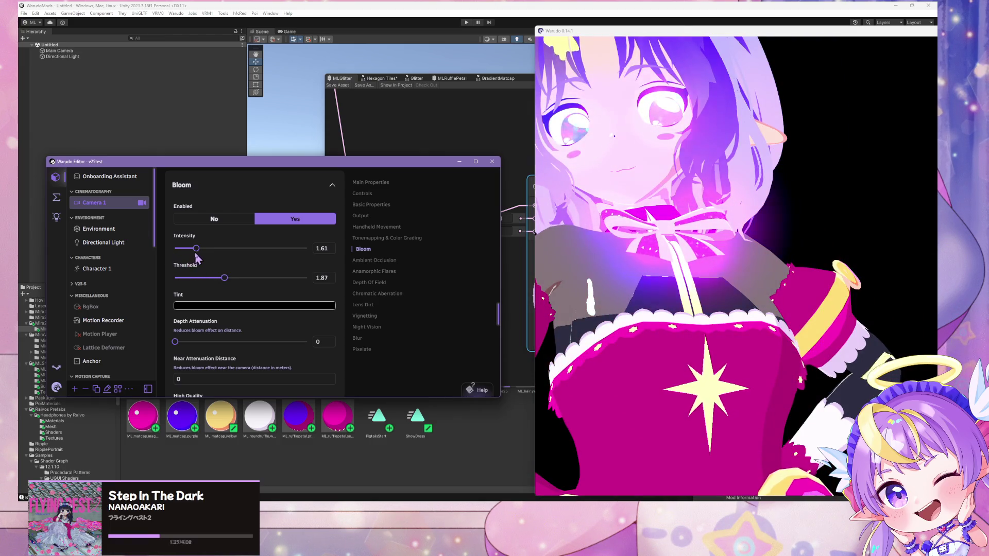
pyautogui.moveTo(196, 248); pyautogui.dragTo(180, 247)
pyautogui.click(646, 300)
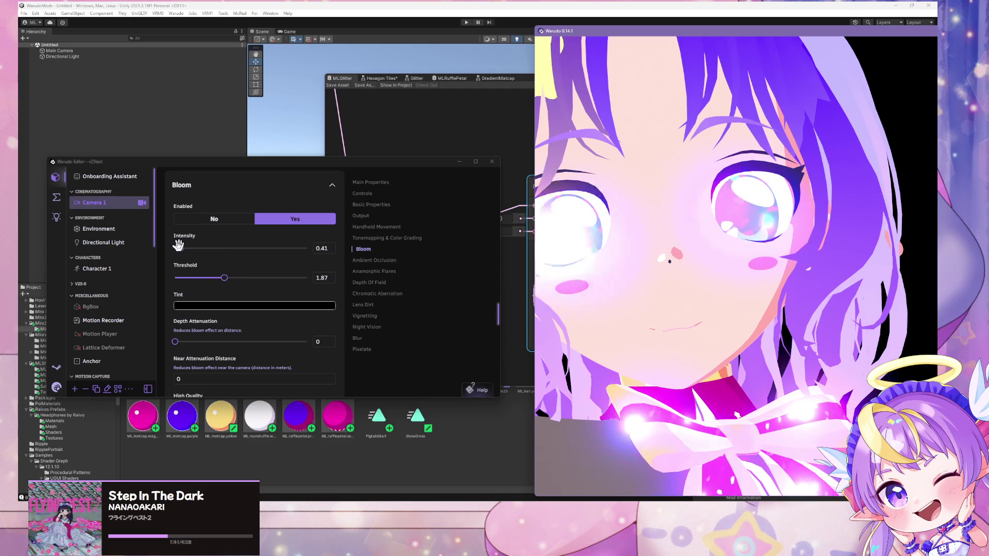
pyautogui.moveTo(179, 248); pyautogui.dragTo(227, 253)
pyautogui.doubleClick(320, 248)
pyautogui.write('1')
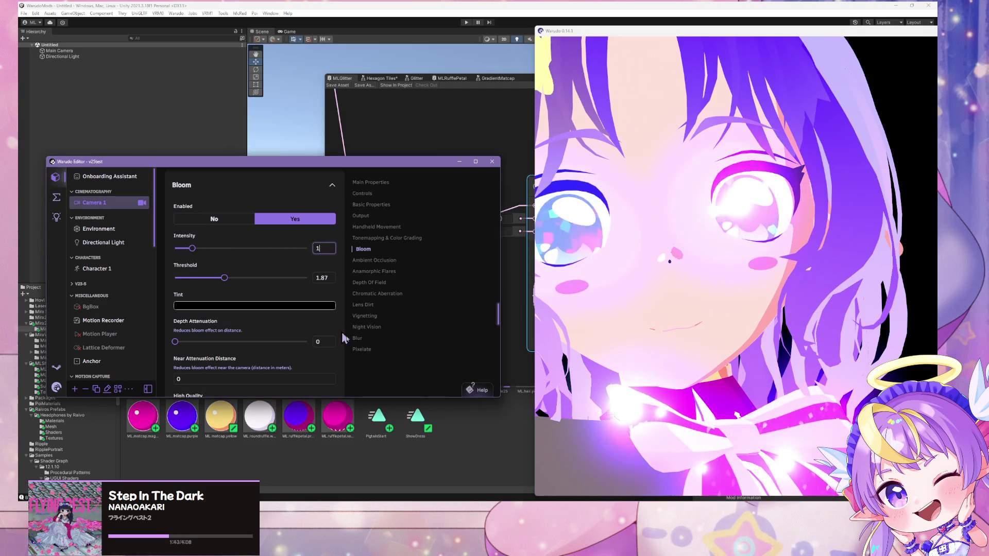
pyautogui.click(474, 148)
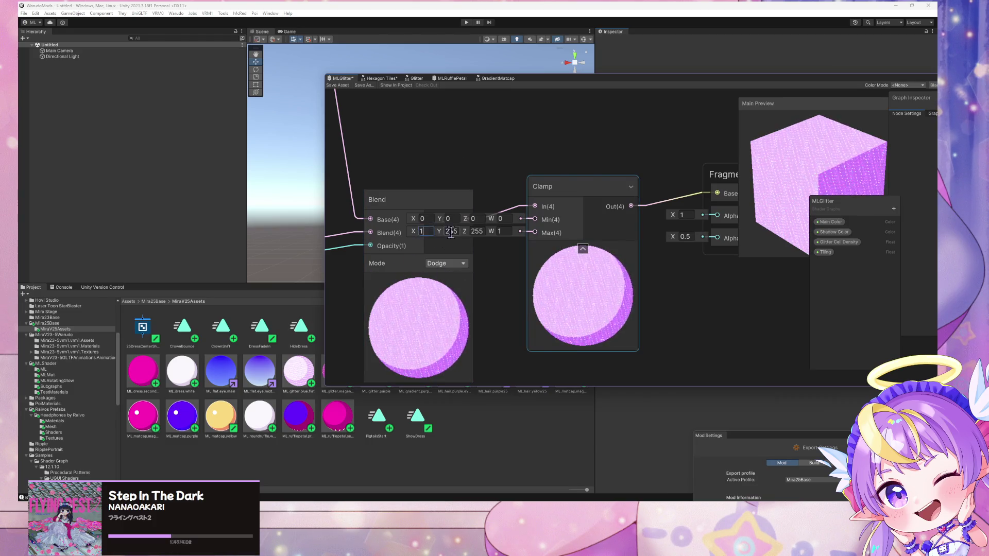
# - Change the blend values from 255 to 1 and save the MLGlitter graph
pyautogui.write('1')
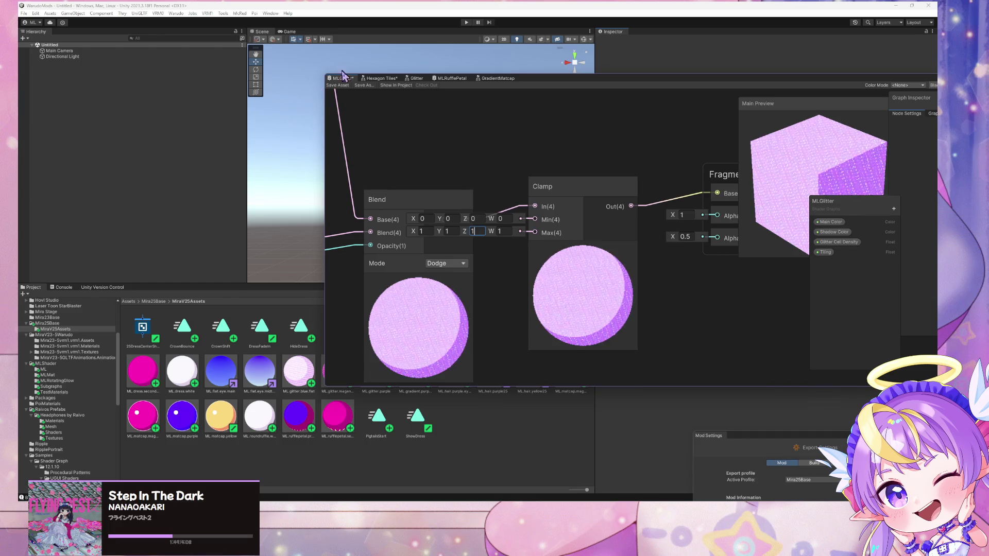
pyautogui.click(339, 86)
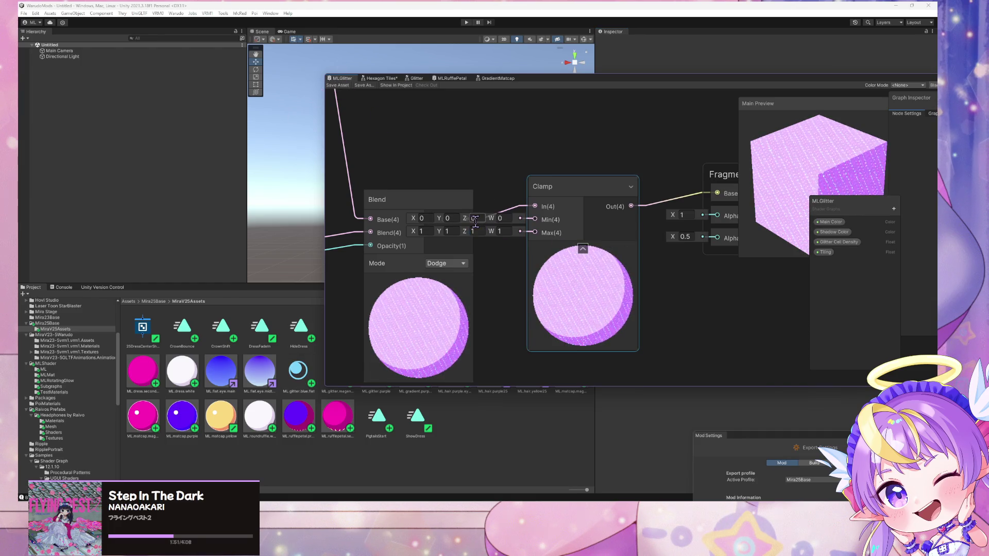
pyautogui.click(177, 14)
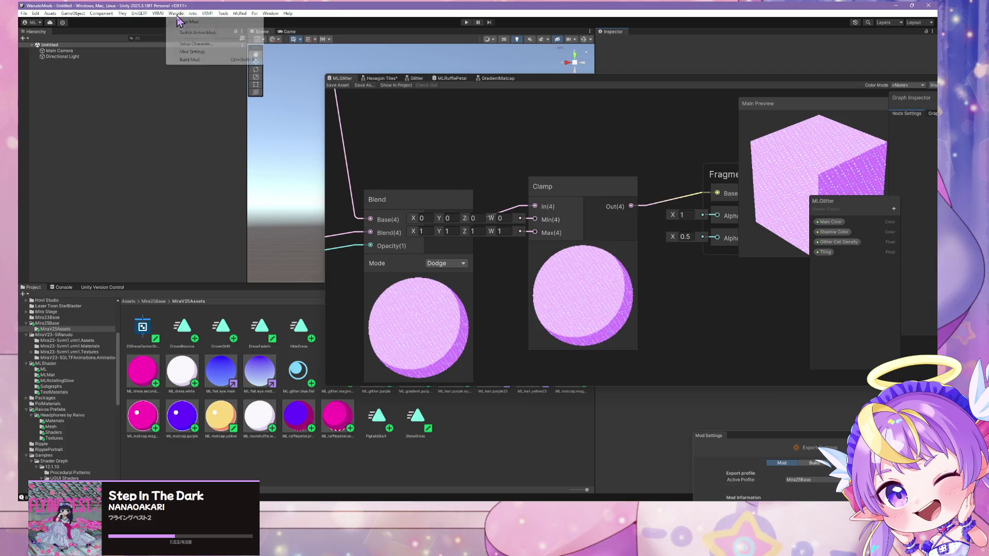
# - Rebuild the Warudo mod and dismiss the prefab restructure warning
pyautogui.click(191, 52)
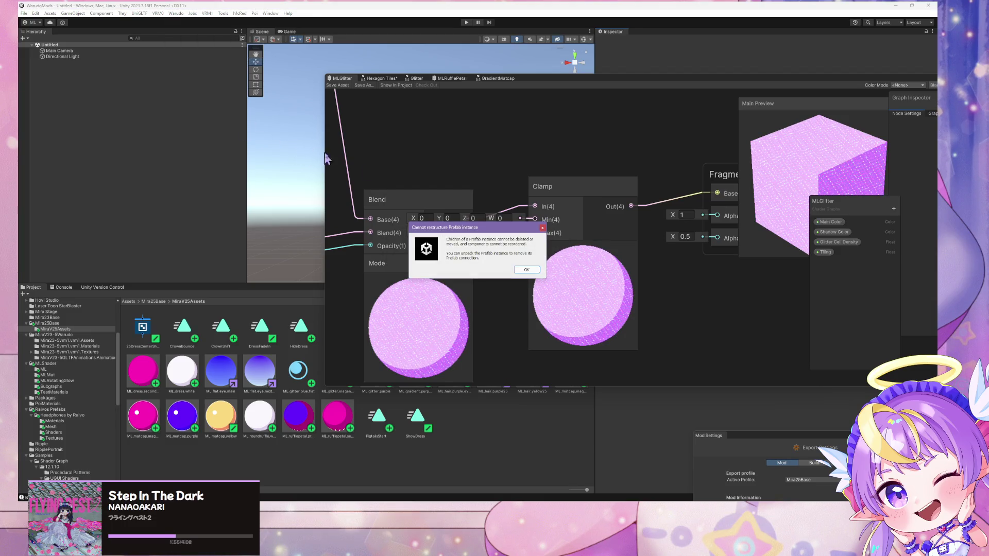
pyautogui.click(526, 270)
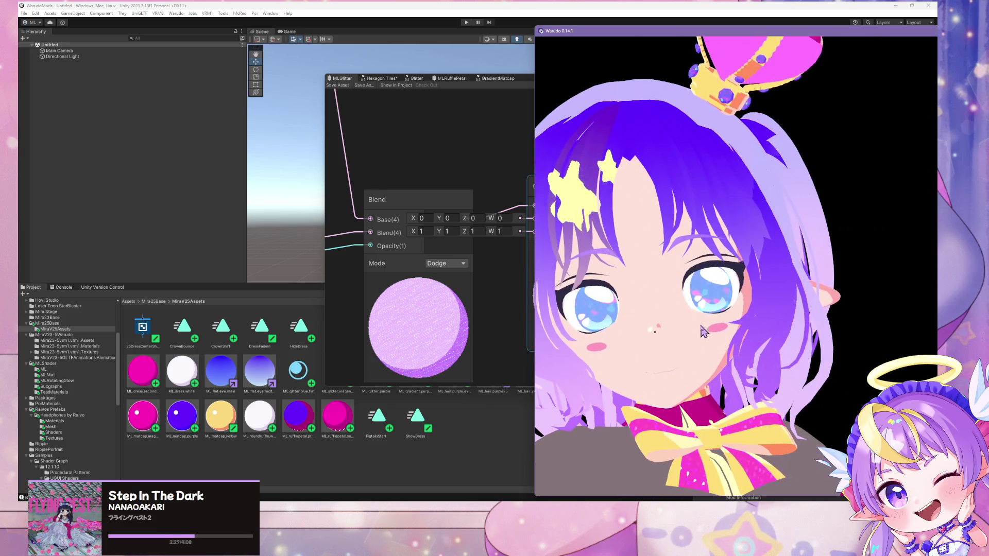
# - Zoom in and out on the avatar's face and eye in Warudo to inspect the glitter
pyautogui.click(414, 329)
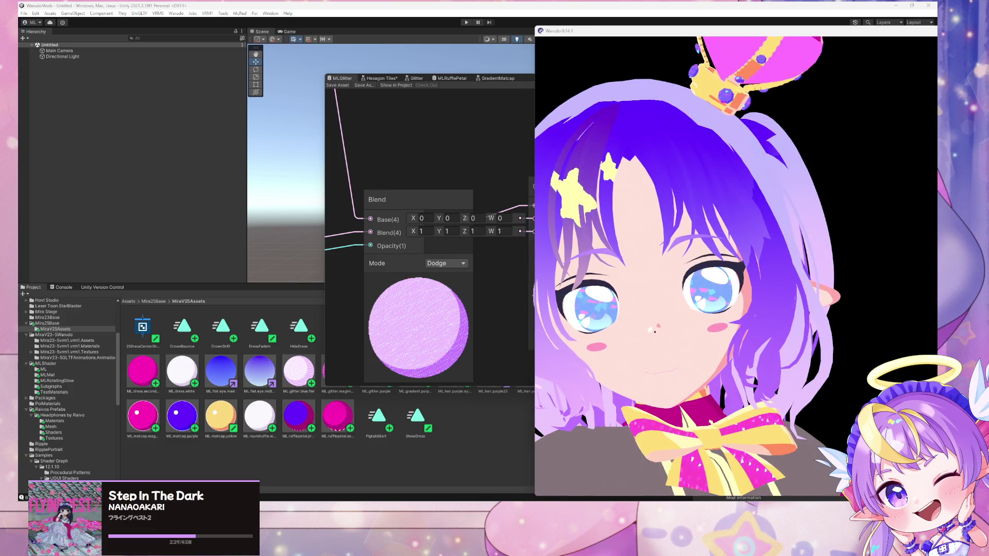
pyautogui.click(538, 319)
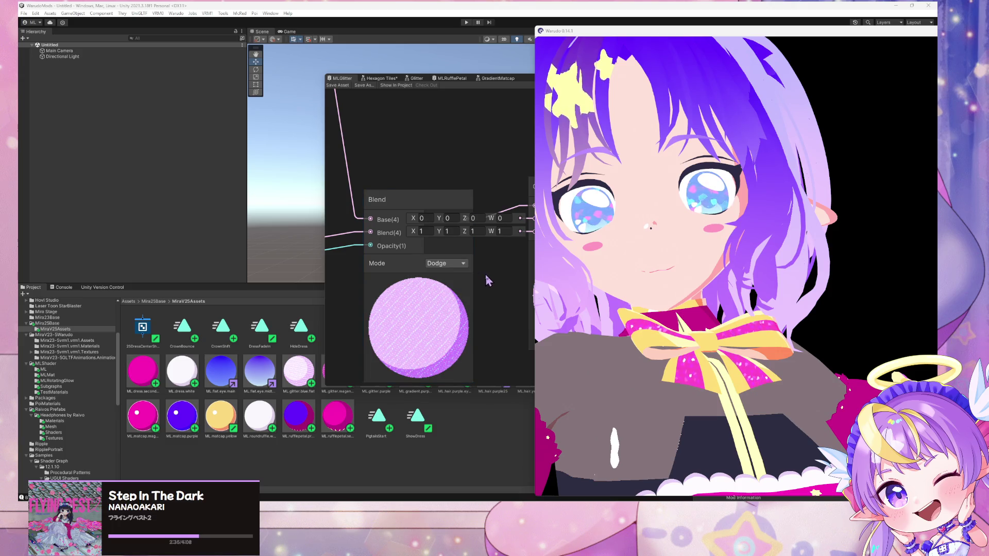
pyautogui.click(751, 336)
pyautogui.scroll(-5, 751, 336)
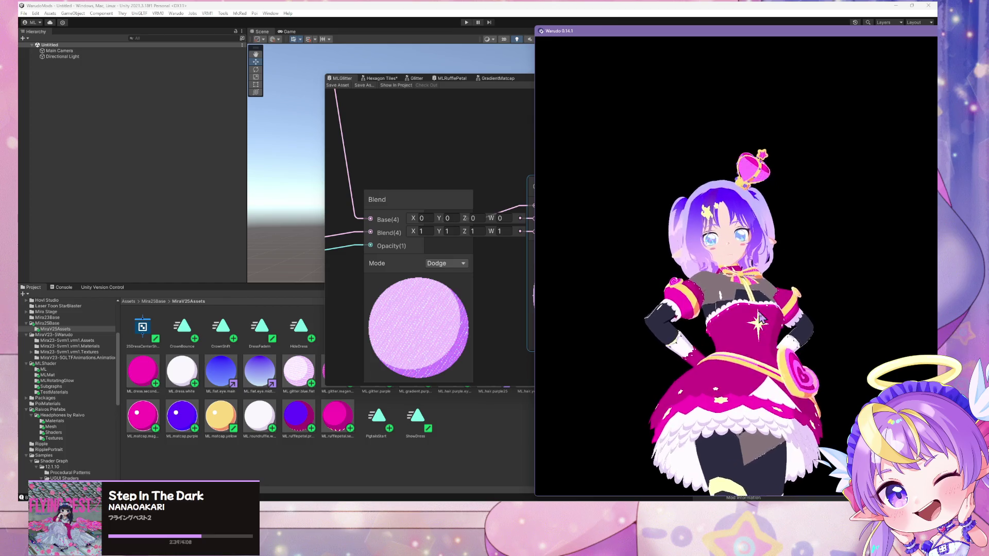
pyautogui.scroll(8, 758, 313)
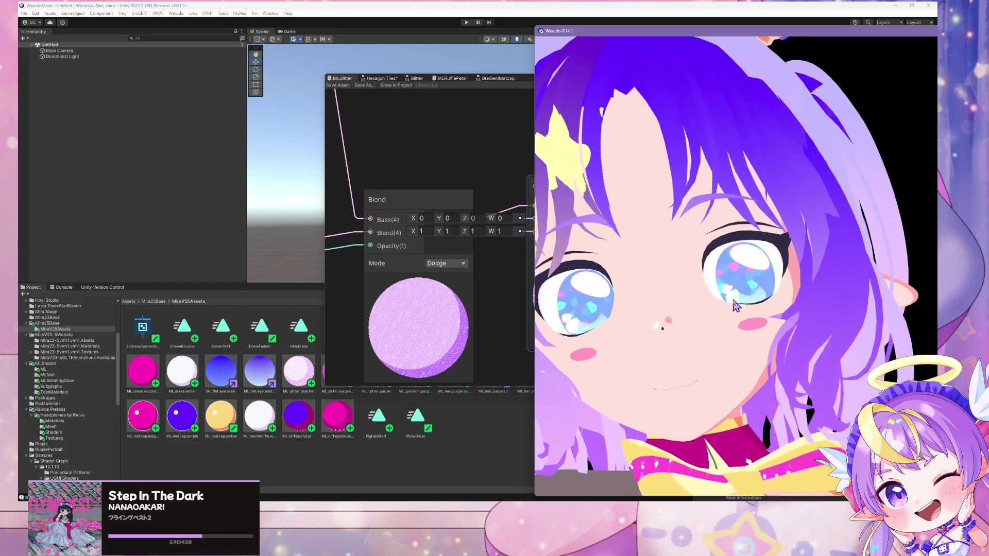
pyautogui.scroll(6, 735, 305)
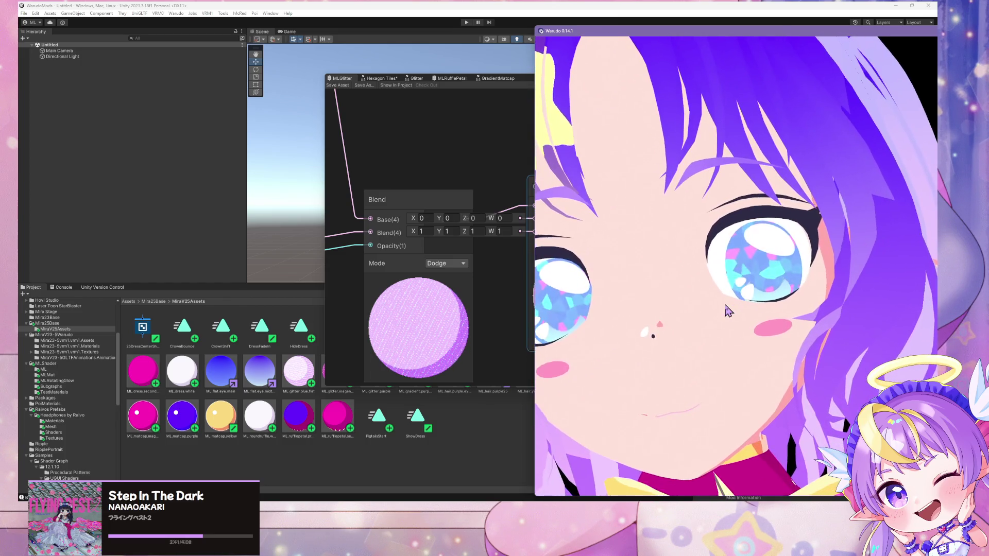
pyautogui.scroll(-8, 723, 315)
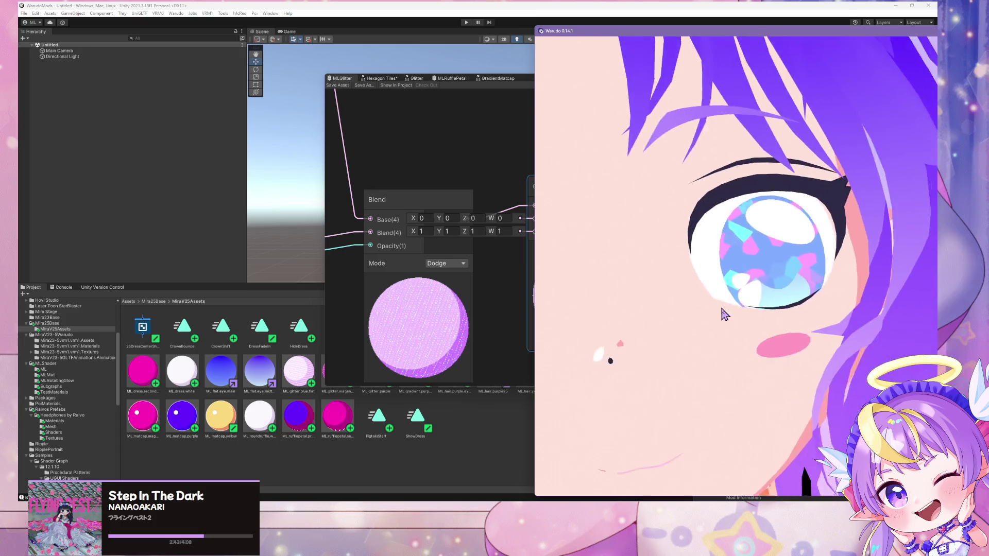
pyautogui.scroll(8, 724, 314)
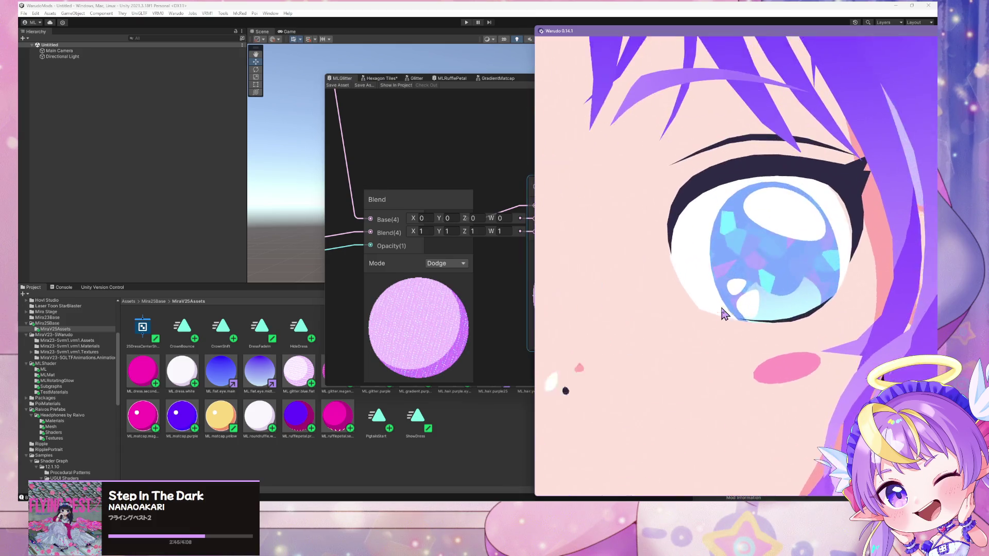
pyautogui.scroll(-8, 723, 315)
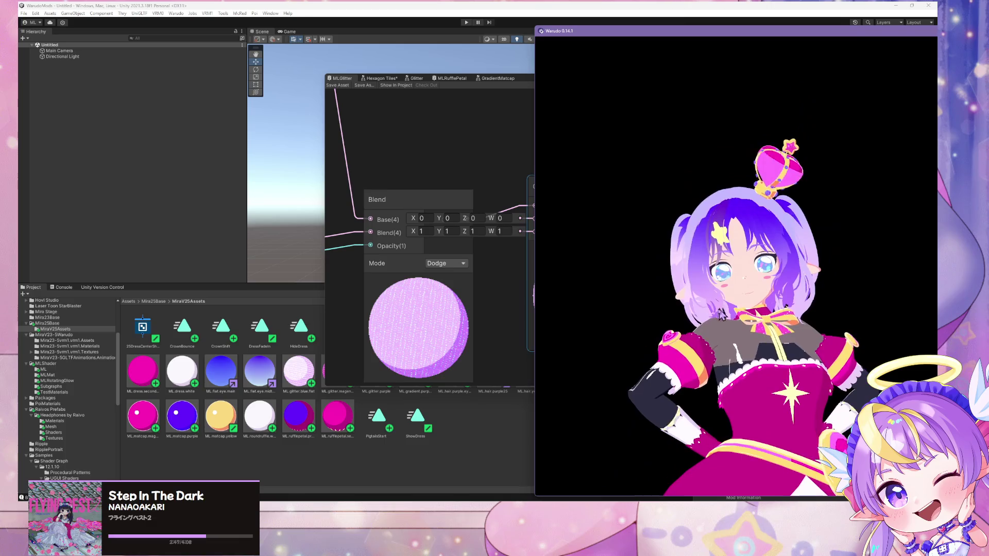
# - Return to Unity and show the full MLGlitter node chain
pyautogui.click(499, 296)
pyautogui.scroll(-6, 499, 299)
pyautogui.moveTo(501, 294)
pyautogui.mouseDown()
pyautogui.moveTo(601, 357)
pyautogui.moveTo(654, 344)
pyautogui.mouseUp()
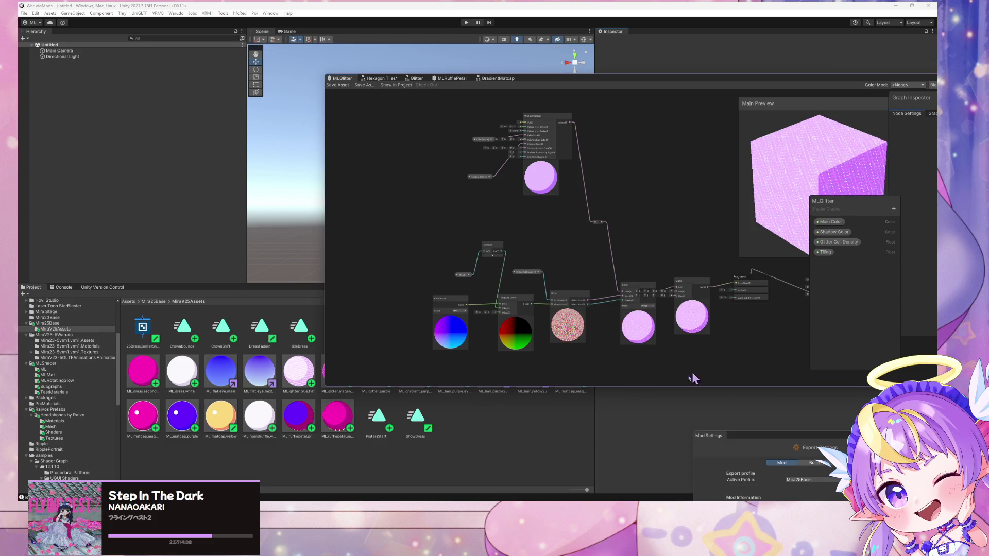
# - Move the Absolute node beside the Tiling input in MLGlitter, then return to Warudo
pyautogui.moveTo(676, 500)
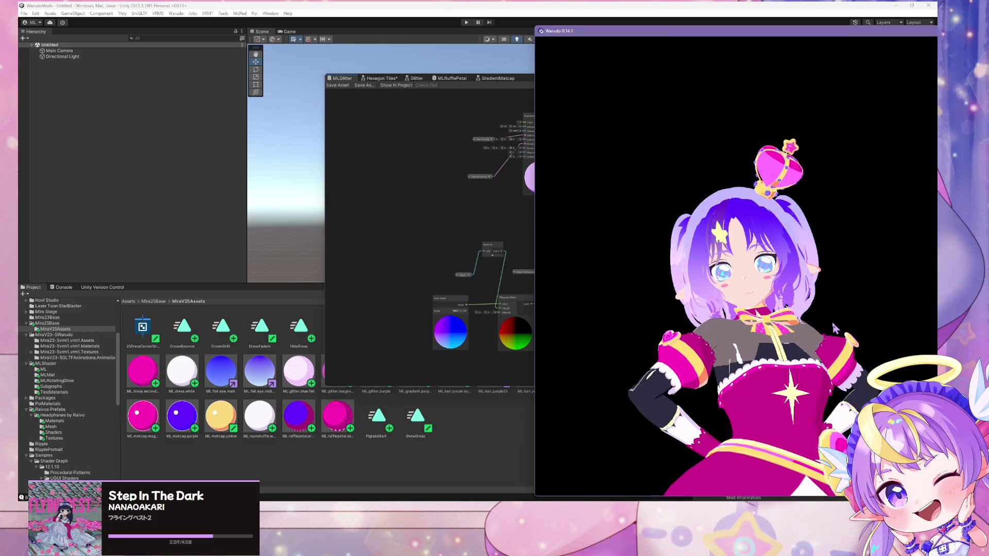
pyautogui.click(470, 286)
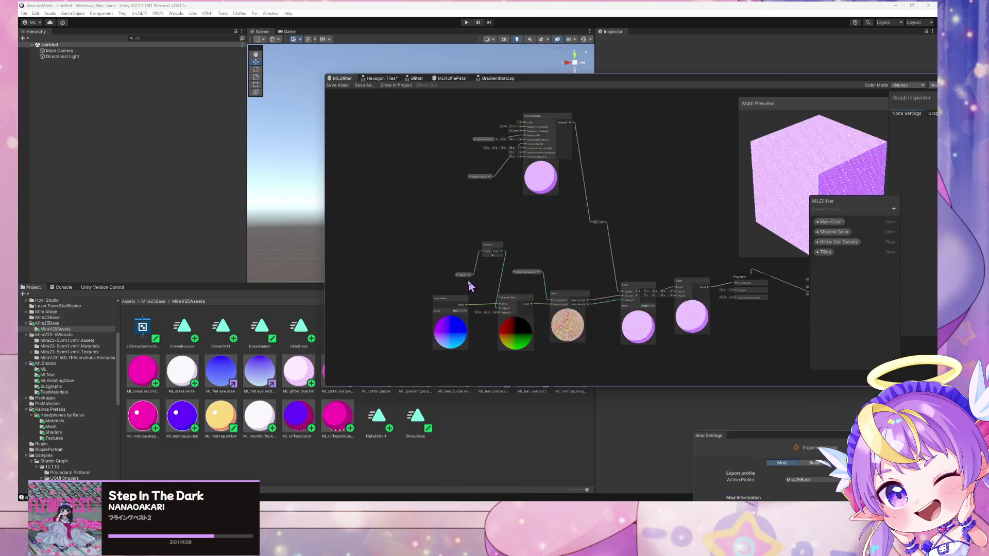
pyautogui.scroll(5, 530, 302)
pyautogui.scroll(-2, 529, 301)
pyautogui.scroll(2, 529, 302)
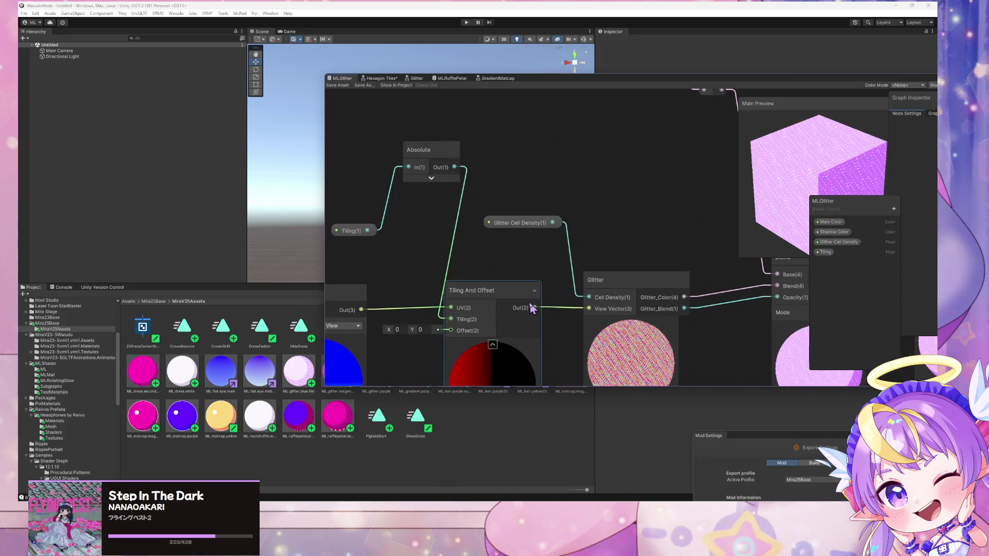
pyautogui.scroll(-3, 552, 322)
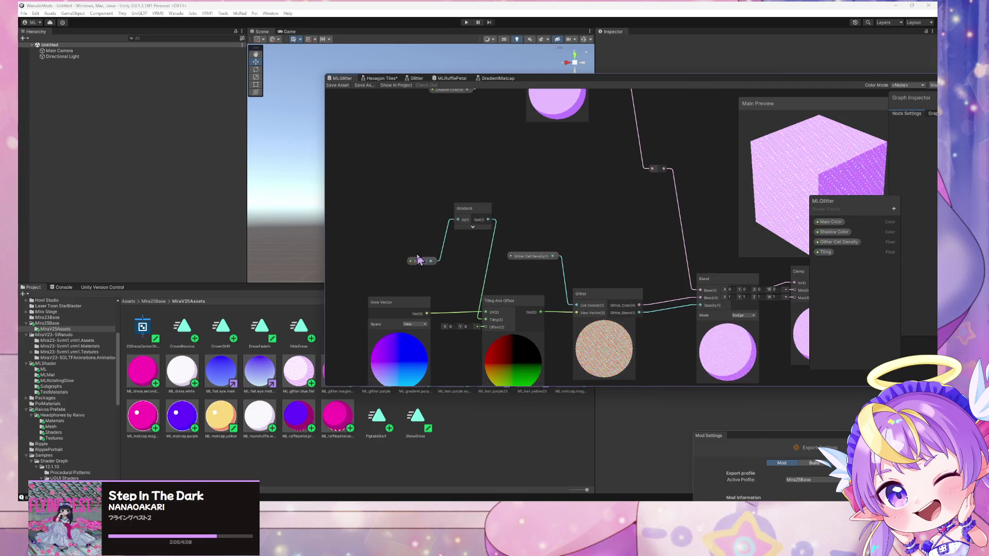
pyautogui.moveTo(470, 214)
pyautogui.mouseDown()
pyautogui.moveTo(453, 228)
pyautogui.moveTo(426, 228)
pyautogui.mouseUp()
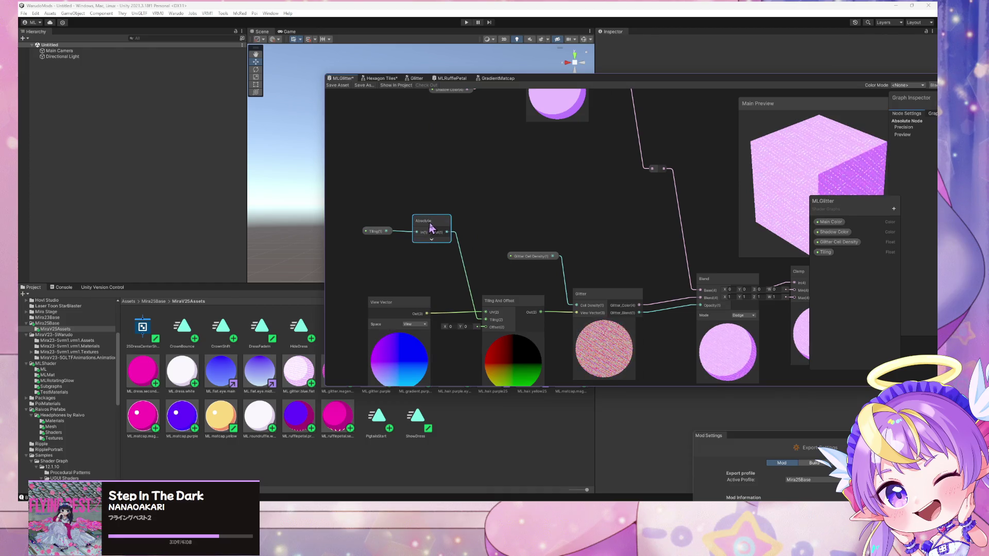
pyautogui.hotkey('alt', 'Tab')
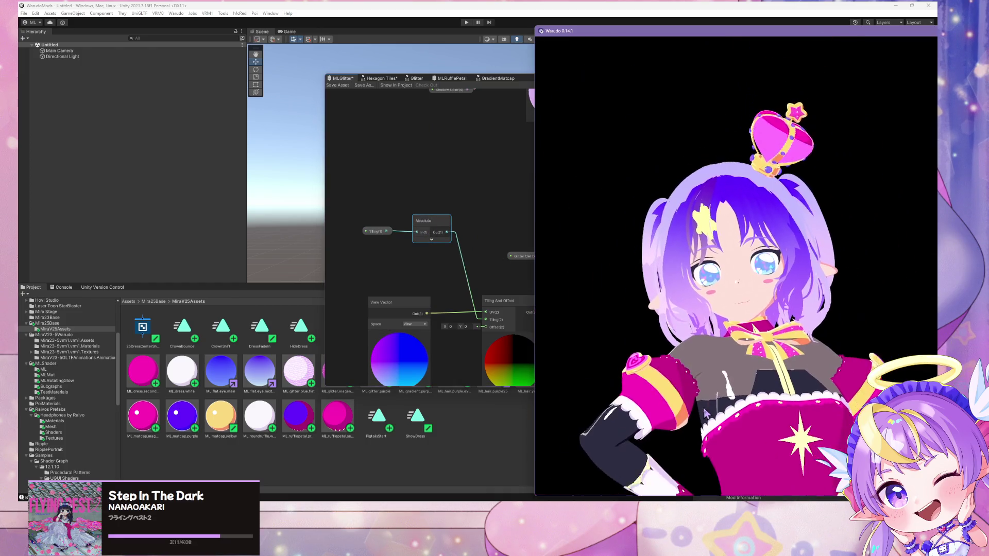
# - Bring the Warudo scene editor forward on Camera 1's Bloom settings
pyautogui.scroll(5, 720, 417)
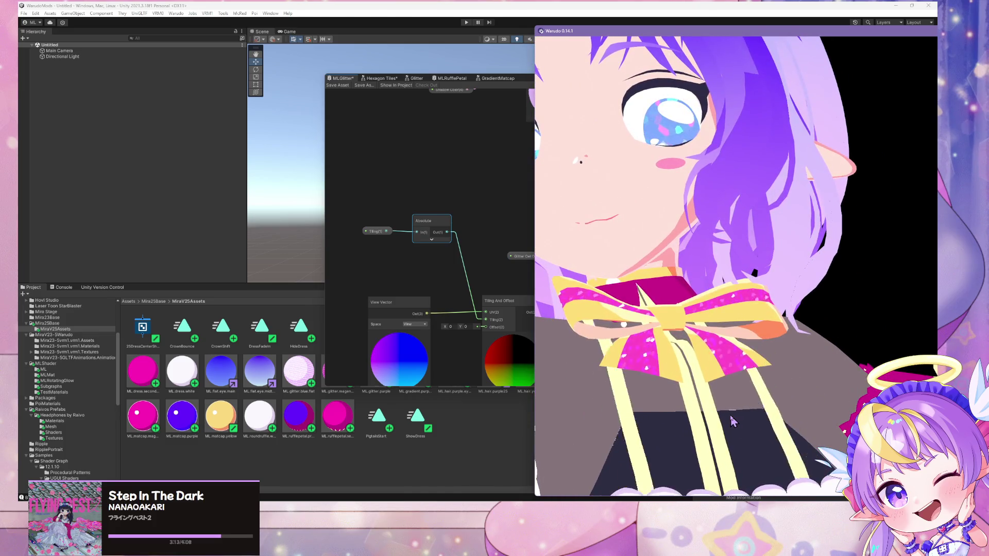
pyautogui.scroll(-5, 731, 419)
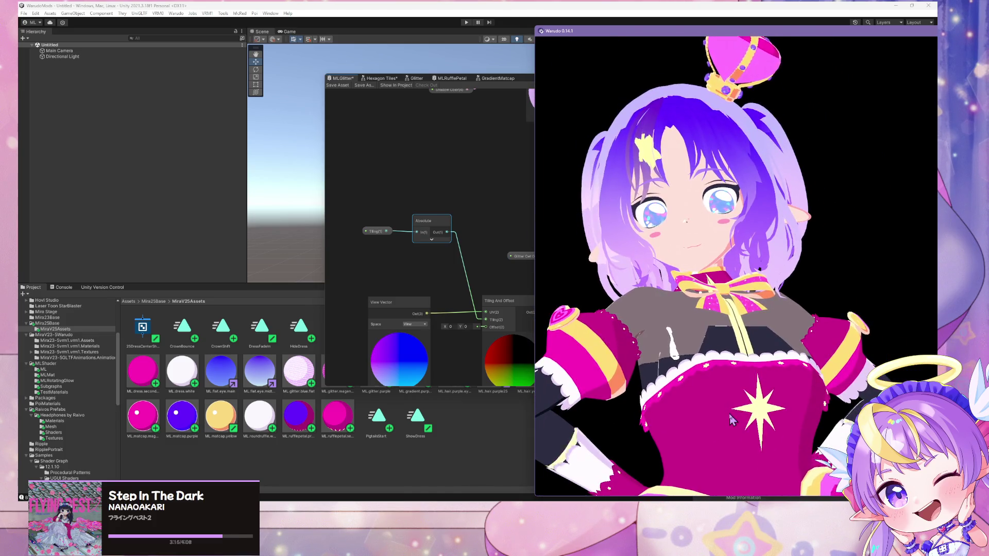
pyautogui.scroll(5, 741, 455)
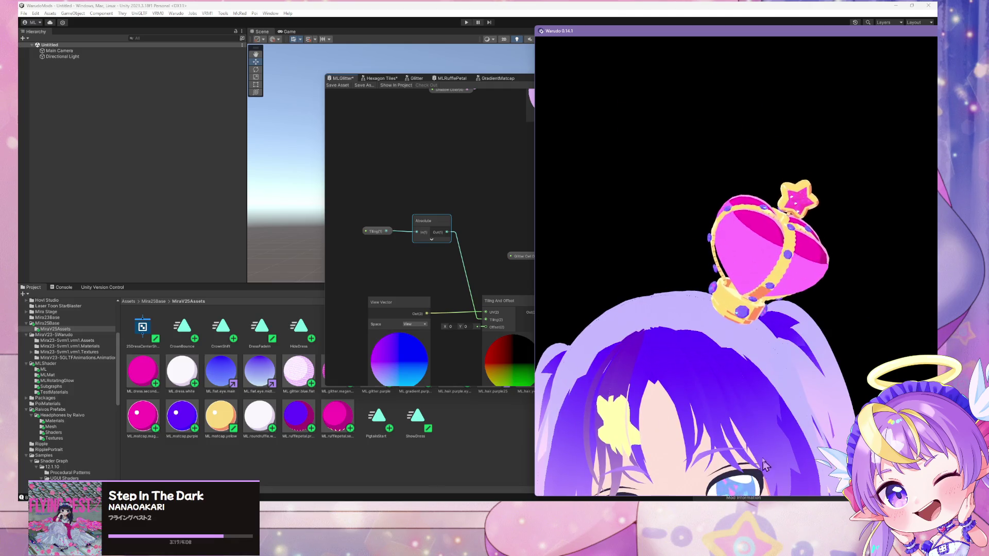
pyautogui.scroll(-3, 768, 463)
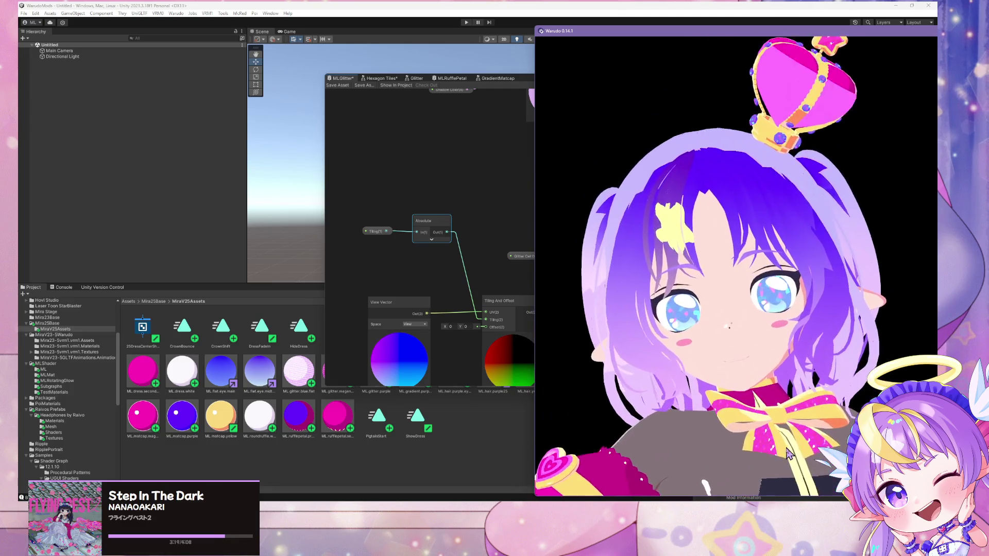
pyautogui.scroll(2, 787, 453)
pyautogui.hotkey('alt', 'Tab')
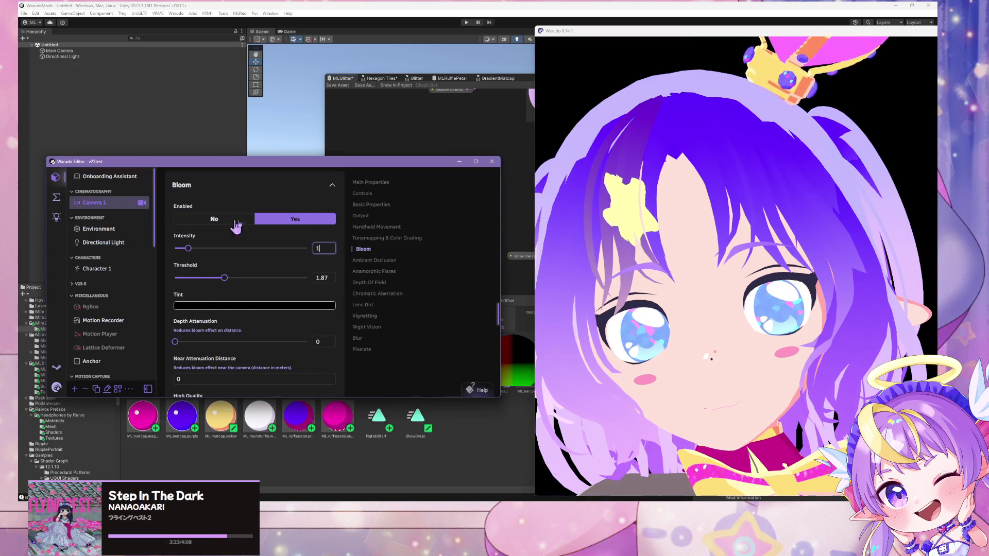
# - Zoom the avatar preview to check the toned-down glitter under Bloom Intensity 1, Threshold 1.87
pyautogui.click(749, 319)
pyautogui.scroll(-3, 752, 321)
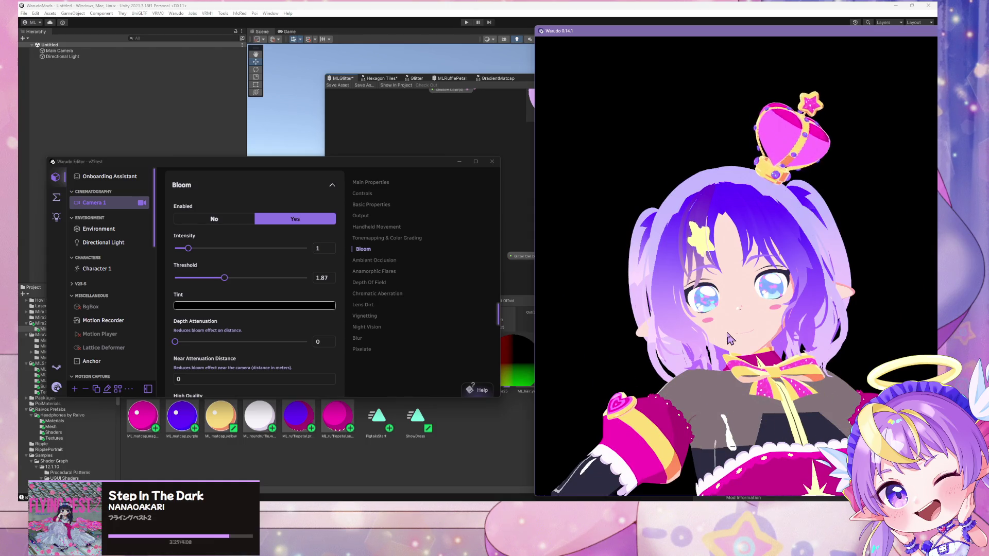
pyautogui.scroll(5, 748, 332)
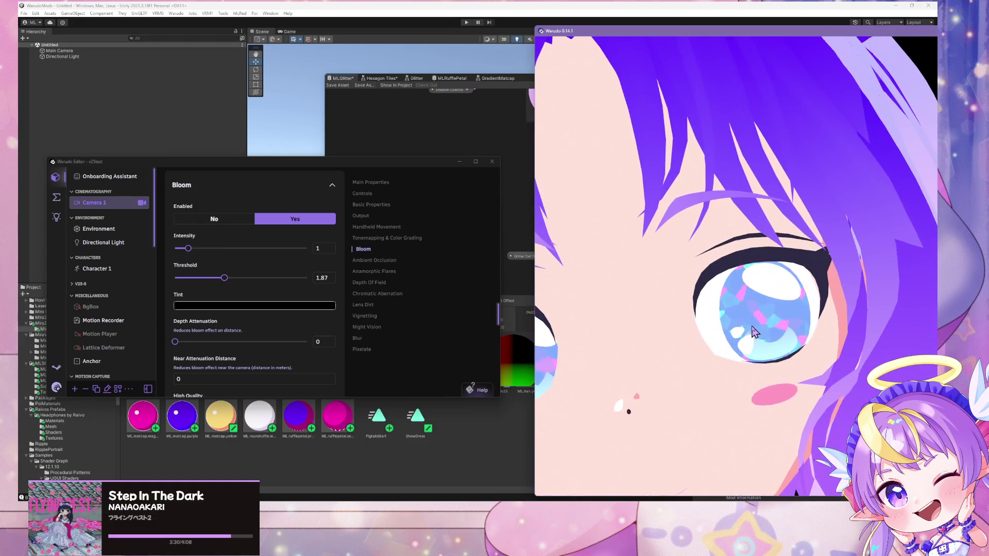
pyautogui.scroll(-5, 749, 331)
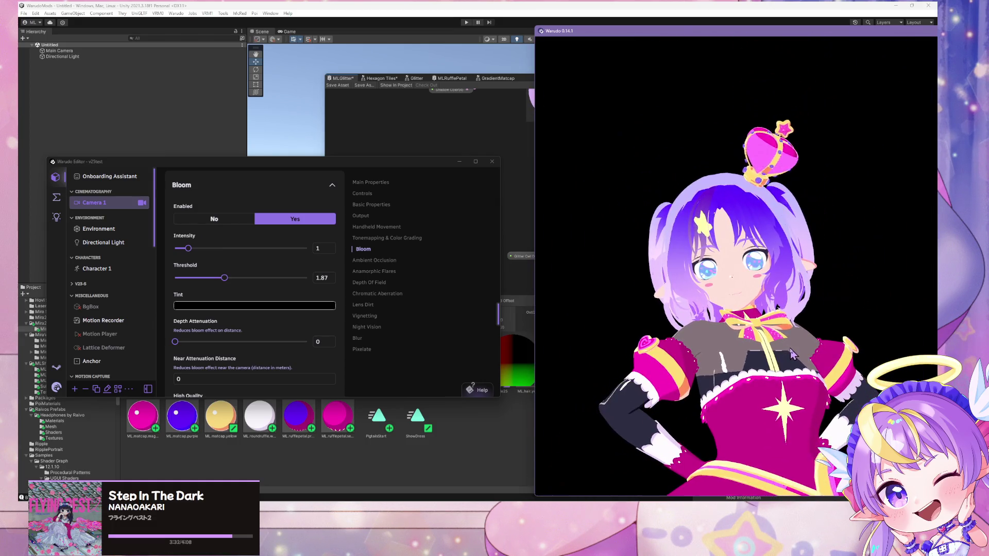
pyautogui.scroll(5, 792, 355)
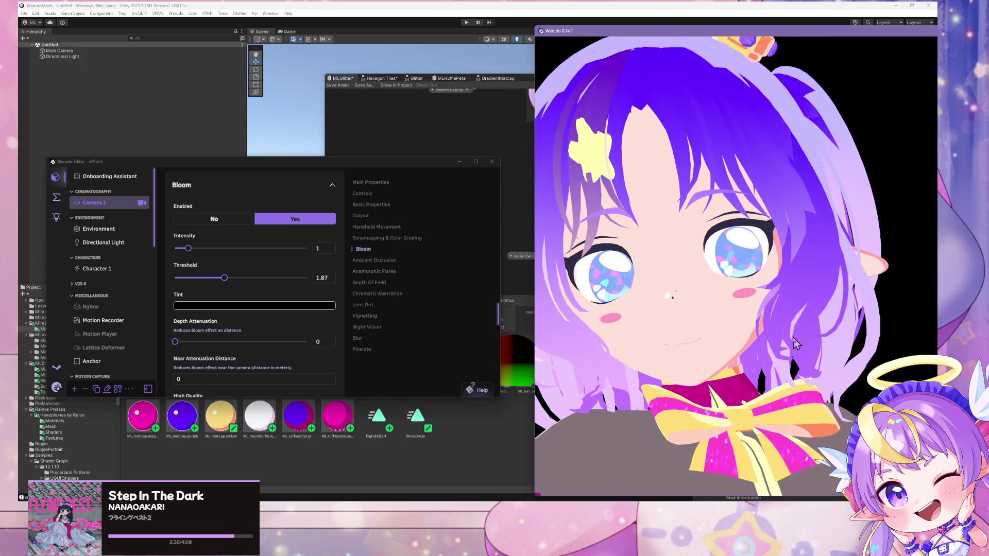
pyautogui.scroll(-5, 114, 232)
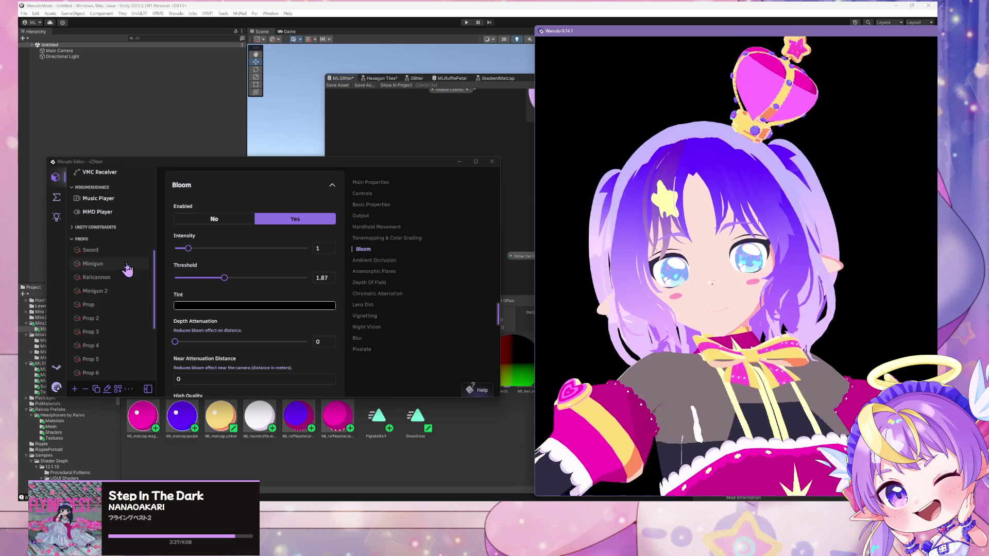
# - Play the MMD Player's HYFY_CuteYell.vmd dance and pause it at 00:15.6
pyautogui.click(136, 217)
pyautogui.click(181, 234)
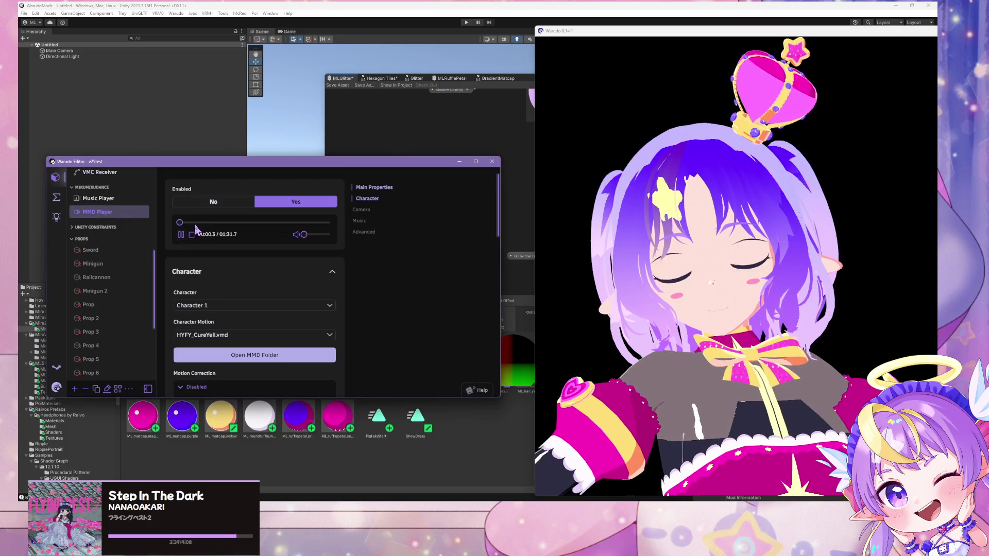
pyautogui.click(197, 223)
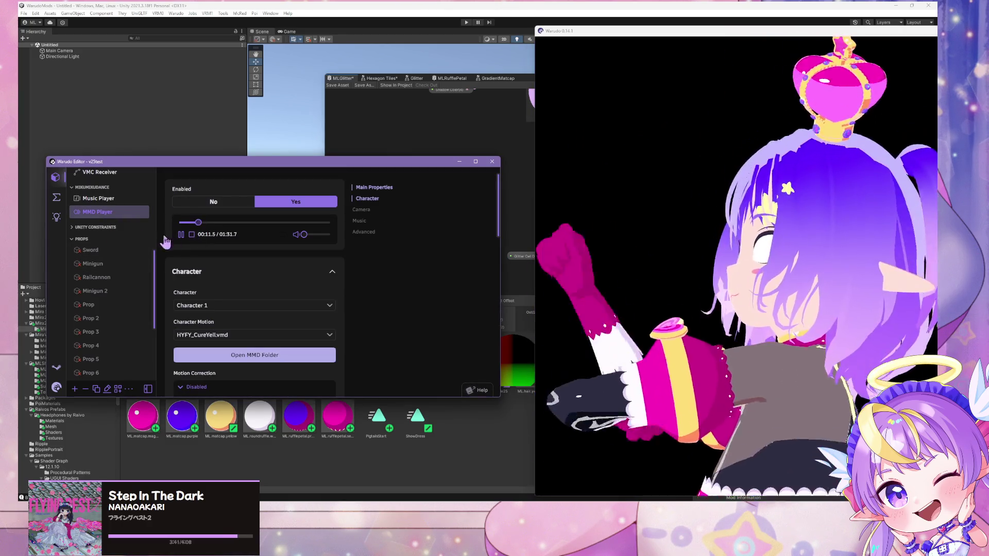
pyautogui.click(180, 234)
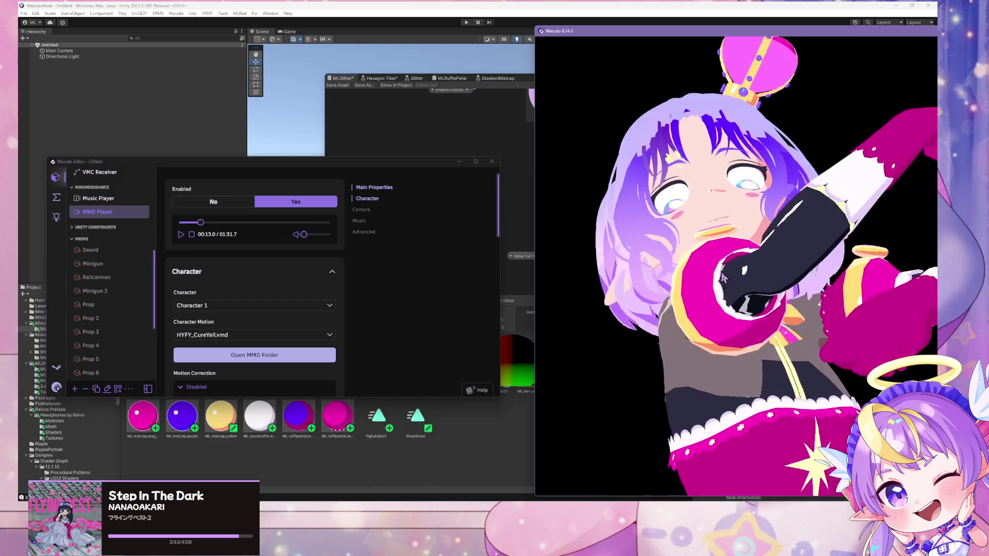
pyautogui.click(731, 250)
pyautogui.scroll(-5, 732, 237)
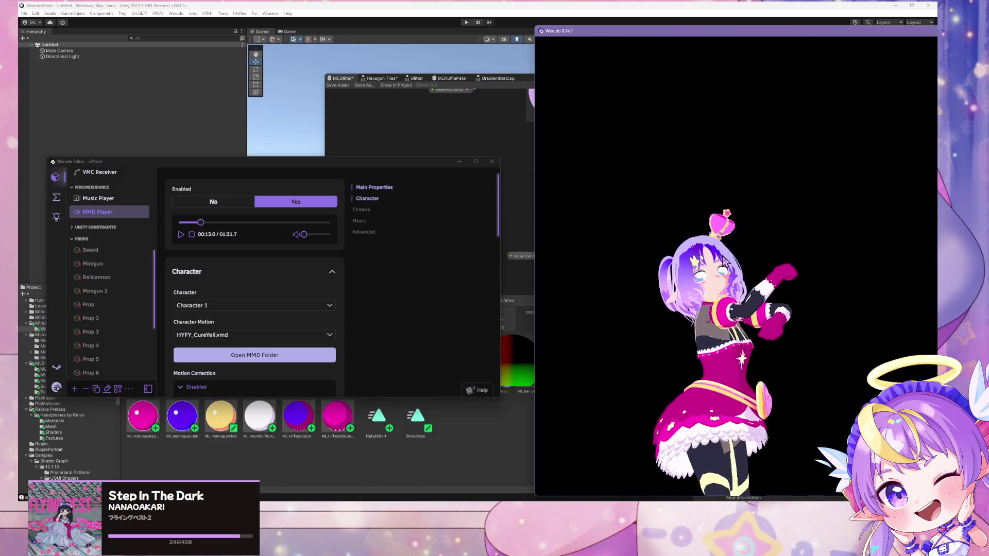
pyautogui.scroll(5, 724, 288)
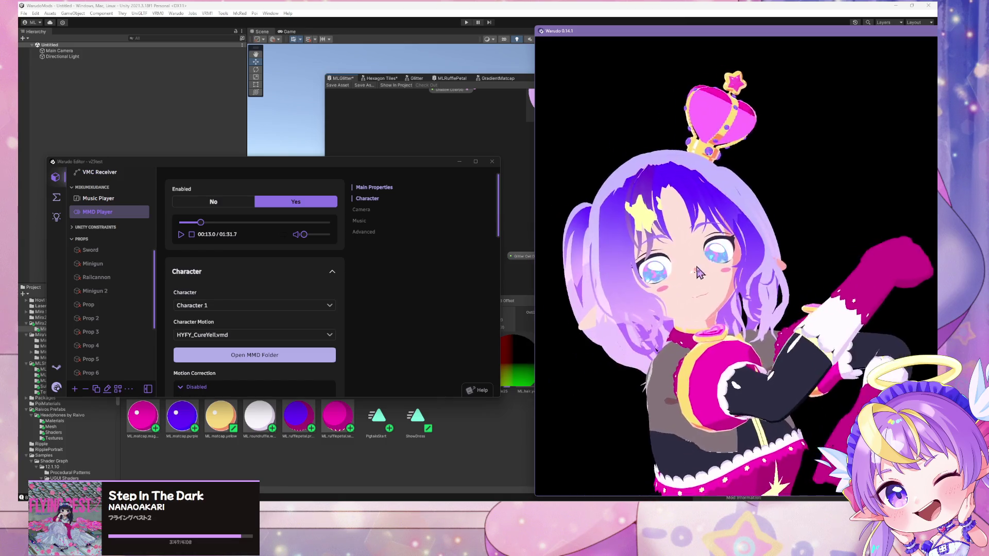
pyautogui.click(180, 235)
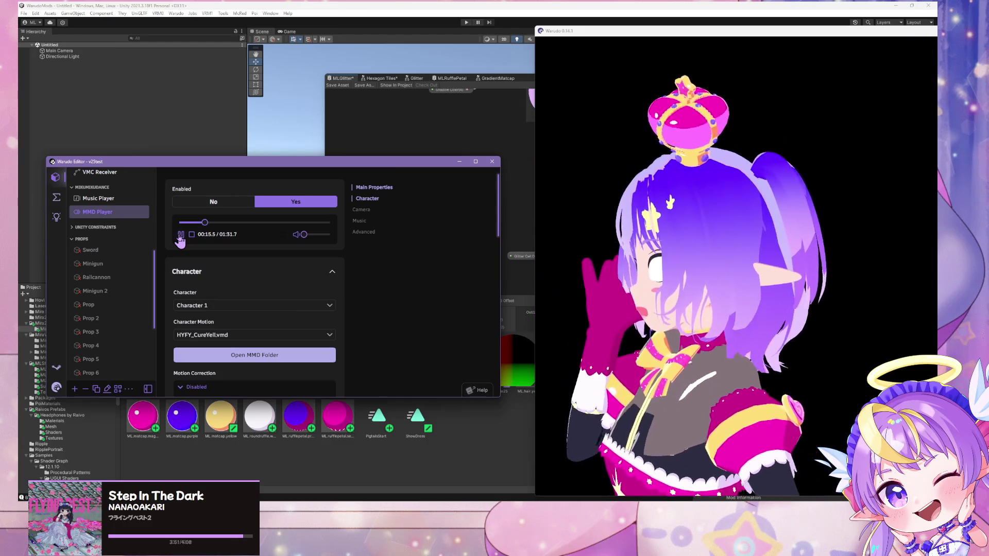
pyautogui.click(179, 234)
# - Orbit from the avatar's front round to the back of her head, zooming to inspect the glitter
pyautogui.moveTo(747, 320); pyautogui.dragTo(795, 326)
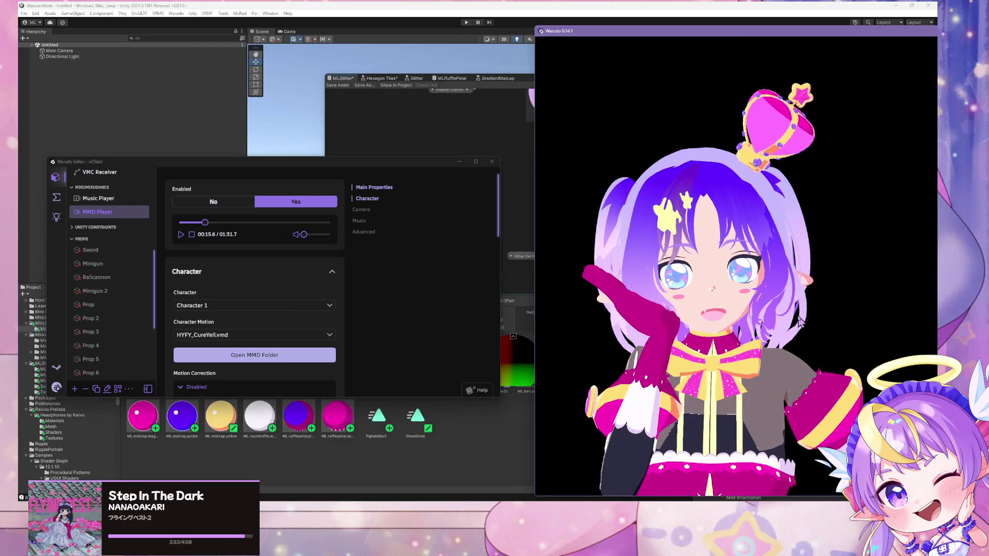
pyautogui.scroll(5, 803, 309)
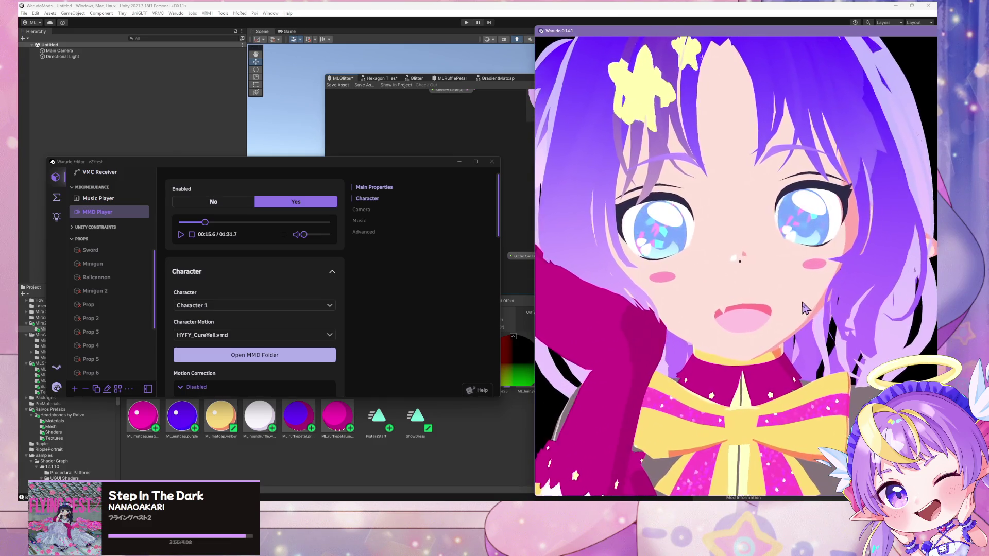
pyautogui.scroll(-3, 798, 312)
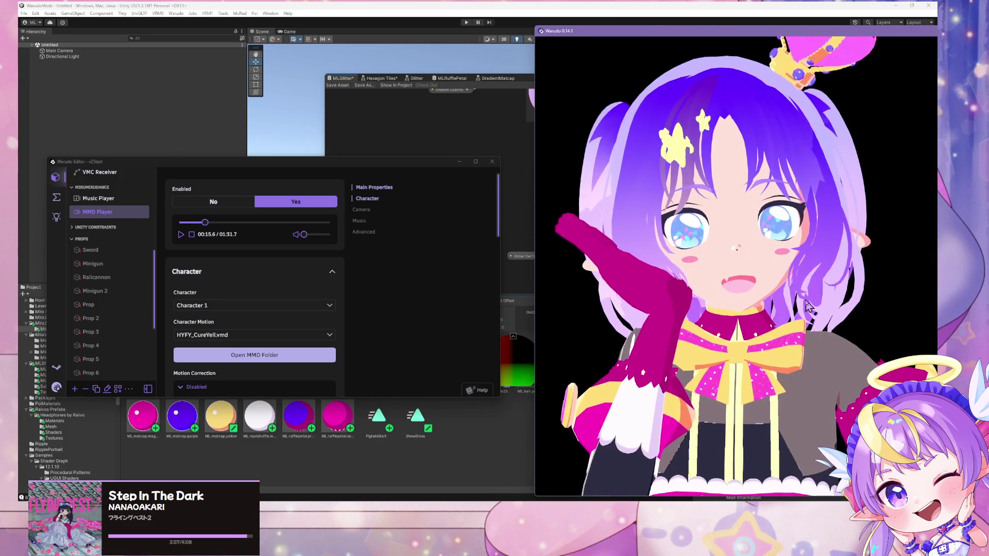
pyautogui.moveTo(789, 319)
pyautogui.mouseDown()
pyautogui.moveTo(729, 316)
pyautogui.moveTo(656, 336)
pyautogui.mouseUp()
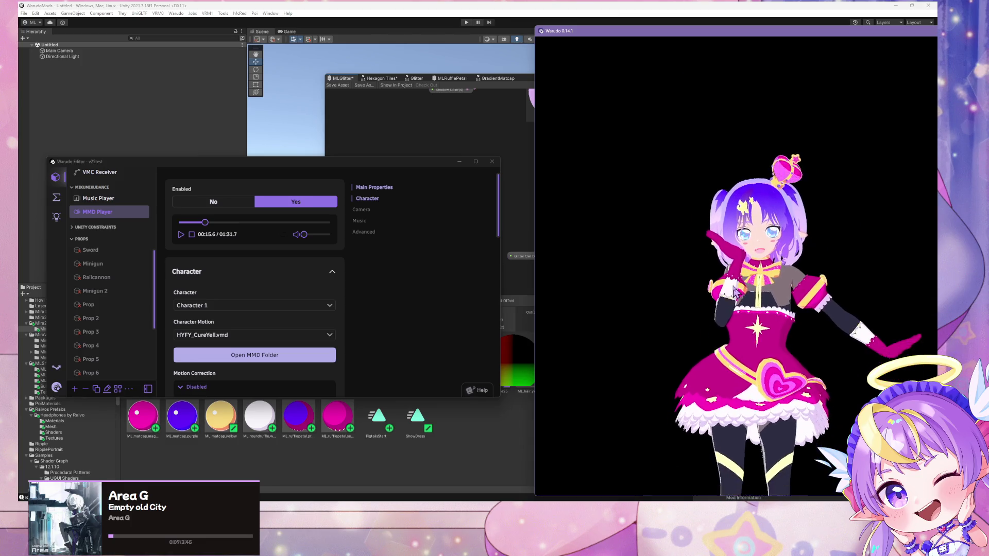
pyautogui.scroll(5, 757, 302)
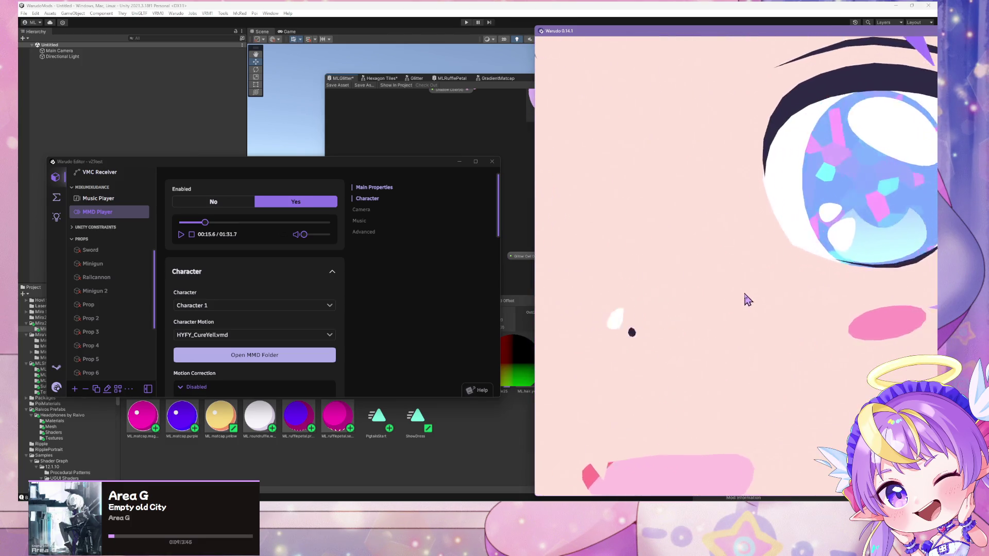
pyautogui.scroll(-5, 658, 294)
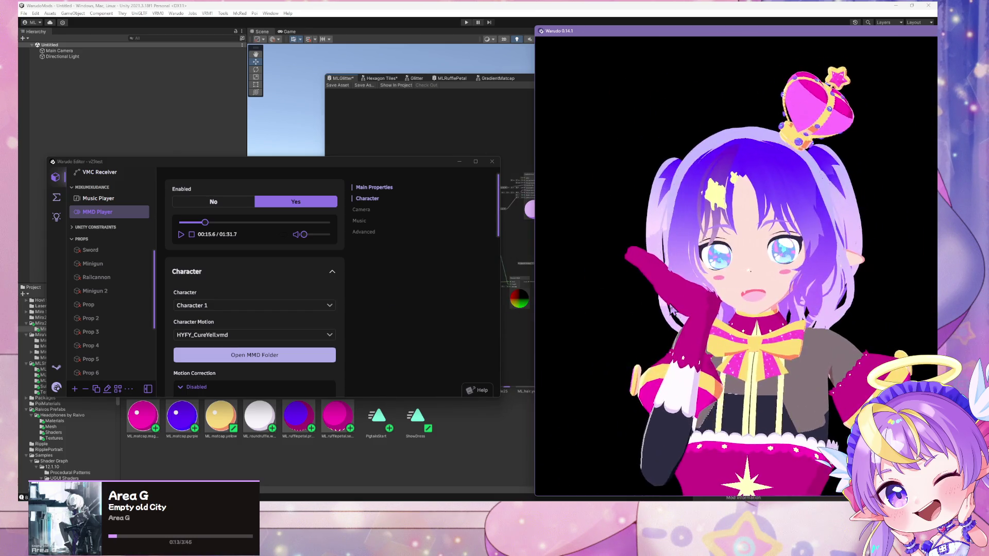
pyautogui.scroll(3, 734, 300)
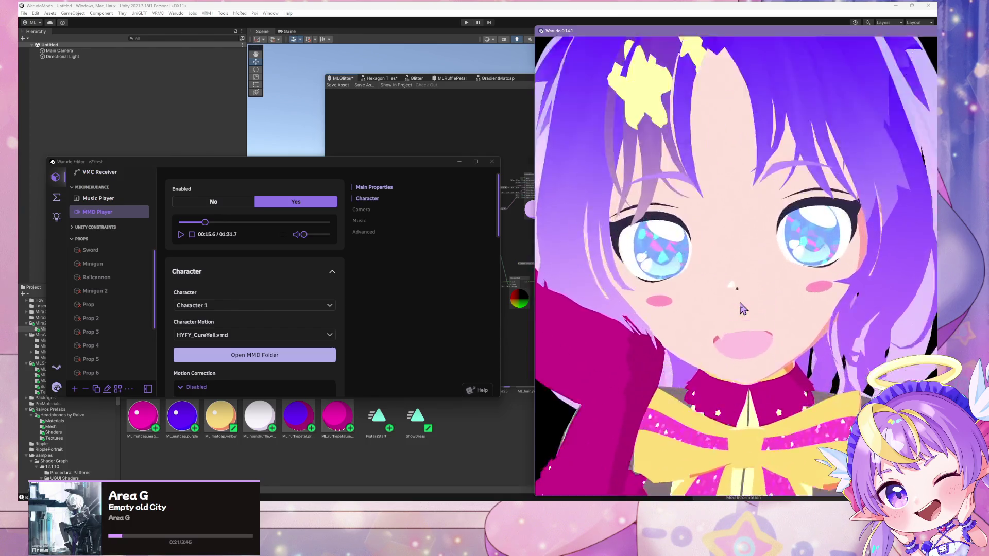
pyautogui.scroll(5, 743, 309)
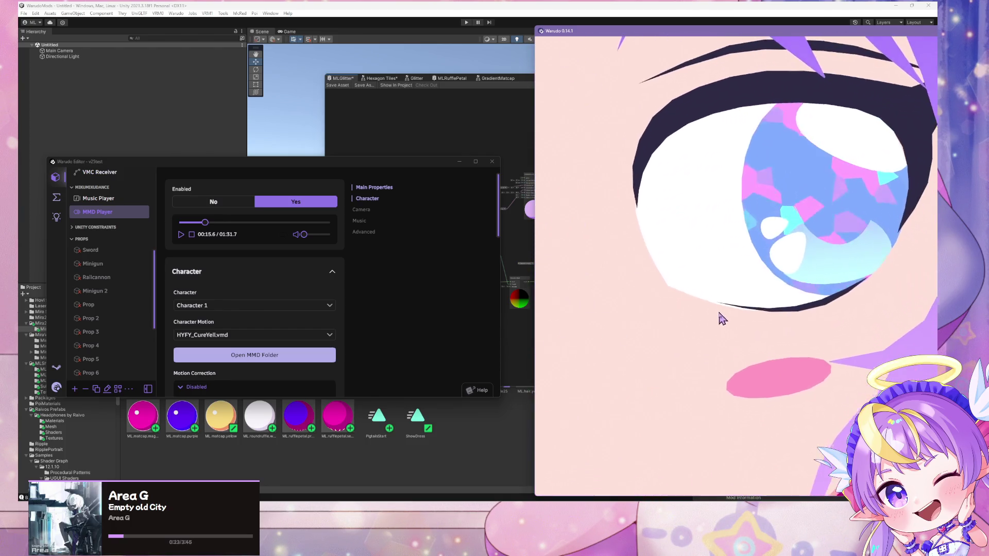
pyautogui.scroll(-5, 727, 300)
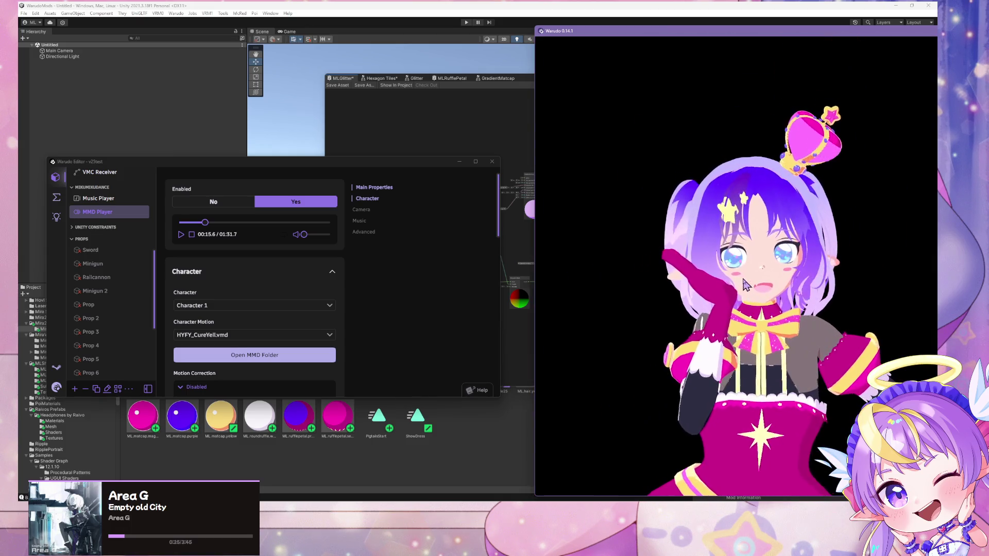
pyautogui.scroll(5, 742, 282)
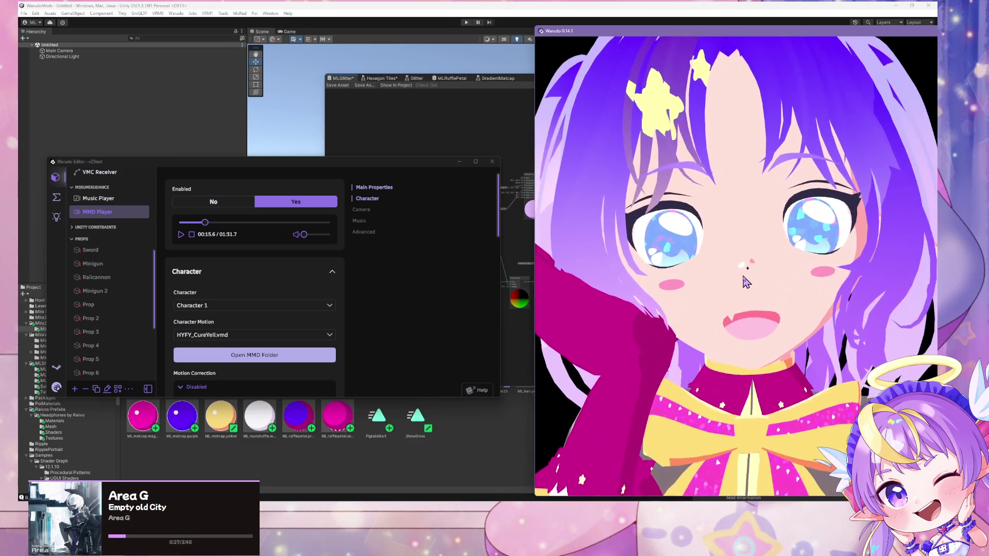
pyautogui.scroll(-5, 748, 277)
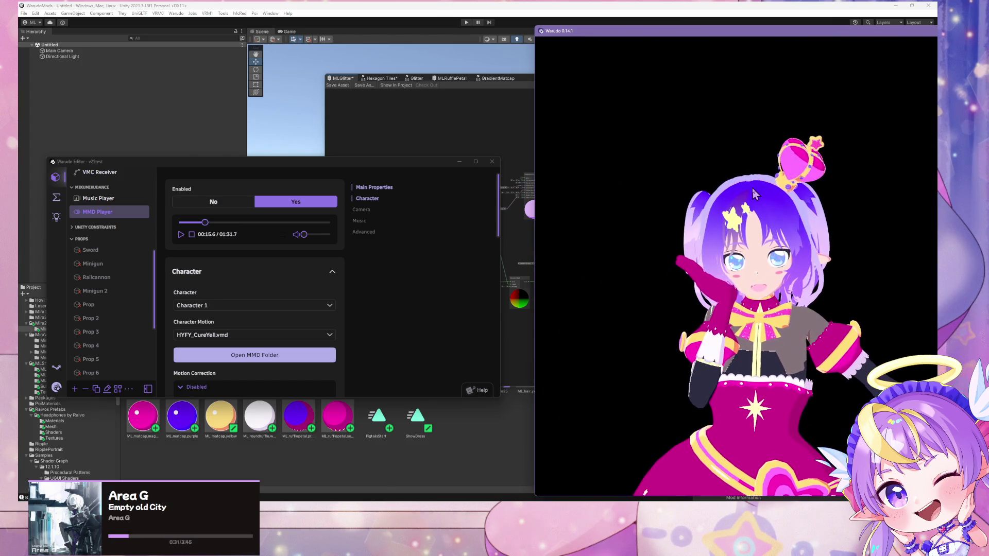
pyautogui.scroll(5, 752, 186)
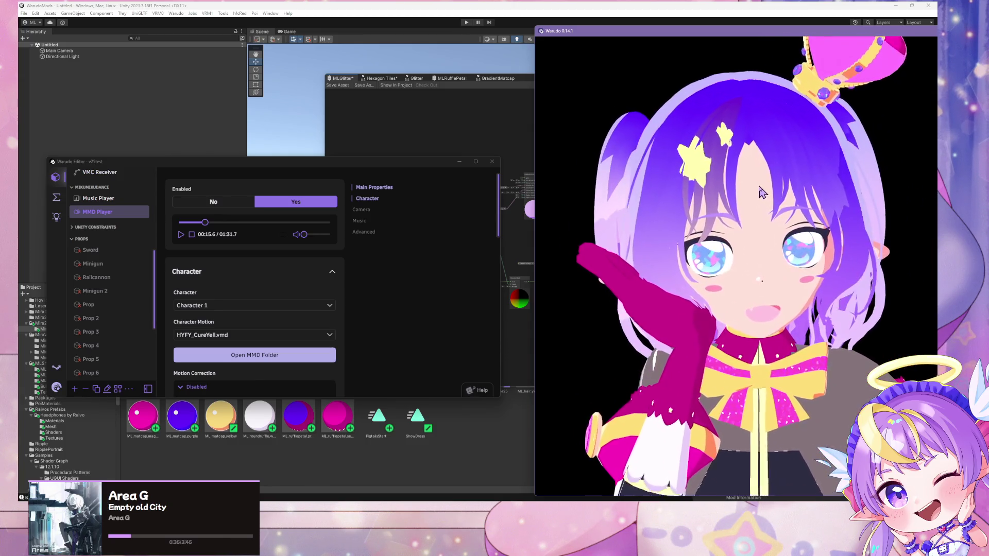
pyautogui.scroll(3, 764, 190)
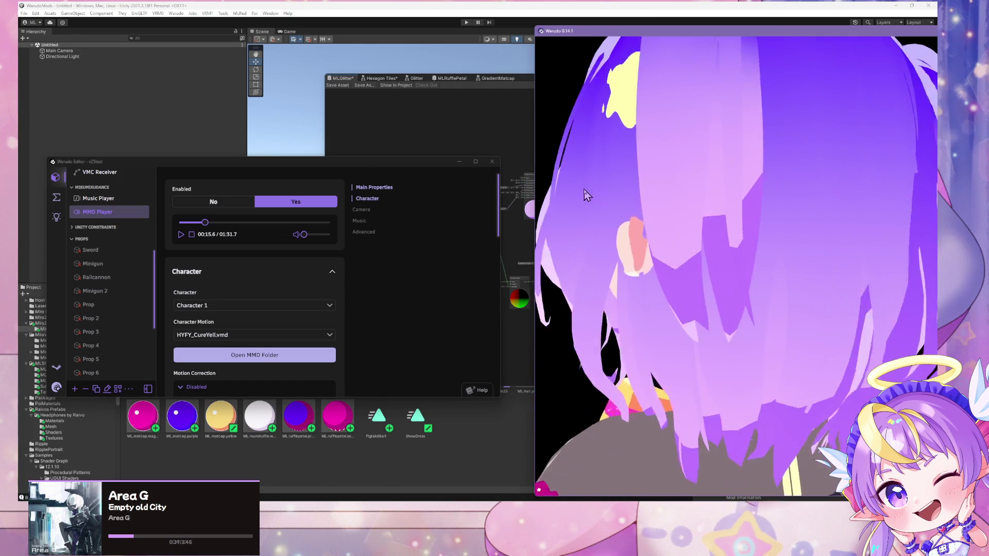
pyautogui.scroll(-8, 607, 196)
# - Orbit back to the avatar's front and zoom in close on her face and outfit
pyautogui.moveTo(582, 229); pyautogui.dragTo(847, 208)
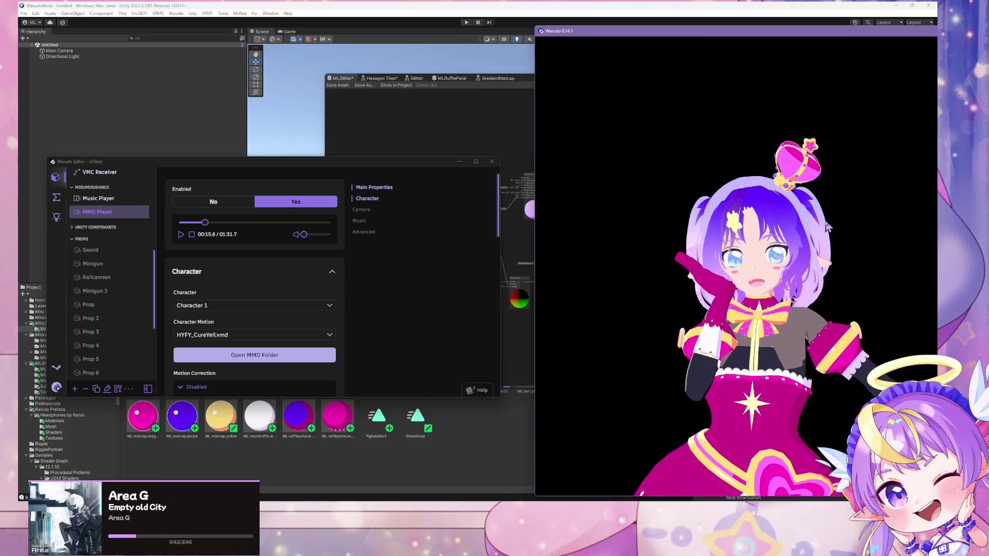
pyautogui.scroll(3, 824, 229)
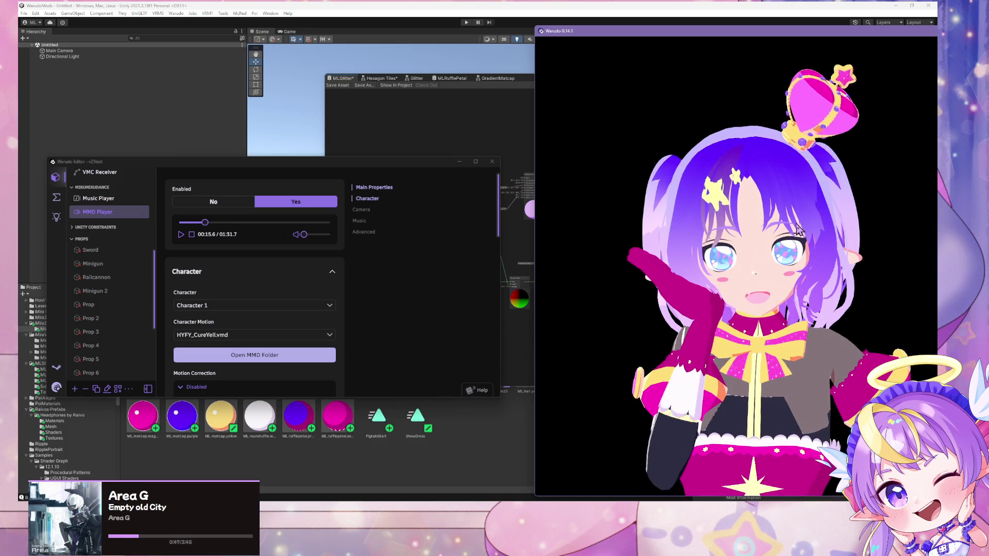
pyautogui.scroll(2, 824, 248)
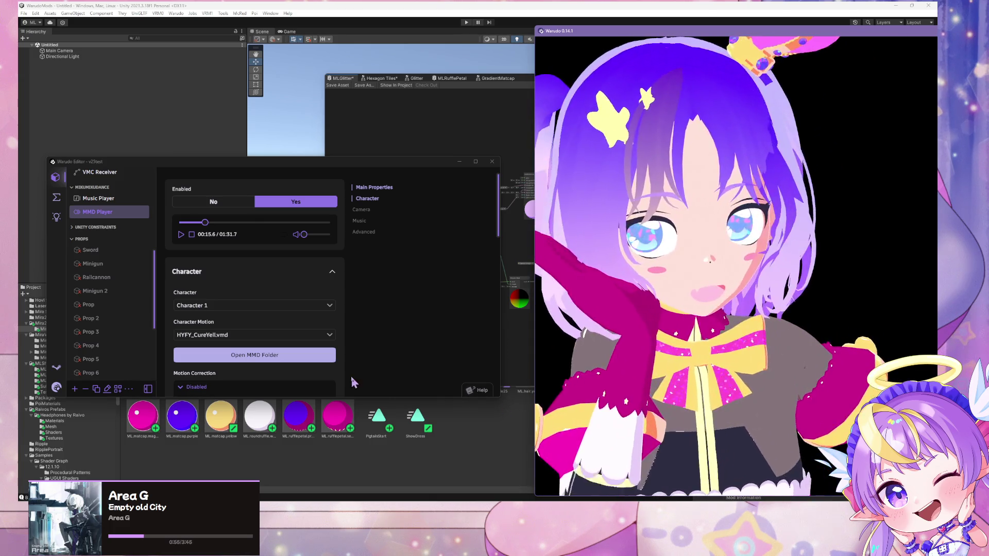
pyautogui.hotkey('alt', 'Tab')
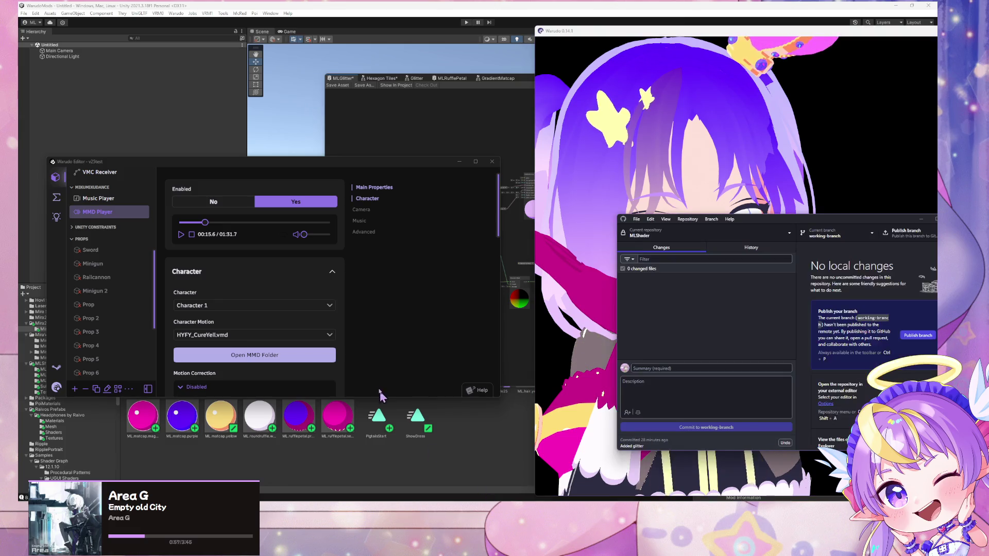
# - Undo the 'Added glitter' commit and recommit all 5 changed files to working-branch
pyautogui.moveTo(770, 223); pyautogui.dragTo(373, 102)
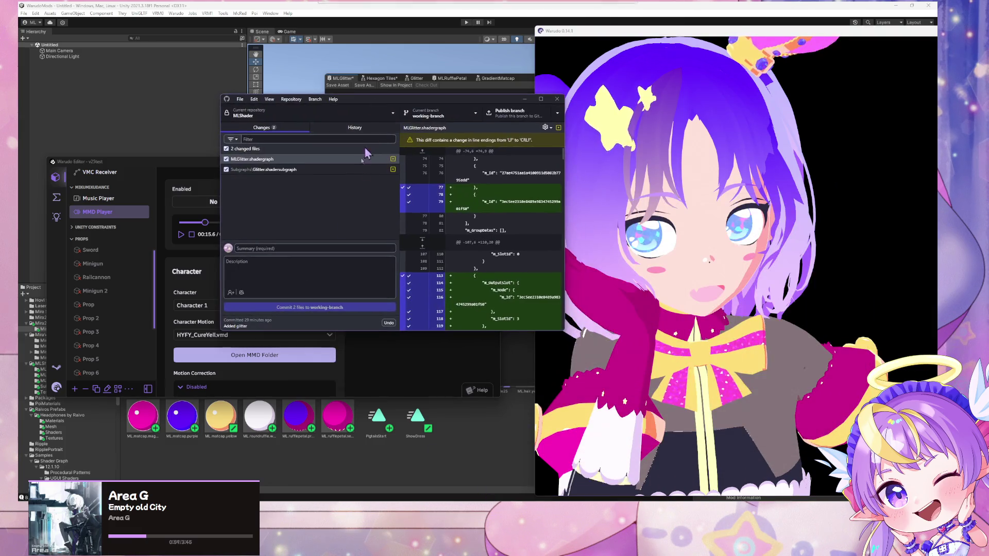
pyautogui.click(290, 248)
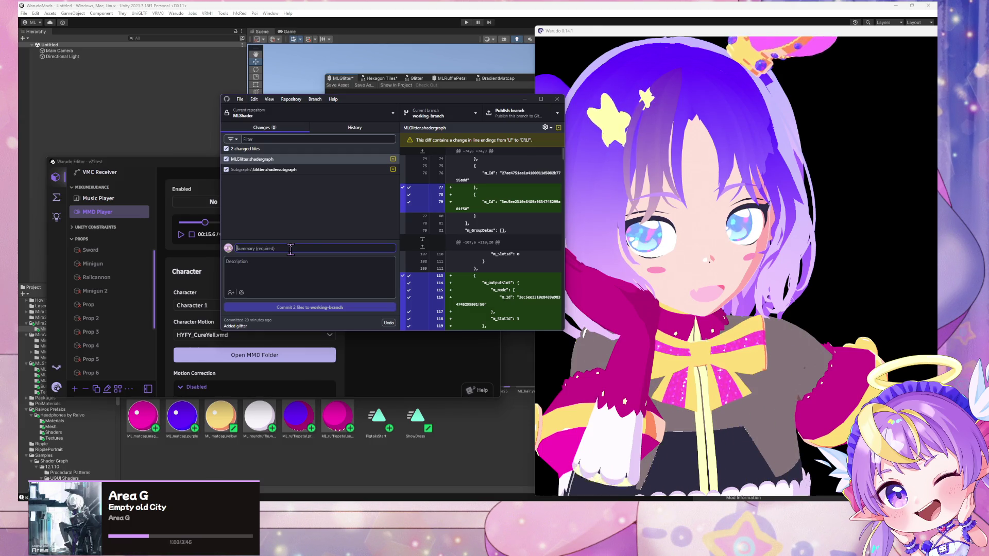
pyautogui.click(389, 322)
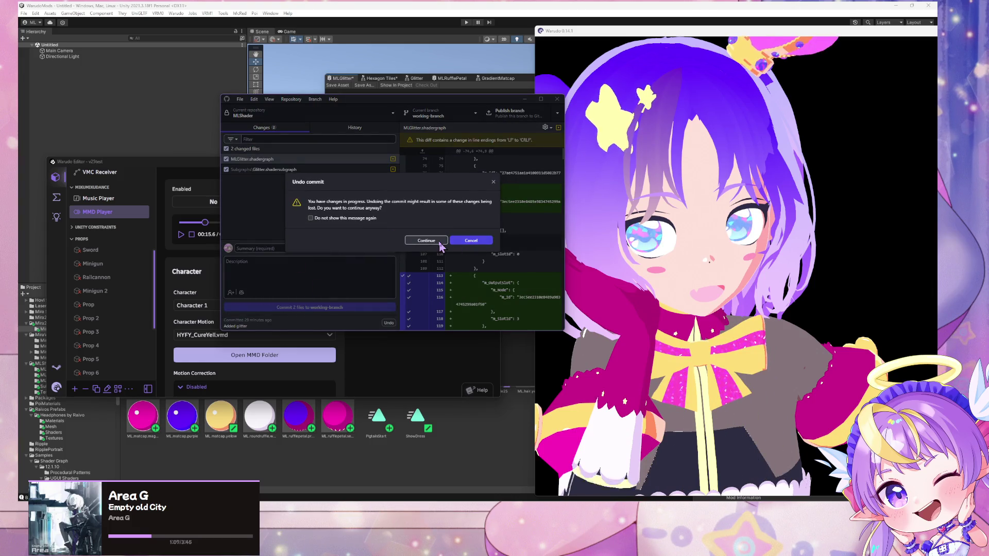
pyautogui.click(425, 241)
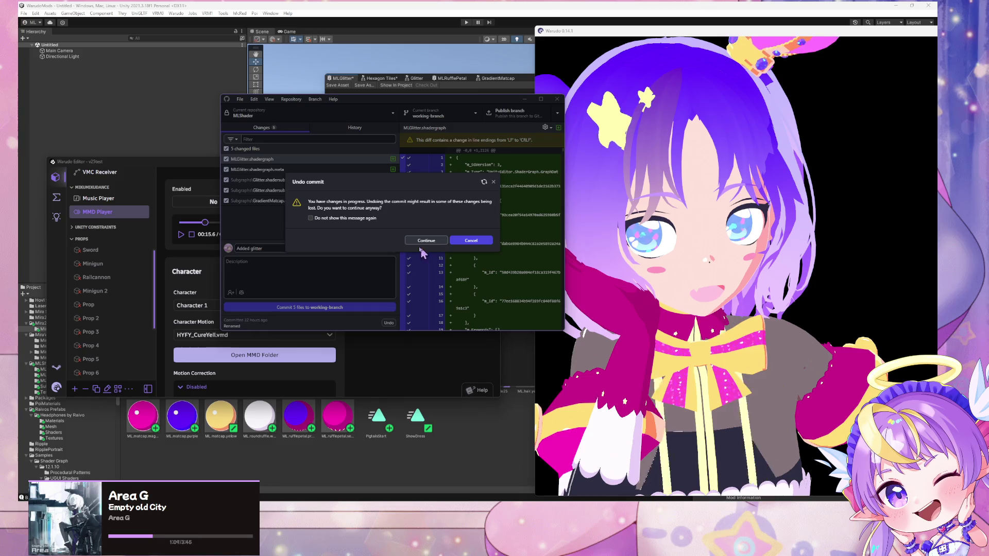
pyautogui.click(311, 309)
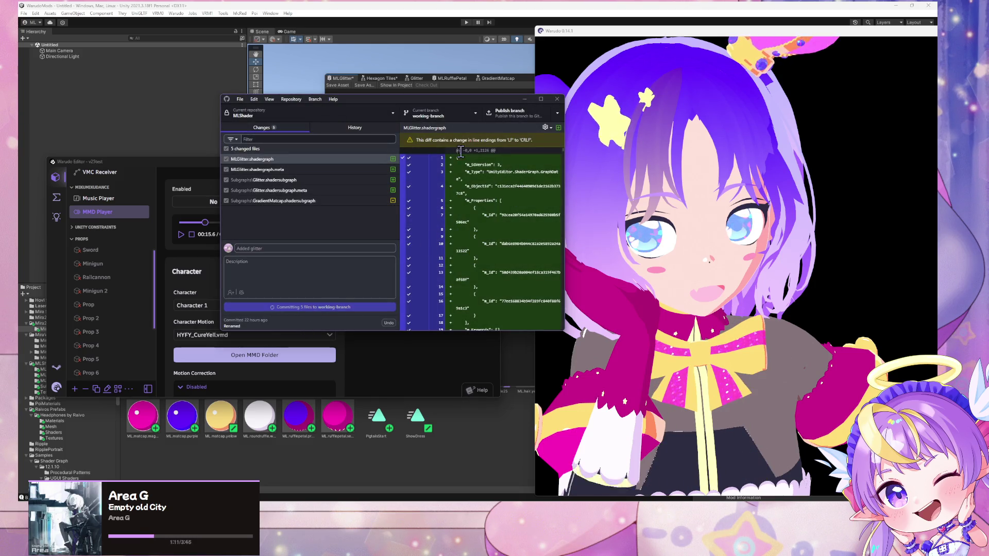
pyautogui.click(291, 99)
# - Switch the current branch to main
pyautogui.moveTo(304, 95)
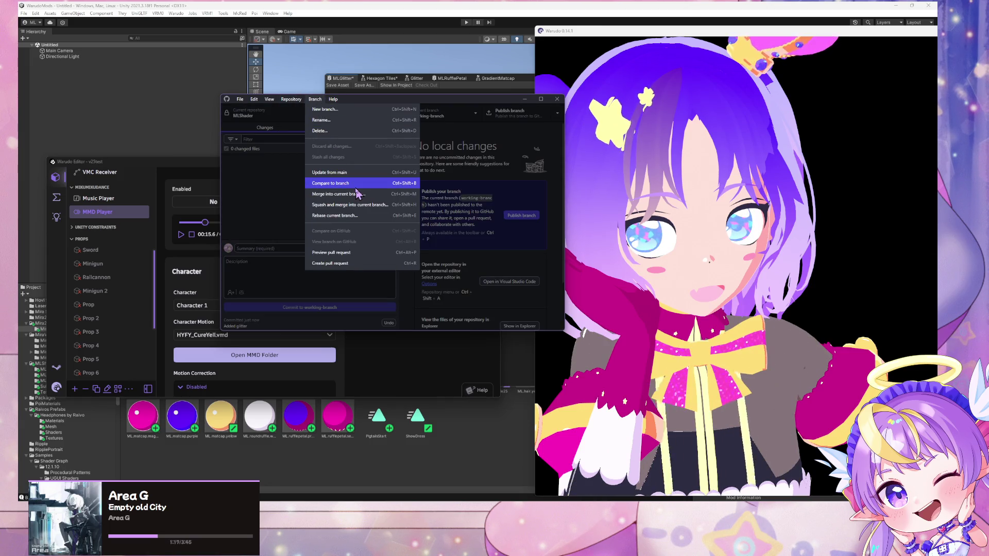
pyautogui.click(429, 114)
pyautogui.click(437, 116)
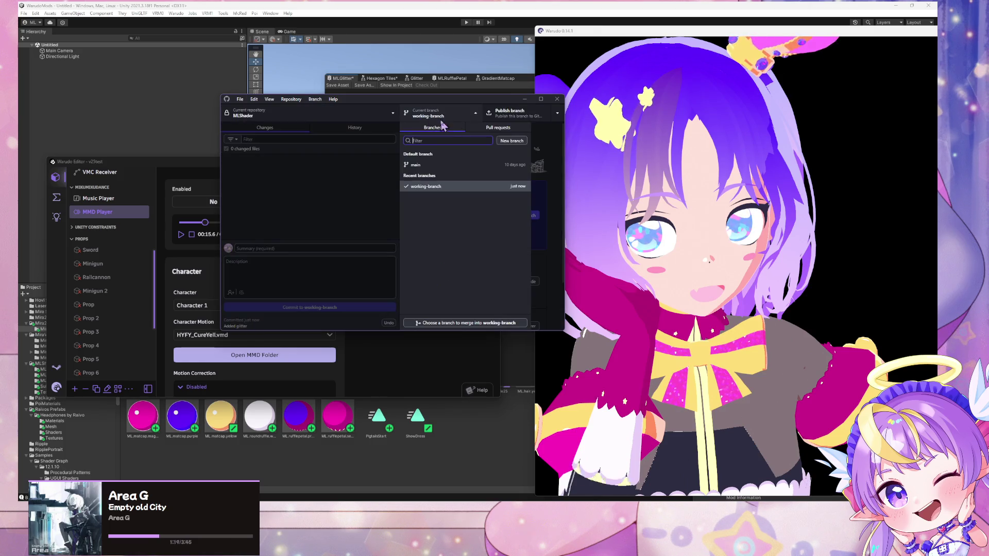
pyautogui.click(419, 165)
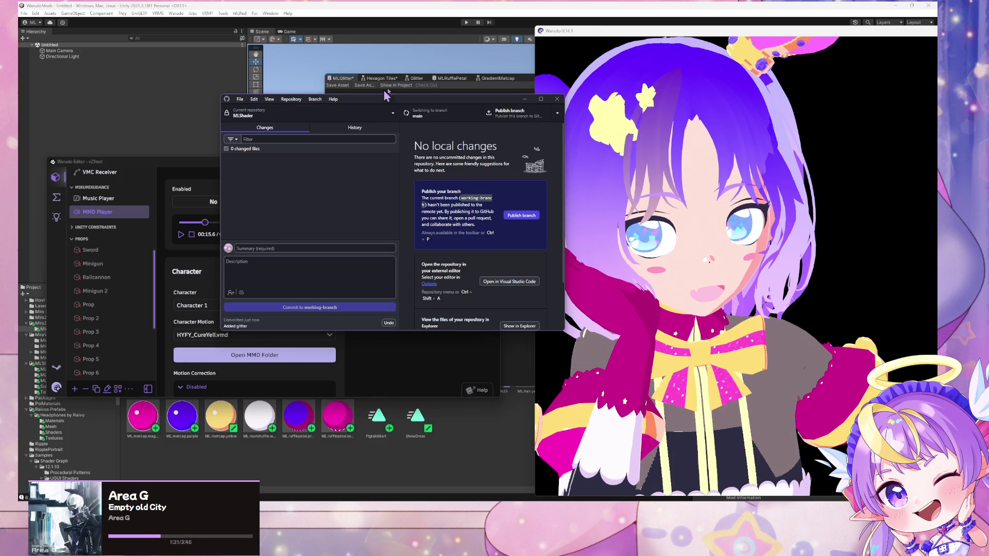
# - Squash and merge working-branch into main
pyautogui.click(294, 101)
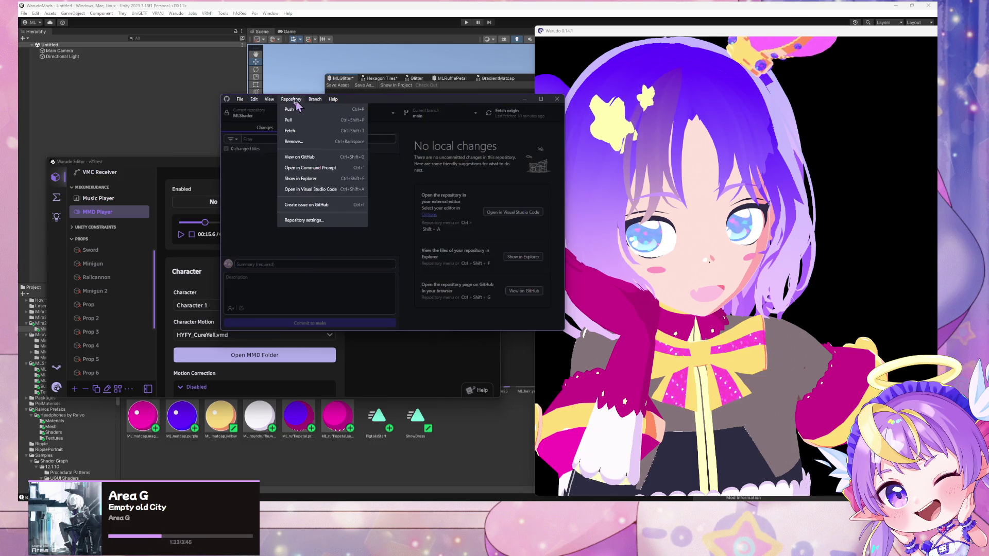
pyautogui.press('Right')
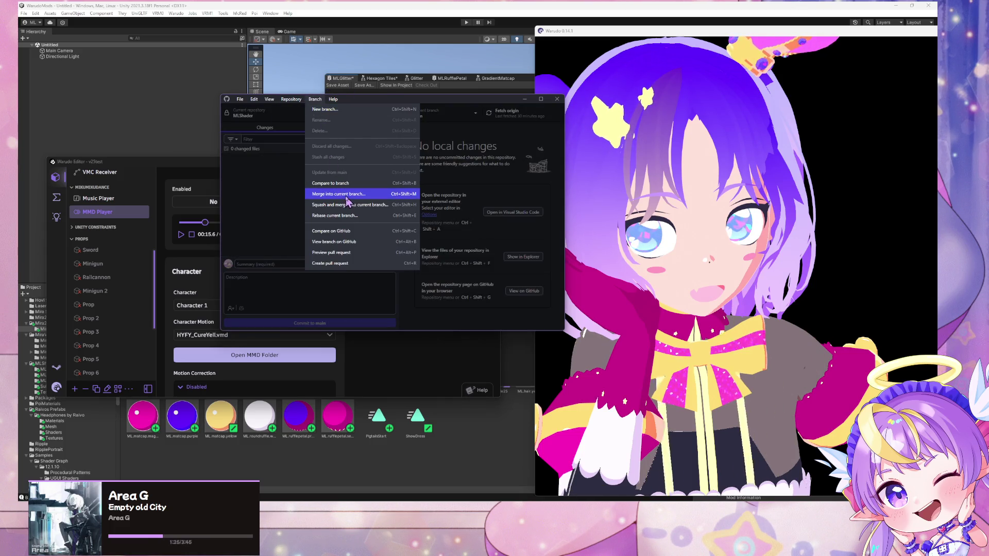
pyautogui.click(362, 205)
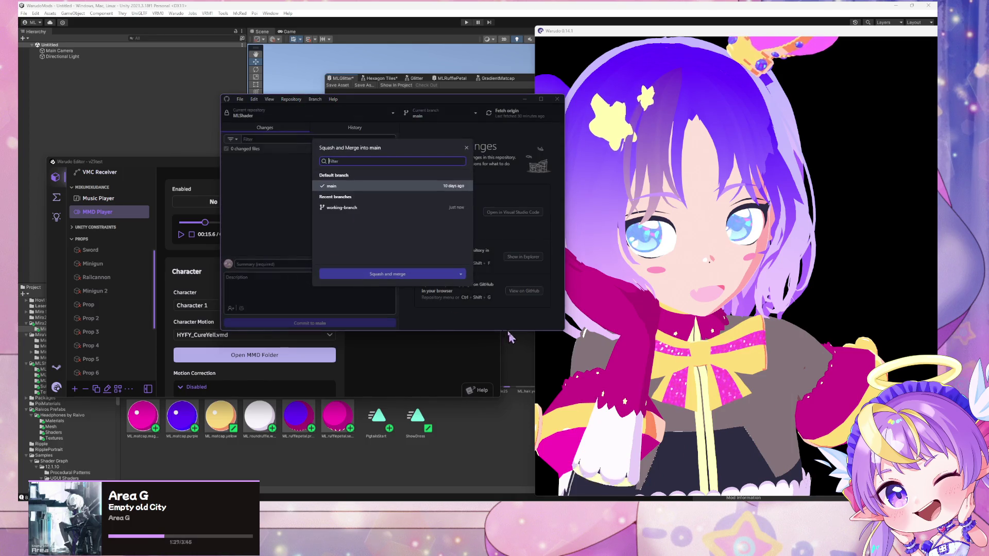
pyautogui.click(368, 199)
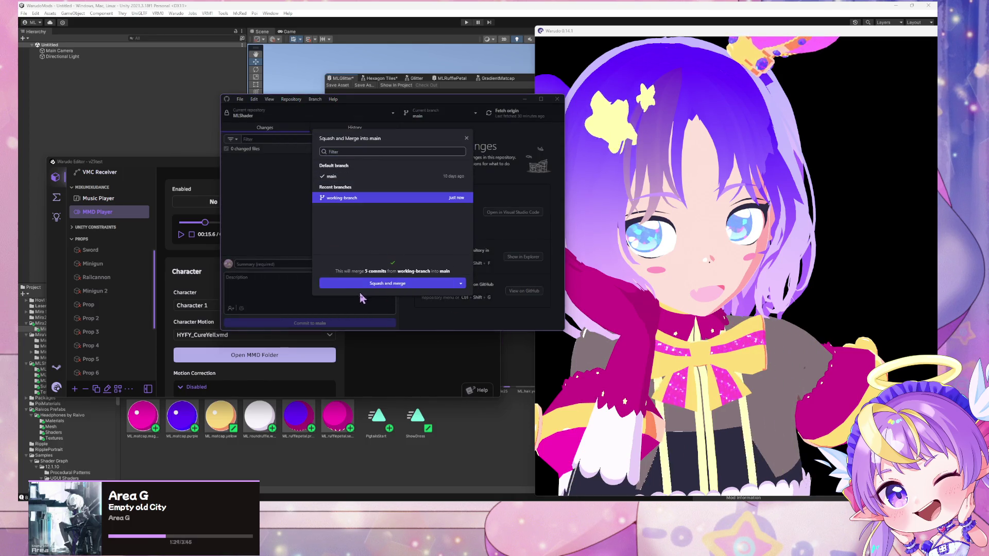
pyautogui.click(390, 285)
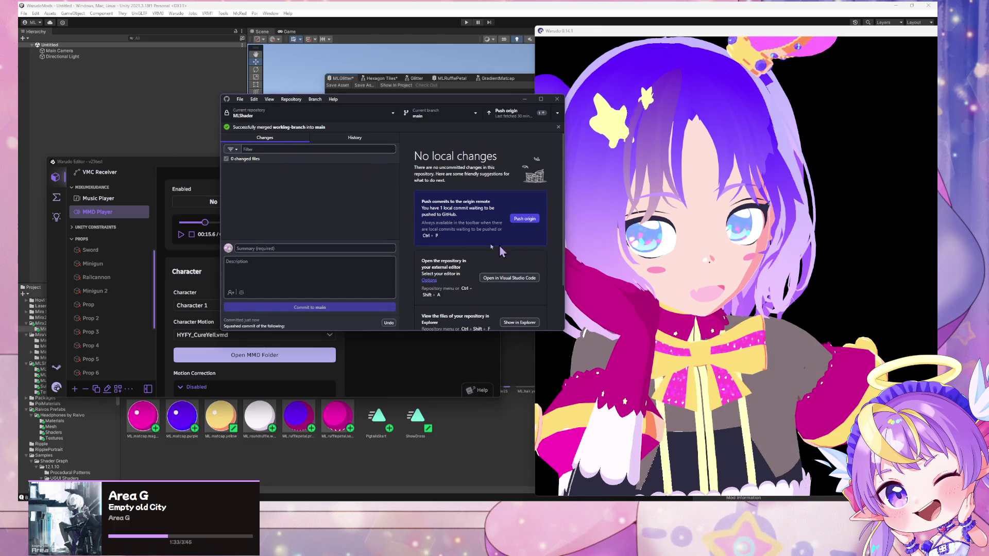
# - Push the merged main branch to origin
pyautogui.click(518, 118)
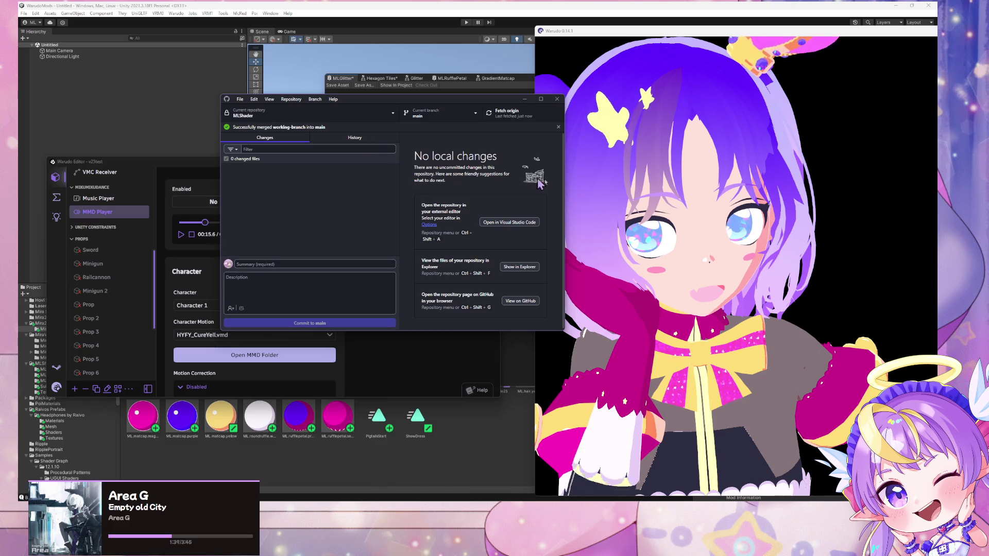
pyautogui.click(558, 126)
pyautogui.click(724, 248)
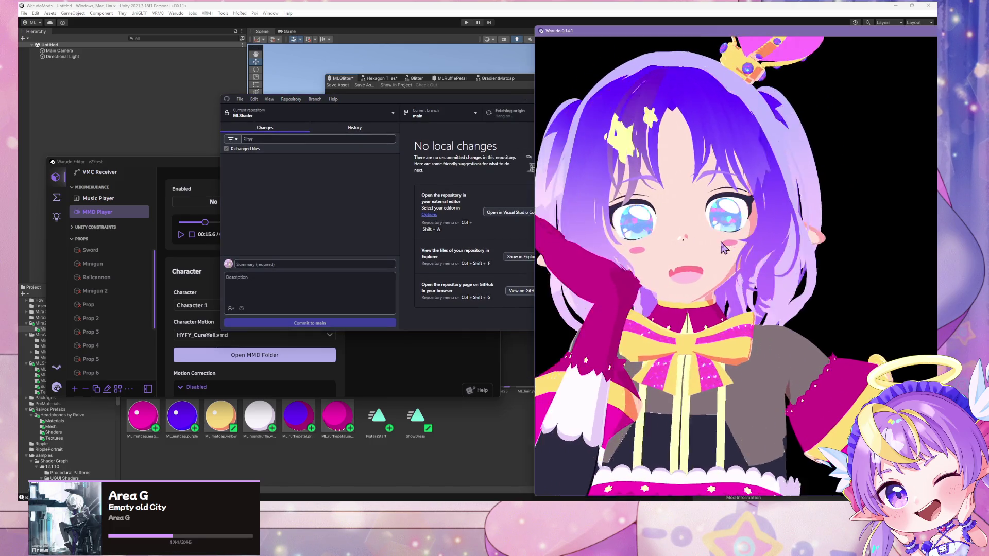
# - Discard Unity's in-memory MLGlitter graph and reload the merged version from disk
pyautogui.click(522, 72)
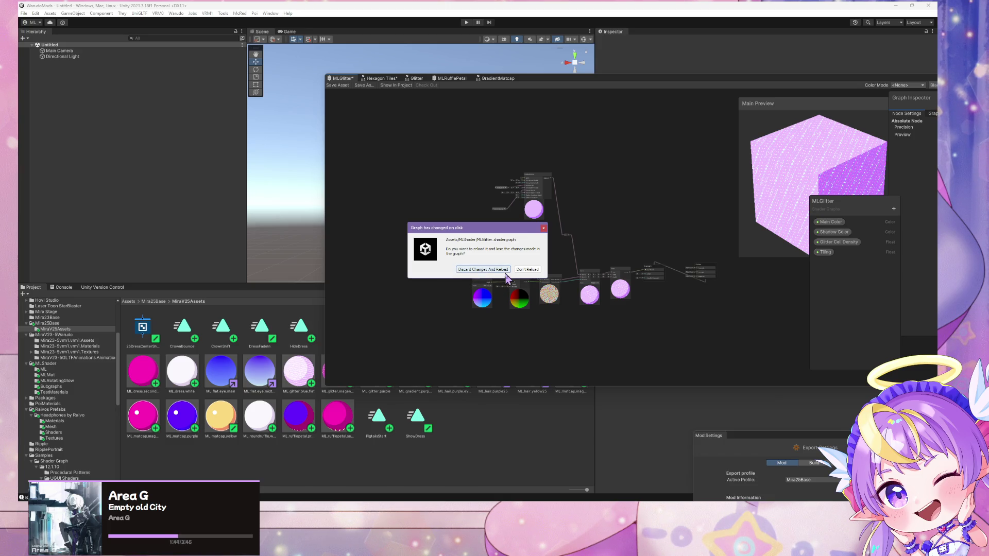
pyautogui.click(527, 269)
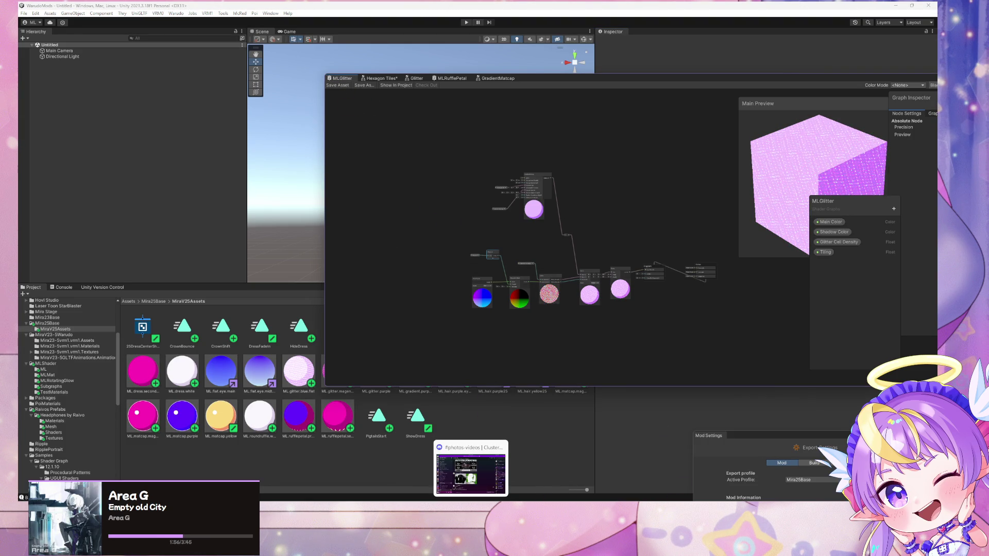
pyautogui.moveTo(581, 502)
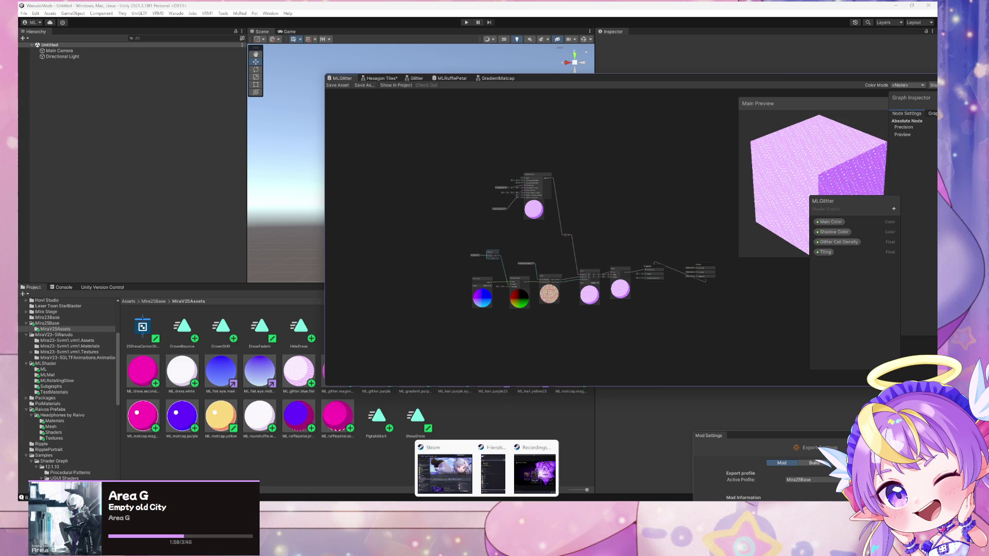
pyautogui.click(503, 466)
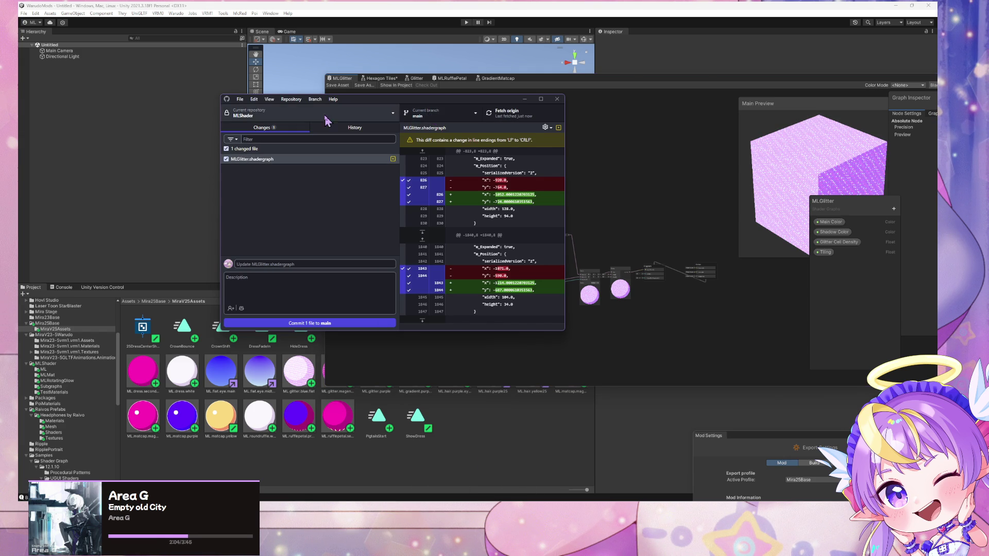
# - Switch to working-branch, carrying the MLGlitter.shadergraph change, and begin undoing its latest commit
pyautogui.click(478, 118)
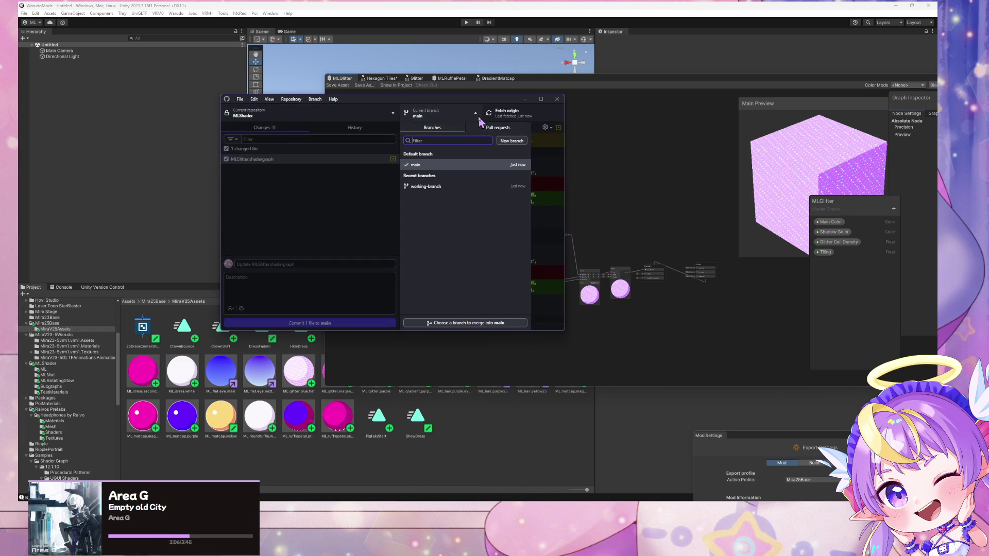
pyautogui.click(456, 189)
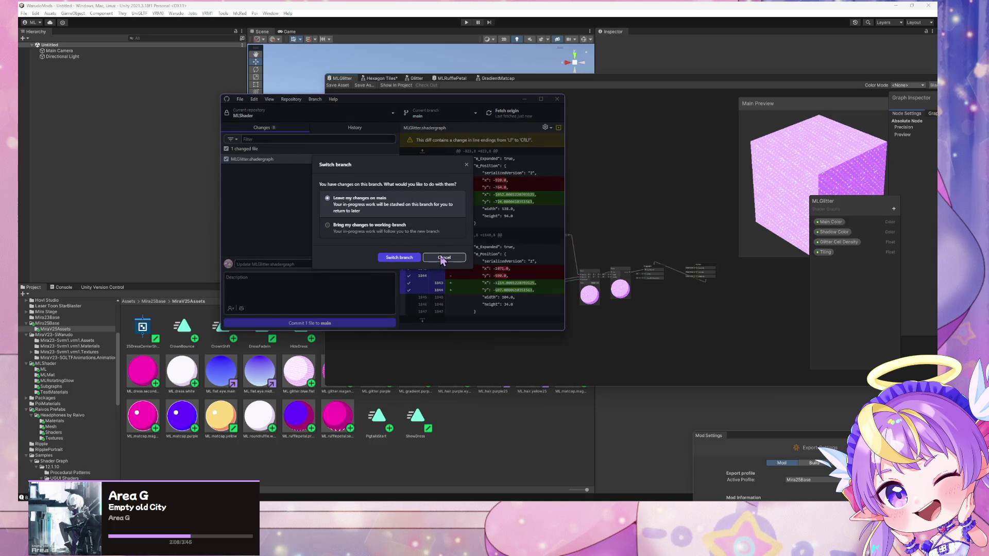
pyautogui.click(406, 259)
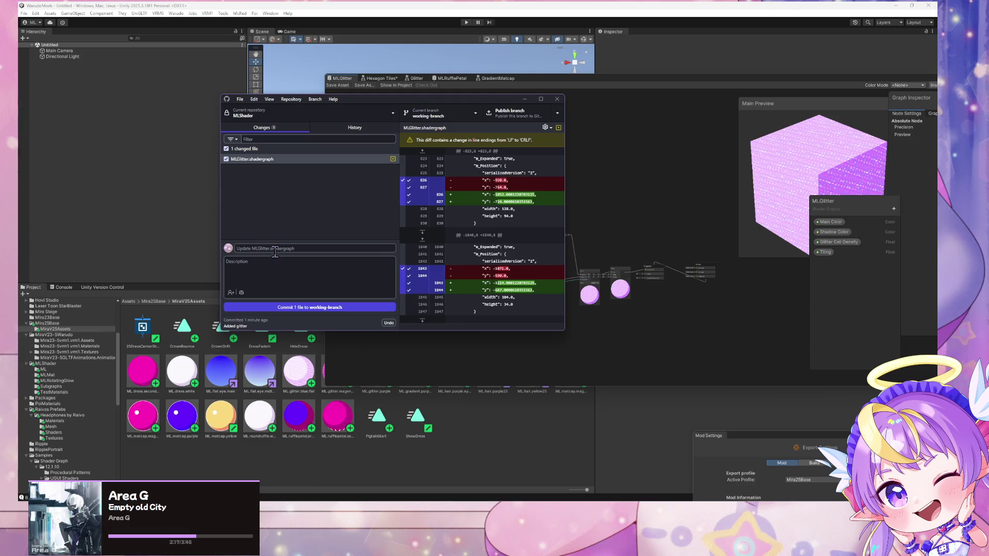
pyautogui.click(388, 323)
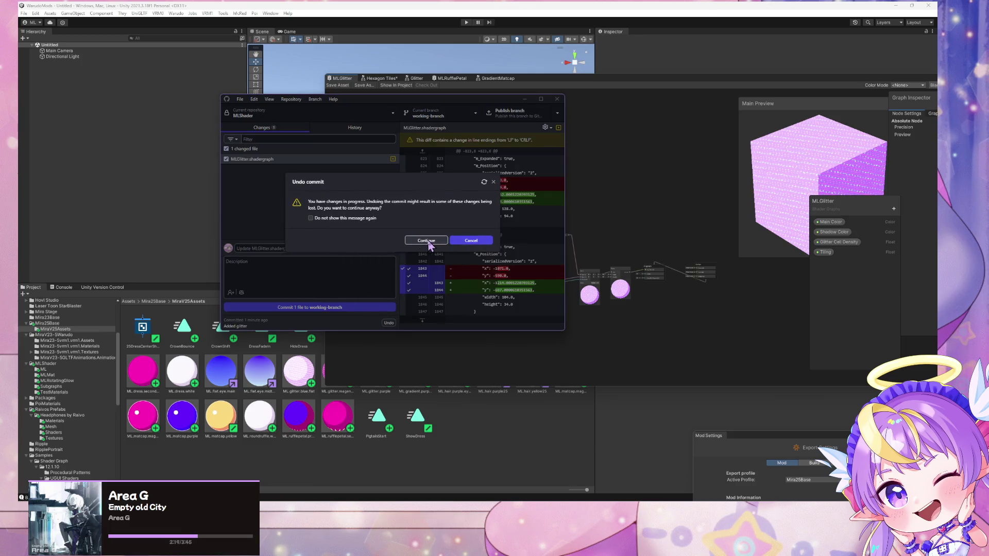